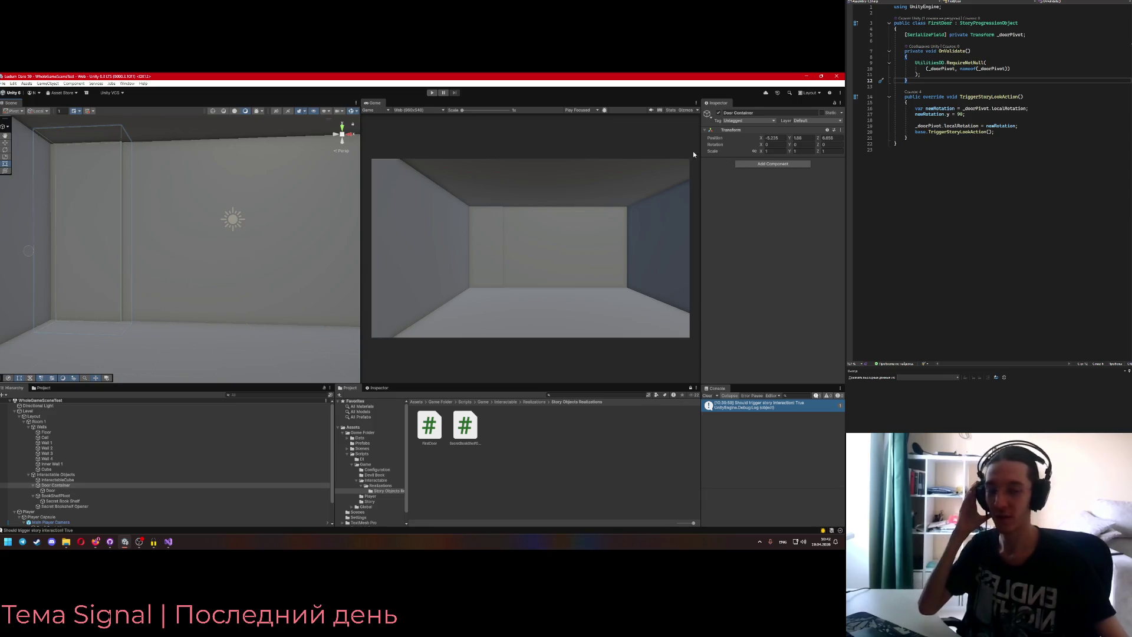
- Frame the Door Container, change newRotation.y from 90 to 0, then recompile and enter Play mode
{"action": "key", "text": "f"}
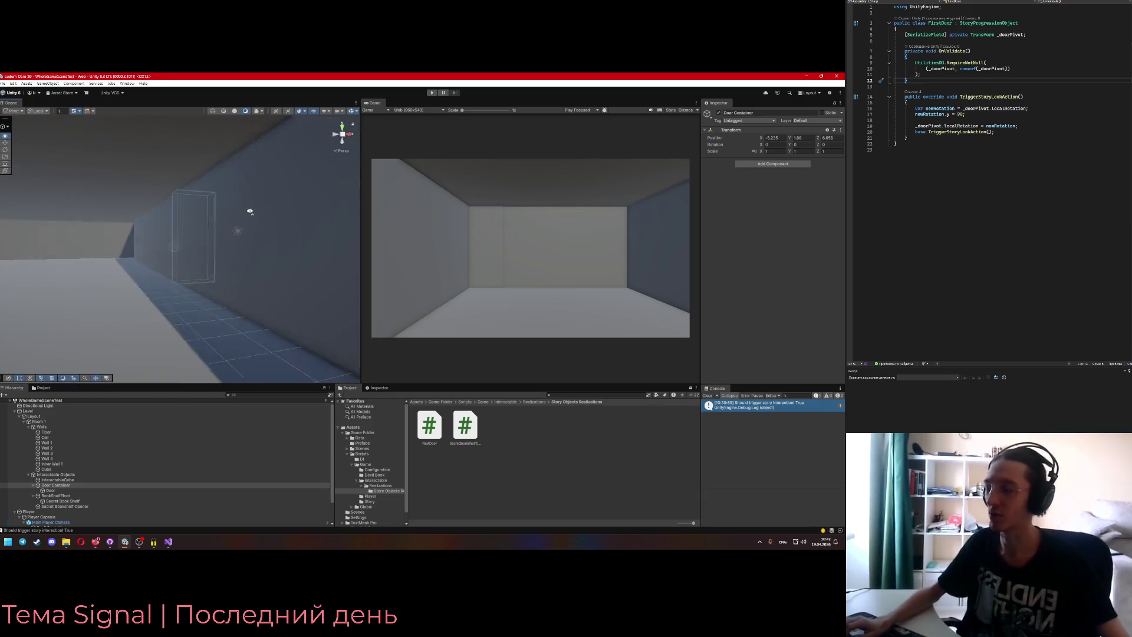
{"action": "left_click_drag", "start_coordinate": [252, 213], "coordinate": [199, 222]}
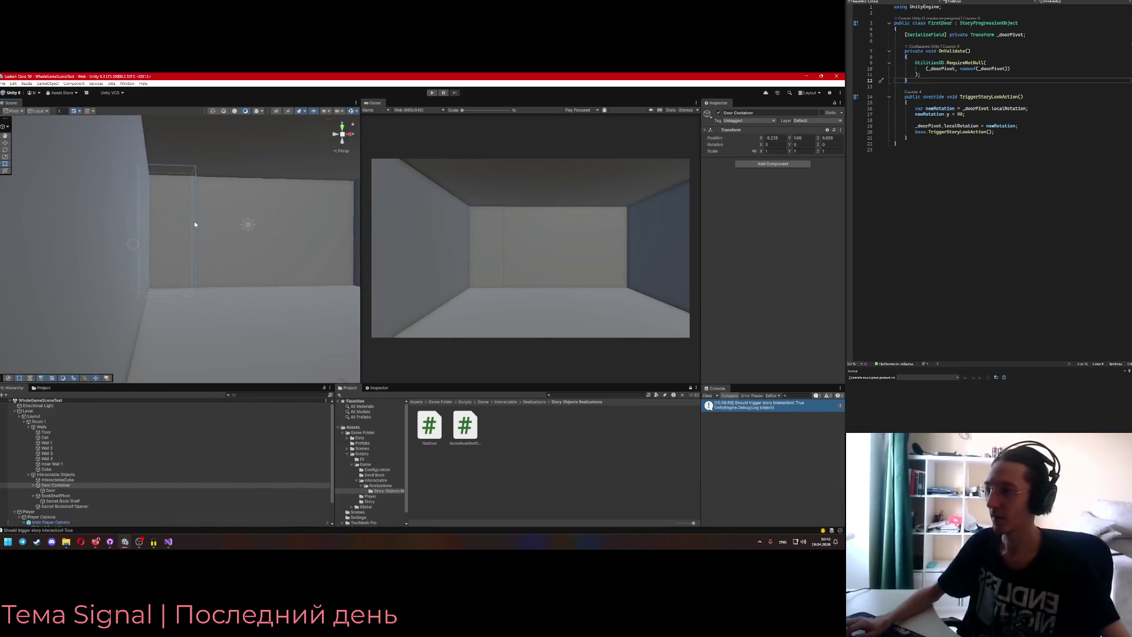
{"action": "left_click", "coordinate": [1014, 74]}
{"action": "left_click", "coordinate": [993, 114]}
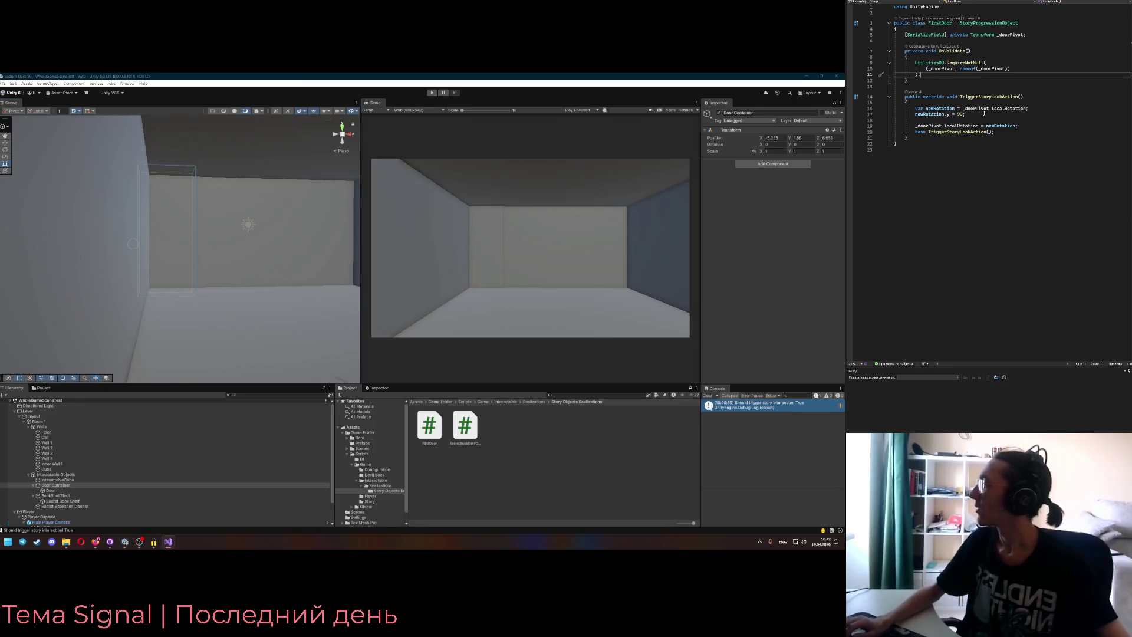
{"action": "key", "text": "BackSpace"}
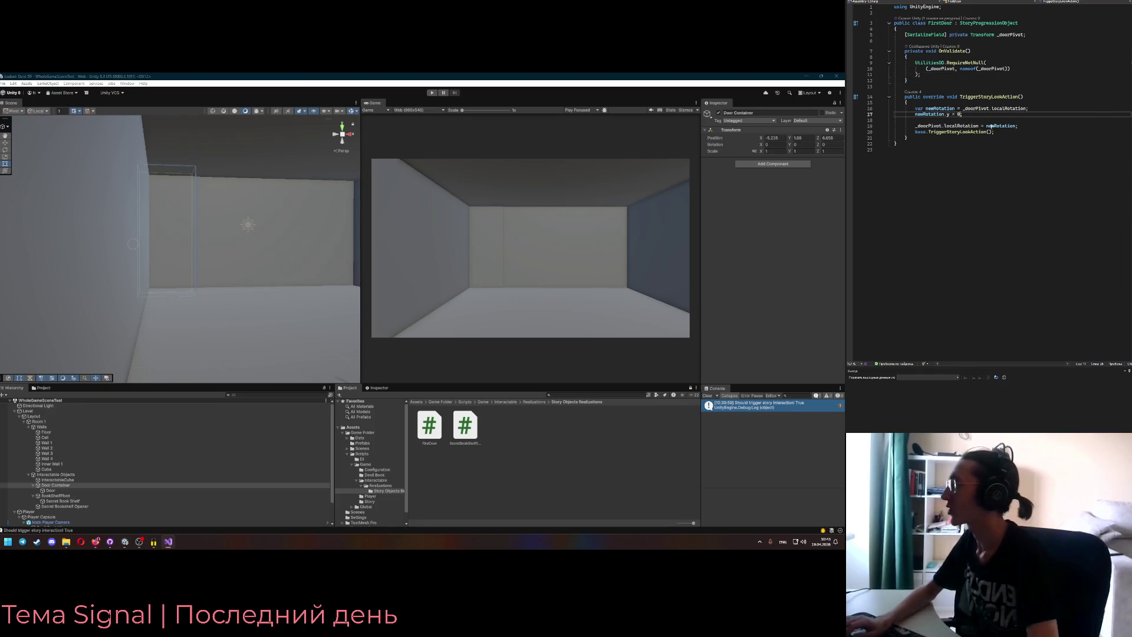
{"action": "key", "text": "ctrl+p"}
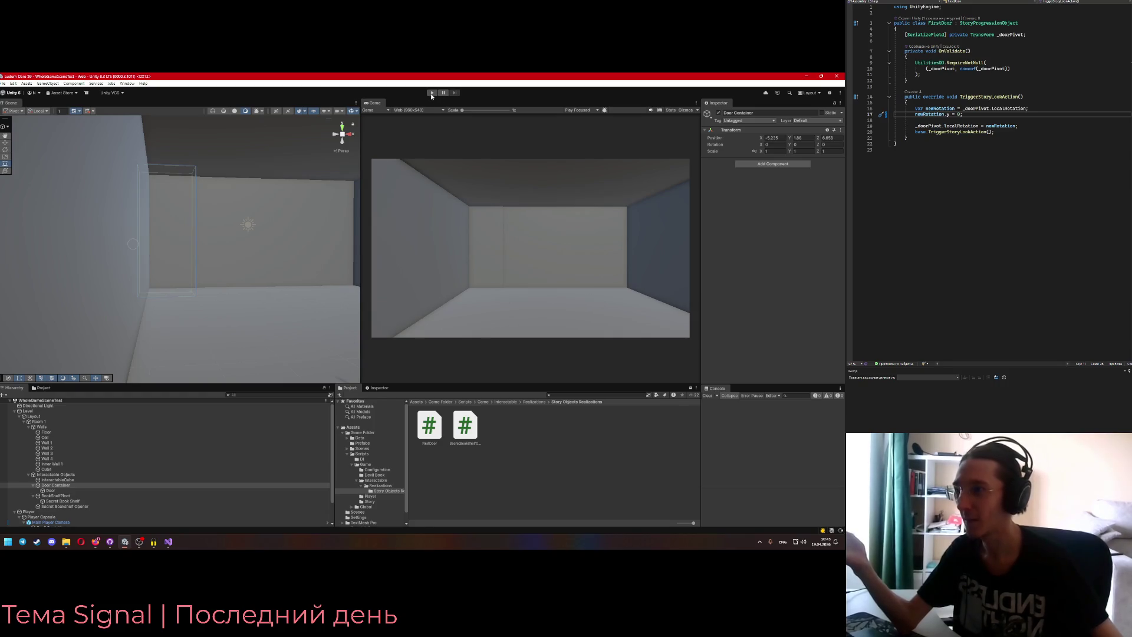
{"action": "left_click", "coordinate": [432, 93]}
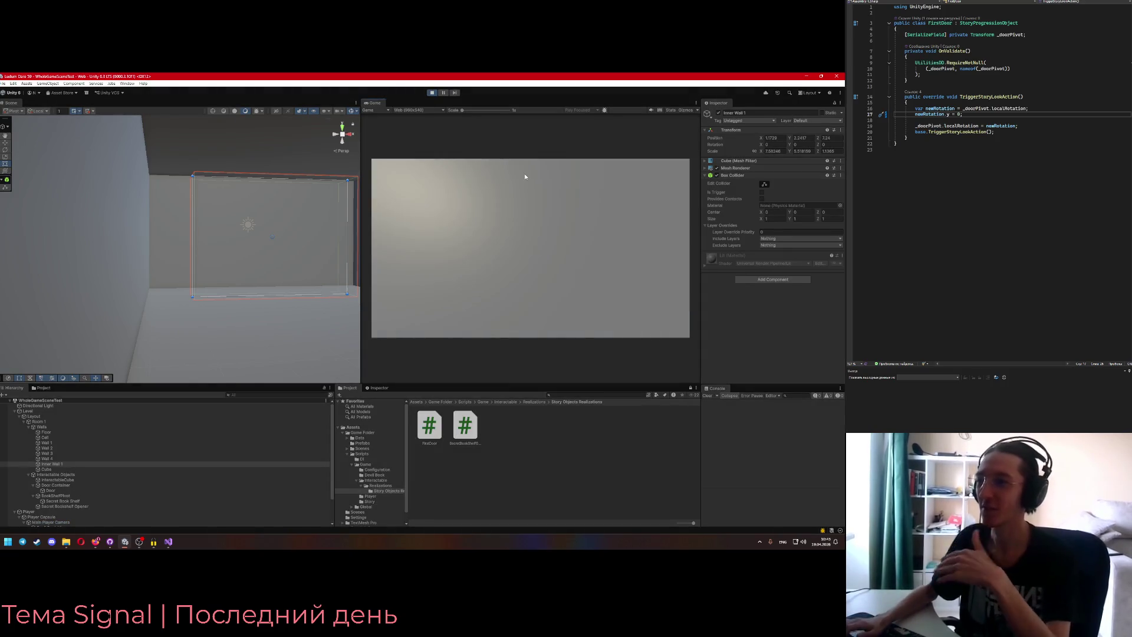
- Take control of the player, walk around the room, and stop Play mode
{"action": "left_click", "coordinate": [525, 176]}
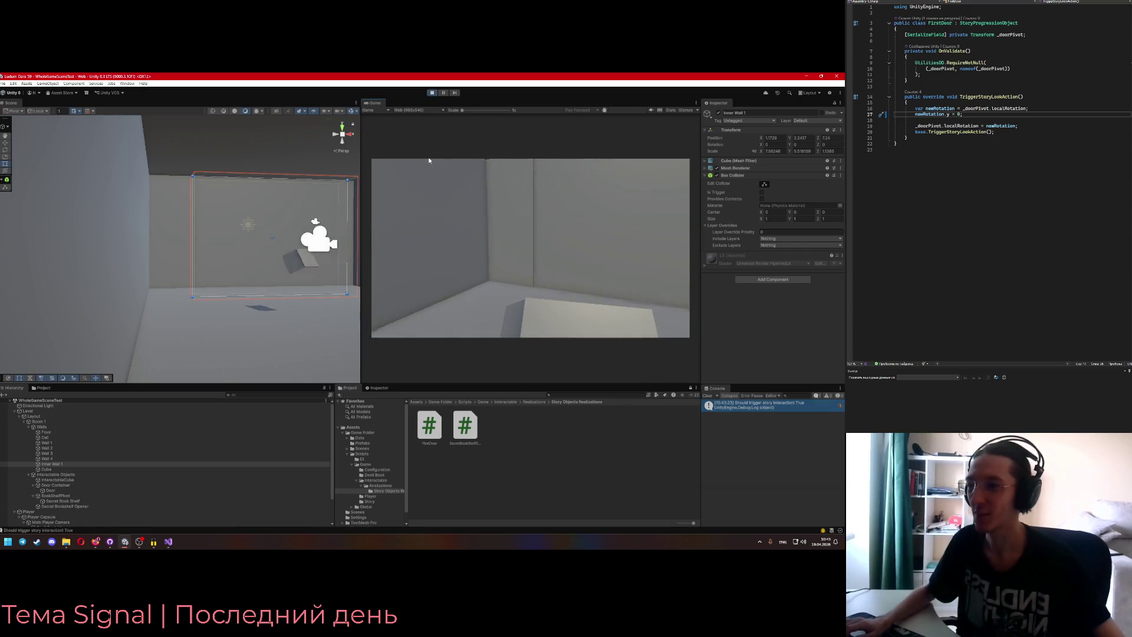
{"action": "key", "text": "w"}
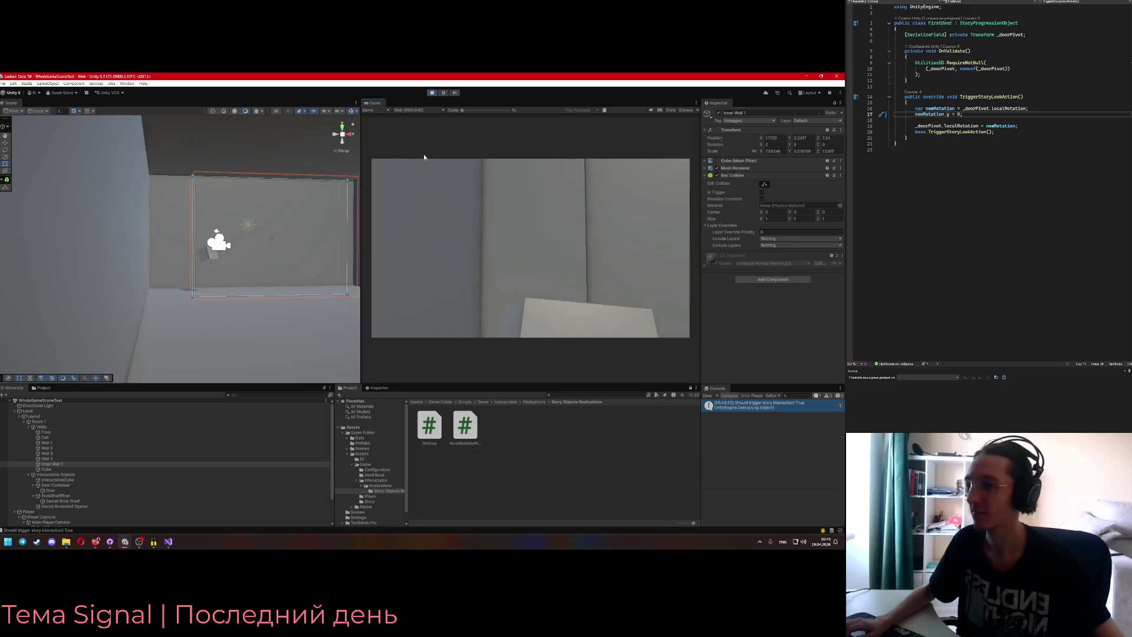
{"action": "key", "text": "ctrl+p"}
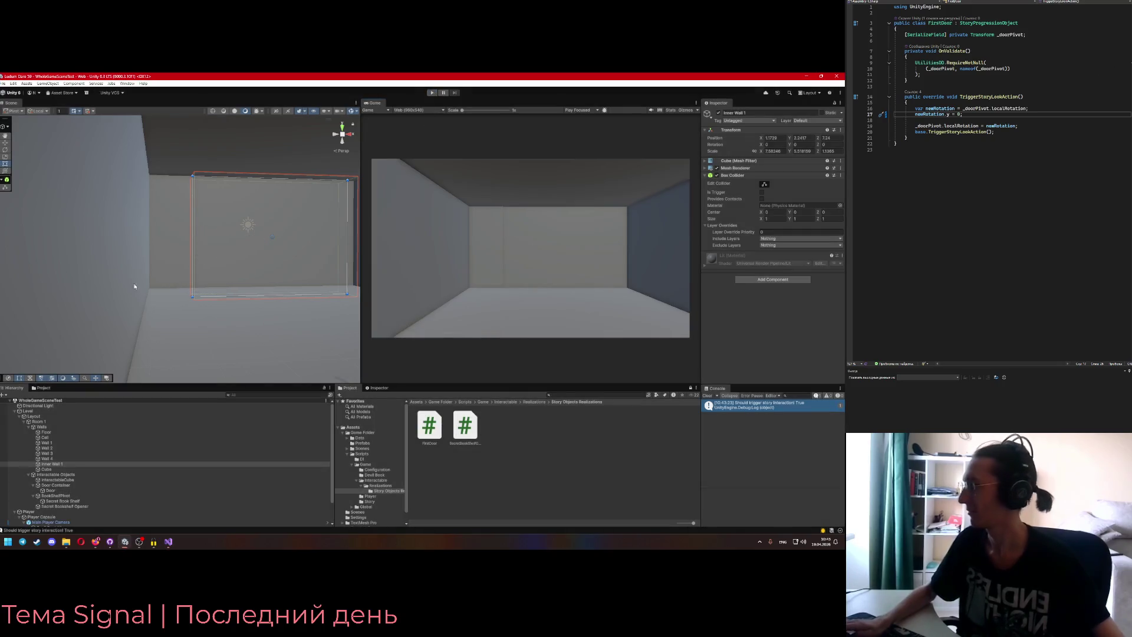
- Set newRotation.y back to 90 in the door script and save it so Unity recompiles
{"action": "key", "text": "alt+Tab"}
{"action": "key", "text": "BackSpace"}
{"action": "type", "text": "9"}
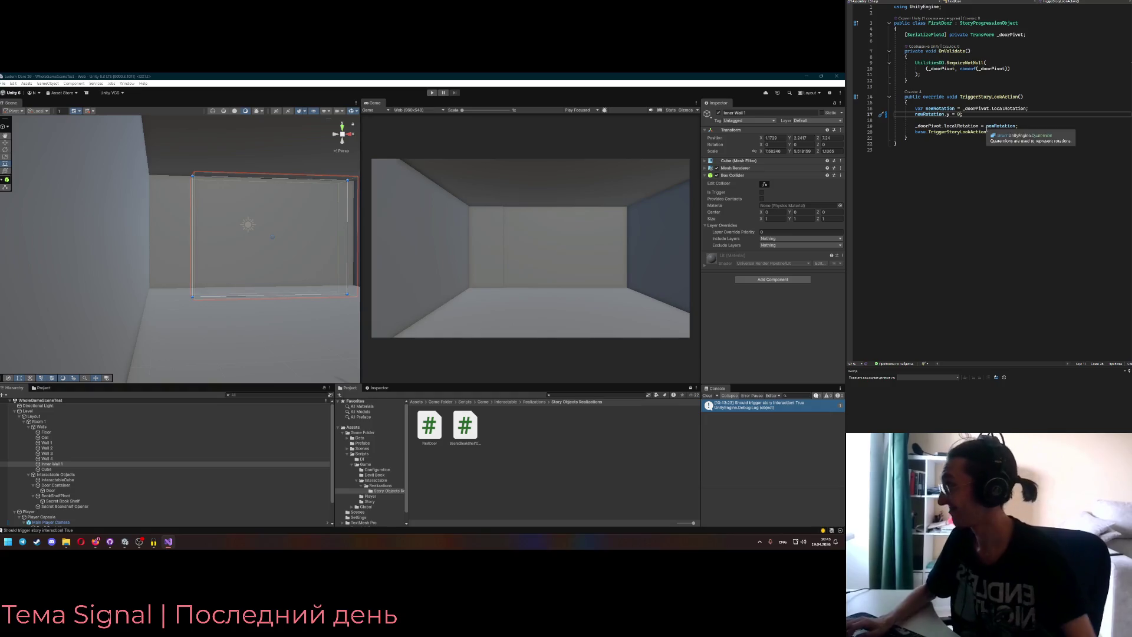
{"action": "type", "text": "0"}
{"action": "key", "text": "ctrl+s"}
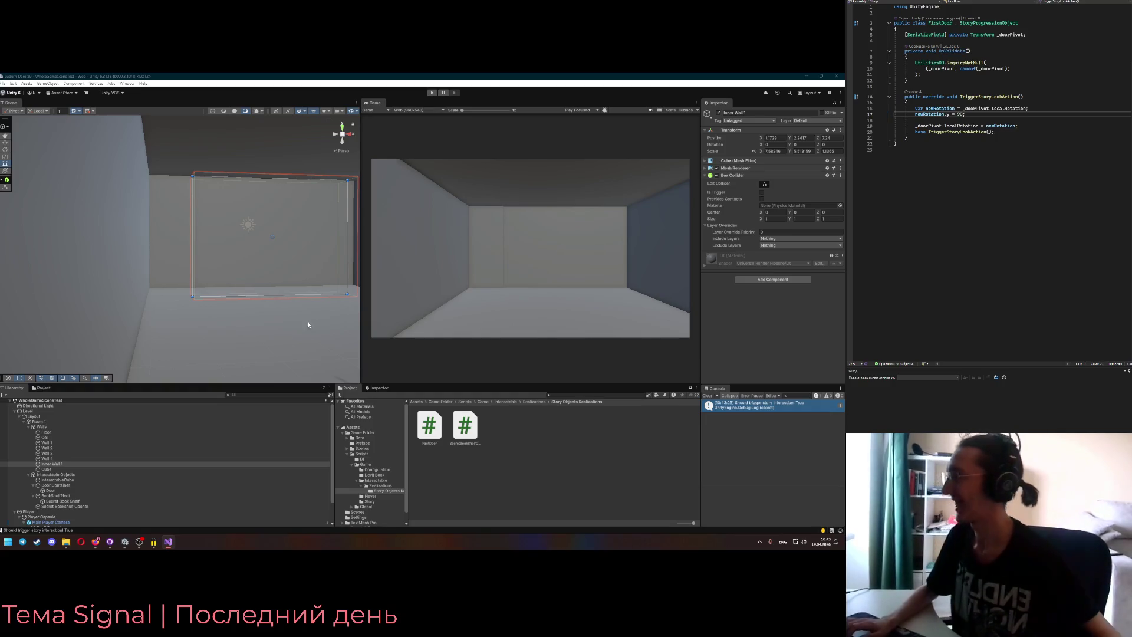
{"action": "left_click", "coordinate": [720, 314]}
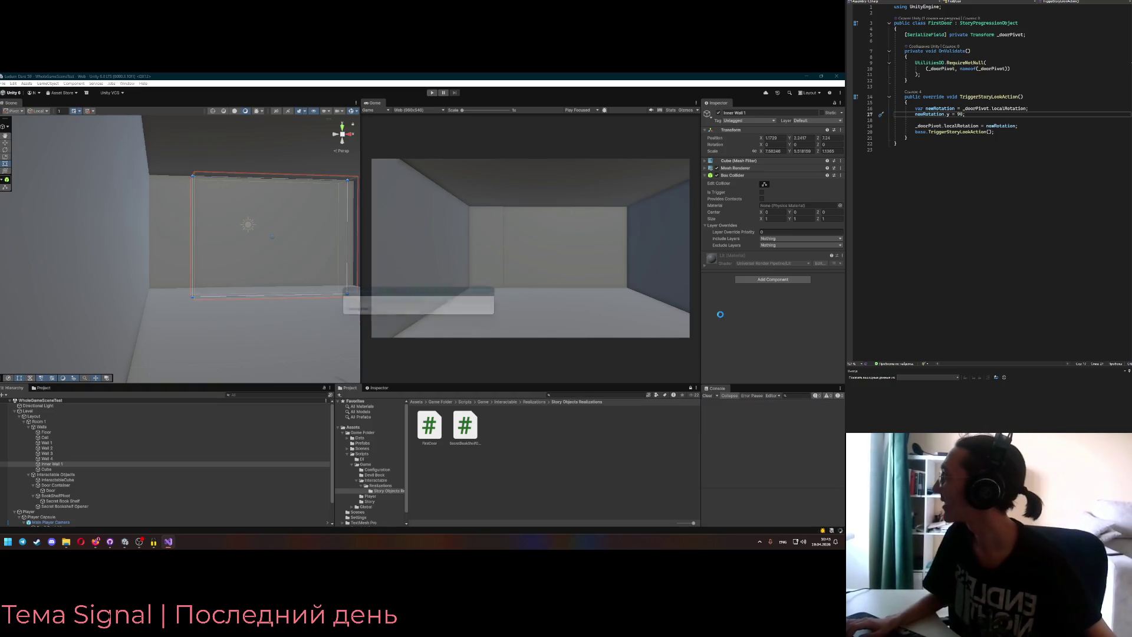
- Add Debug.Log(newRotation.y); just below the var newRotation line
{"action": "left_click", "coordinate": [1012, 103]}
{"action": "key", "text": "Return"}
{"action": "type", "text": "Debug.Log();"}
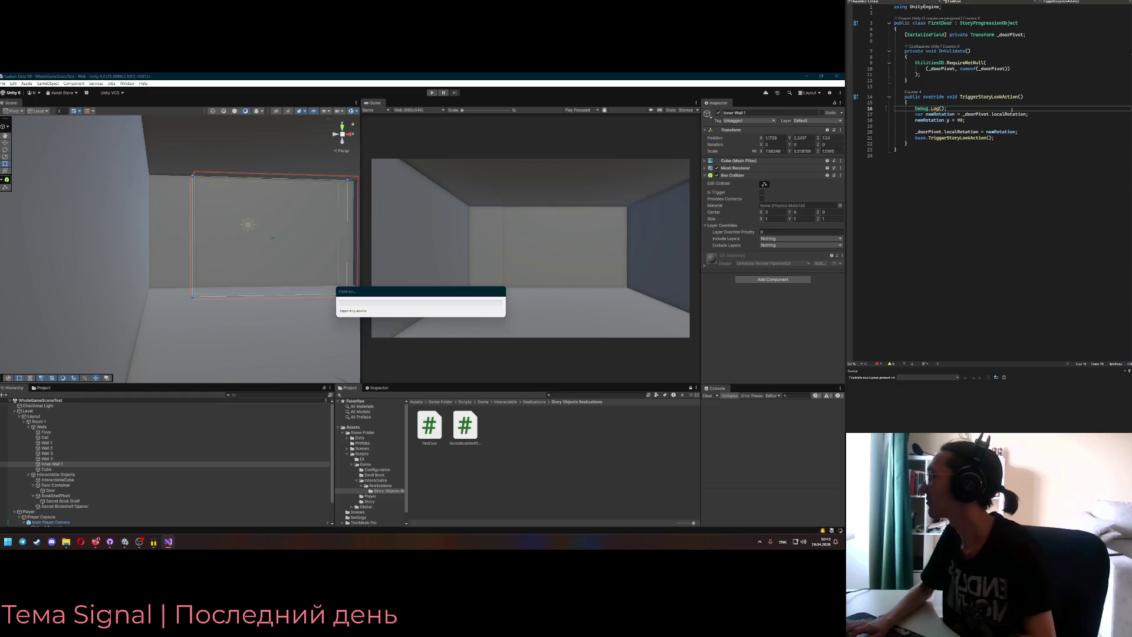
{"action": "type", "text": "newRot"}
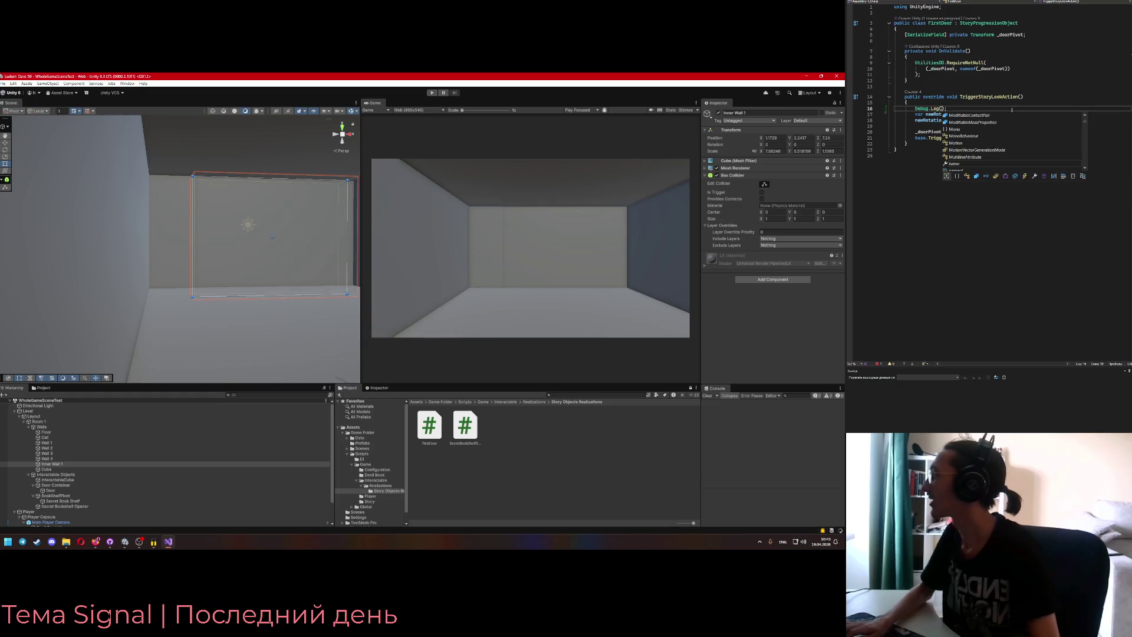
{"action": "type", "text": "ation"}
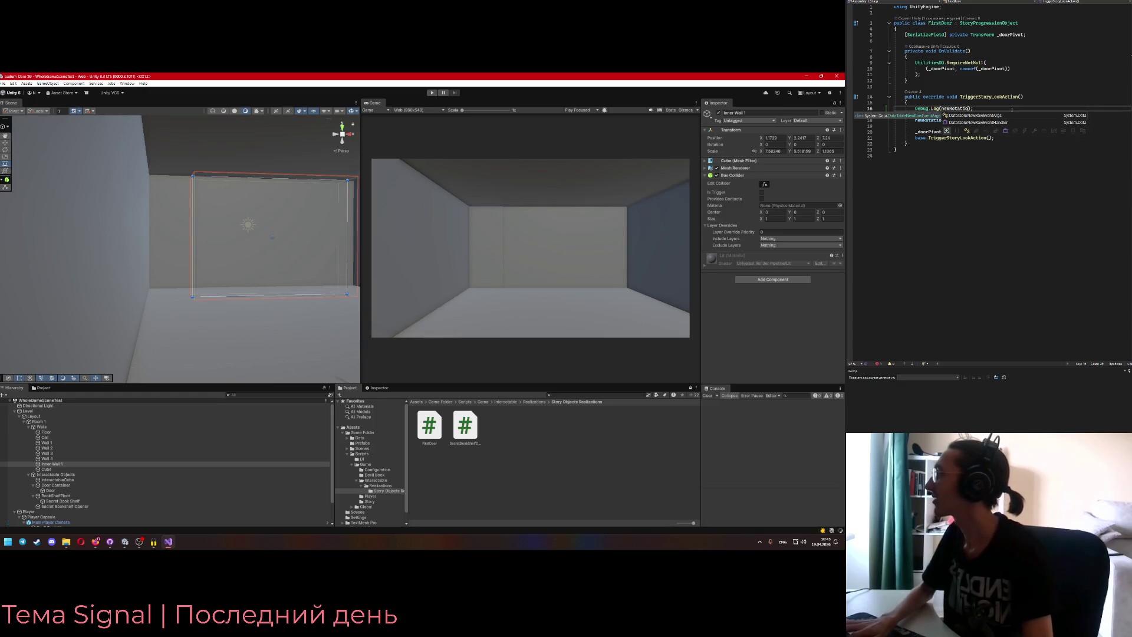
{"action": "type", "text": ".y"}
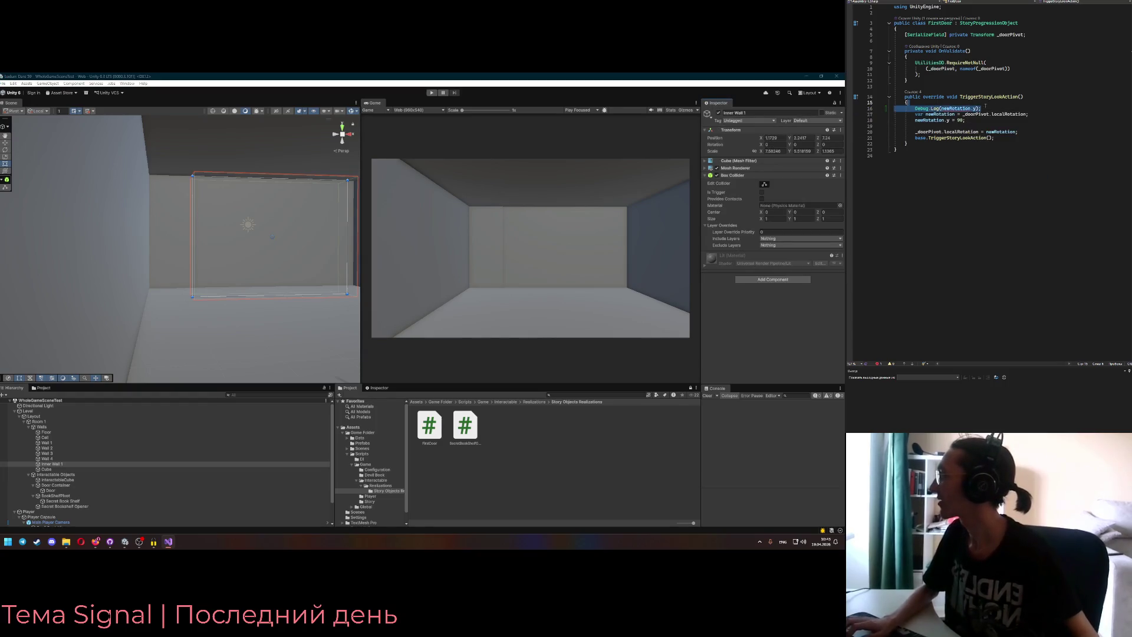
{"action": "key", "text": "alt+Down"}
- Duplicate the log below the pivot assignment so it logs _doorPivot.localRotation.y
{"action": "key", "text": "ctrl+d"}
{"action": "key", "text": "alt+Down"}
{"action": "key", "text": "alt+Down"}
{"action": "key", "text": "alt+Down"}
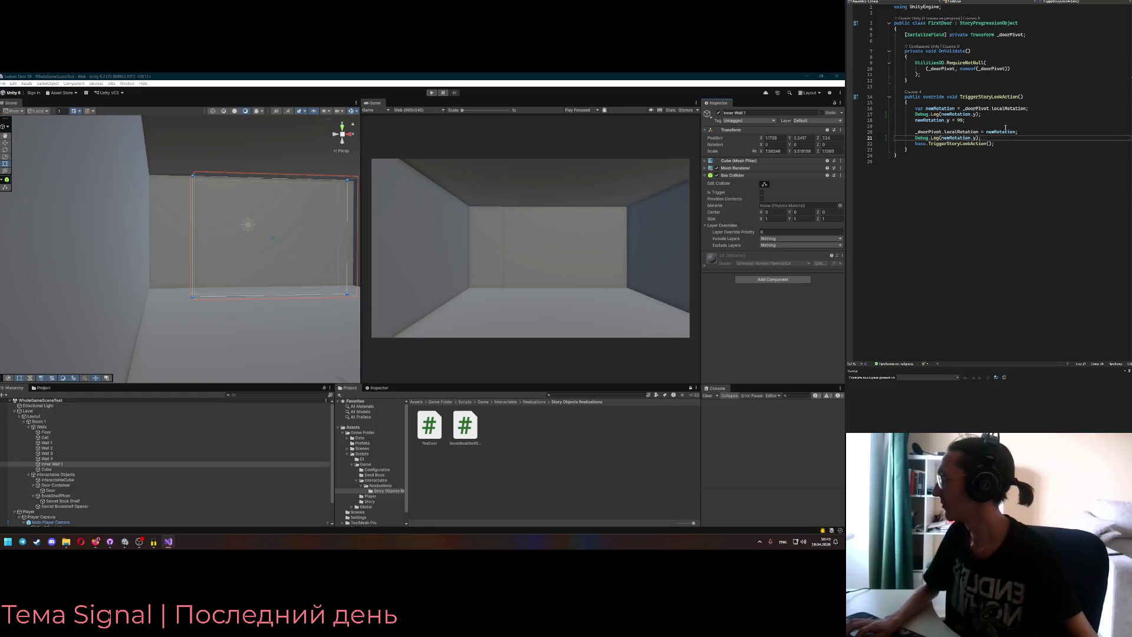
{"action": "double_click", "coordinate": [961, 137]}
{"action": "type", "text": "_doorPivot.localRotation"}
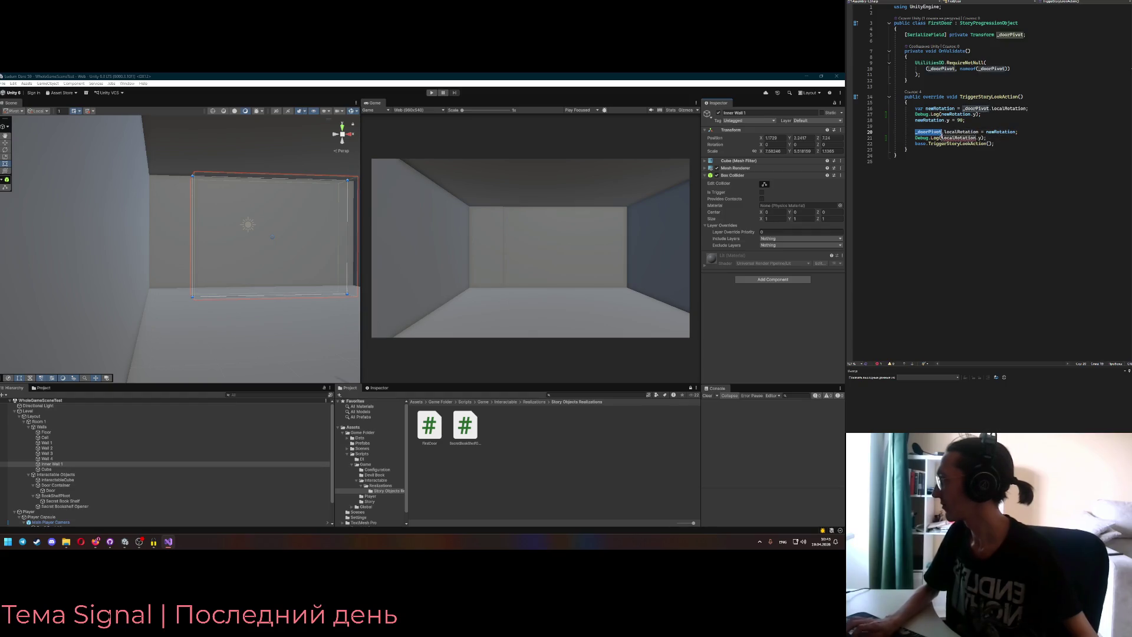
{"action": "left_click", "coordinate": [961, 131]}
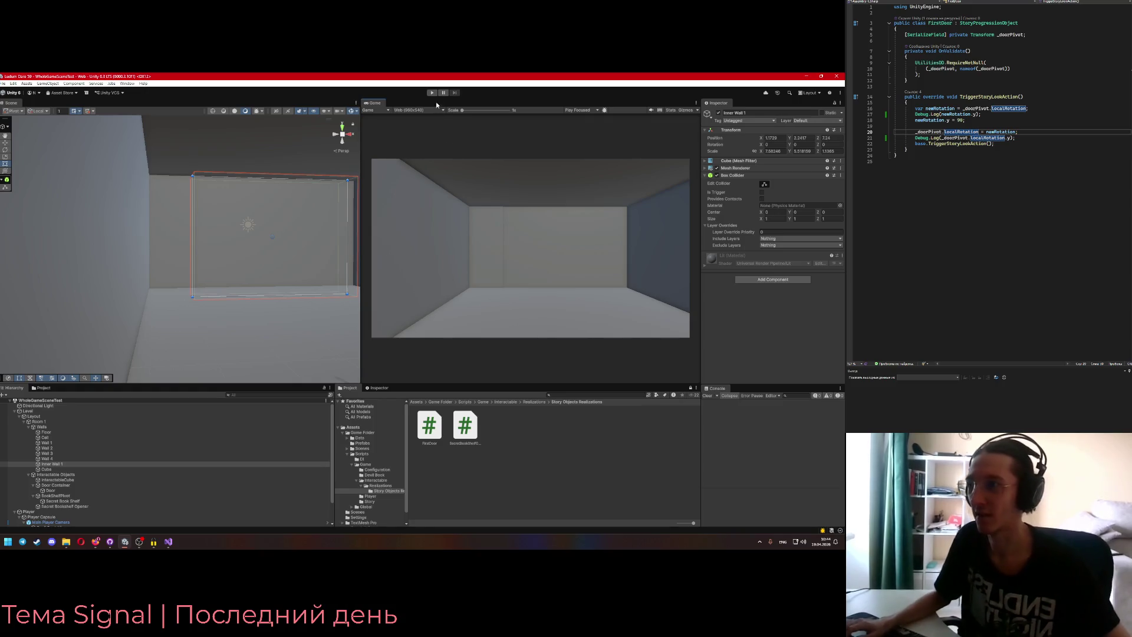
- Play the scene, press E at the door to log the rotation values, then return to the script's rotation line
{"action": "key", "text": "ctrl+p"}
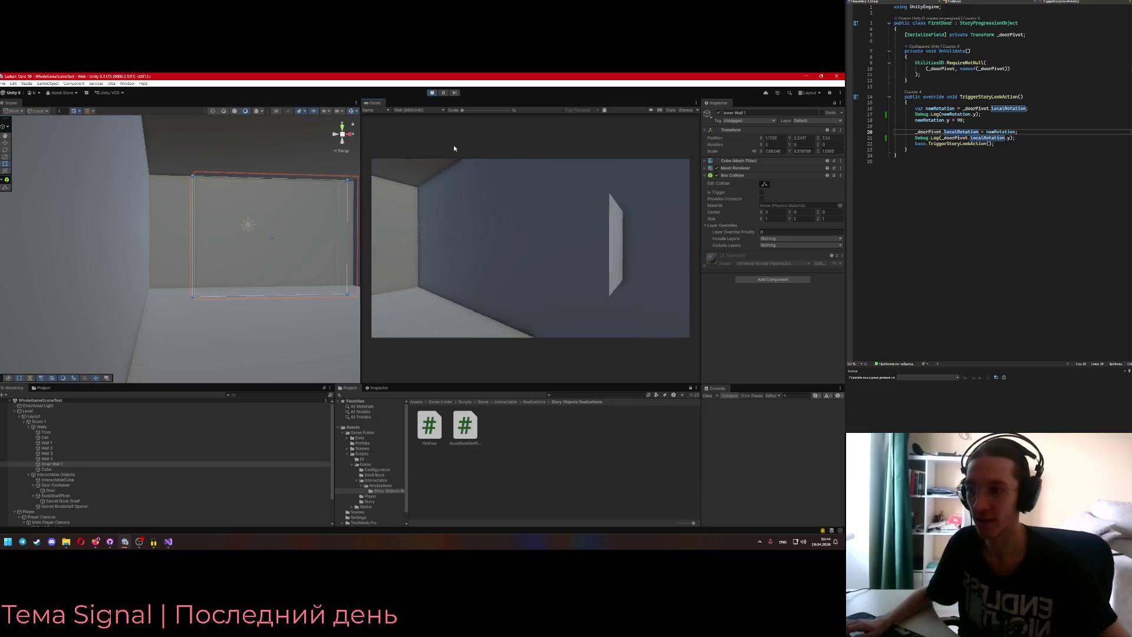
{"action": "key", "text": "e"}
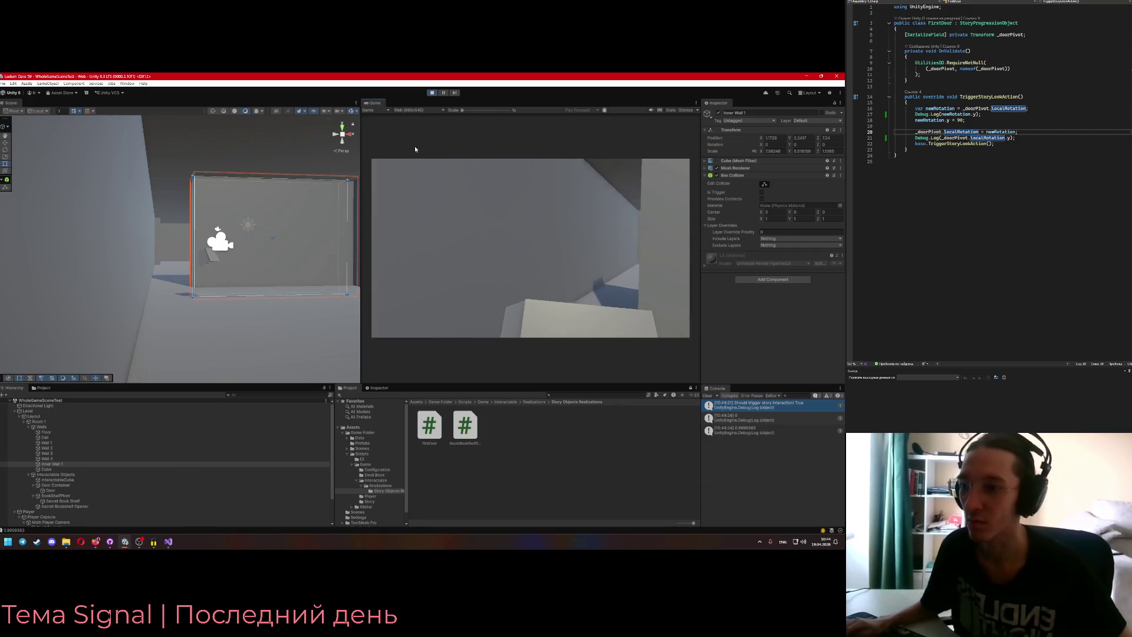
{"action": "key", "text": "alt+Tab"}
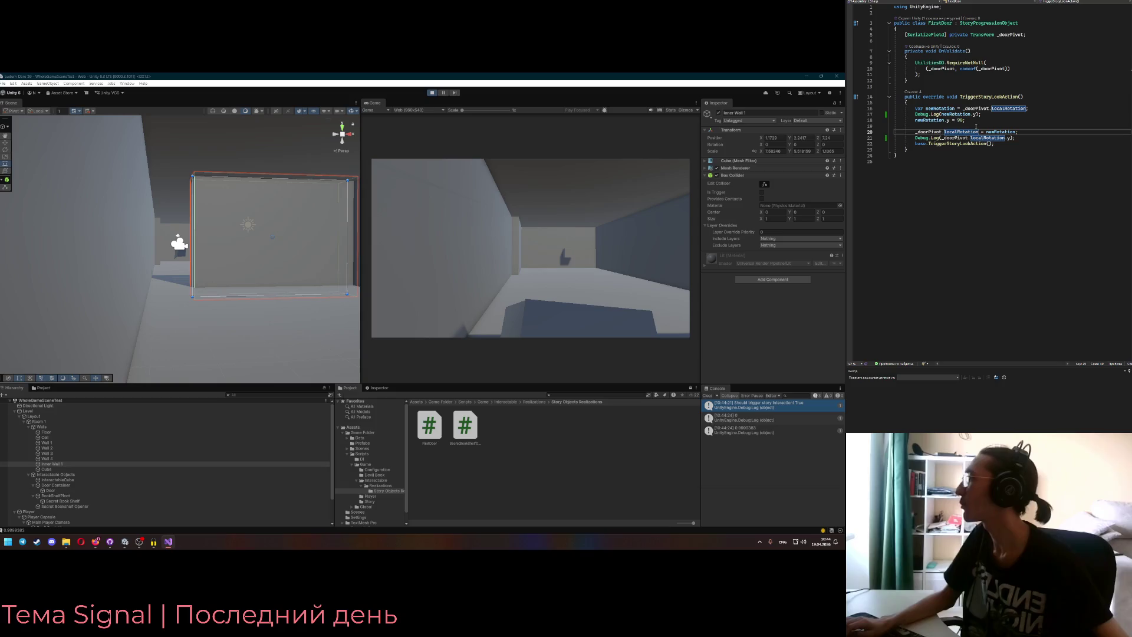
{"action": "left_click", "coordinate": [976, 120]}
{"action": "mouse_move", "coordinate": [950, 120]}
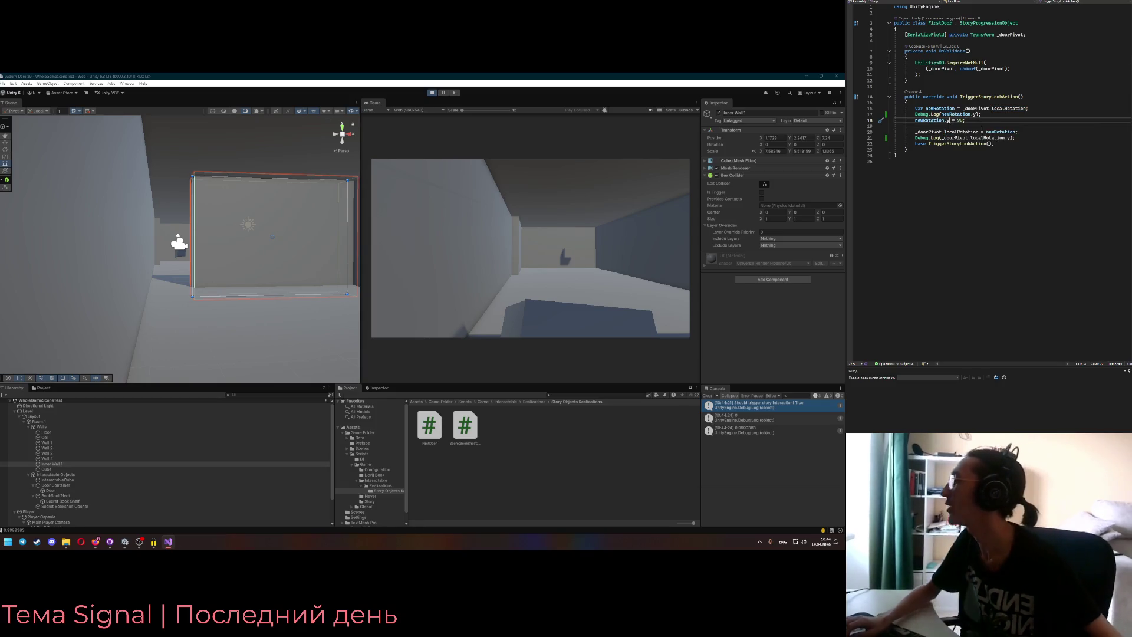
- Delete both Debug.Log lines and begin typing .eulerAngles after _doorPivot.localRotation
{"action": "type", "text": "."}
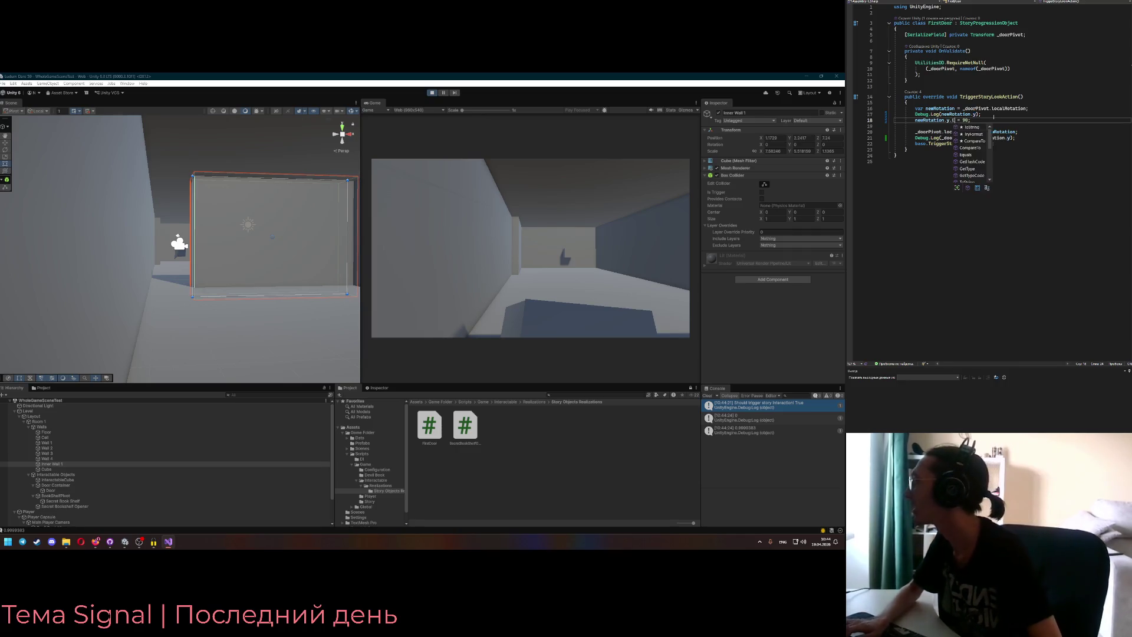
{"action": "key", "text": "BackSpace"}
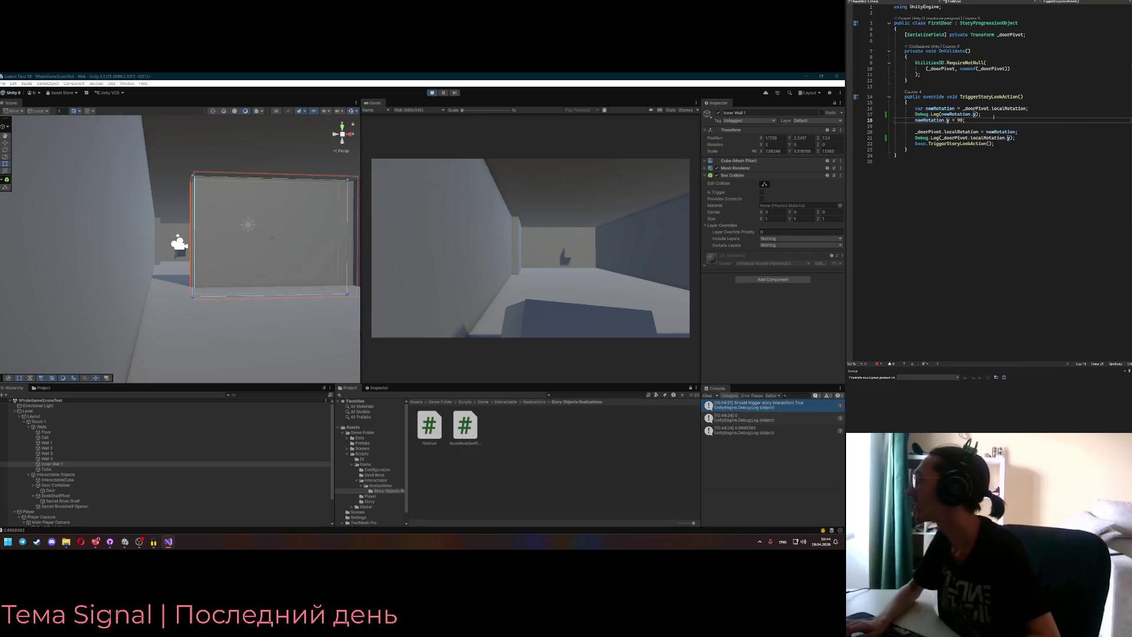
{"action": "left_click", "coordinate": [997, 116]}
{"action": "left_click_drag", "start_coordinate": [1030, 140], "coordinate": [1021, 132]}
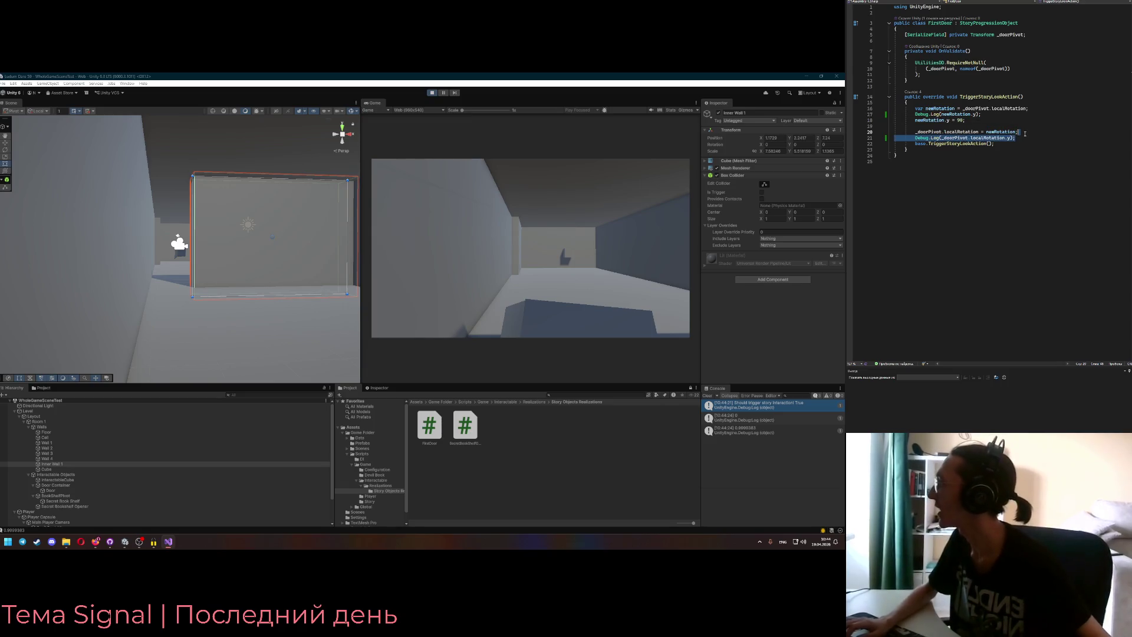
{"action": "key", "text": "BackSpace"}
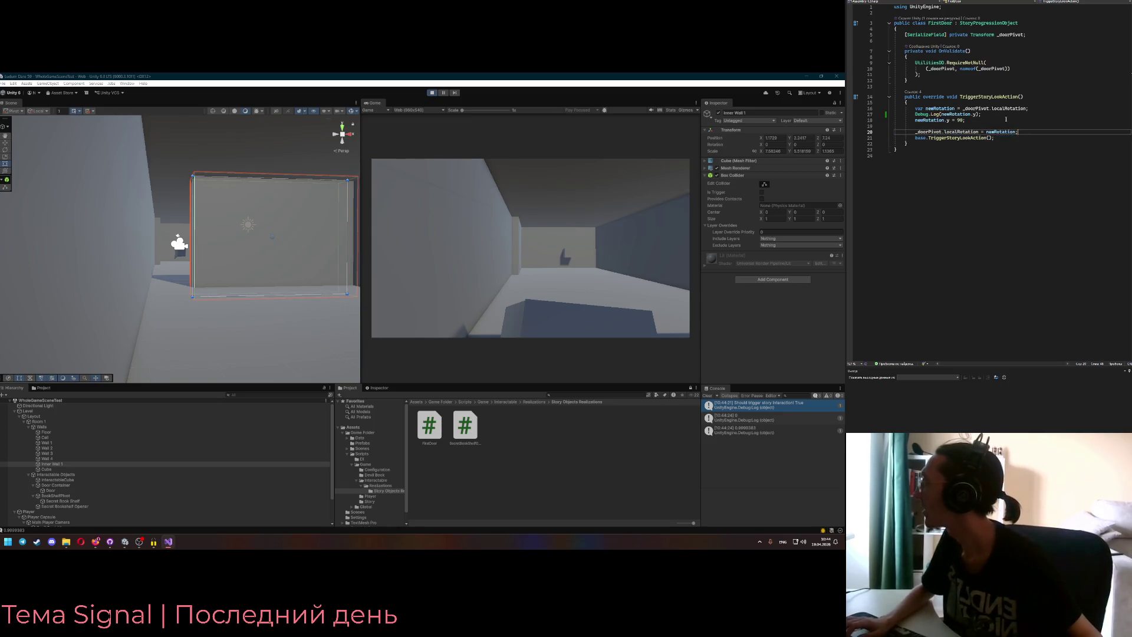
{"action": "left_click", "coordinate": [1009, 114]}
{"action": "key", "text": "BackSpace"}
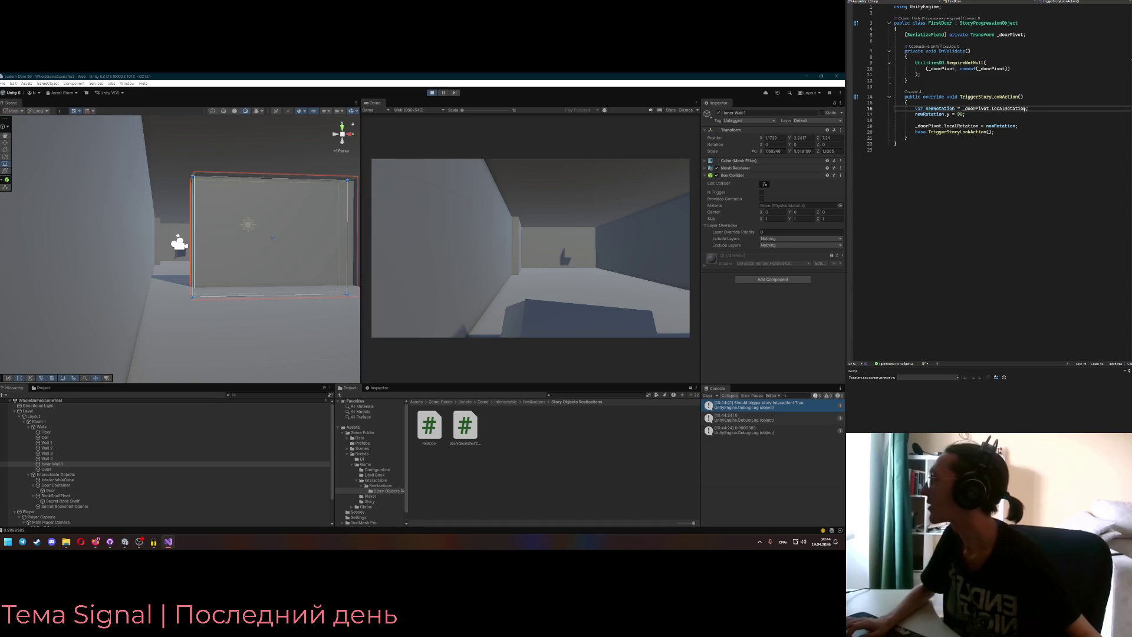
{"action": "type", "text": ".Eu;"}
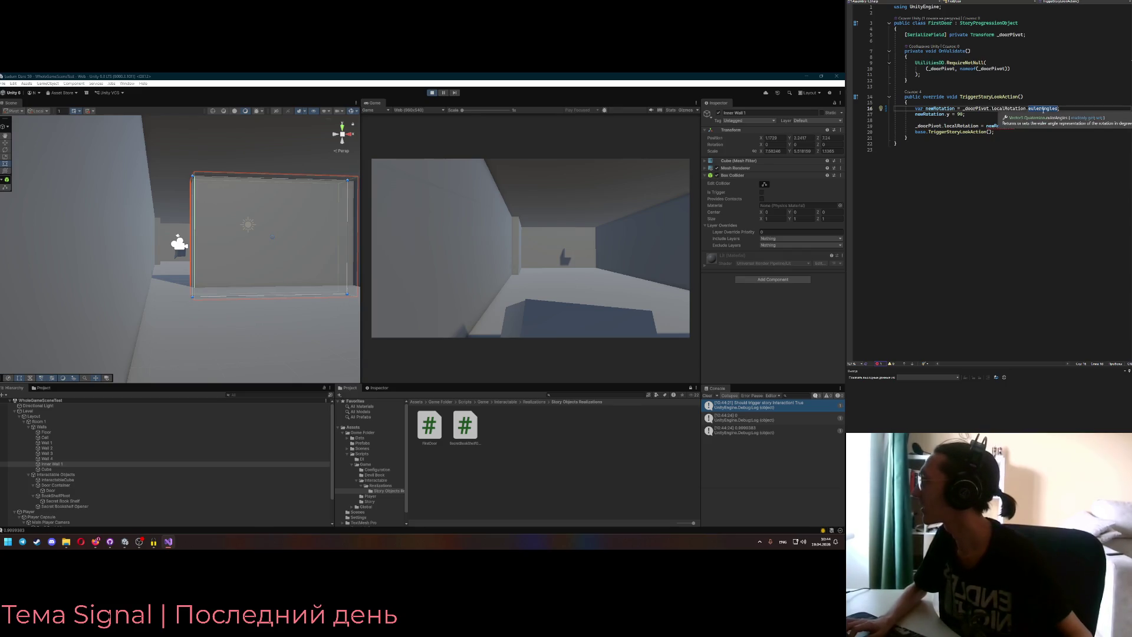
- Append .eulerAngles to localRotation on line 19, which raises an error tooltip
{"action": "double_click", "coordinate": [1043, 109]}
{"action": "left_click", "coordinate": [957, 119]}
{"action": "mouse_move", "coordinate": [991, 126]}
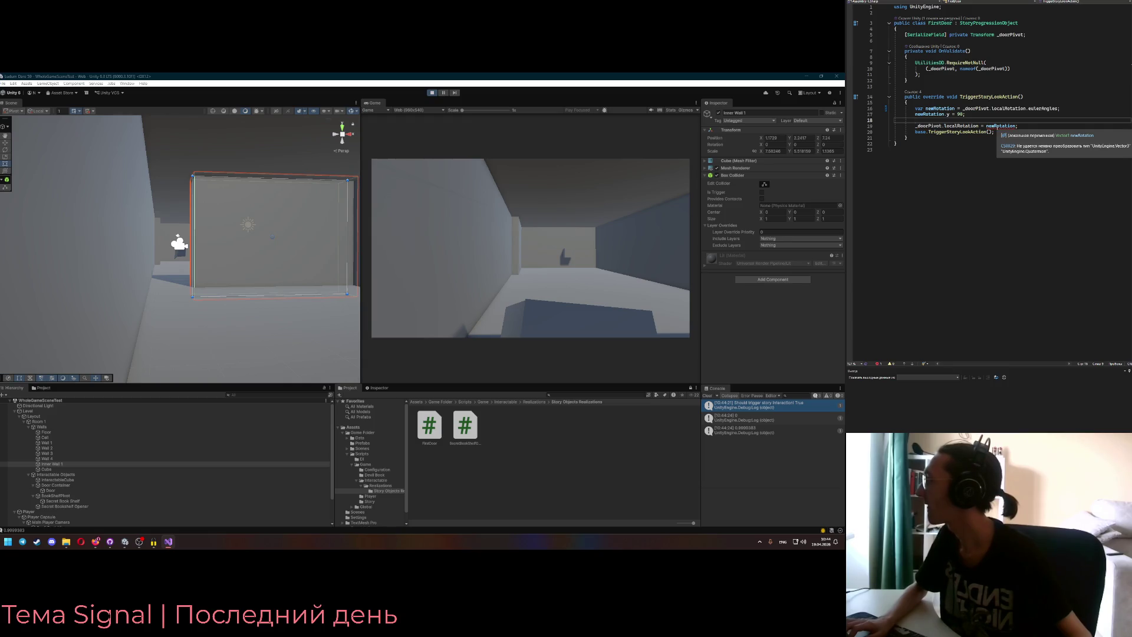
{"action": "left_click", "coordinate": [980, 126]}
{"action": "type", "text": ".eu"}
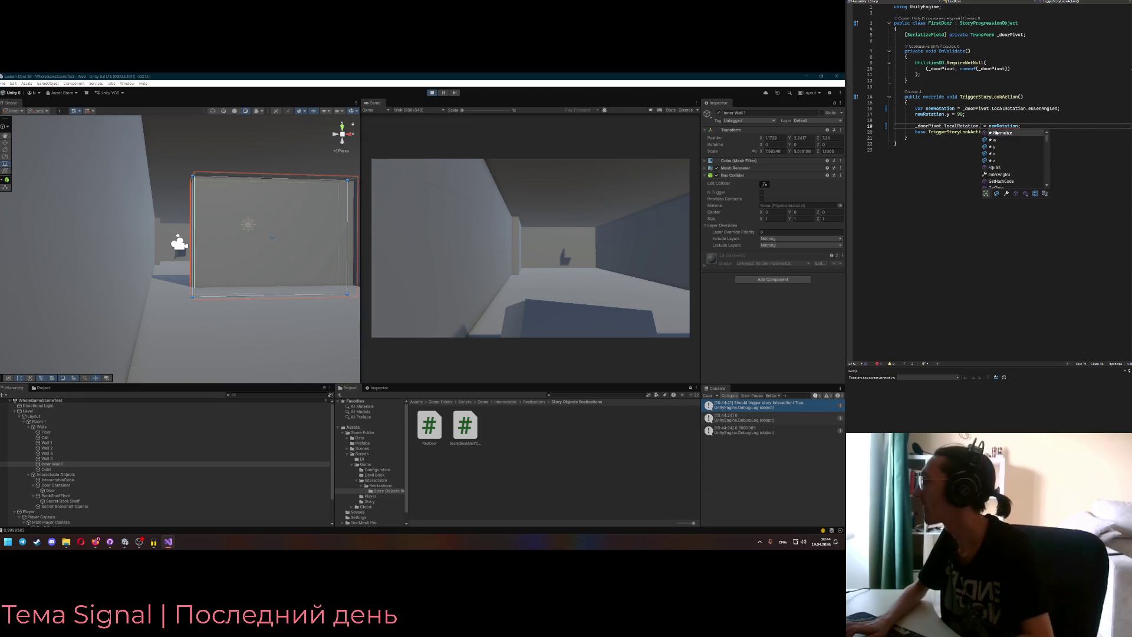
{"action": "key", "text": "Tab"}
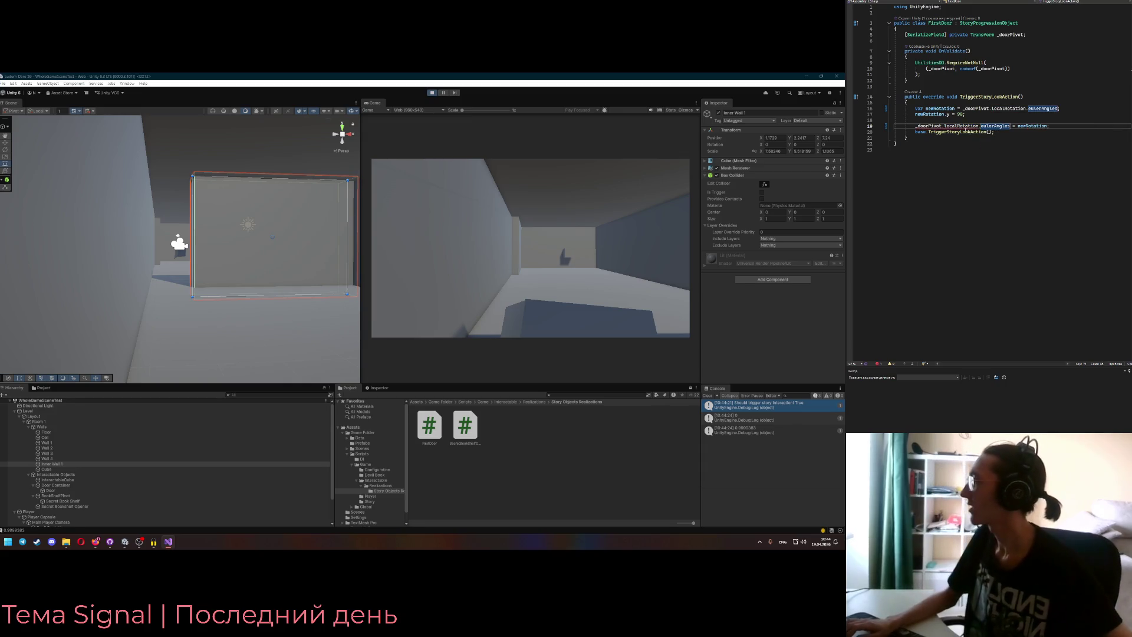
{"action": "mouse_move", "coordinate": [963, 125]}
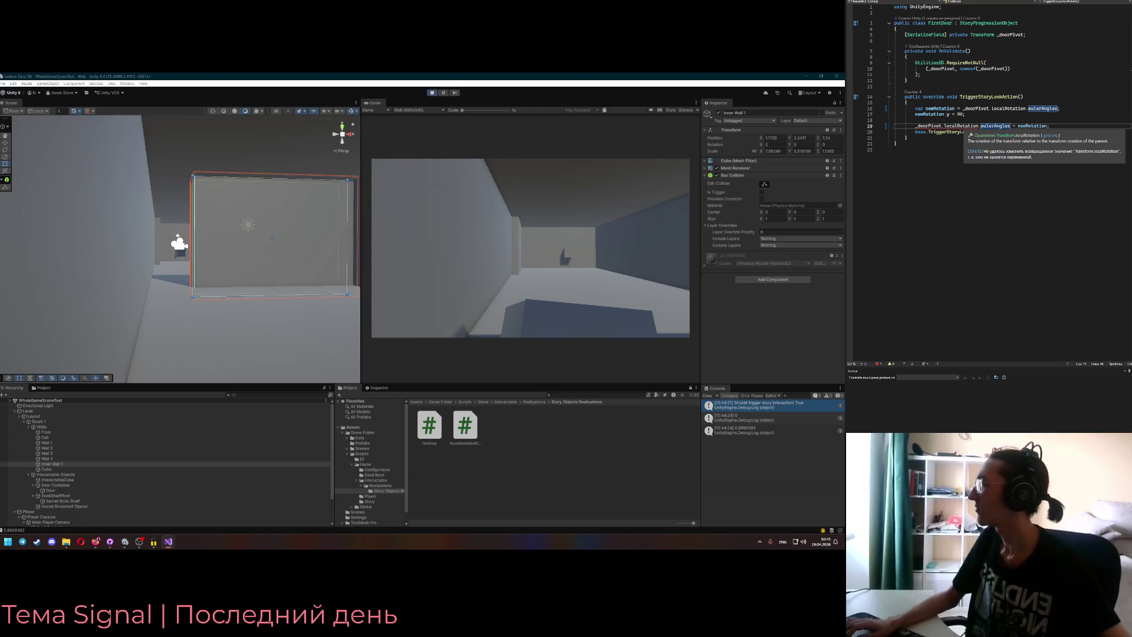
{"action": "left_click", "coordinate": [991, 122]}
- Remove .eulerAngles from lines 19 and 16 so newRotation copies _doorPivot.localRotation
{"action": "double_click", "coordinate": [993, 125]}
{"action": "key", "text": "BackSpace"}
{"action": "key", "text": "BackSpace"}
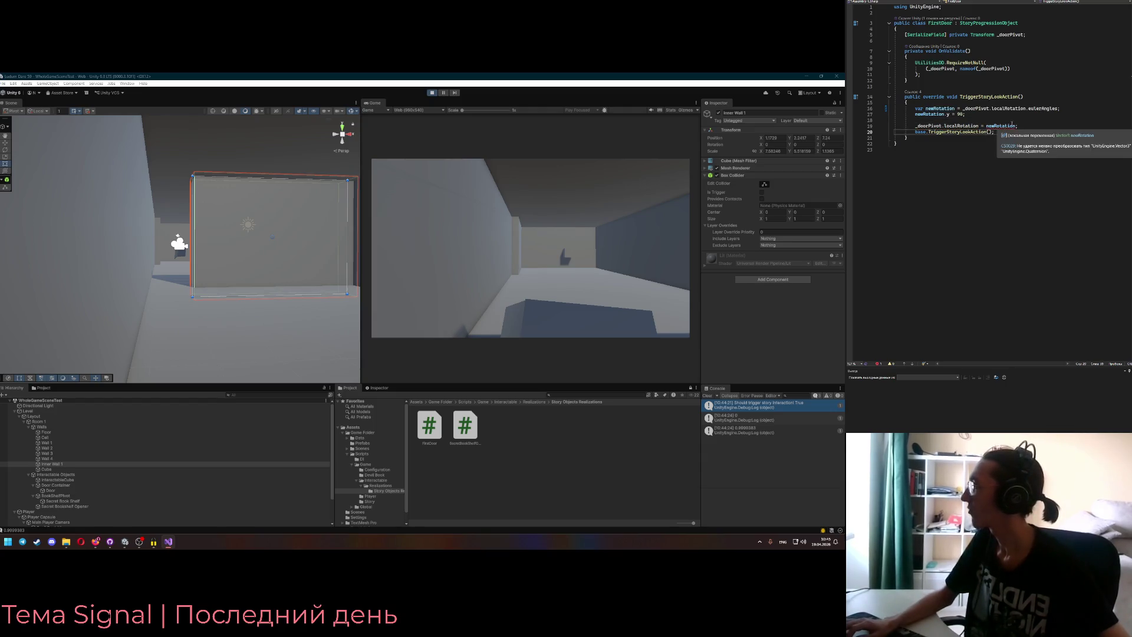
{"action": "double_click", "coordinate": [1043, 109]}
{"action": "key", "text": "BackSpace"}
{"action": "key", "text": "BackSpace"}
{"action": "left_click", "coordinate": [946, 114]}
{"action": "key", "text": "Down"}
{"action": "left_click", "coordinate": [969, 114]}
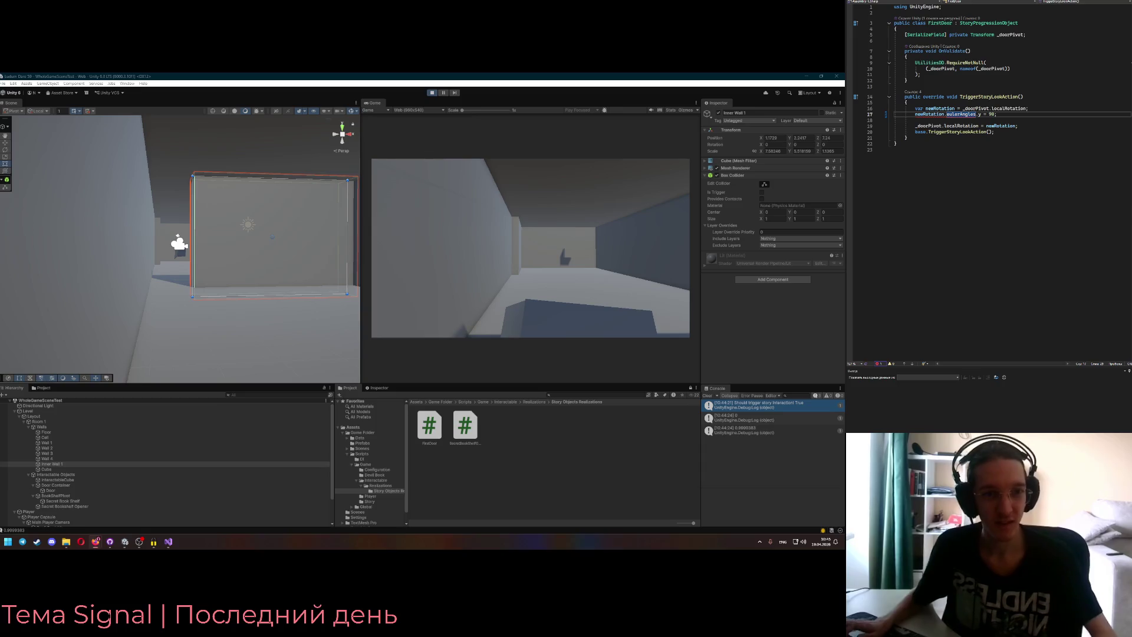
{"action": "key", "text": "alt+shift"}
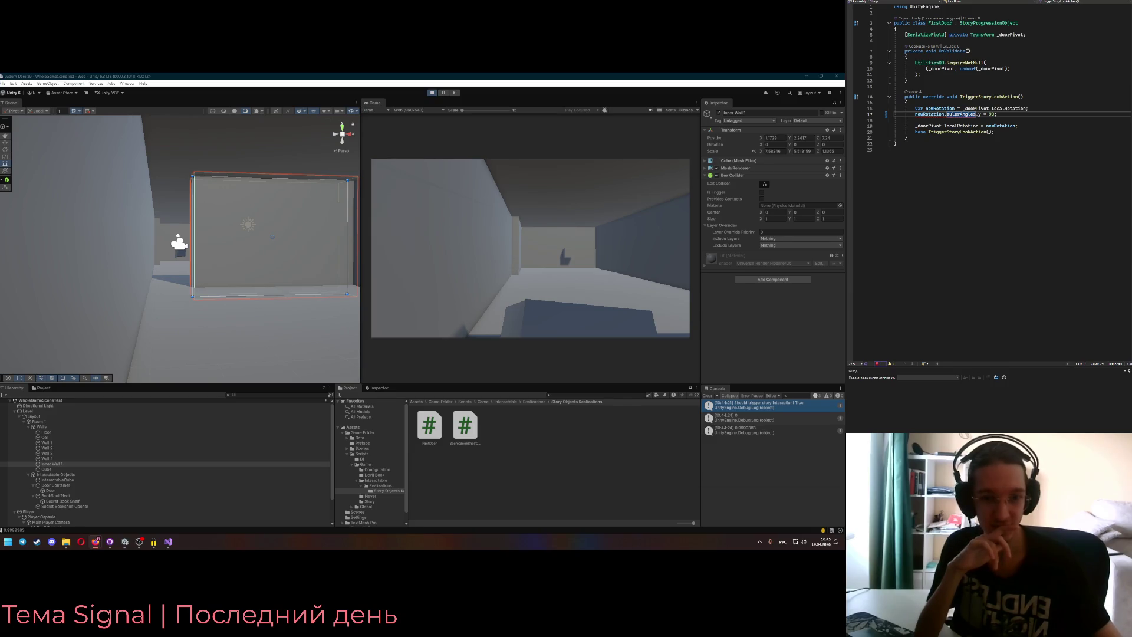
- Make line 16 read _doorPivot.eulerAngles into newRotation
{"action": "double_click", "coordinate": [1001, 108]}
{"action": "type", "text": "eul"}
{"action": "key", "text": "Tab"}
{"action": "left_click", "coordinate": [979, 114]}
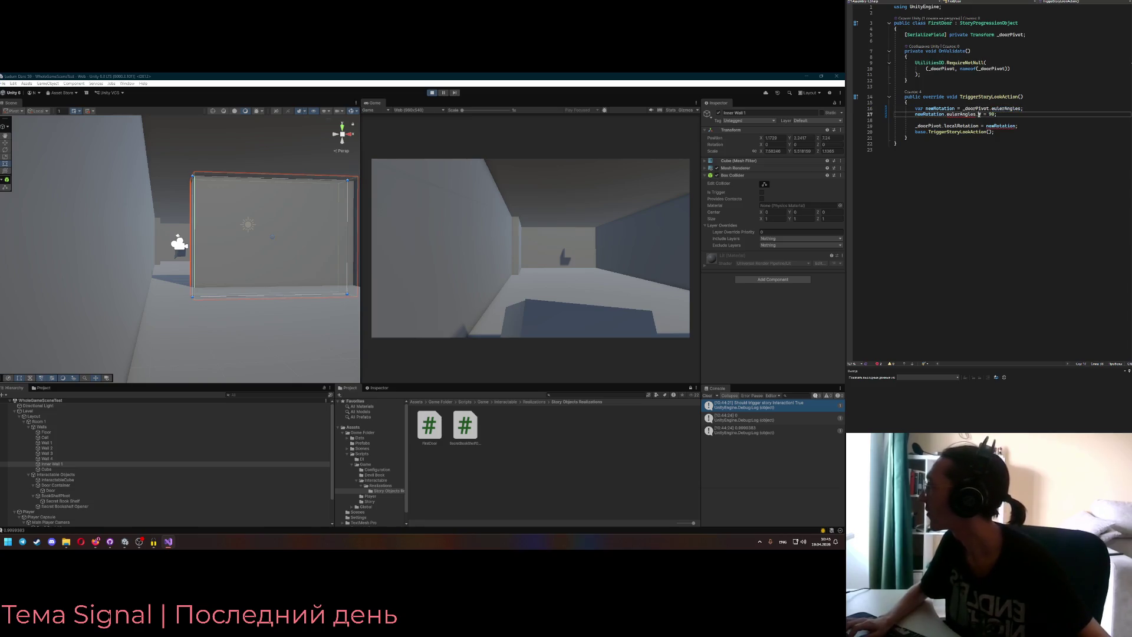
{"action": "mouse_move", "coordinate": [975, 115]}
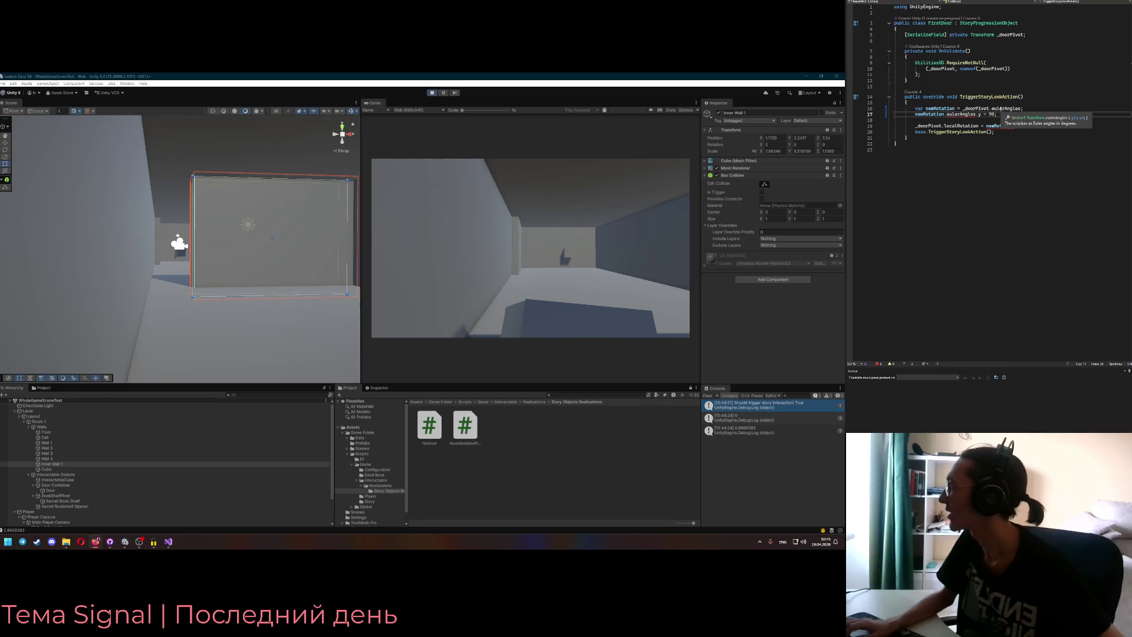
{"action": "type", "text": ".y"}
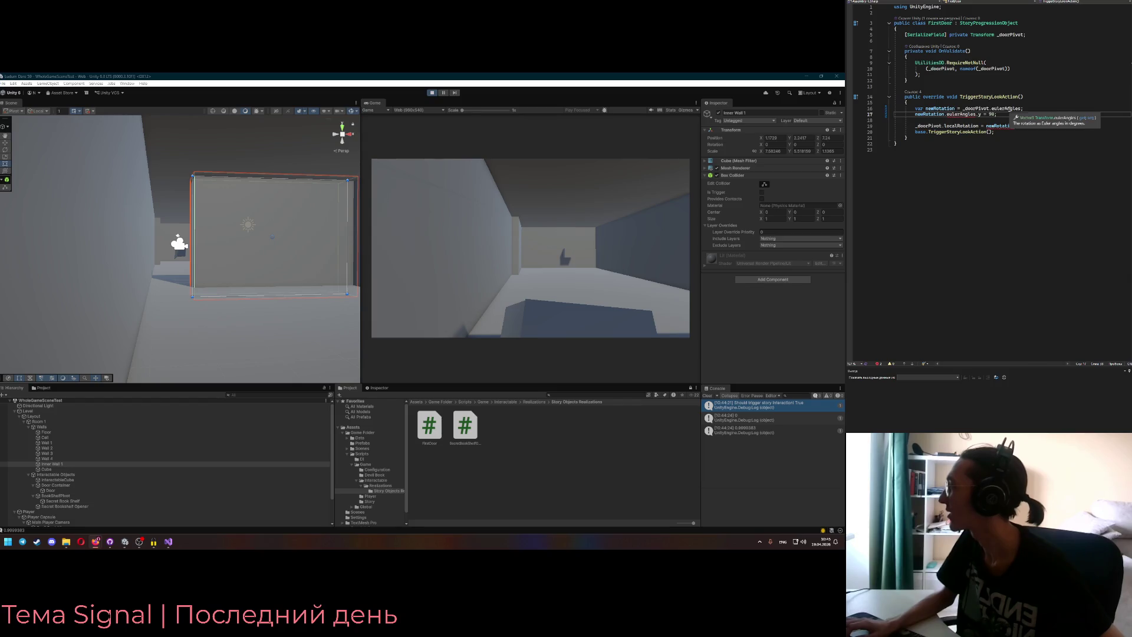
- Change line 17 to newRotation.y = 90
{"action": "left_click", "coordinate": [982, 114]}
{"action": "key", "text": "BackSpace"}
{"action": "key", "text": "BackSpace"}
{"action": "key", "text": "Left"}
{"action": "key", "text": "Left"}
{"action": "key", "text": "Left"}
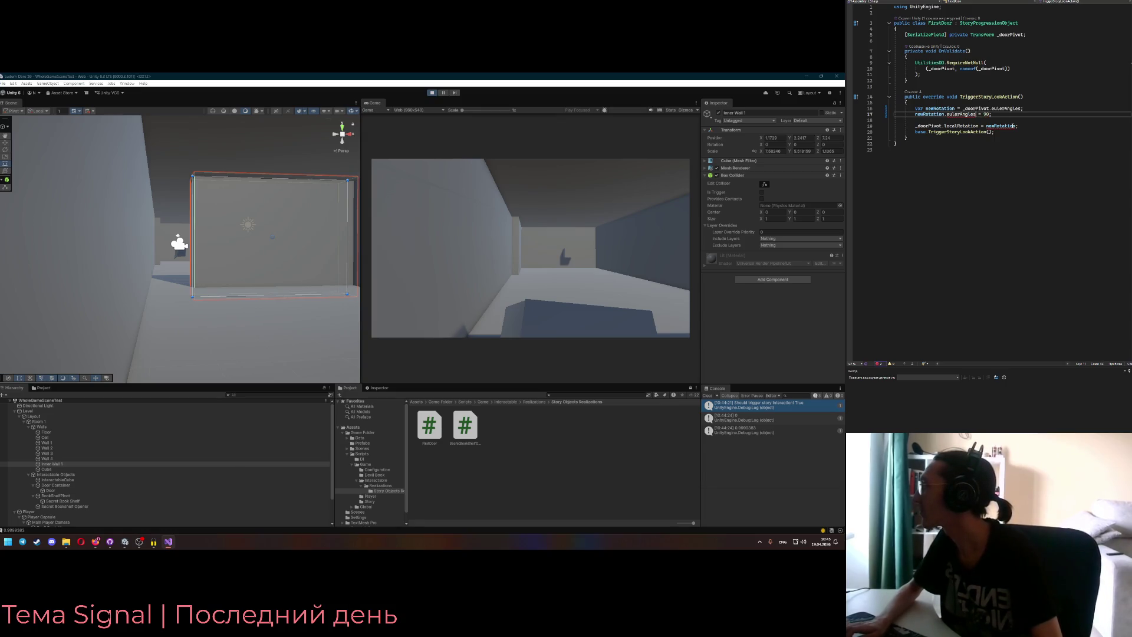
{"action": "type", "text": "y"}
{"action": "key", "text": "Down"}
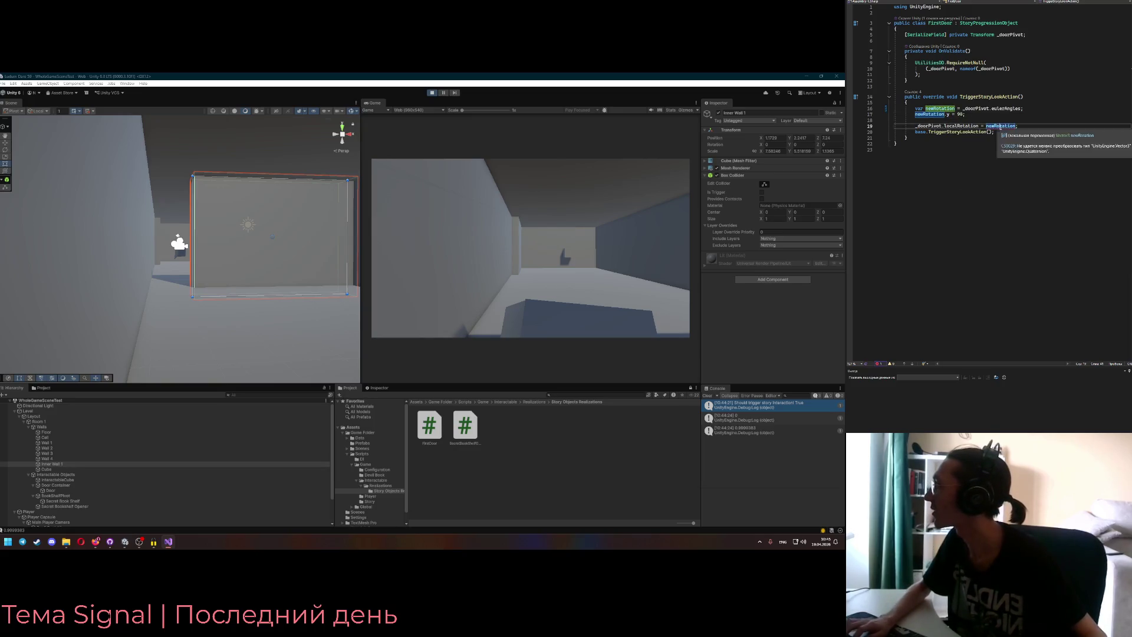
- Assign newRotation back to _doorPivot.eulerAngles on line 19 and return to Unity to reload
{"action": "left_click", "coordinate": [959, 126]}
{"action": "double_click", "coordinate": [959, 126]}
{"action": "type", "text": "eulerAngles"}
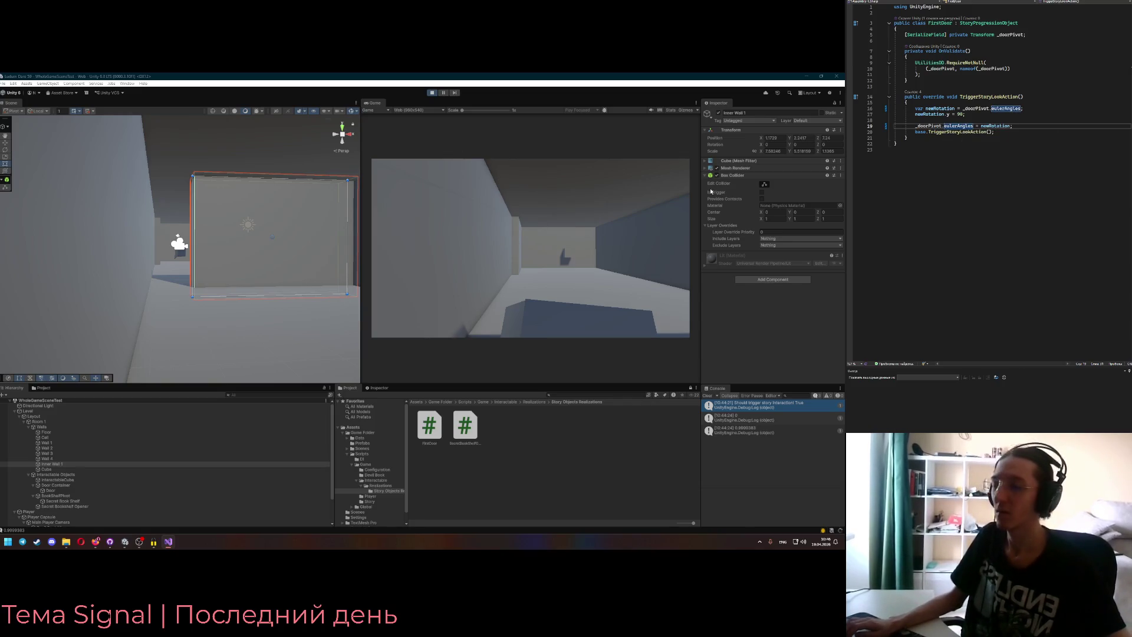
{"action": "left_click", "coordinate": [640, 177]}
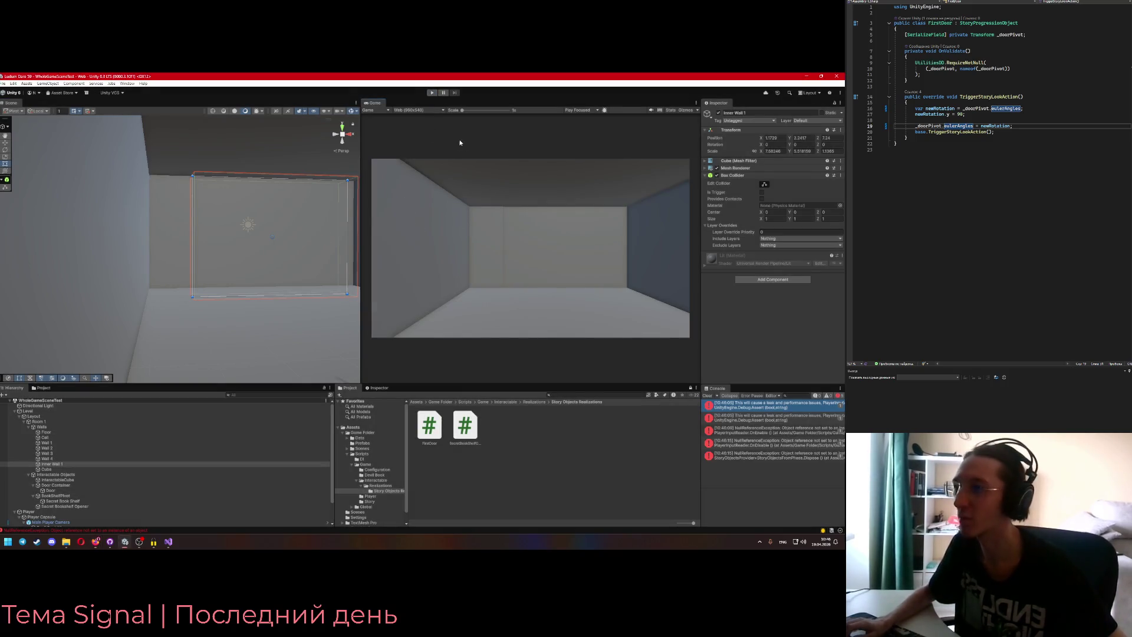
- Clear the Console, start Play mode, and walk to the door to trigger it opening
{"action": "left_click", "coordinate": [707, 395]}
{"action": "left_click", "coordinate": [431, 93]}
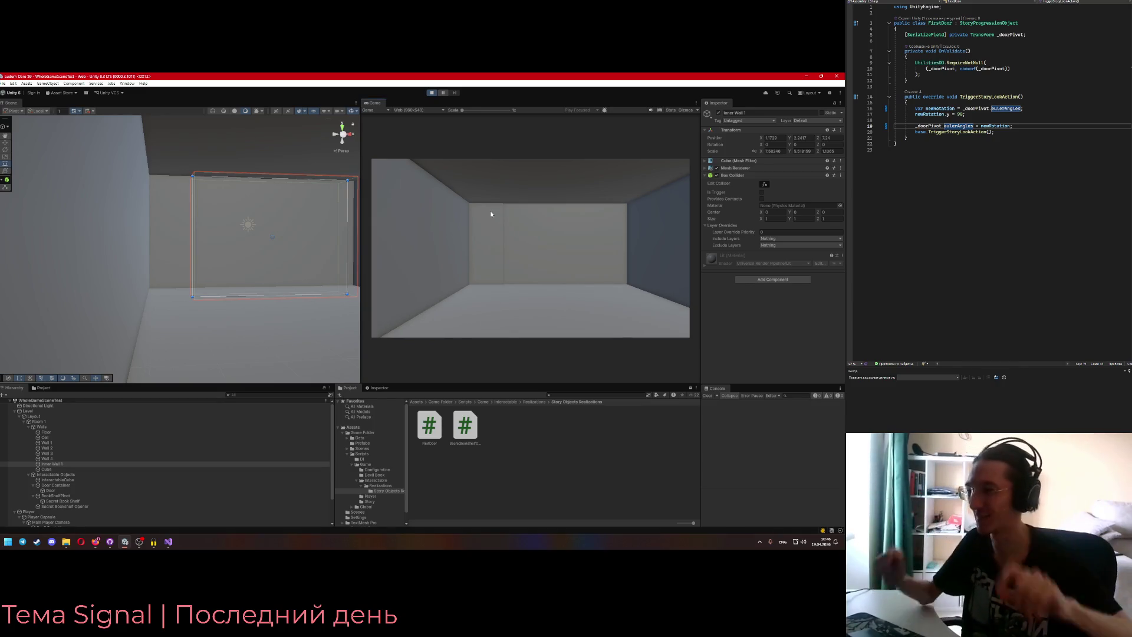
{"action": "key", "text": "w"}
{"action": "key", "text": "e"}
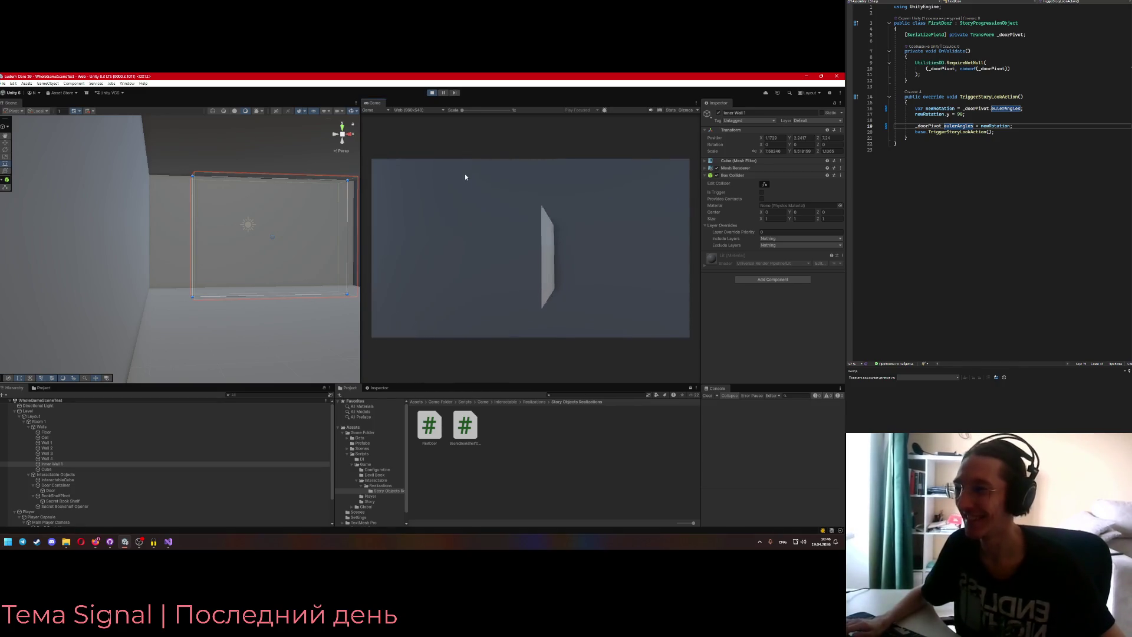
- Walk around the room past the opened door, then stop Play mode
{"action": "key", "text": "w"}
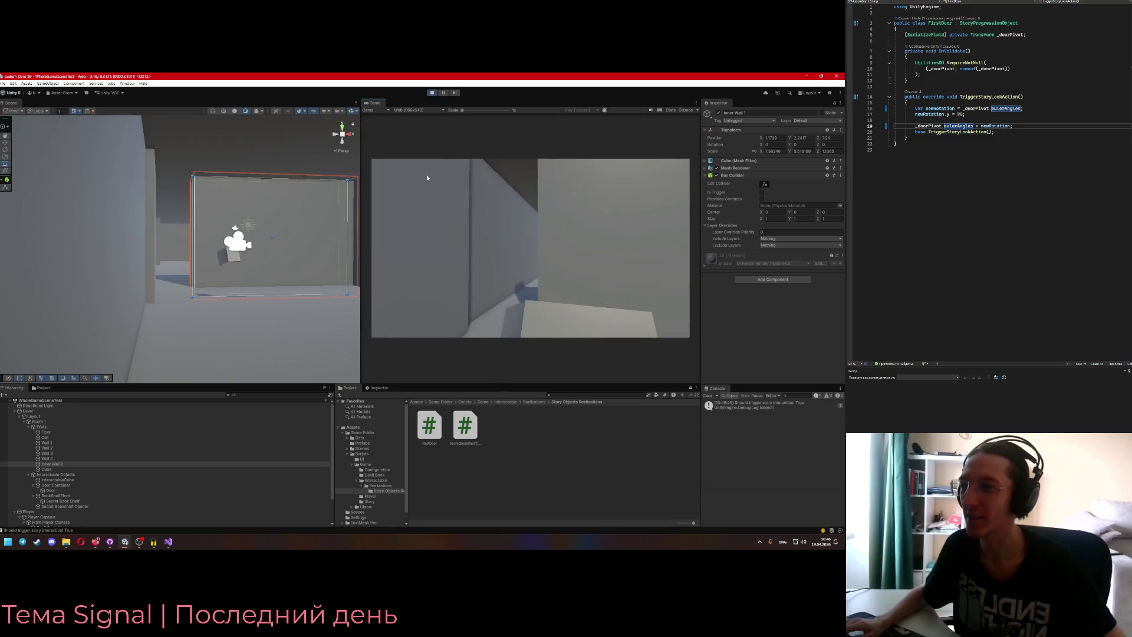
{"action": "key", "text": "s"}
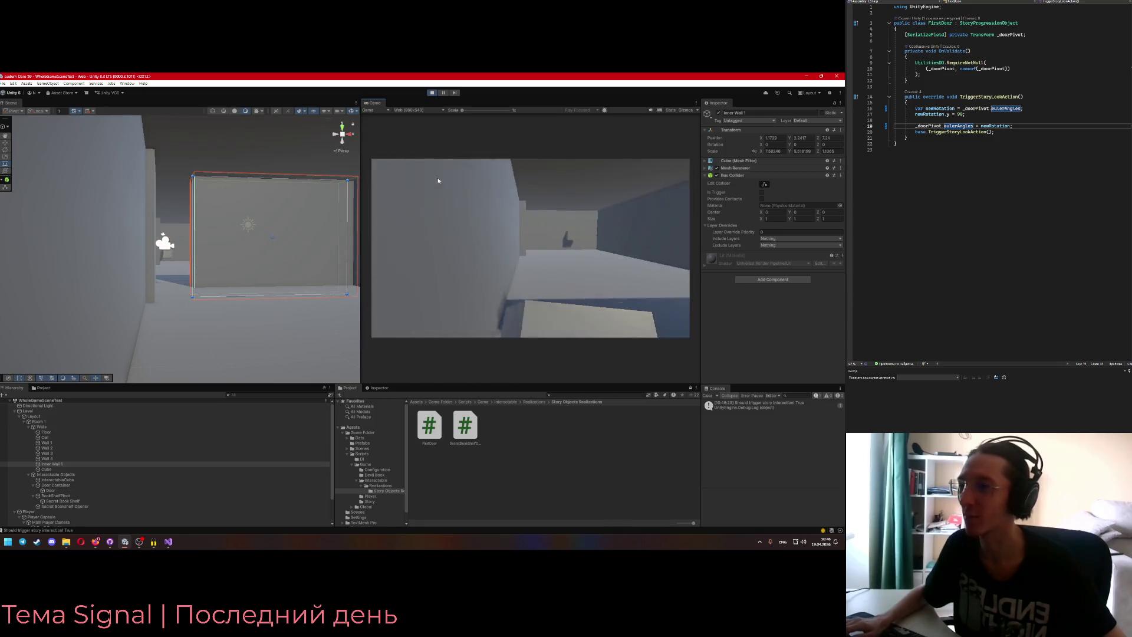
{"action": "key", "text": "w"}
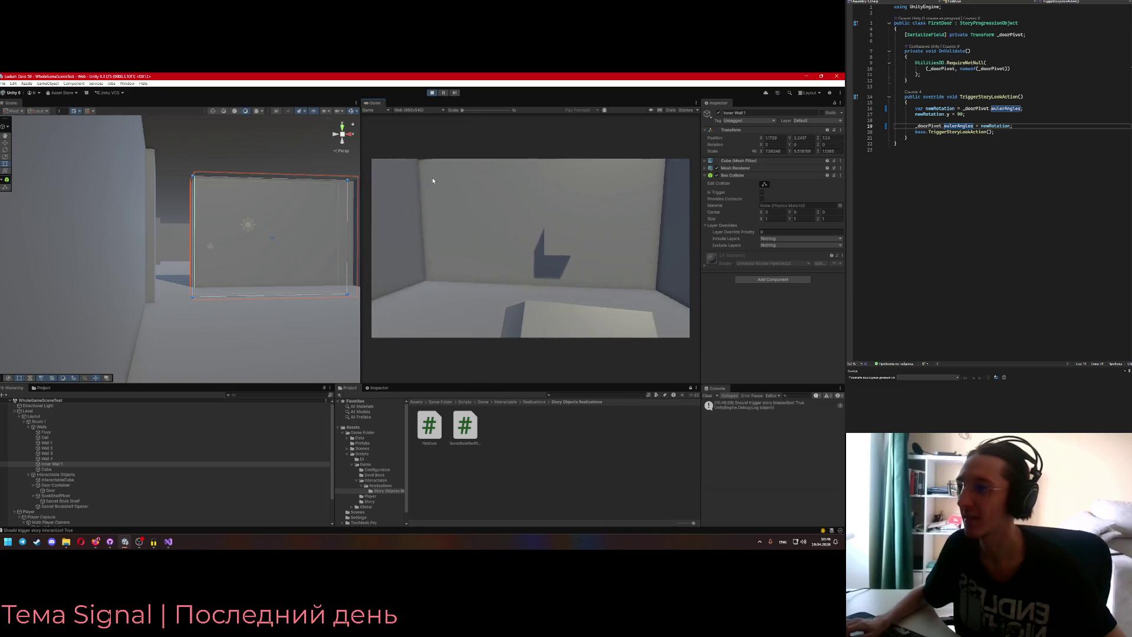
{"action": "key", "text": "s"}
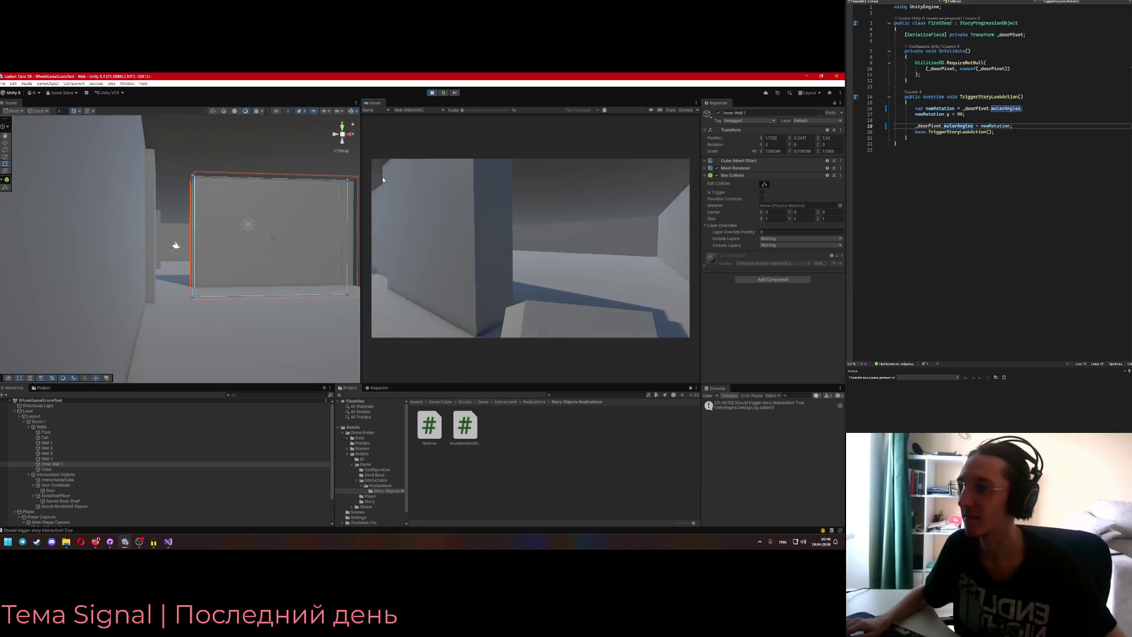
{"action": "key", "text": "alt+Tab"}
{"action": "left_click", "coordinate": [432, 93]}
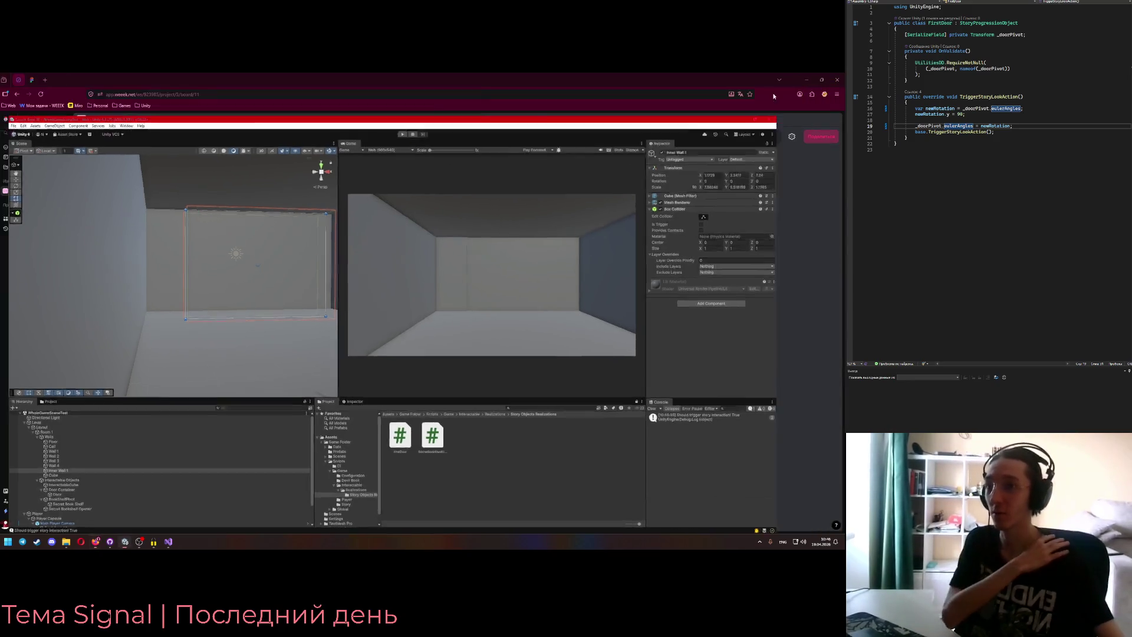
- Open the Figma board and zoom through the abandoned-library game notes, then return to Unity
{"action": "key", "text": "alt+Tab"}
{"action": "left_click", "coordinate": [35, 79]}
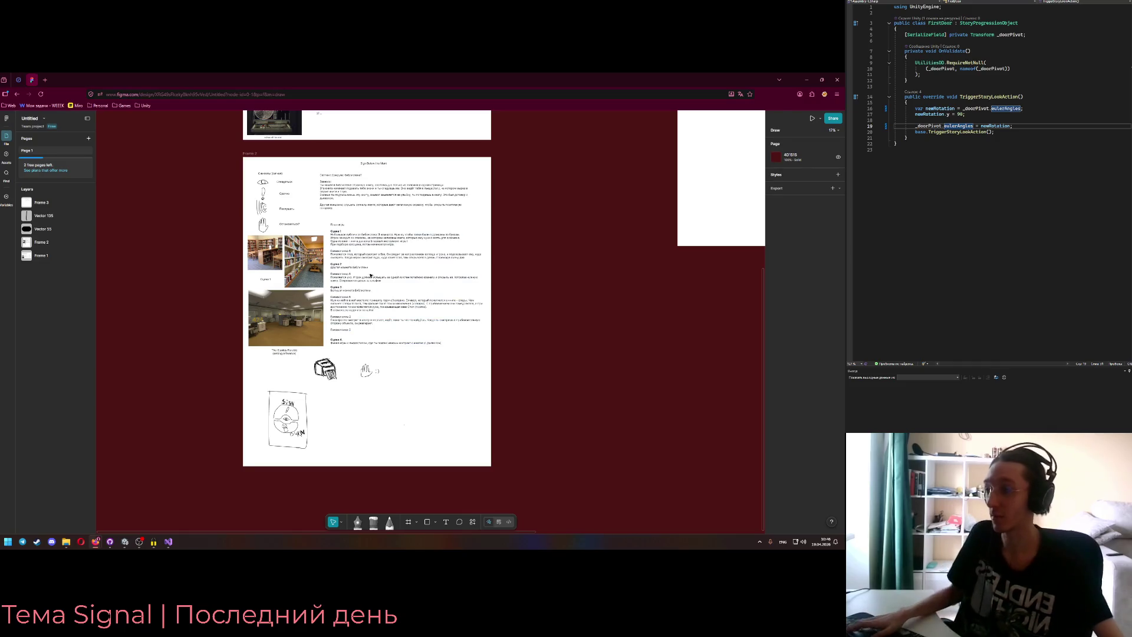
{"action": "scroll", "coordinate": [375, 274], "scroll_direction": "up", "scroll_amount": 5, "text": "ctrl"}
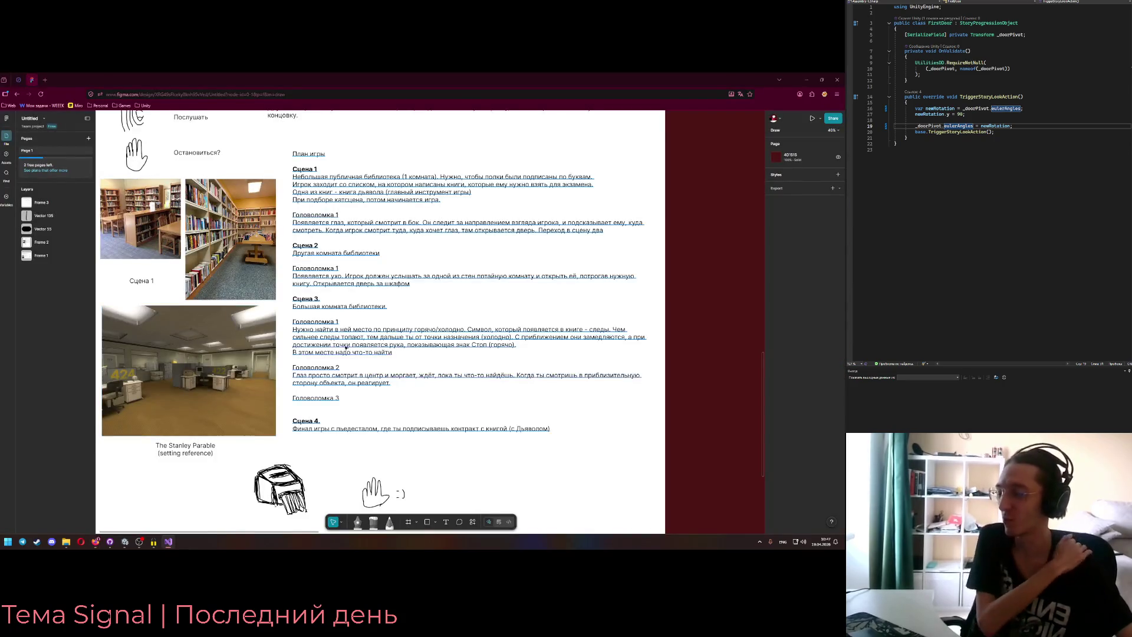
{"action": "scroll", "coordinate": [234, 379], "scroll_direction": "up", "scroll_amount": 1}
{"action": "scroll", "coordinate": [342, 349], "scroll_direction": "down", "scroll_amount": 2, "text": "ctrl"}
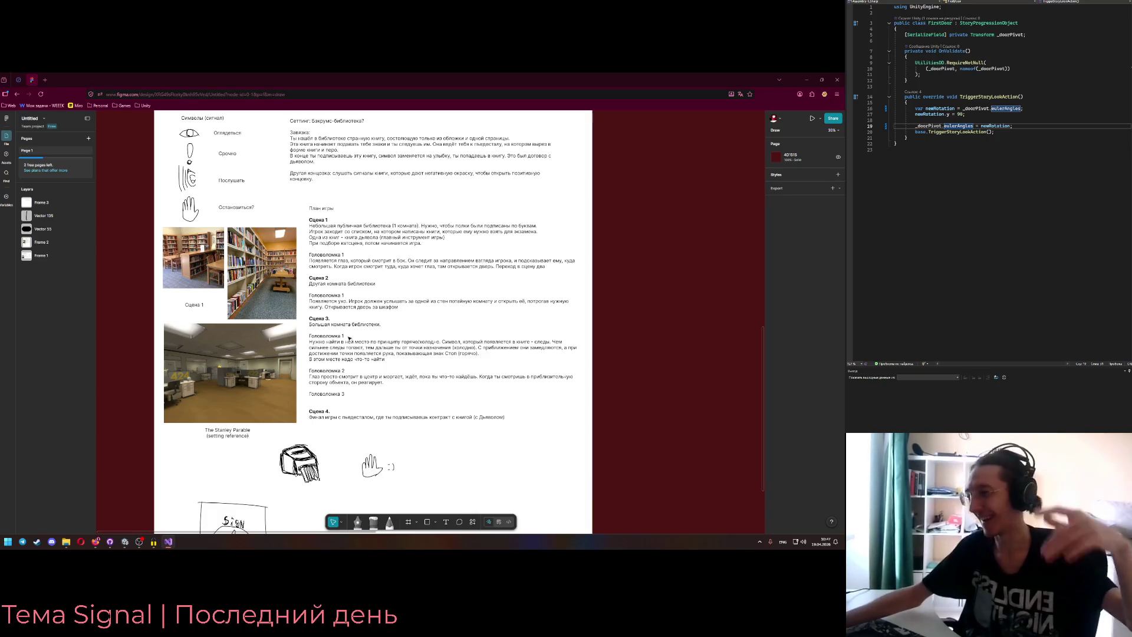
{"action": "left_click", "coordinate": [125, 541]}
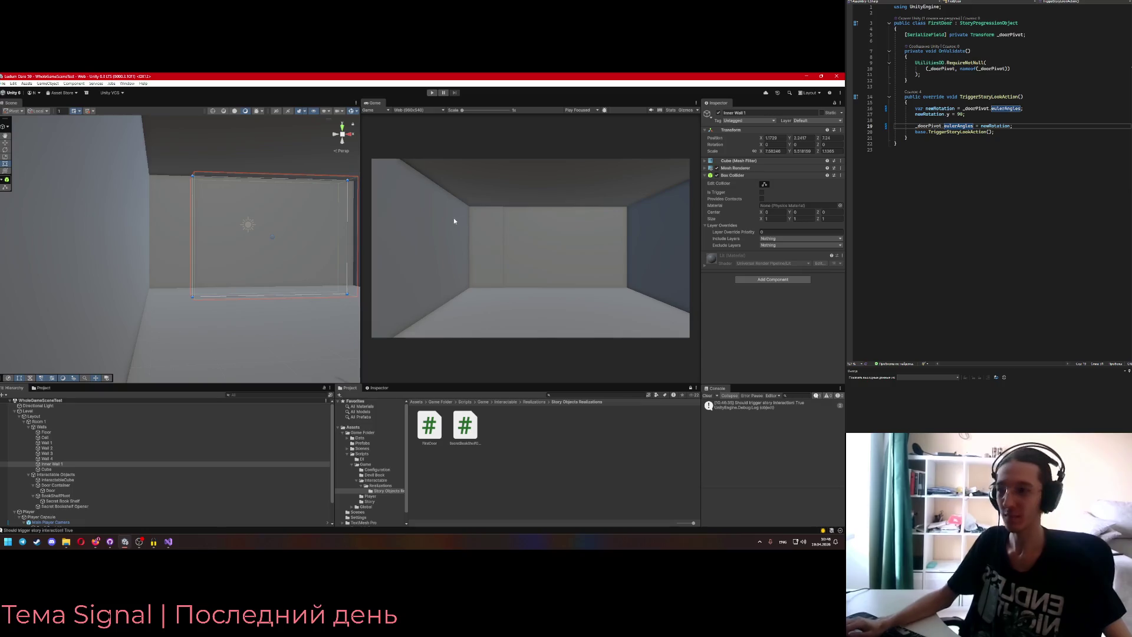
- Start Play mode, trigger the door, walk past the dark pillar toward the lit room, then stop
{"action": "left_click", "coordinate": [432, 92]}
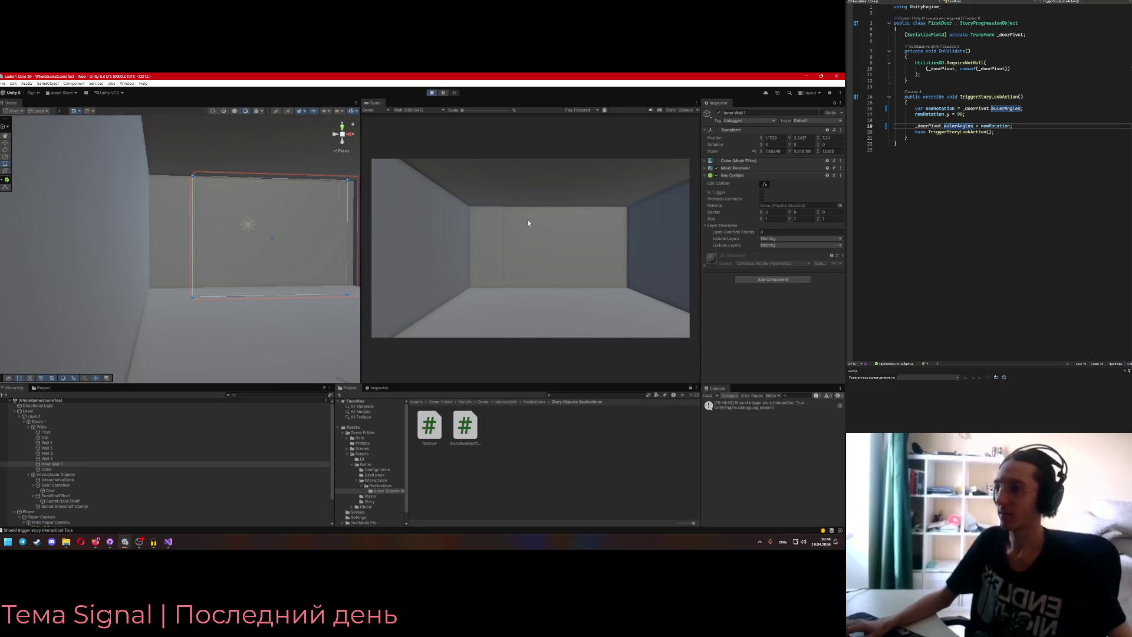
{"action": "left_click", "coordinate": [540, 220]}
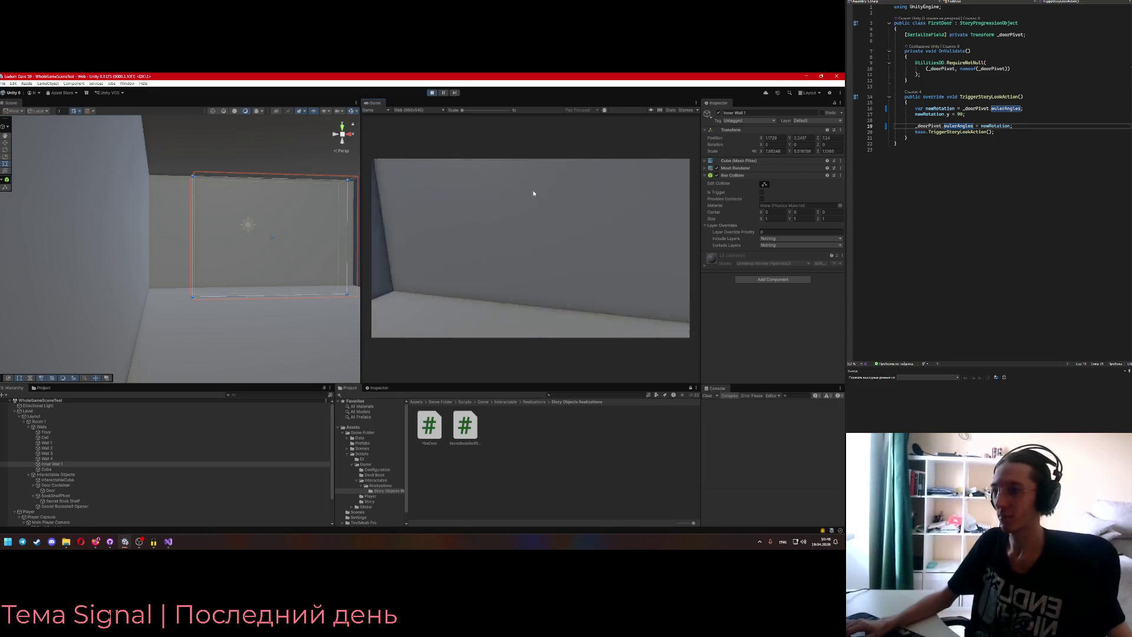
{"action": "key", "text": "s"}
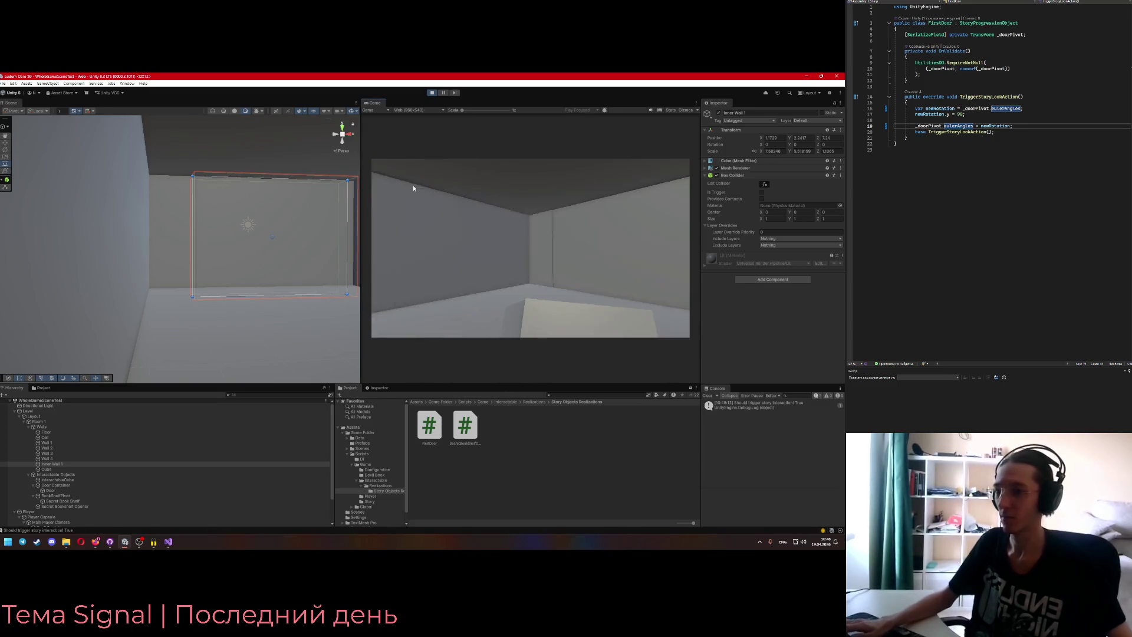
{"action": "key", "text": "w"}
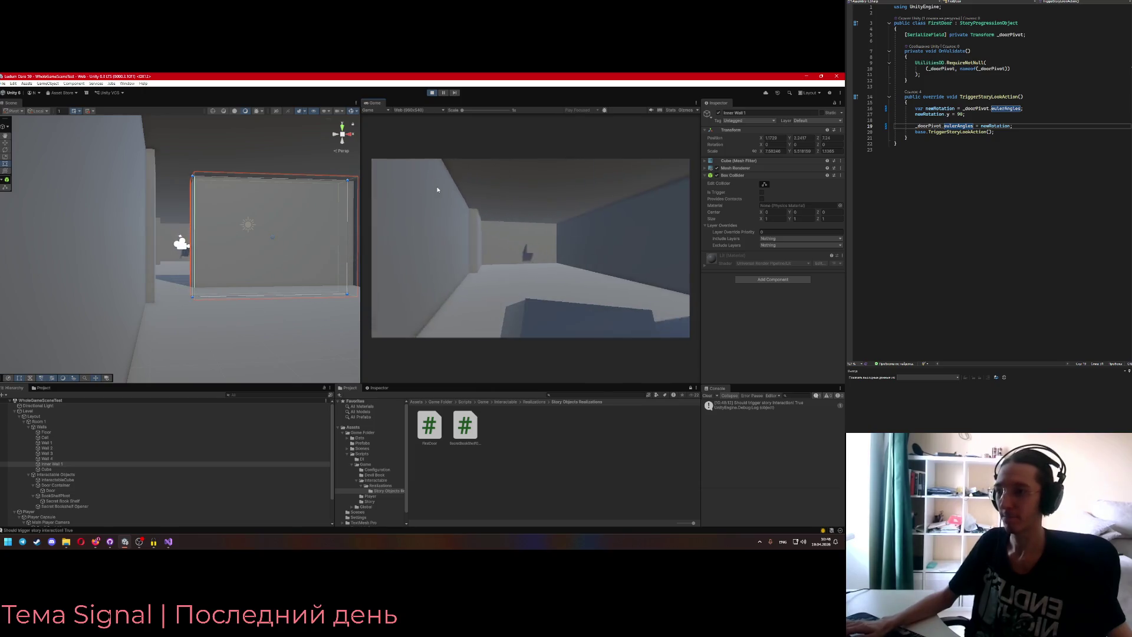
{"action": "key", "text": "a"}
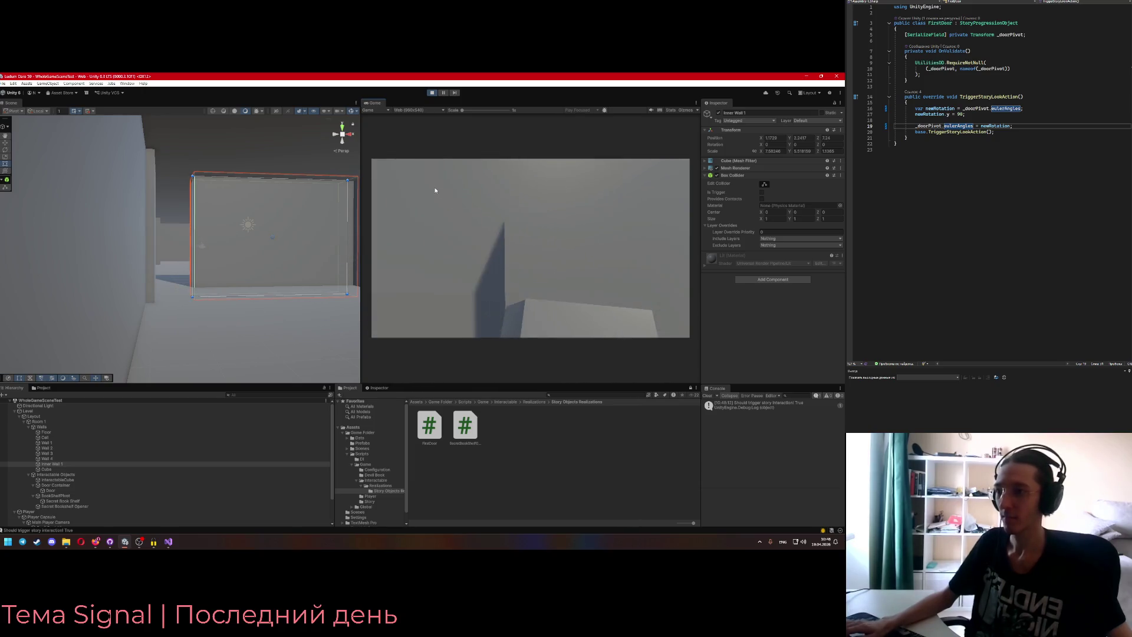
{"action": "key", "text": "w"}
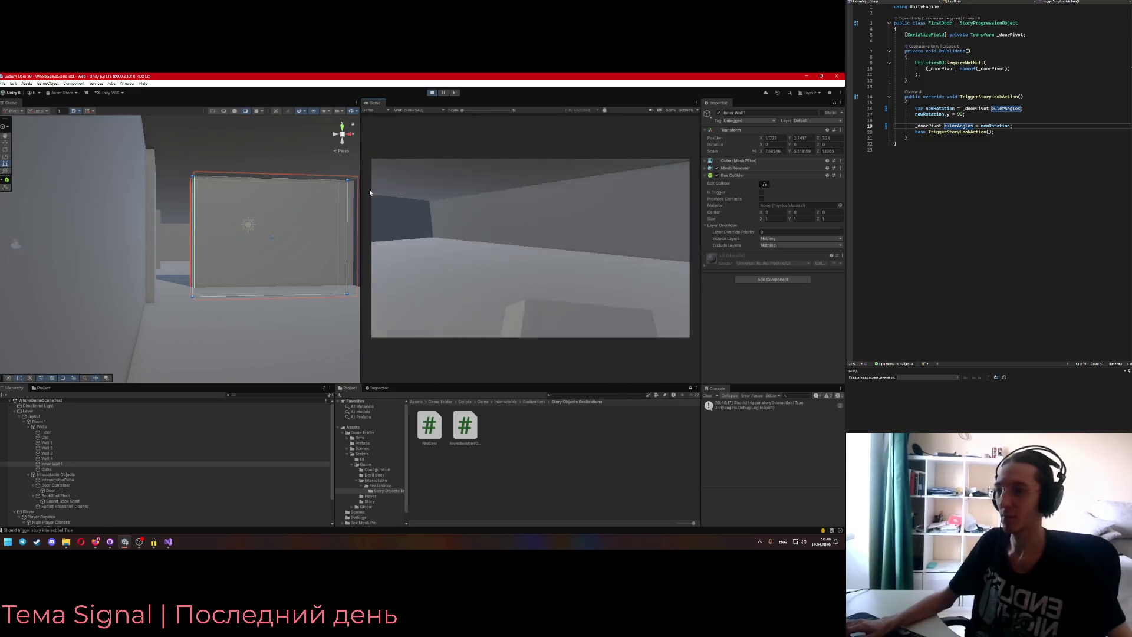
{"action": "key", "text": "ctrl+p"}
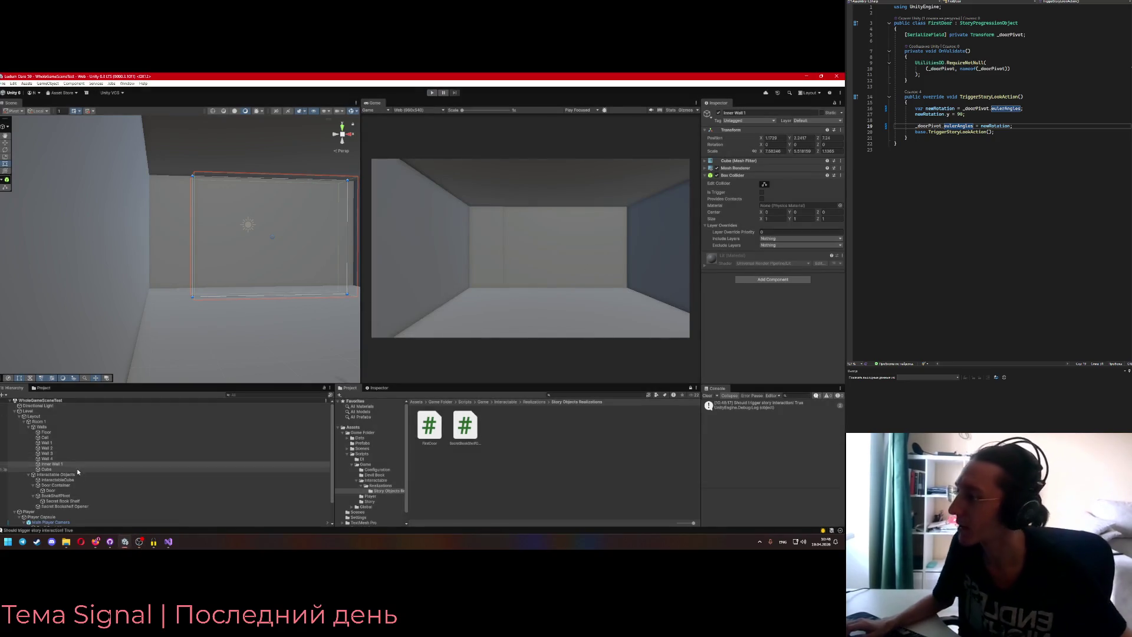
- Select Secret Bookshelf Opener, collapse the Layout branch, and save the Unity scene
{"action": "left_click", "coordinate": [63, 501]}
{"action": "left_click", "coordinate": [70, 507]}
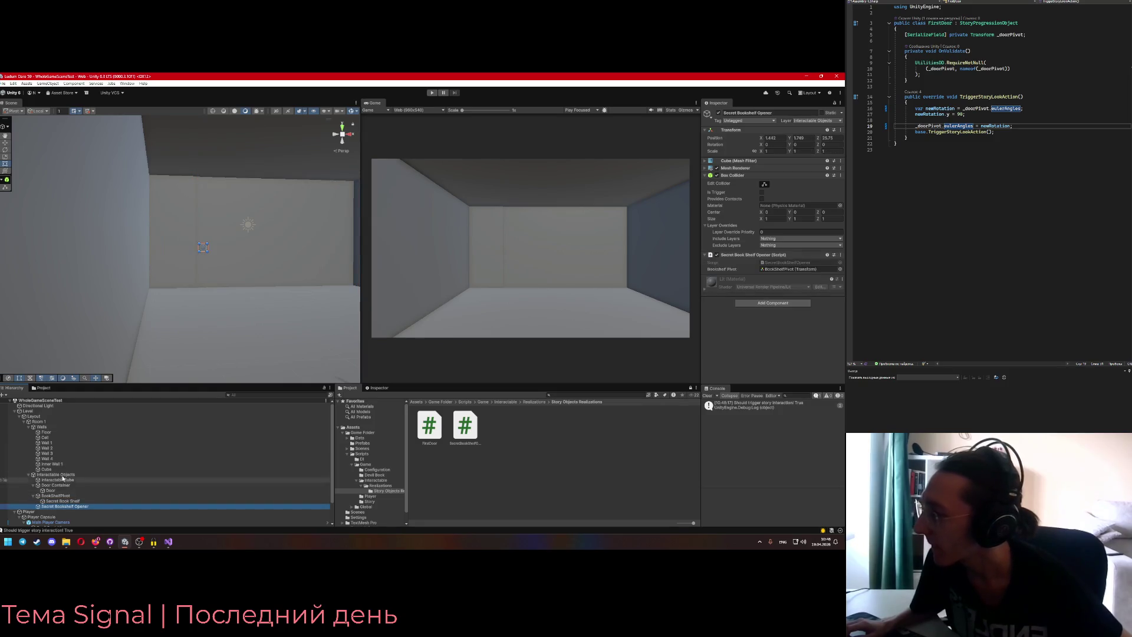
{"action": "left_click", "coordinate": [19, 418]}
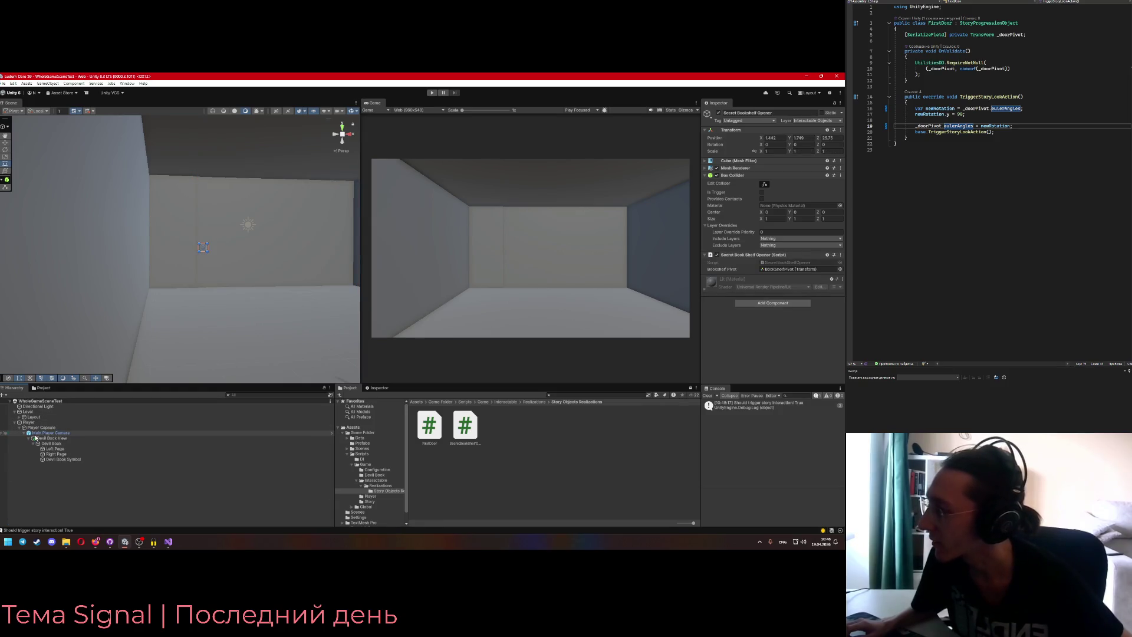
{"action": "left_click", "coordinate": [110, 541]}
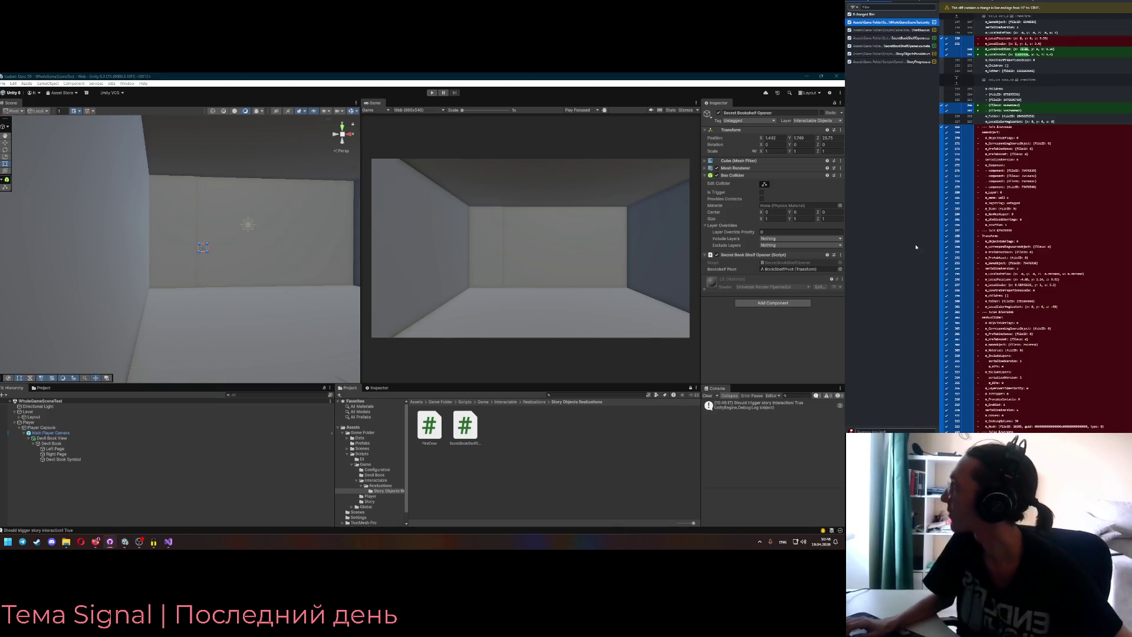
{"action": "left_click", "coordinate": [2, 83]}
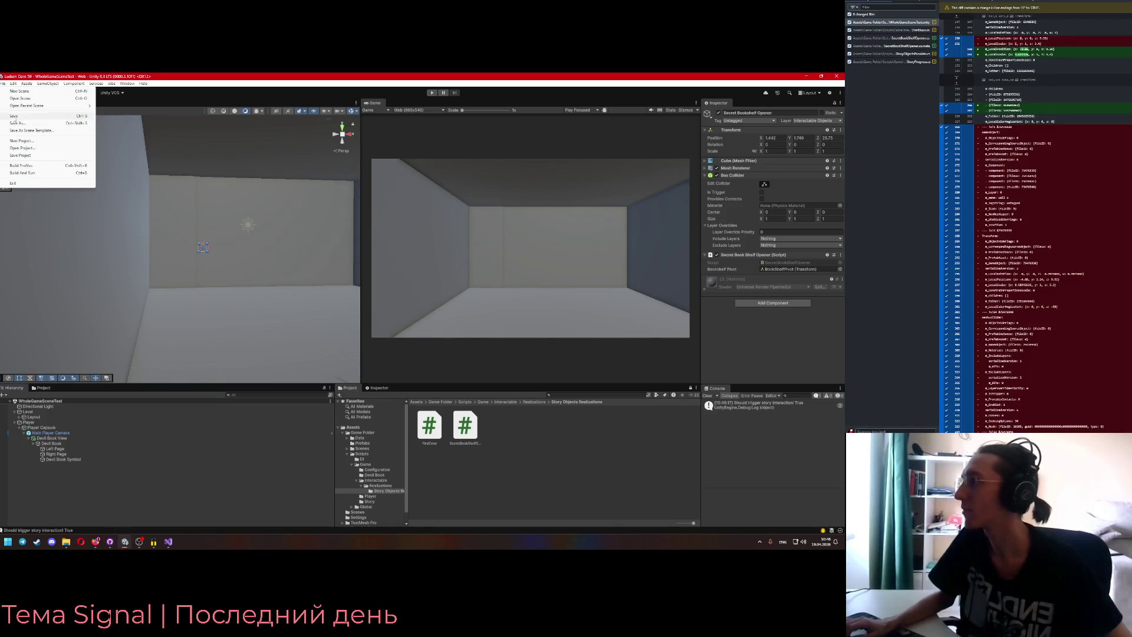
{"action": "left_click", "coordinate": [14, 116]}
- Commit all changed files to main with the summary 'okshelf opener'
{"action": "left_click", "coordinate": [888, 430]}
{"action": "type", "text": "okshelf opener"}
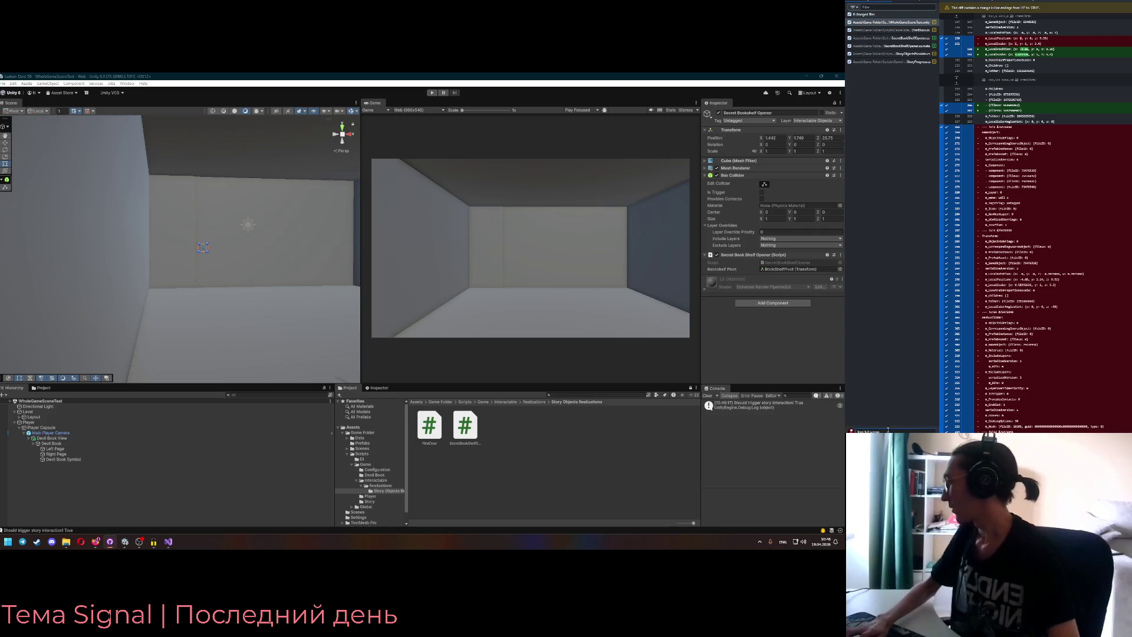
{"action": "key", "text": "ctrl+Return"}
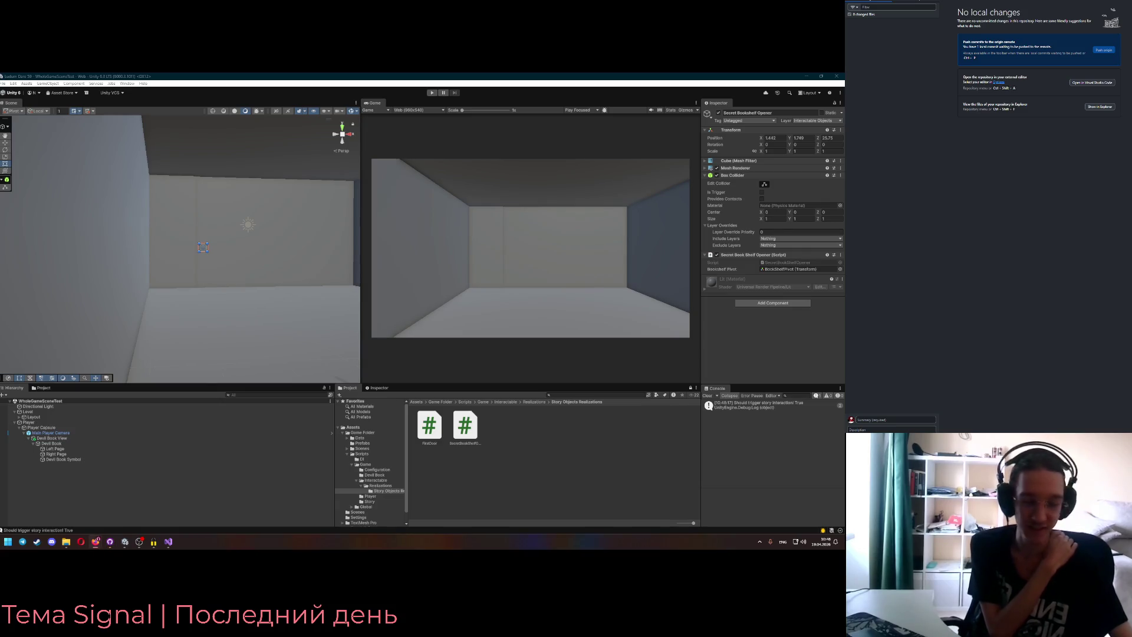
{"action": "left_click", "coordinate": [313, 246]}
- Look around the scene near Inner Wall 1 and collapse Room 1 in the Hierarchy
{"action": "left_click_drag", "start_coordinate": [312, 245], "coordinate": [265, 278]}
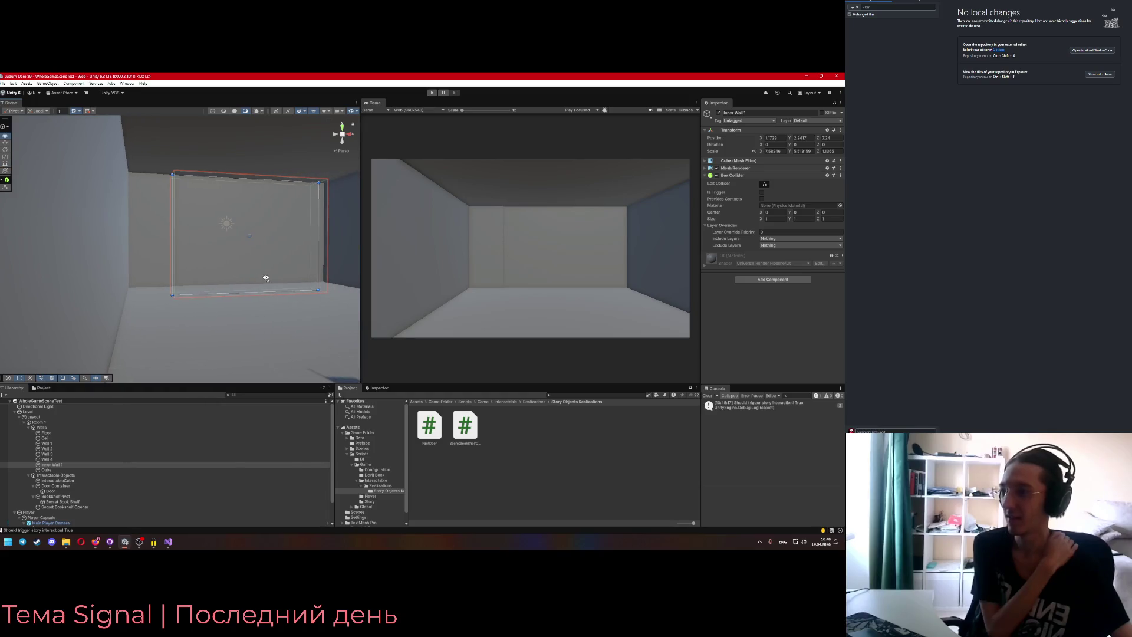
{"action": "key", "text": "s"}
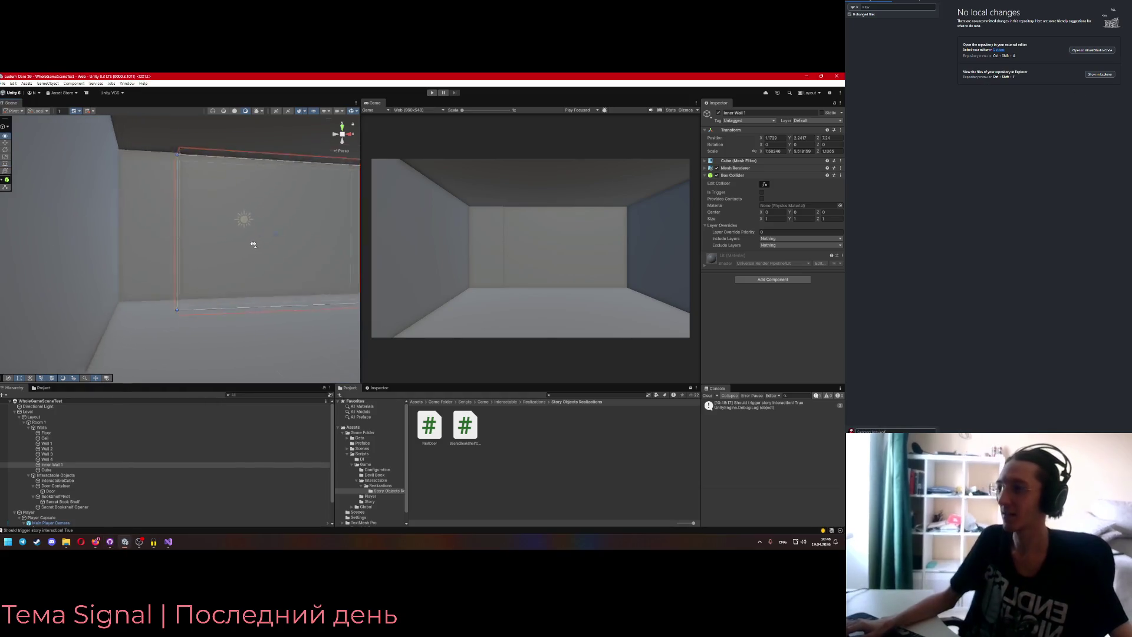
{"action": "key", "text": "w"}
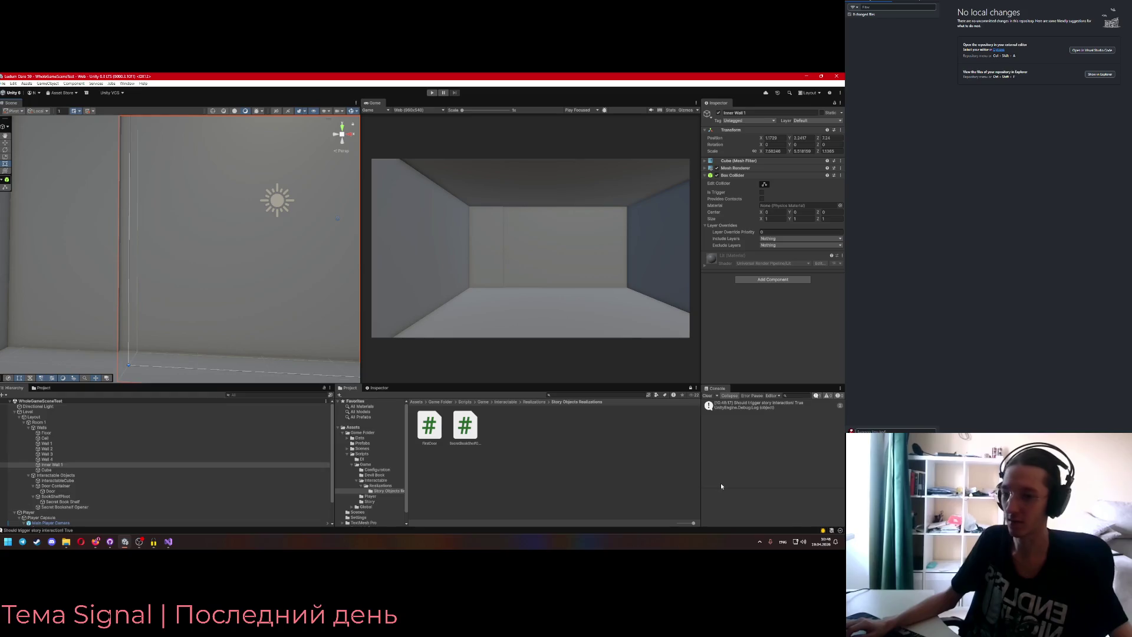
{"action": "left_click", "coordinate": [821, 542]}
{"action": "left_click", "coordinate": [822, 542]}
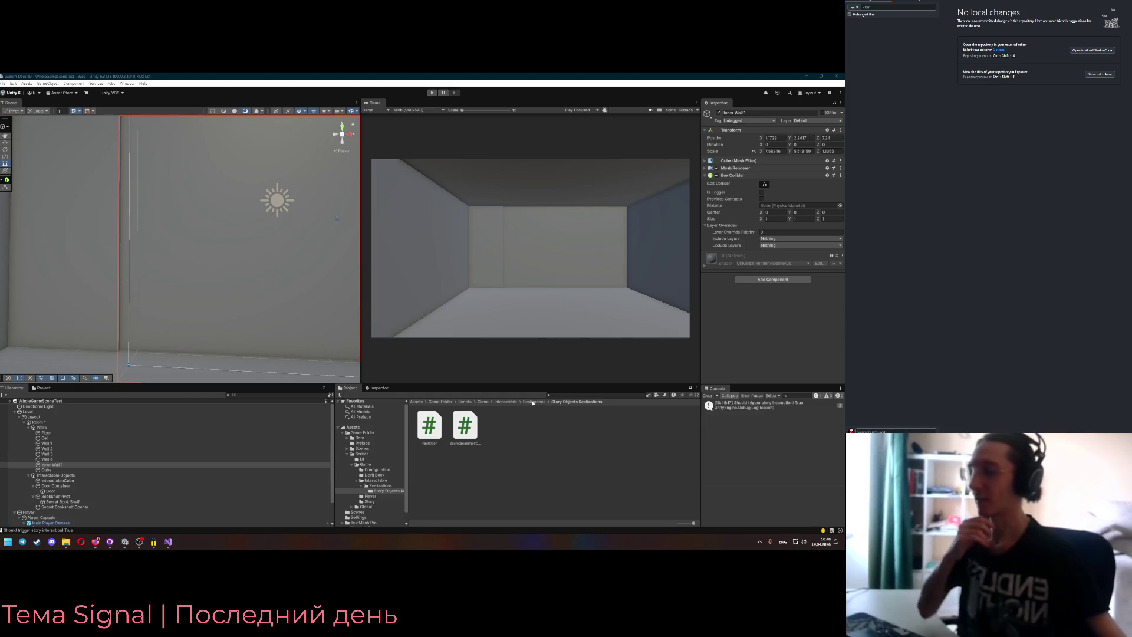
{"action": "left_click", "coordinate": [24, 425]}
{"action": "left_click", "coordinate": [24, 423]}
- Inspect the Devil Book object, its Devil Book Symbol and its page objects
{"action": "left_click", "coordinate": [52, 449]}
{"action": "right_click", "coordinate": [53, 450]}
{"action": "left_click", "coordinate": [63, 464]}
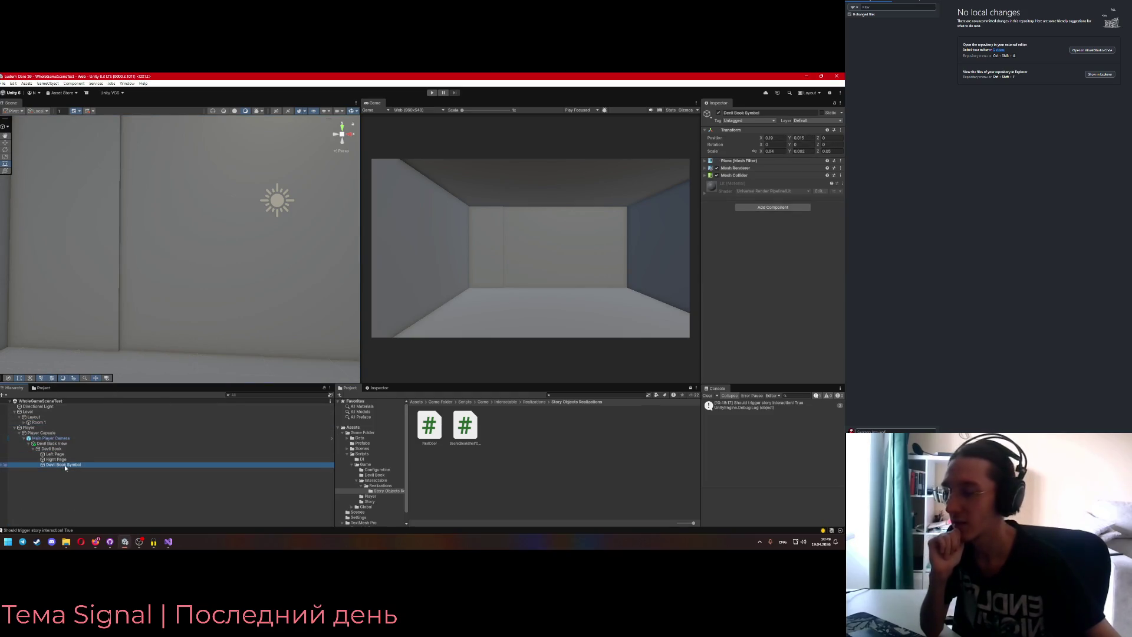
{"action": "left_click", "coordinate": [56, 450]}
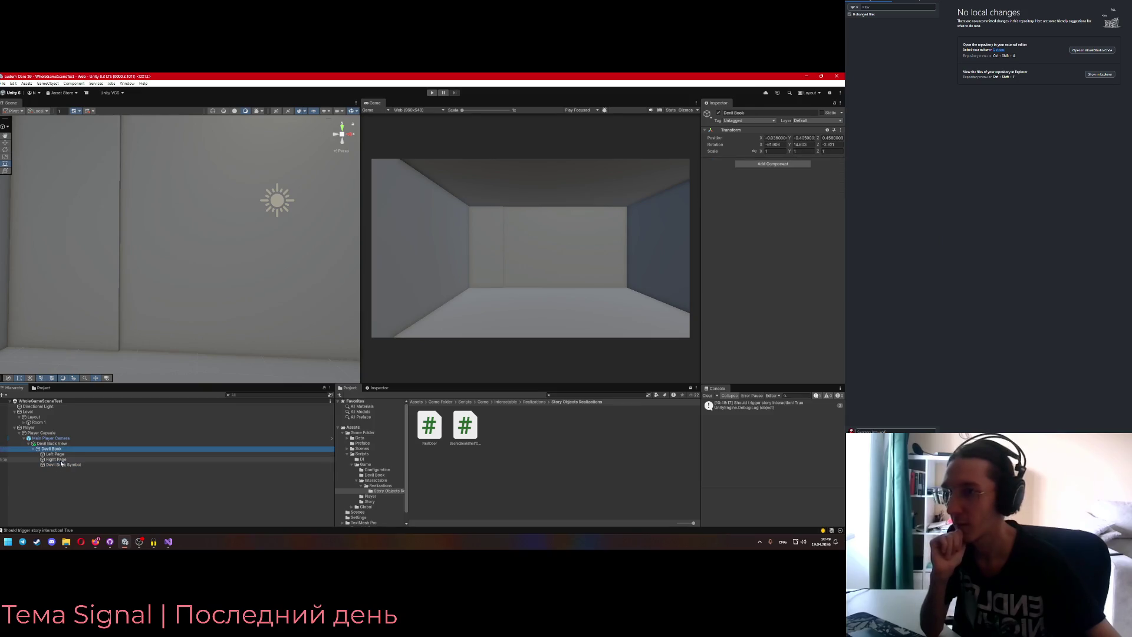
{"action": "left_click", "coordinate": [59, 455]}
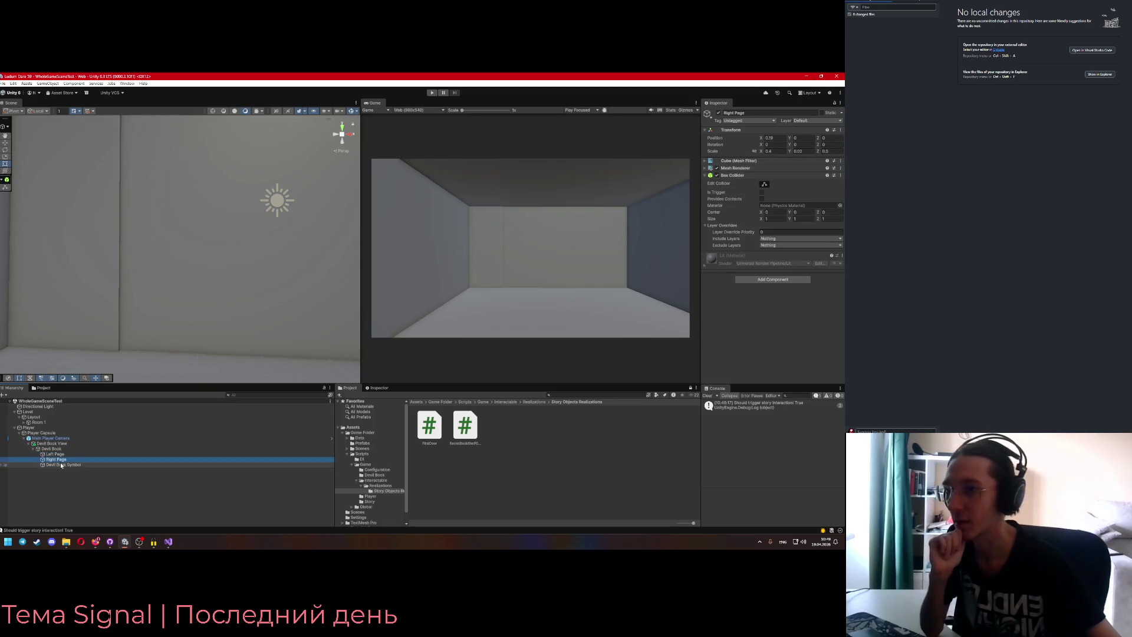
{"action": "left_click", "coordinate": [54, 450]}
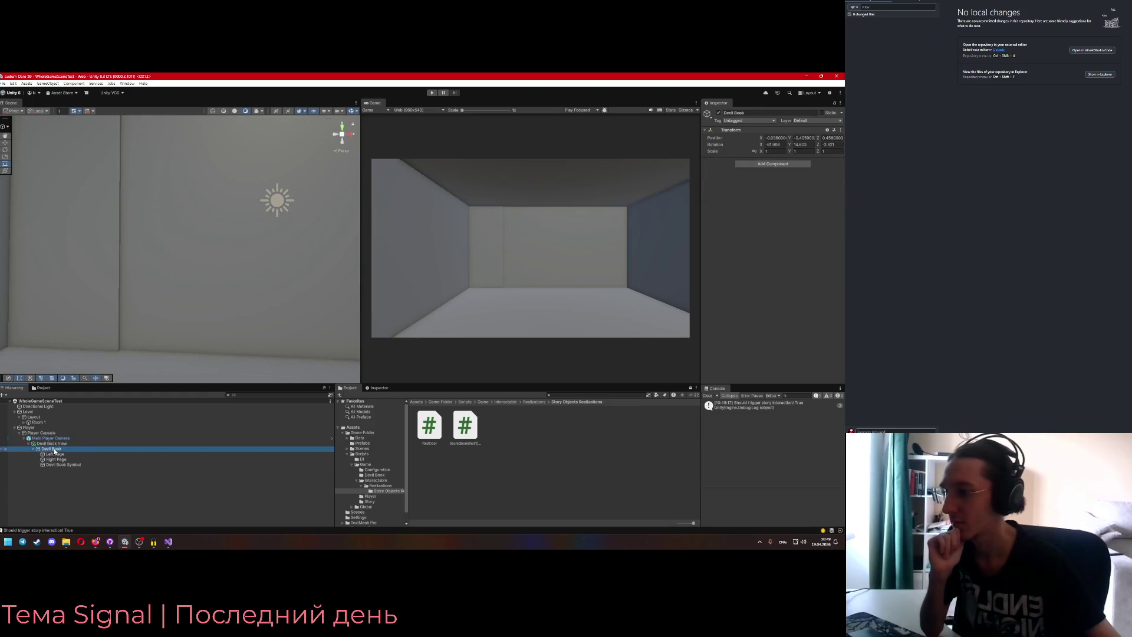
- Open the DevilBookView script from Devil Book View's Inspector with Edit Script
{"action": "left_click", "coordinate": [52, 444]}
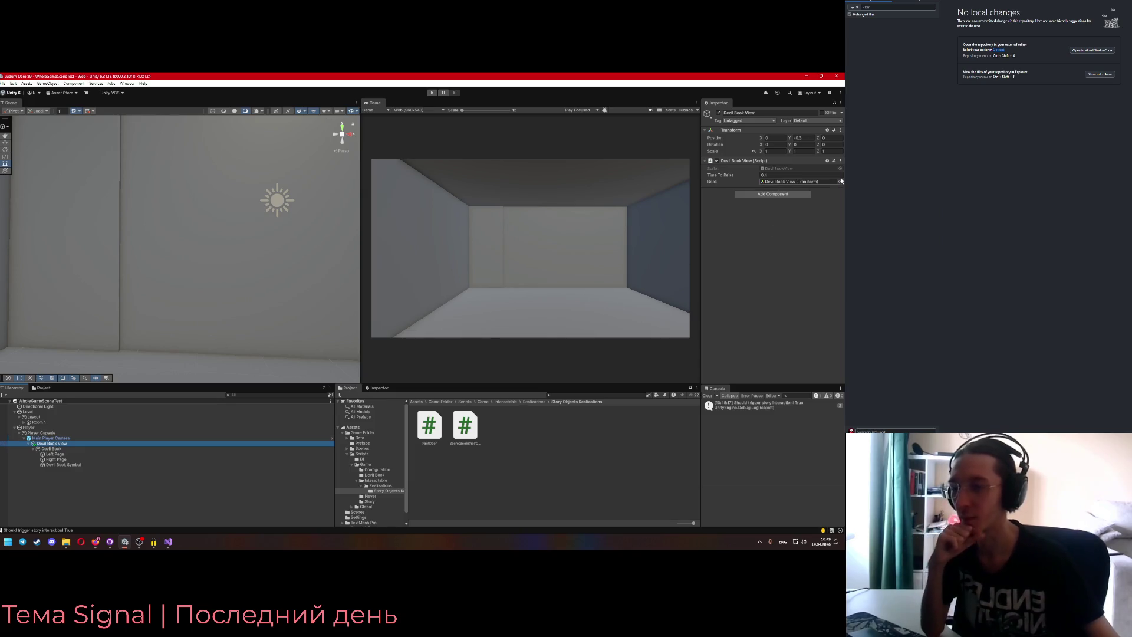
{"action": "left_click", "coordinate": [840, 160]}
{"action": "left_click", "coordinate": [807, 242]}
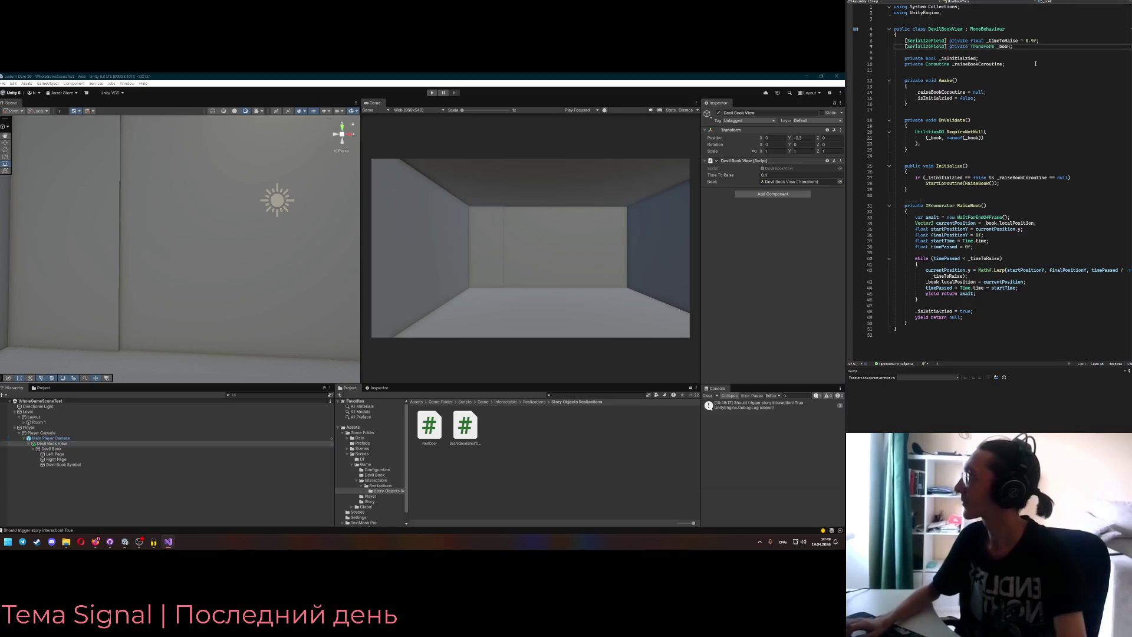
- Add '[SerializeField] private TMP_Text _symbol;' below the _book field and save the script
{"action": "key", "text": "Return"}
{"action": "type", "text": "[SerializeField] private TMP_Te"}
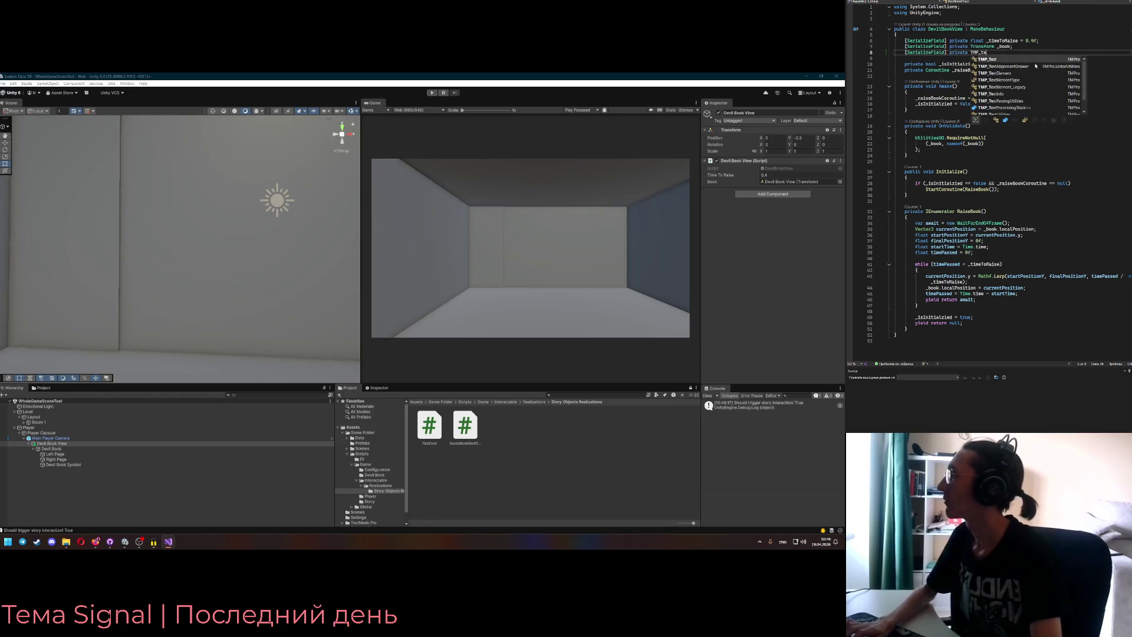
{"action": "key", "text": "Tab"}
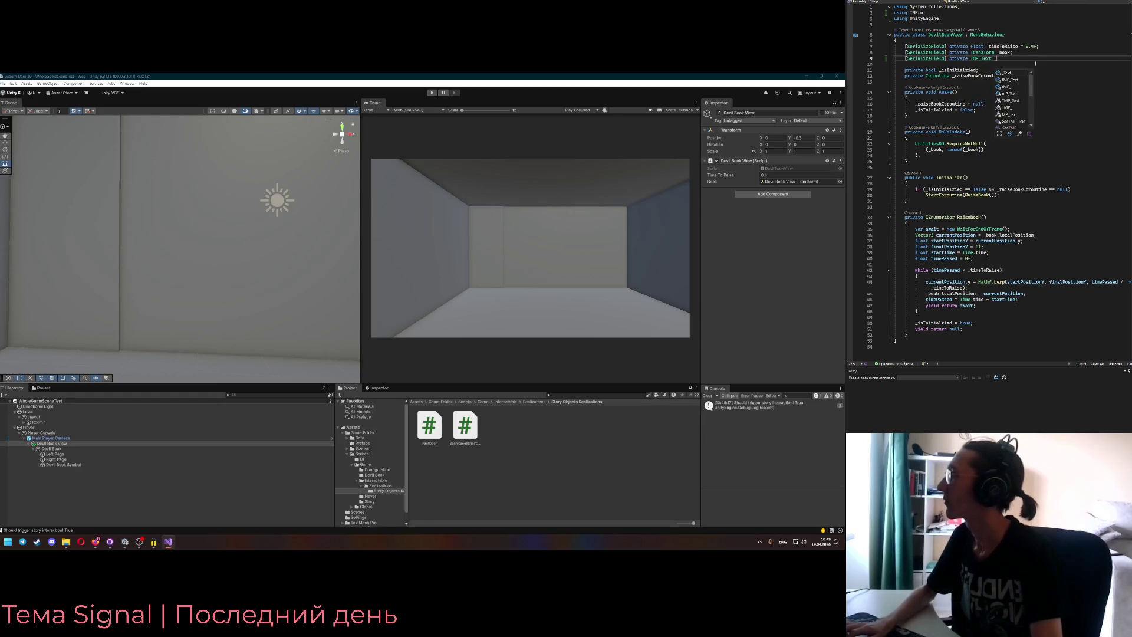
{"action": "type", "text": "_symbol;"}
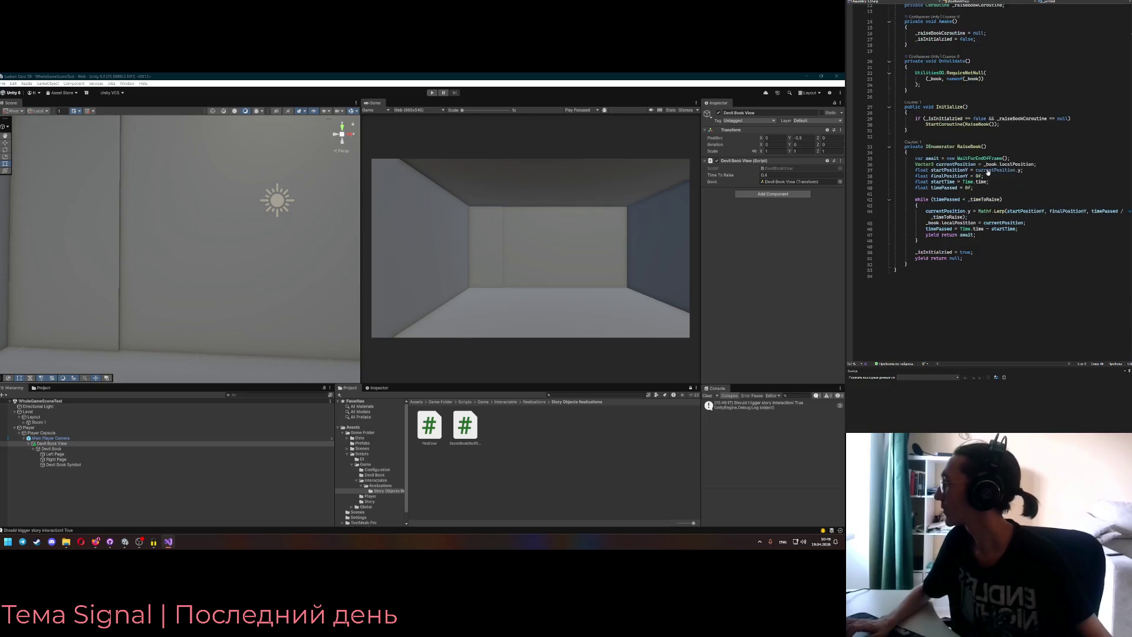
{"action": "left_click", "coordinate": [1003, 63]}
{"action": "key", "text": "ctrl+s"}
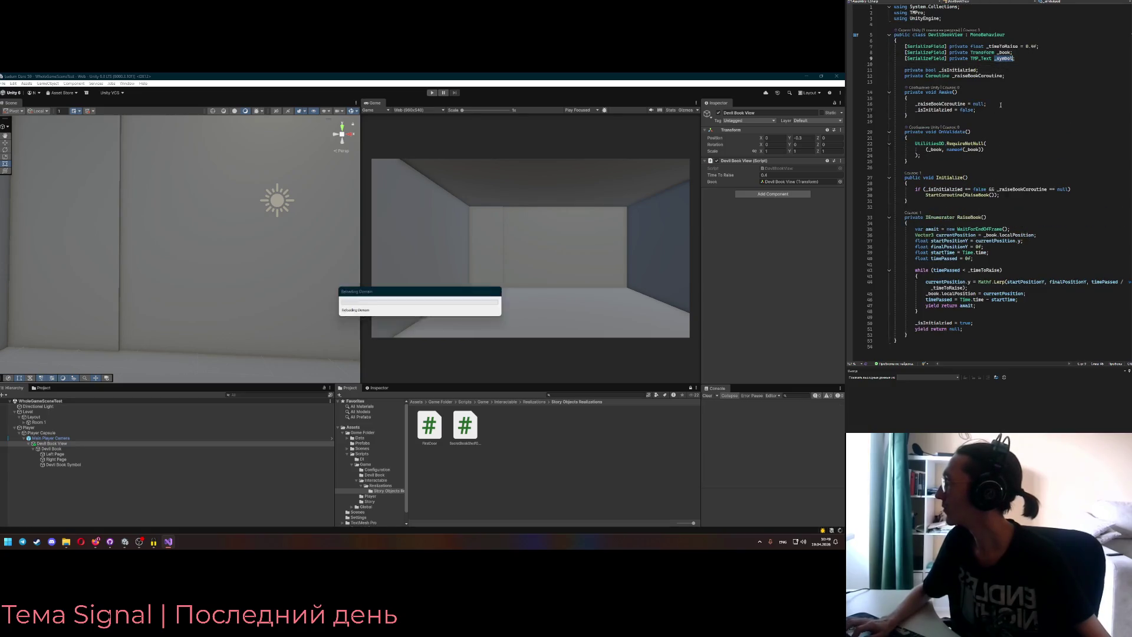
- Start a new private member line before the class's closing brace
{"action": "scroll", "coordinate": [947, 232], "scroll_direction": "down", "scroll_amount": 4}
{"action": "scroll", "coordinate": [947, 230], "scroll_direction": "up", "scroll_amount": 3}
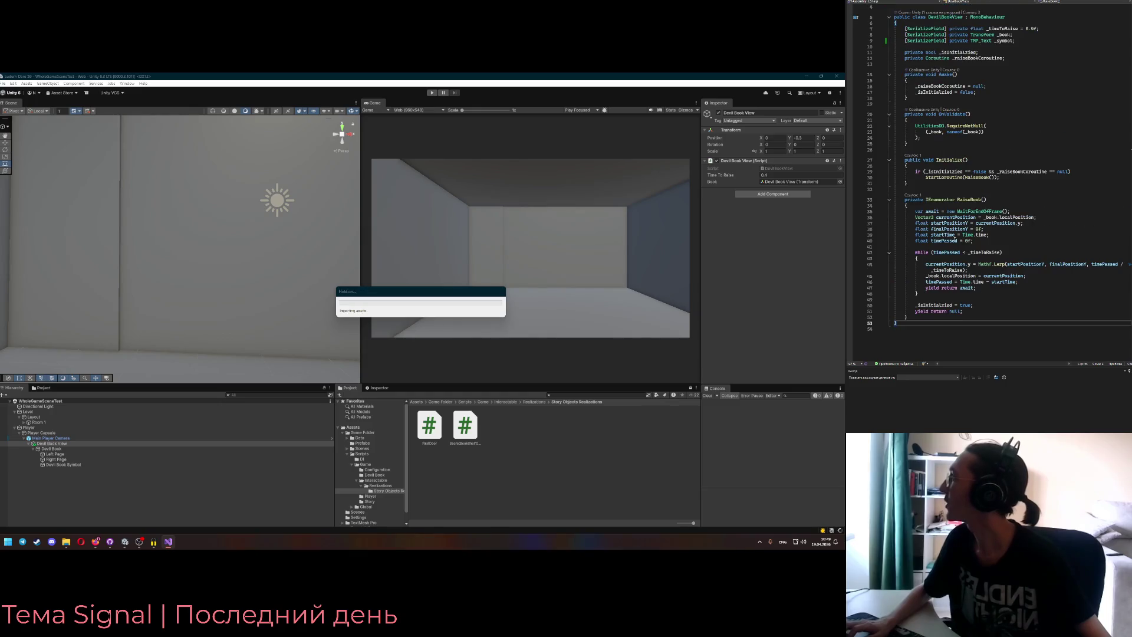
{"action": "scroll", "coordinate": [956, 240], "scroll_direction": "down", "scroll_amount": 3}
{"action": "key", "text": "Return"}
{"action": "key", "text": "Return"}
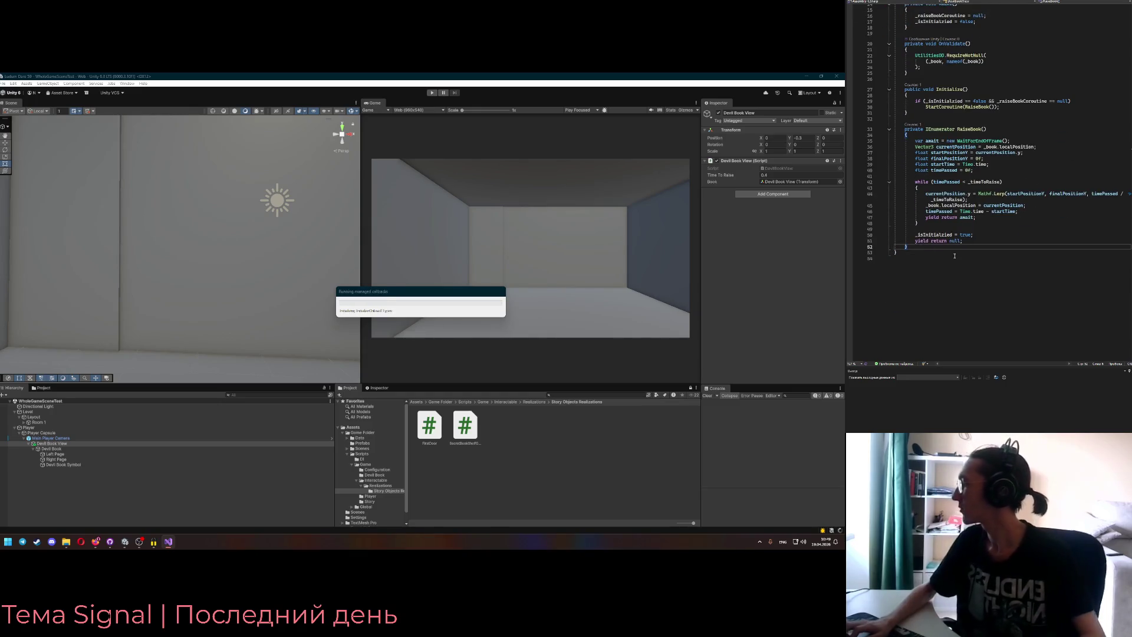
{"action": "type", "text": "private"}
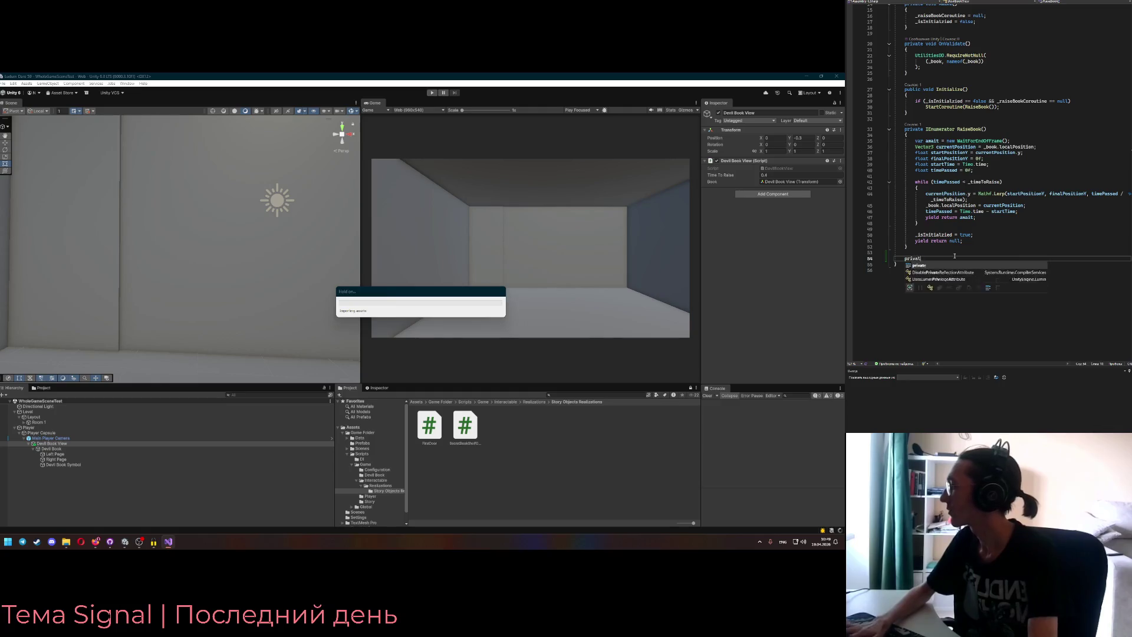
{"action": "key", "text": "BackSpace"}
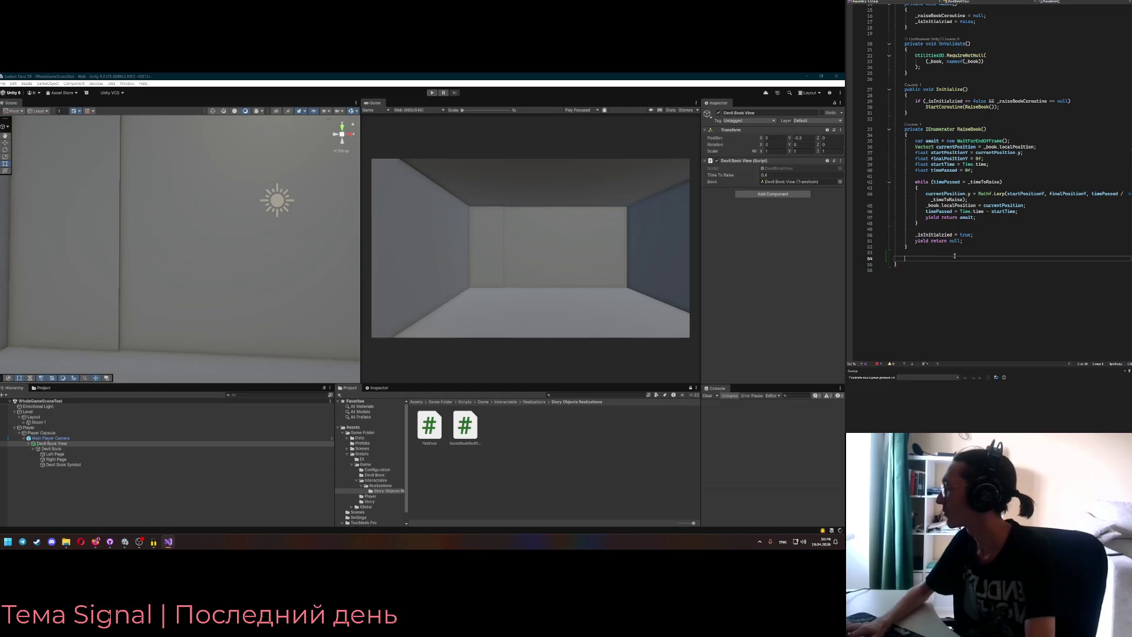
- Declare the internal DevilSymbols enum with None = 0 as its first member
{"action": "type", "text": "internal"}
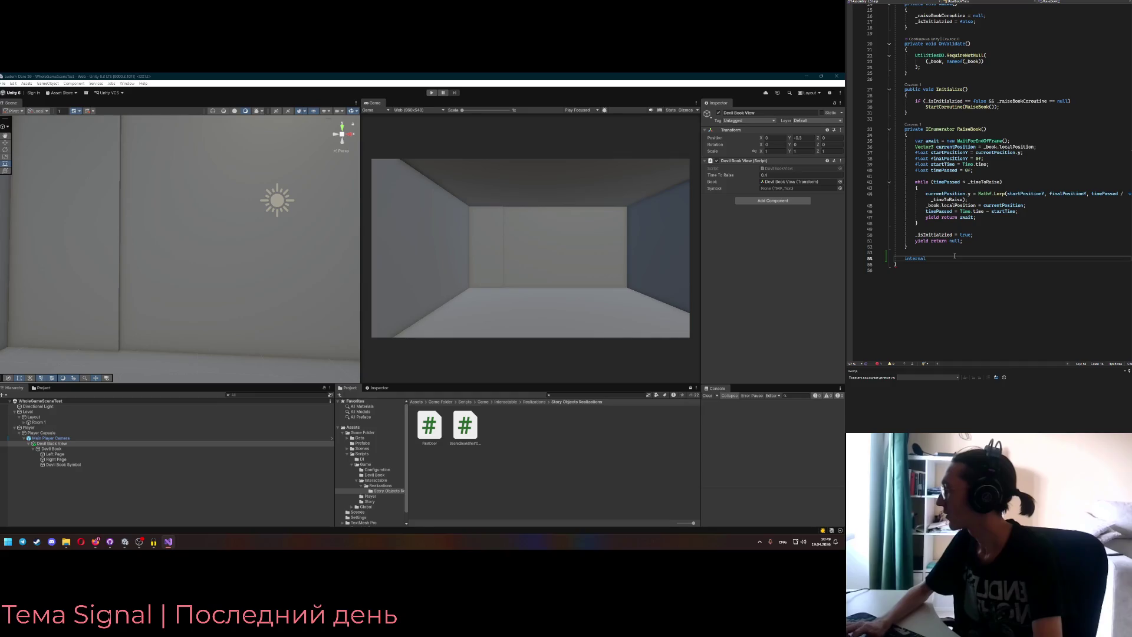
{"action": "type", "text": " enum D"}
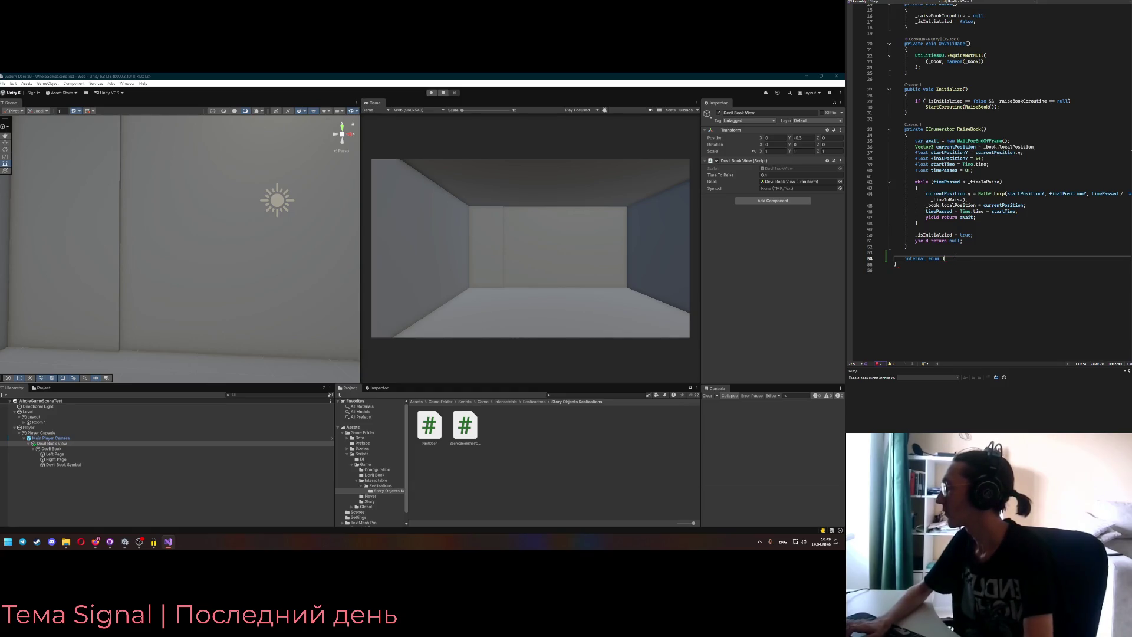
{"action": "key", "text": "Return"}
{"action": "type", "text": "{"}
{"action": "key", "text": "Return"}
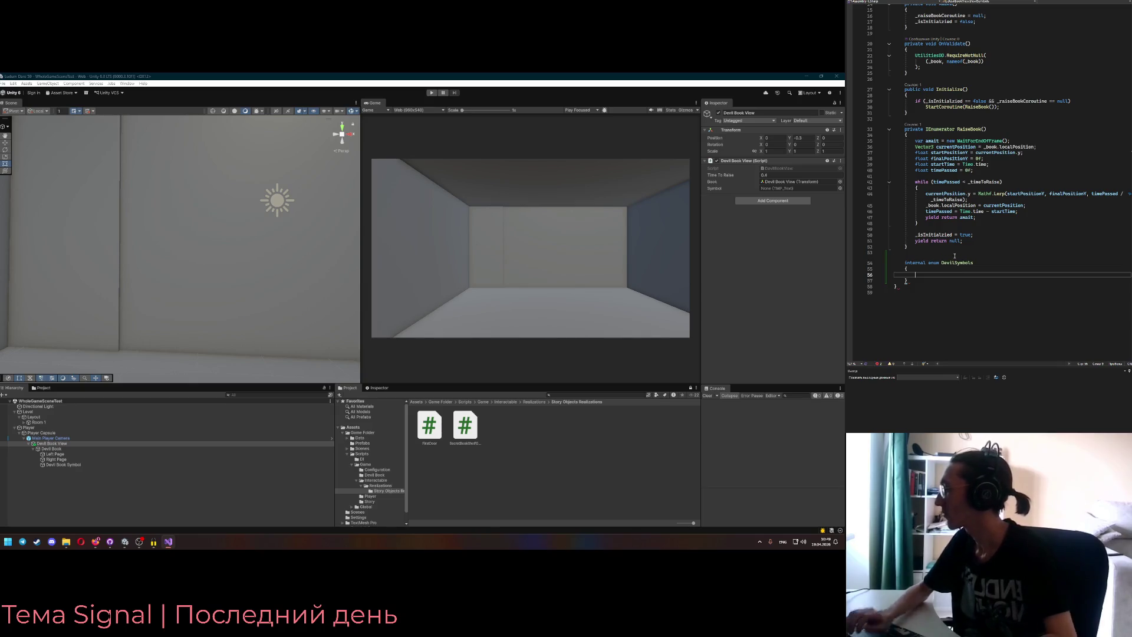
{"action": "key", "text": "Tab"}
{"action": "key", "text": "Return"}
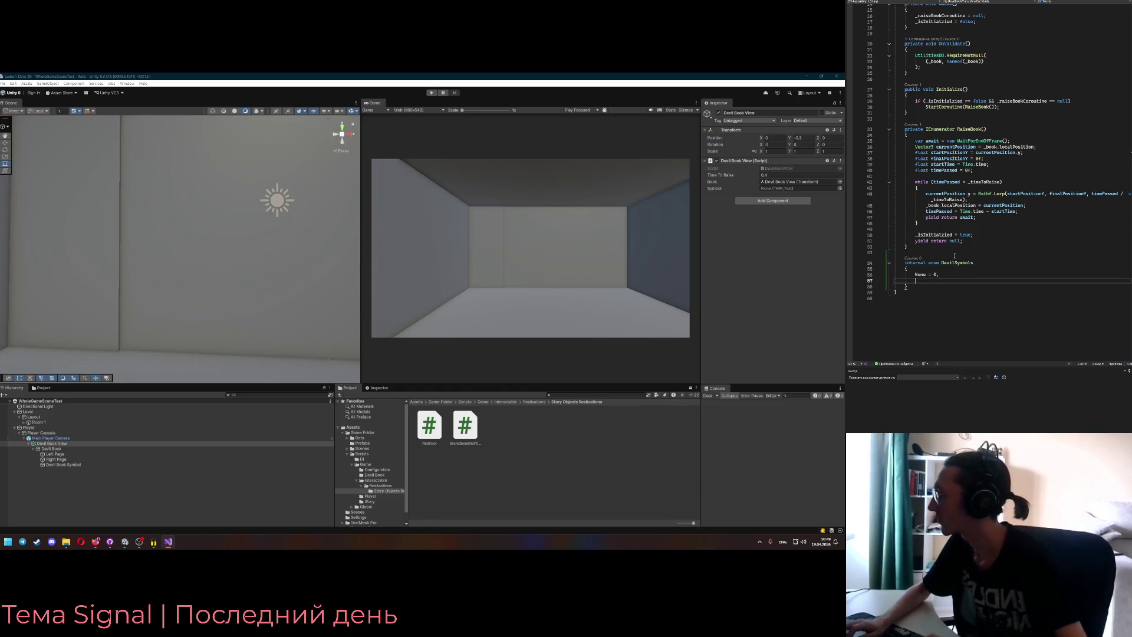
{"action": "key", "text": "alt+Tab"}
{"action": "scroll", "coordinate": [265, 194], "scroll_direction": "up", "scroll_amount": 3}
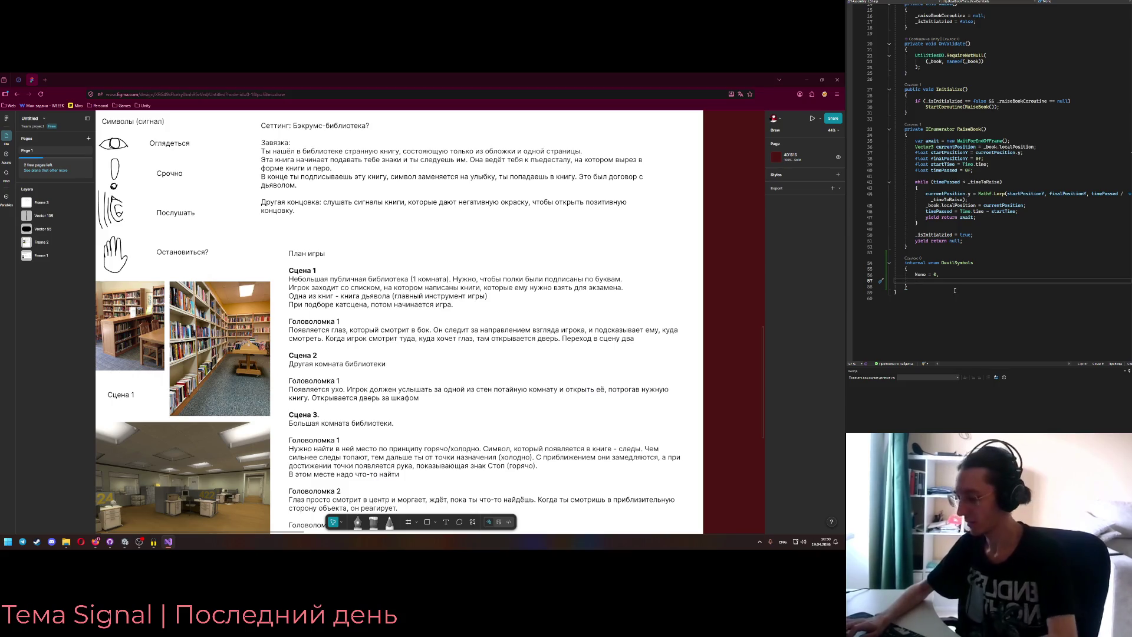
- Add DirectionEye to the enum and start a public ChangeSymbol method after RaiseBook
{"action": "type", "text": "DirectionEye = 1"}
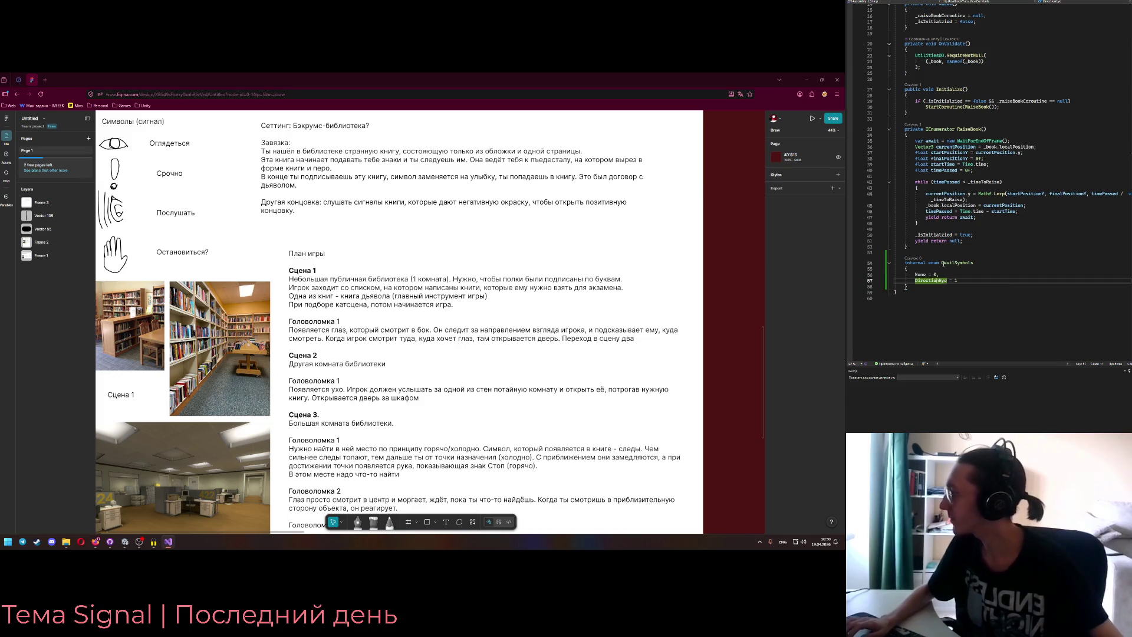
{"action": "left_click", "coordinate": [924, 243]}
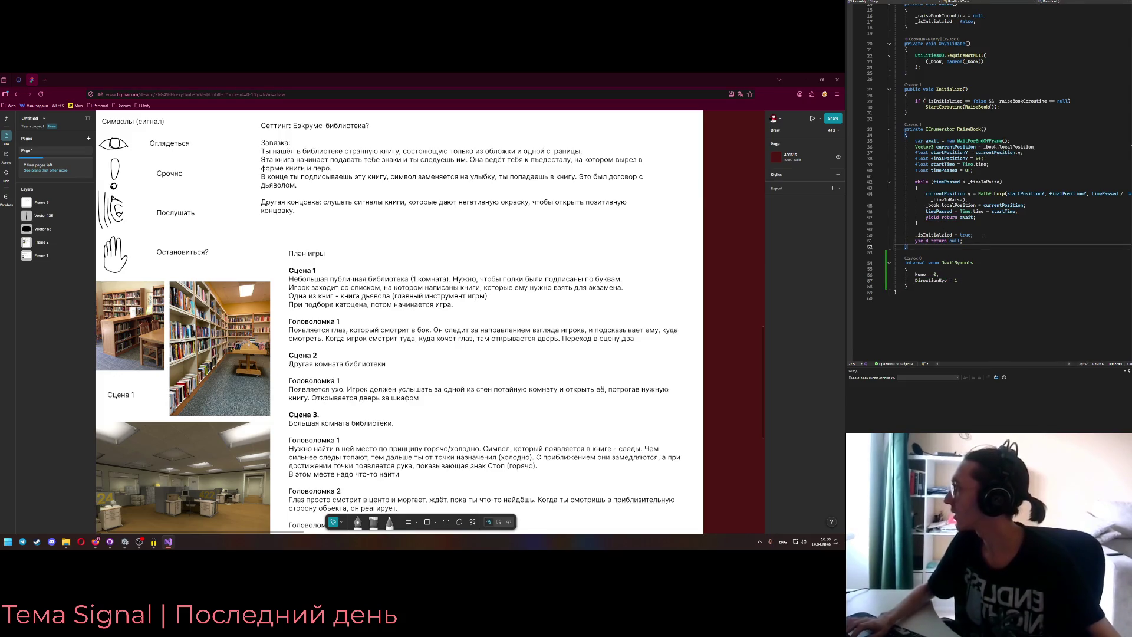
{"action": "key", "text": "Return"}
{"action": "key", "text": "Return"}
{"action": "key", "text": "Return"}
{"action": "type", "text": "pr"}
{"action": "key", "text": "Tab"}
{"action": "key", "text": "Up"}
{"action": "key", "text": "Up"}
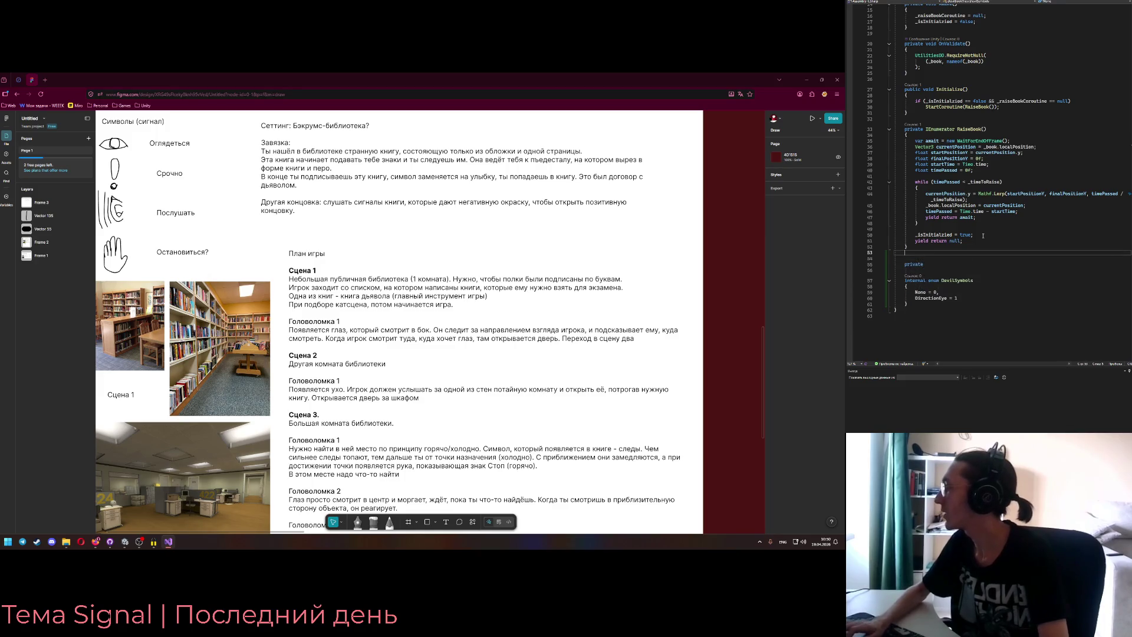
{"action": "left_click", "coordinate": [924, 264]}
{"action": "key", "text": "BackSpace"}
{"action": "key", "text": "BackSpace"}
{"action": "key", "text": "BackSpace"}
{"action": "type", "text": "public C"}
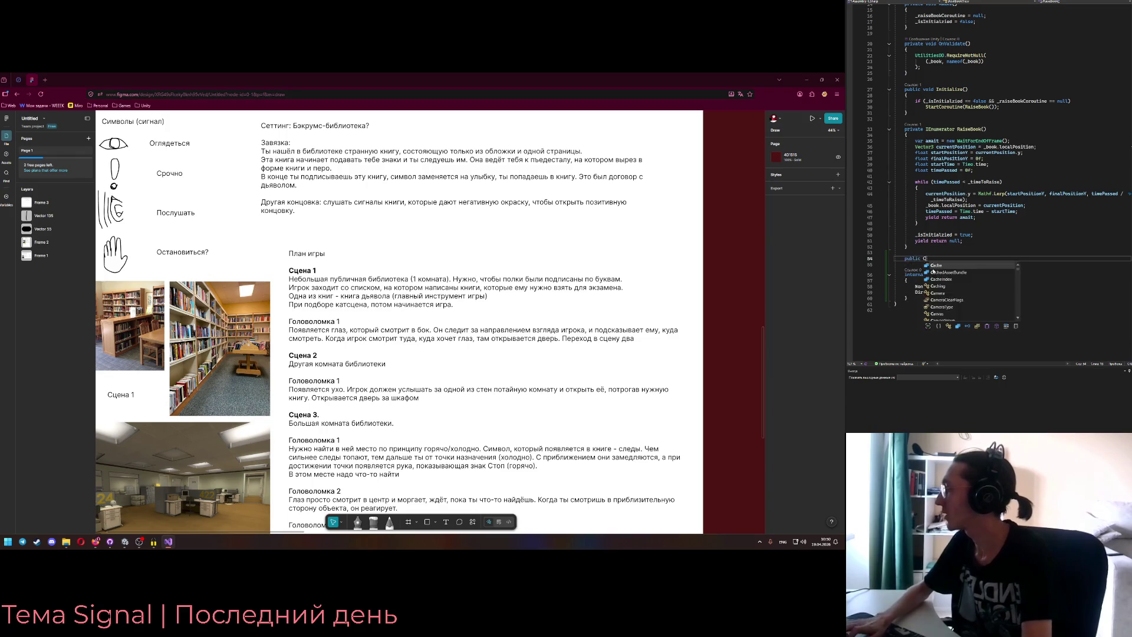
{"action": "type", "text": "hangeSymbol() {"}
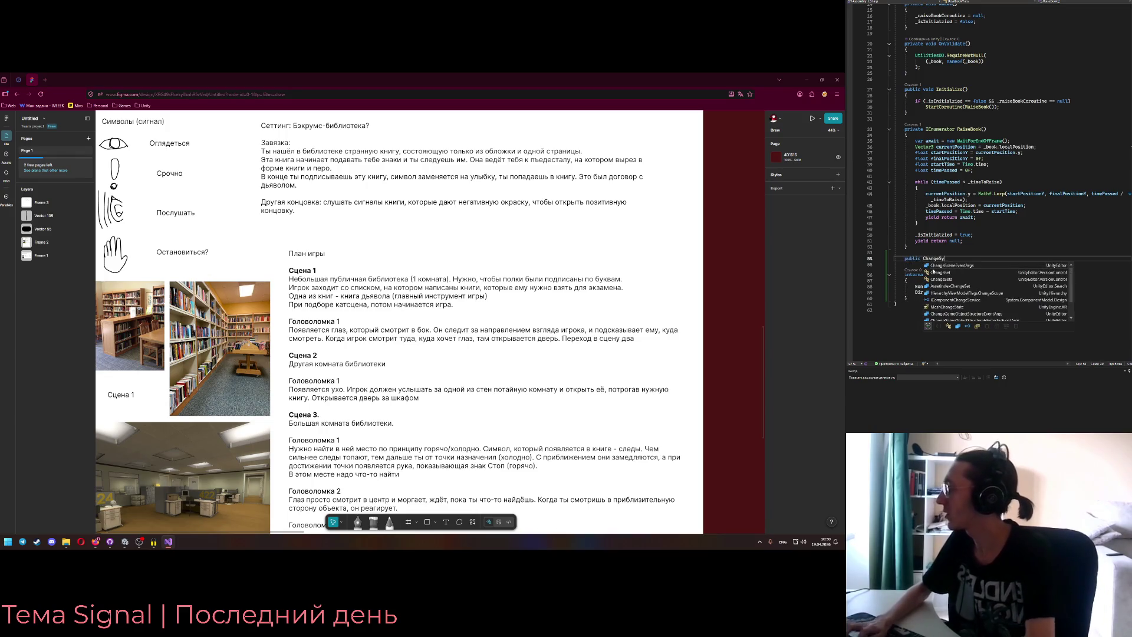
{"action": "key", "text": "Return"}
- Make ChangeSymbol a void method taking a DevilSymbols symbol parameter
{"action": "left_click", "coordinate": [921, 263]}
{"action": "type", "text": "void"}
{"action": "key", "text": "Down"}
{"action": "key", "text": "Down"}
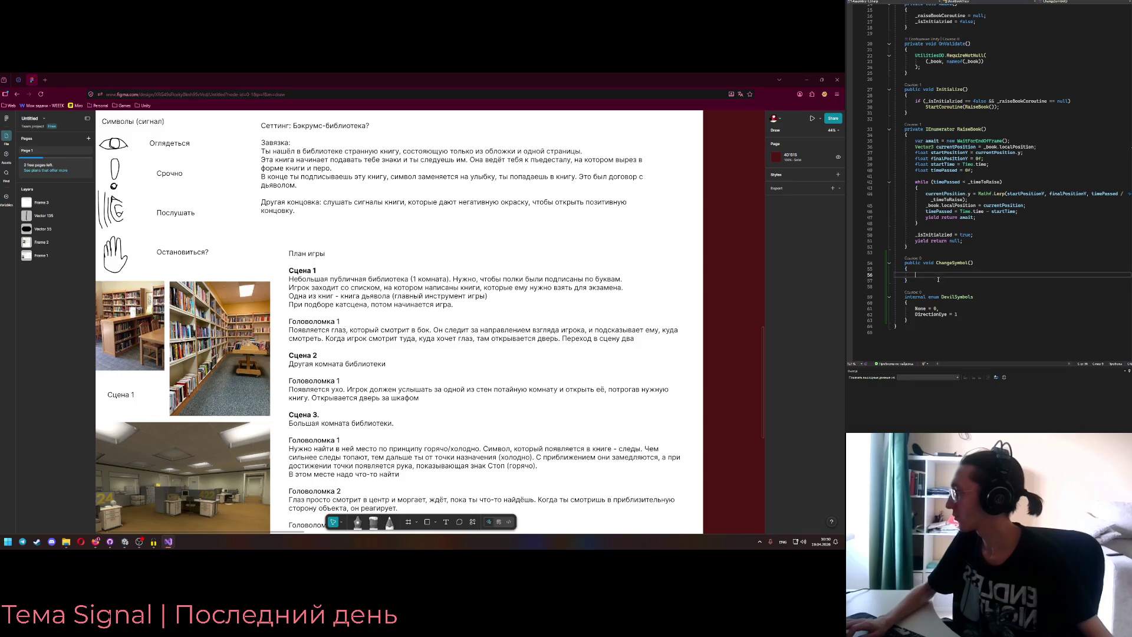
{"action": "left_click", "coordinate": [970, 263]}
{"action": "type", "text": "Dev"}
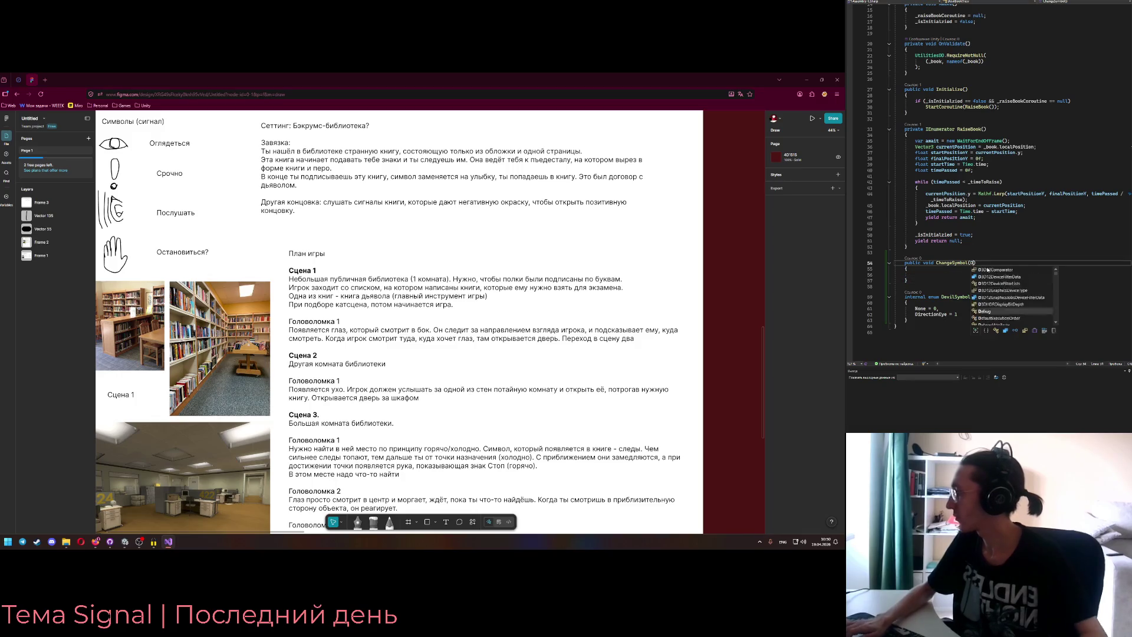
{"action": "type", "text": "ilSymbols "}
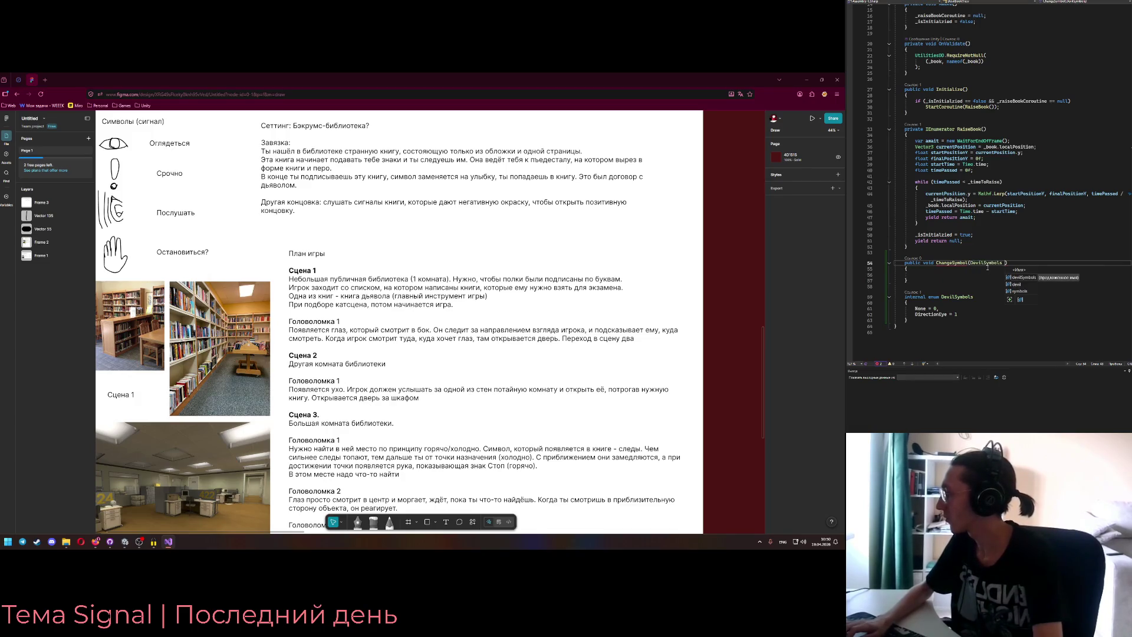
{"action": "type", "text": "symbol"}
{"action": "key", "text": "Down"}
{"action": "key", "text": "Down"}
{"action": "mouse_move", "coordinate": [952, 265]}
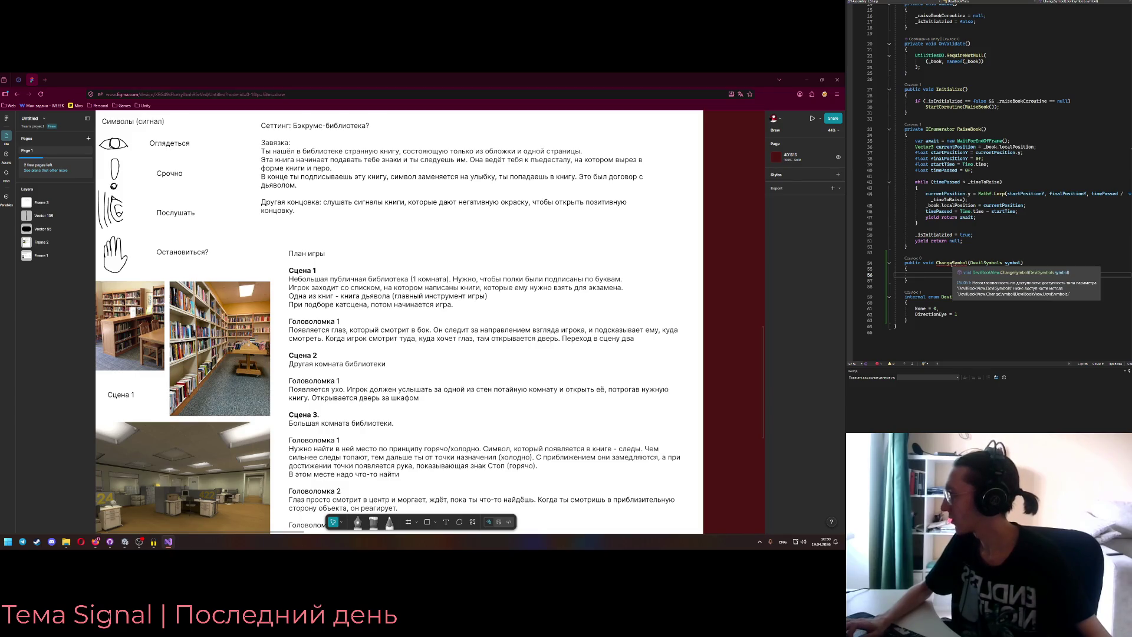
- Change the DevilSymbols enum's access modifier from internal to public
{"action": "double_click", "coordinate": [916, 296]}
{"action": "type", "text": "publ"}
{"action": "key", "text": "Tab"}
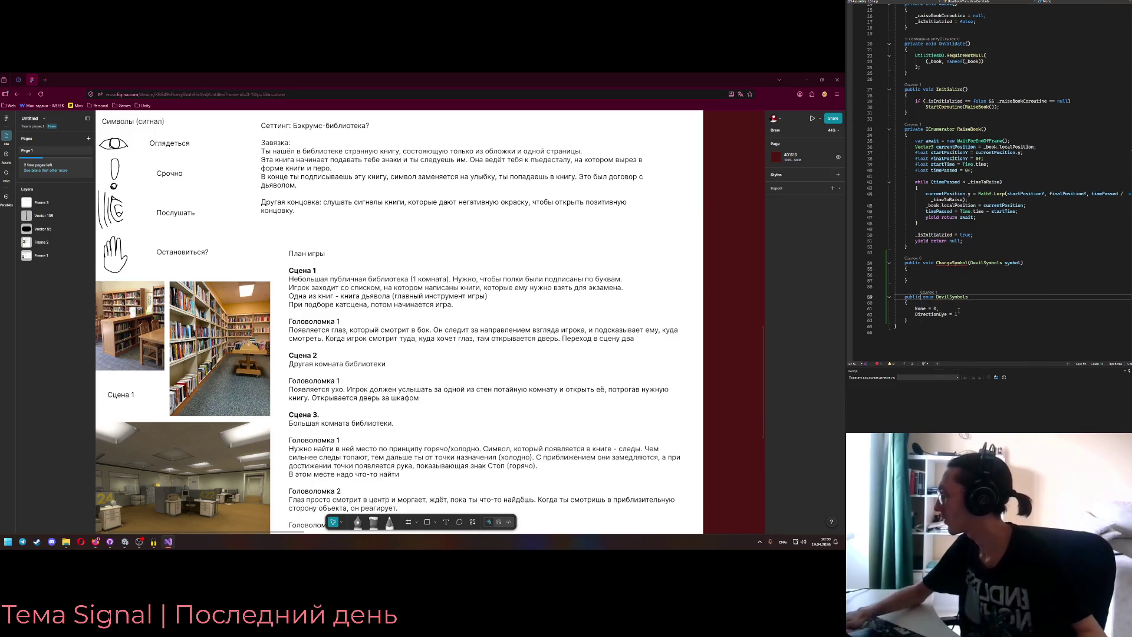
- Try private and protected on the DevilSymbols enum, reverting it to public each time
{"action": "key", "text": "Down"}
{"action": "key", "text": "Down"}
{"action": "key", "text": "Down"}
{"action": "left_click", "coordinate": [918, 289]}
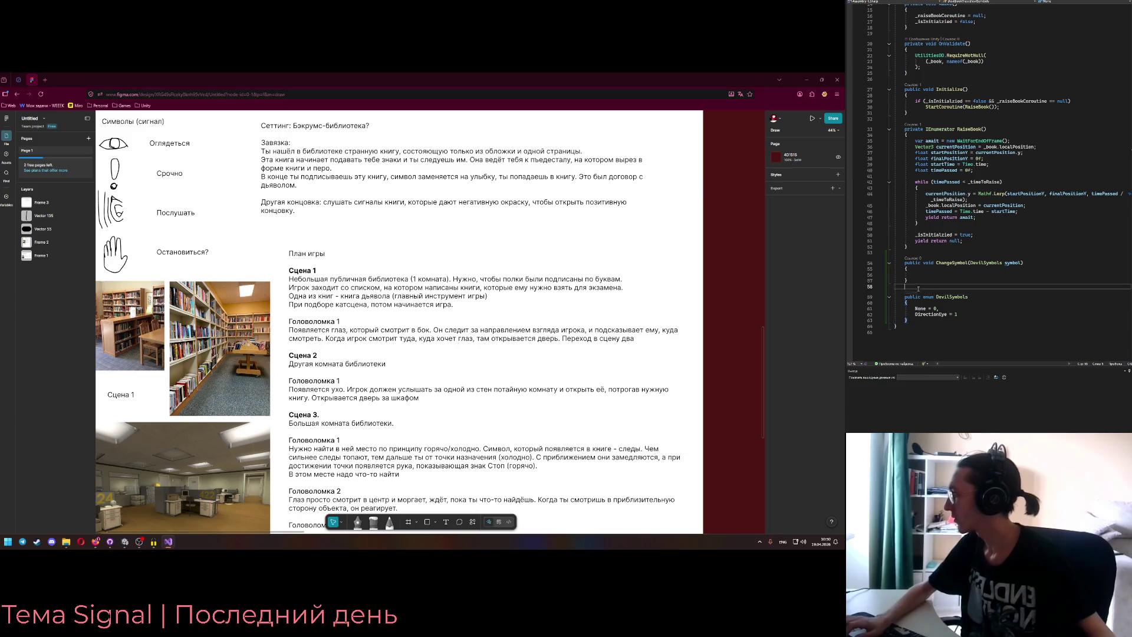
{"action": "left_click", "coordinate": [916, 318]}
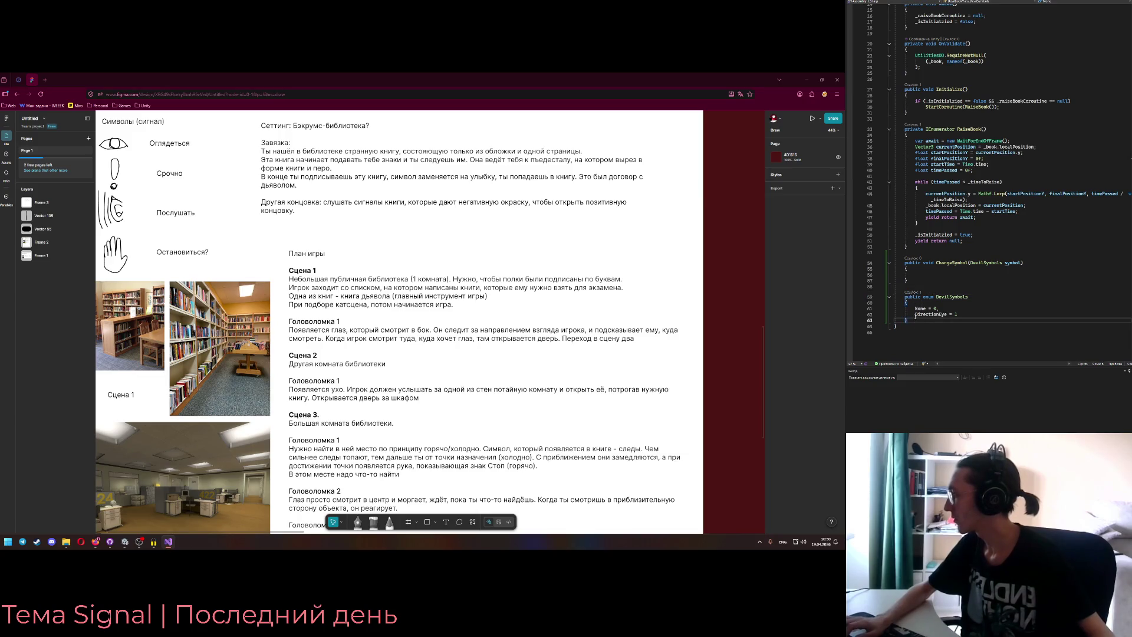
{"action": "double_click", "coordinate": [914, 297]}
{"action": "type", "text": "privat"}
{"action": "key", "text": "ctrl+z"}
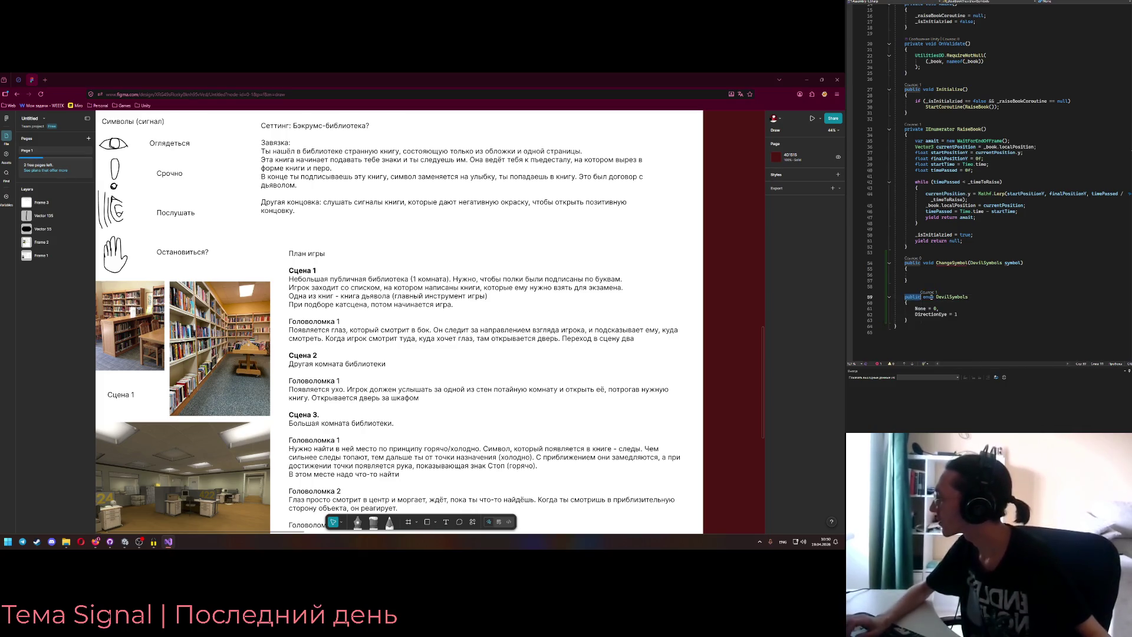
{"action": "type", "text": "public"}
{"action": "left_click", "coordinate": [917, 314]}
{"action": "left_click", "coordinate": [916, 297]}
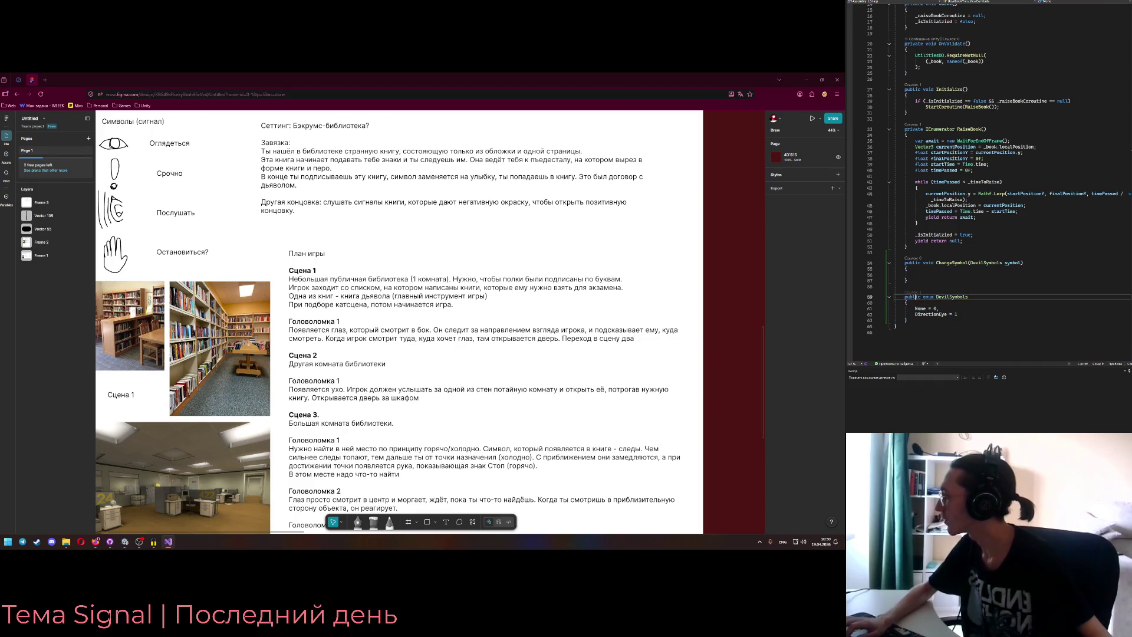
{"action": "double_click", "coordinate": [913, 296]}
{"action": "type", "text": "protected"}
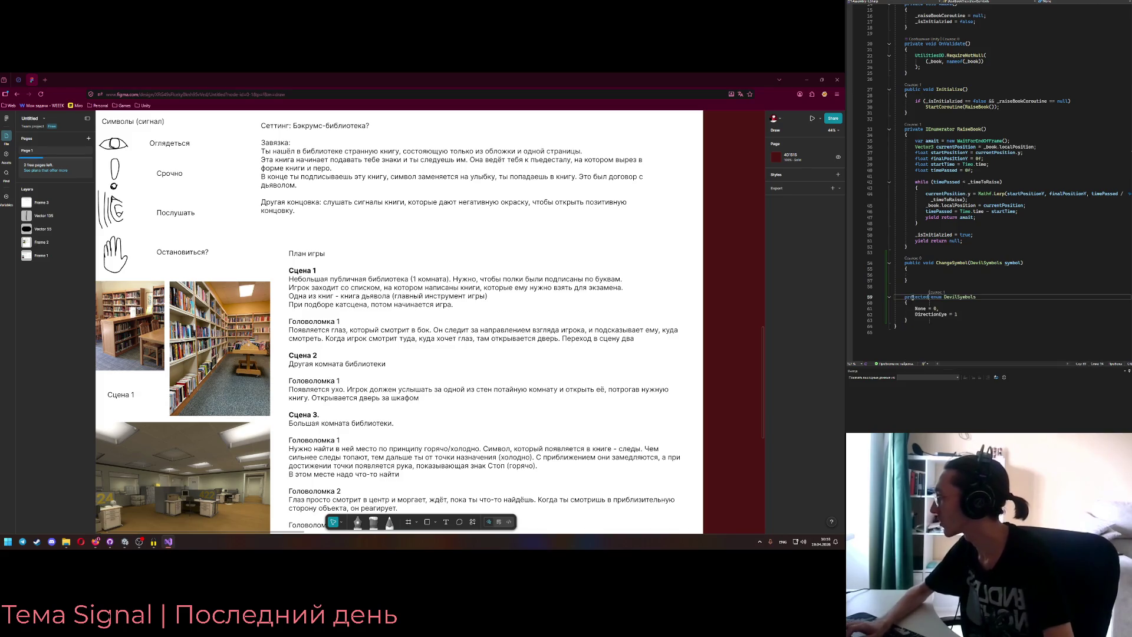
{"action": "key", "text": "ctrl+z"}
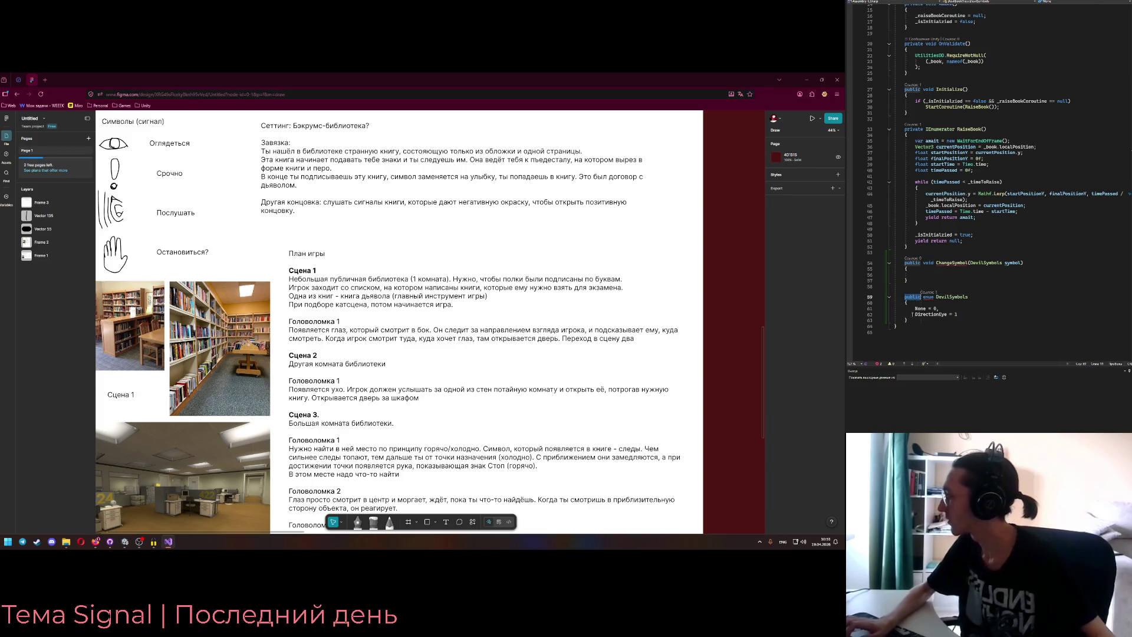
- Move the DevilSymbols enum below the class's closing brace and begin a switch in ChangeSymbol
{"action": "left_click_drag", "start_coordinate": [908, 320], "coordinate": [912, 285]}
{"action": "key", "text": "alt+Down"}
{"action": "left_click", "coordinate": [918, 287]}
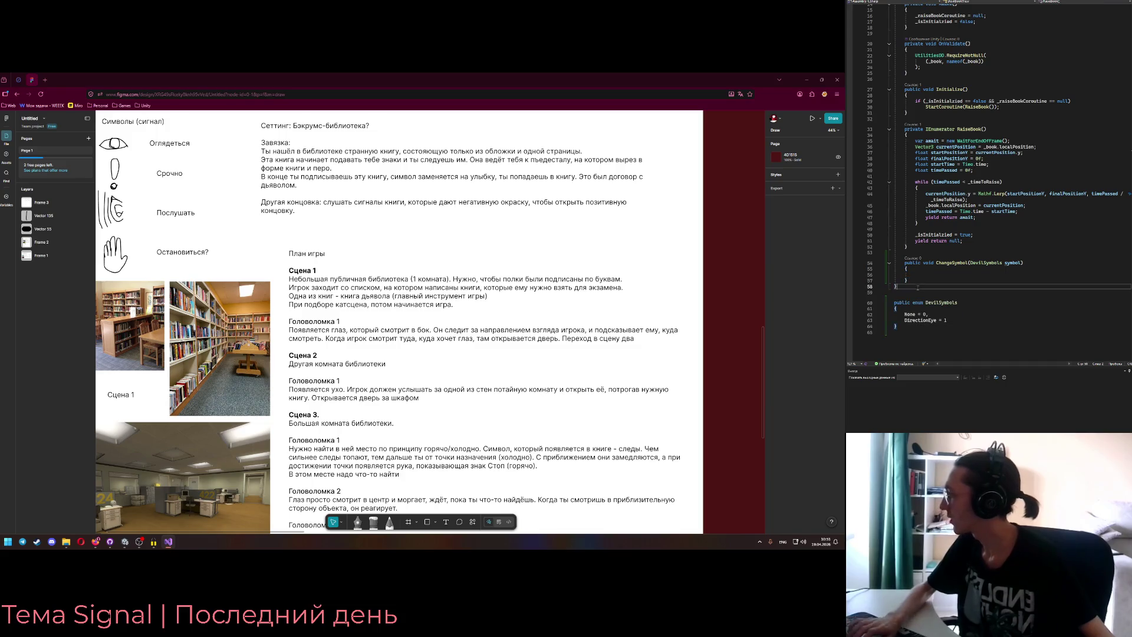
{"action": "left_click", "coordinate": [963, 274]}
{"action": "type", "text": "switch"}
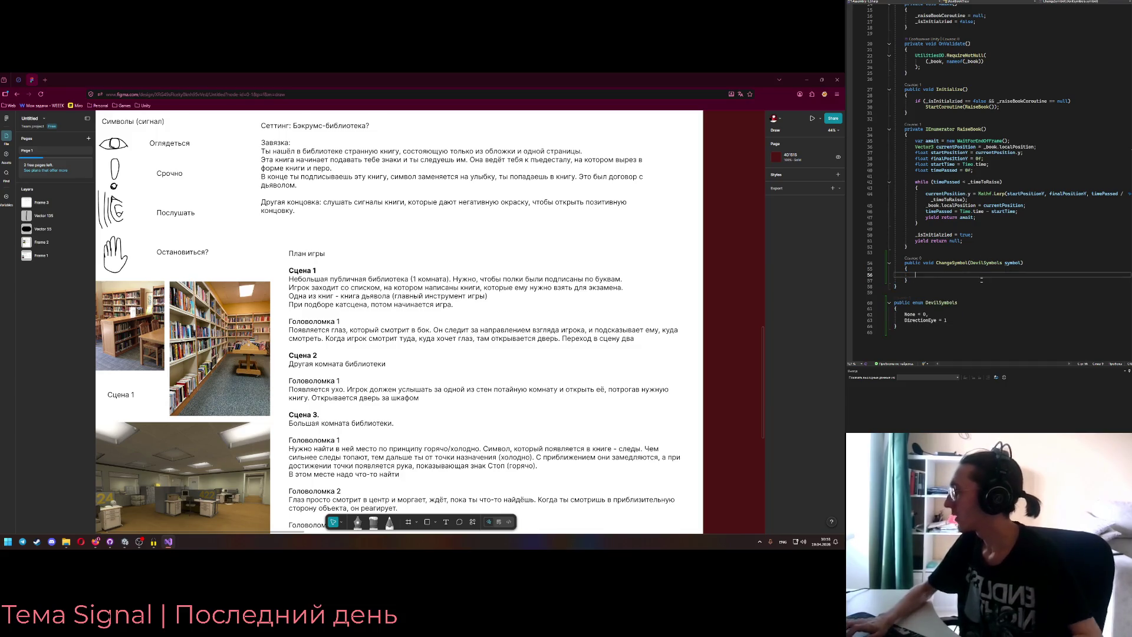
- Switch on symbol with a DirectionEye case that ends in break
{"action": "key", "text": "Tab"}
{"action": "key", "text": "Return"}
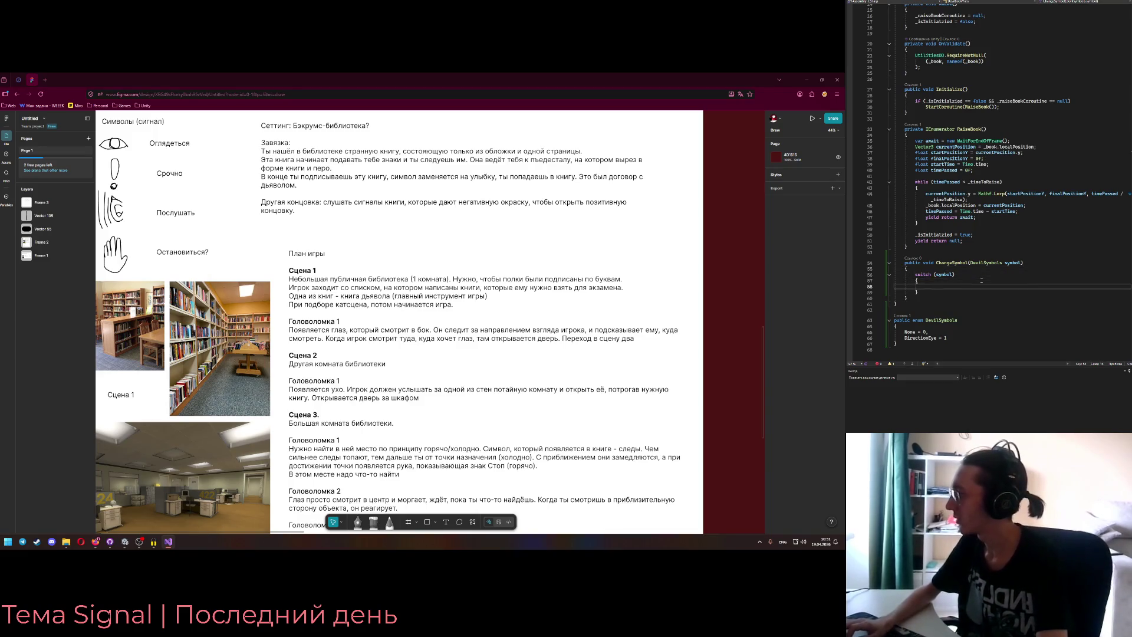
{"action": "type", "text": "case Devil"}
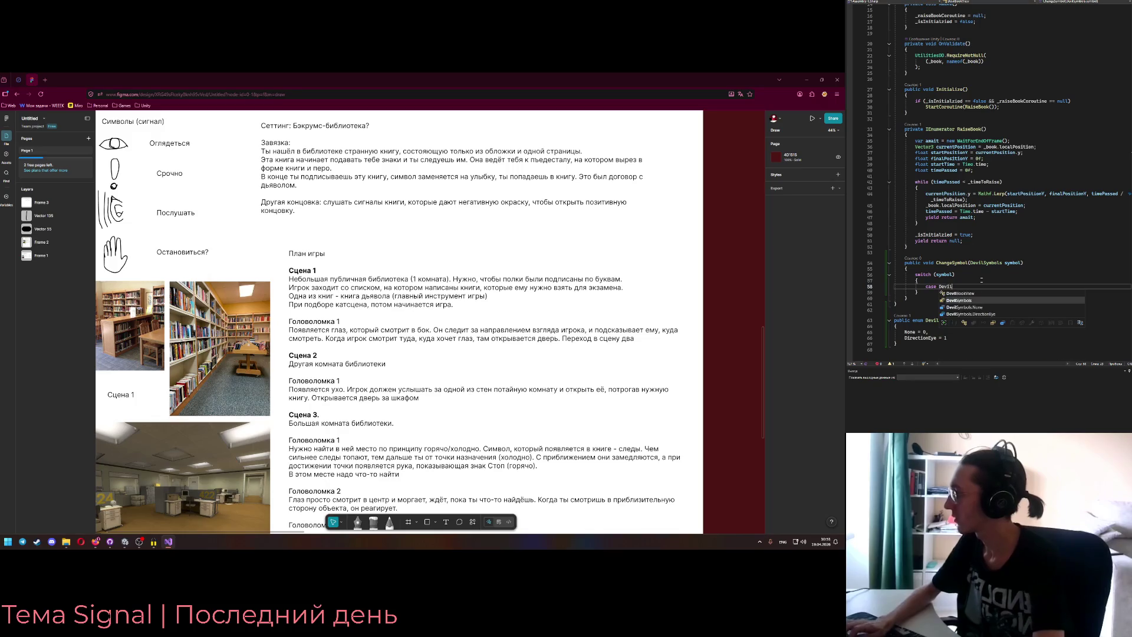
{"action": "type", "text": "Symbols."}
{"action": "key", "text": "Tab"}
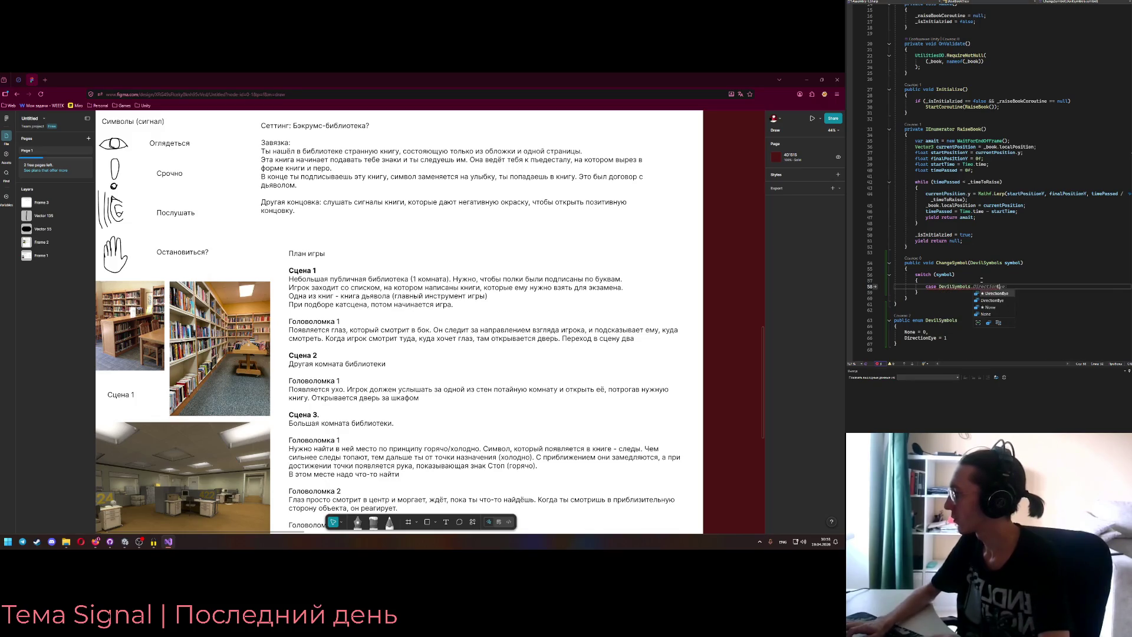
{"action": "type", "text": ":"}
{"action": "key", "text": "Return"}
{"action": "type", "text": "U"}
{"action": "key", "text": "Tab"}
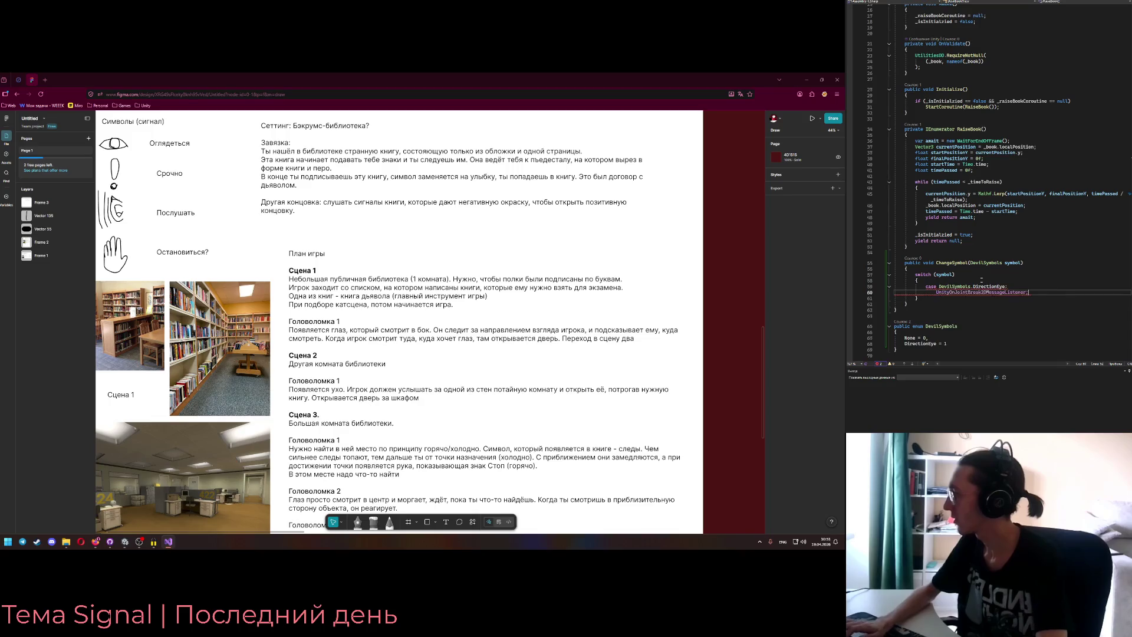
{"action": "key", "text": "ctrl+z"}
{"action": "type", "text": "break;break;"}
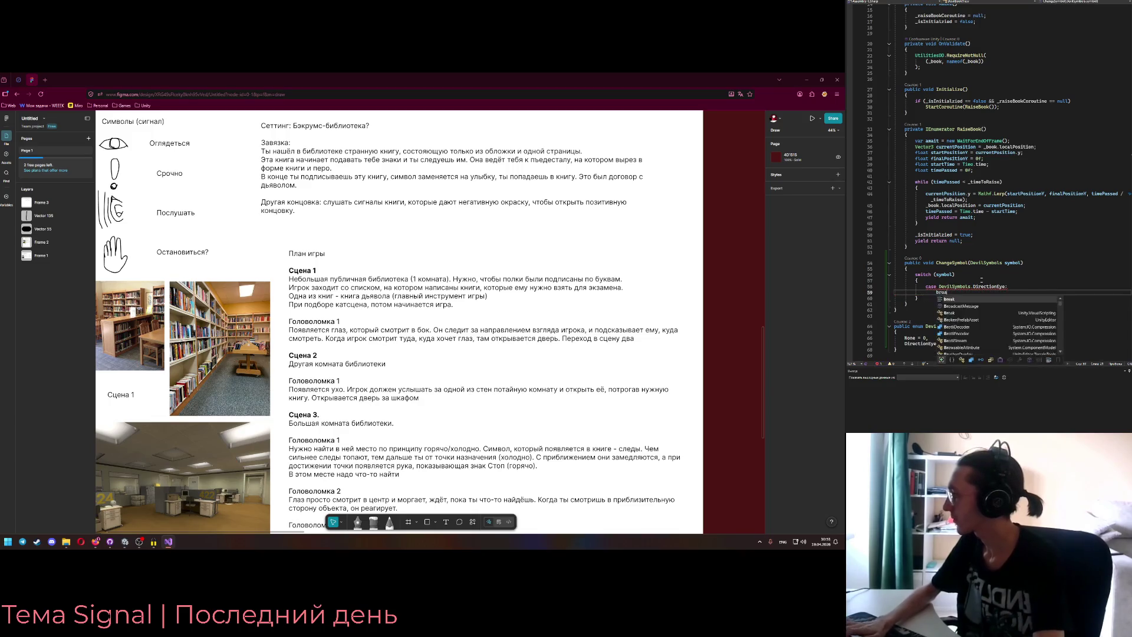
- Add a default case with break to the switch
{"action": "key", "text": "Return"}
{"action": "key", "text": "Return"}
{"action": "key", "text": "BackSpace"}
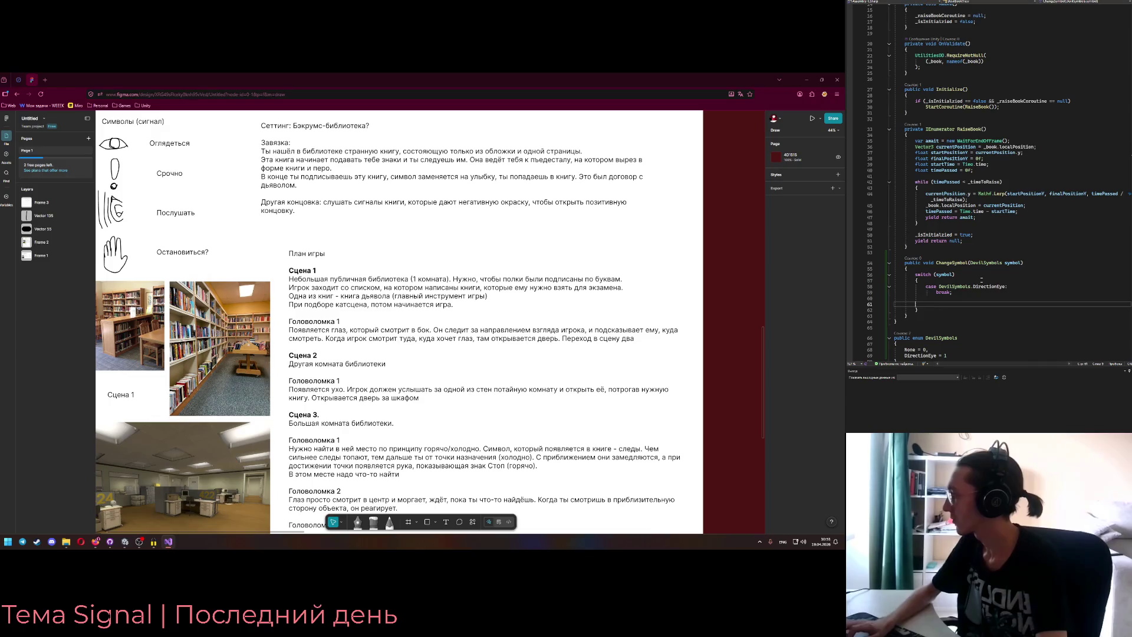
{"action": "key", "text": "BackSpace"}
{"action": "type", "text": "default:"}
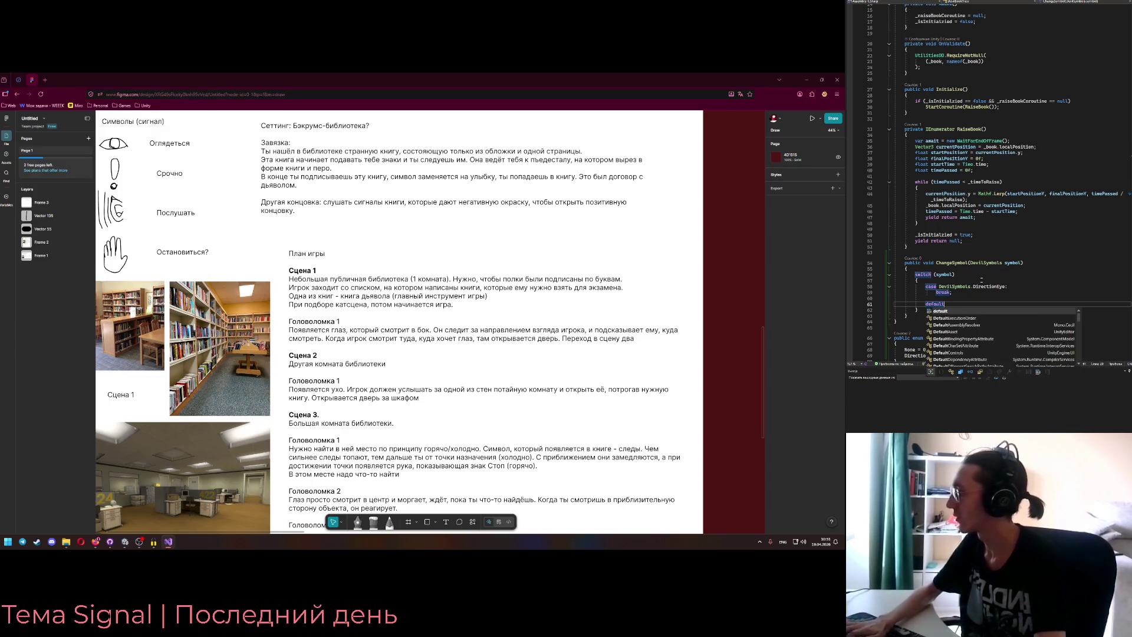
{"action": "key", "text": "Return"}
{"action": "type", "text": "break;"}
{"action": "key", "text": "Down"}
{"action": "key", "text": "Down"}
- Add a public void ClearSymbol() method with braces on separate lines below ChangeSymbol
{"action": "key", "text": "End"}
{"action": "key", "text": "Return"}
{"action": "key", "text": "Return"}
{"action": "key", "text": "Return"}
{"action": "type", "text": "public void"}
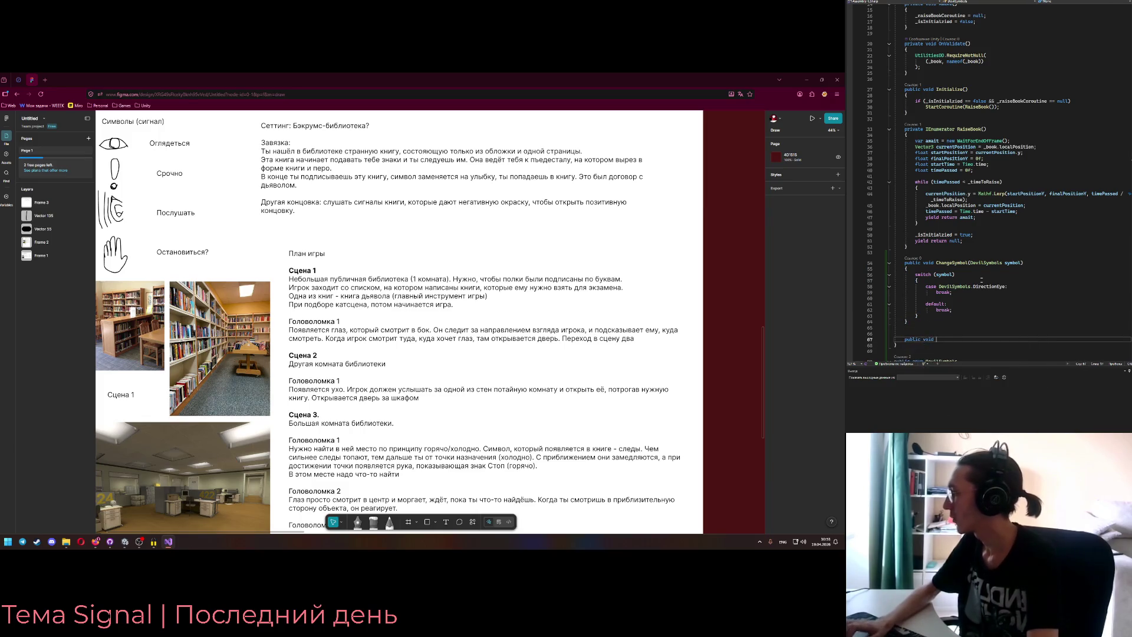
{"action": "type", "text": " ClearSymbol()"}
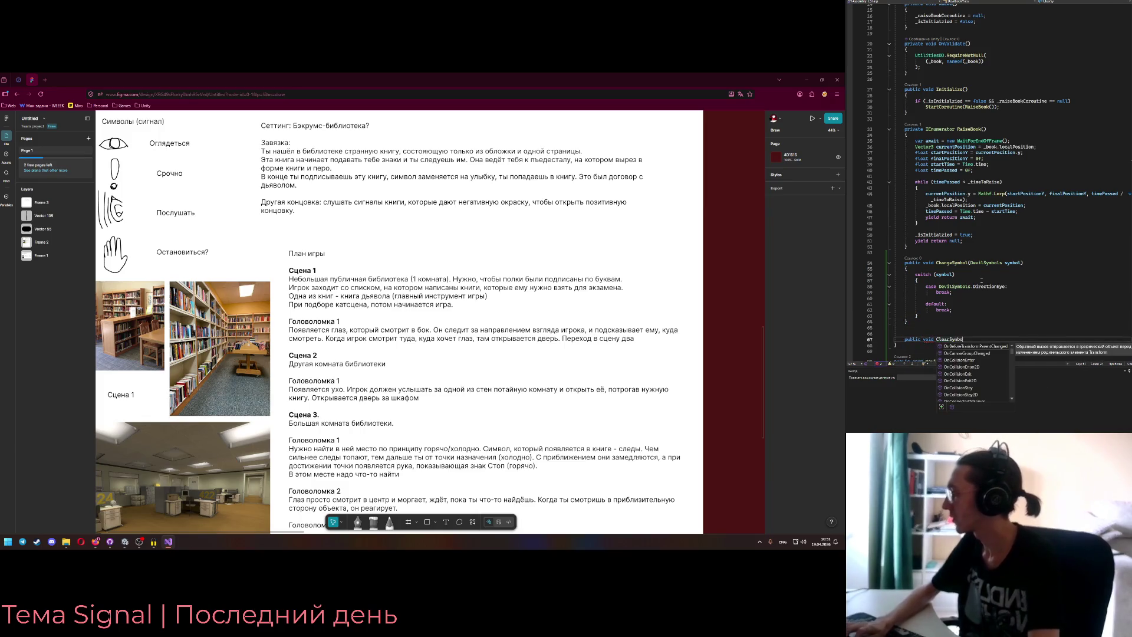
{"action": "key", "text": "Return"}
{"action": "type", "text": "{"}
{"action": "key", "text": "Return"}
{"action": "key", "text": "BackSpace"}
{"action": "key", "text": "BackSpace"}
{"action": "key", "text": "BackSpace"}
{"action": "type", "text": "P"}
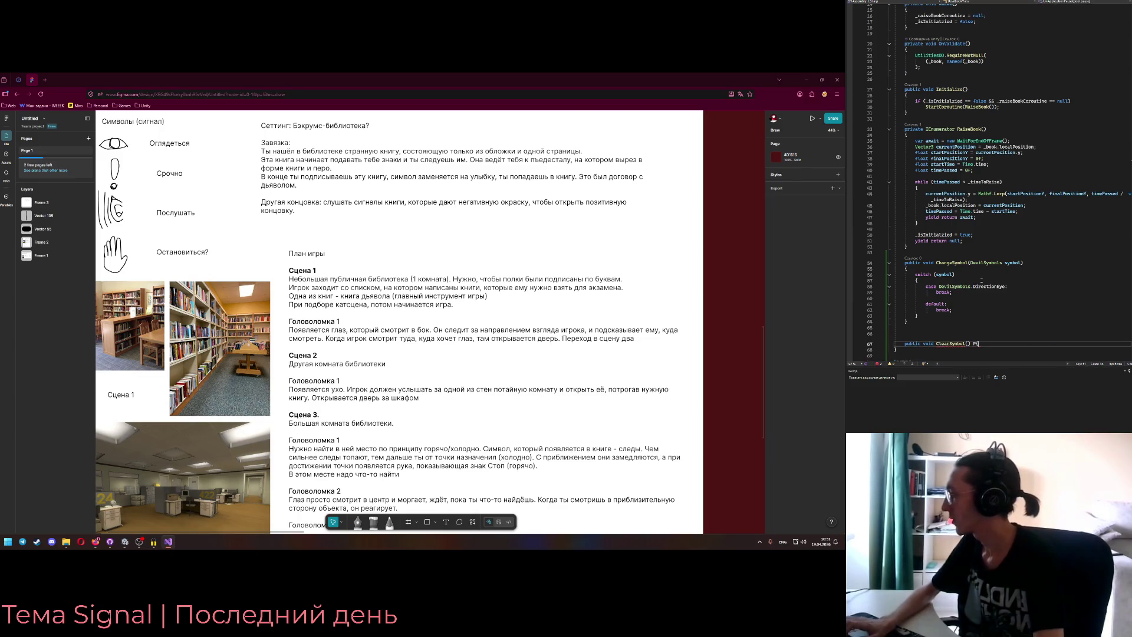
{"action": "key", "text": "Return"}
{"action": "scroll", "coordinate": [943, 266], "scroll_direction": "down", "scroll_amount": 3}
{"action": "left_click", "coordinate": [914, 291]}
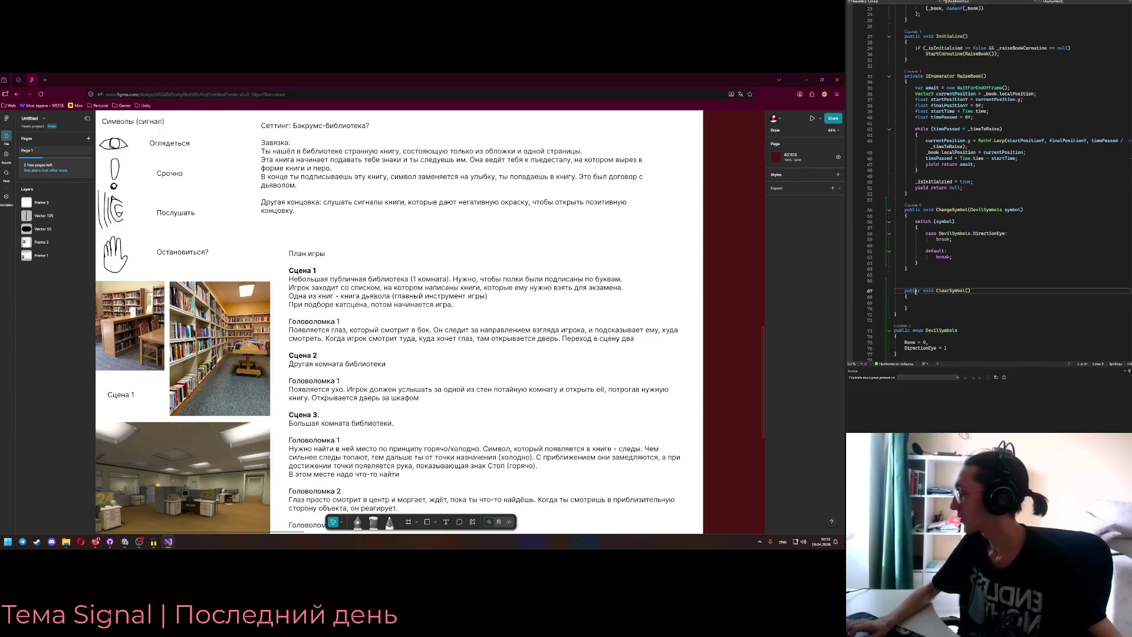
- Make ClearSymbol private and call ClearSymbol() in the switch's default case
{"action": "type", "text": "private"}
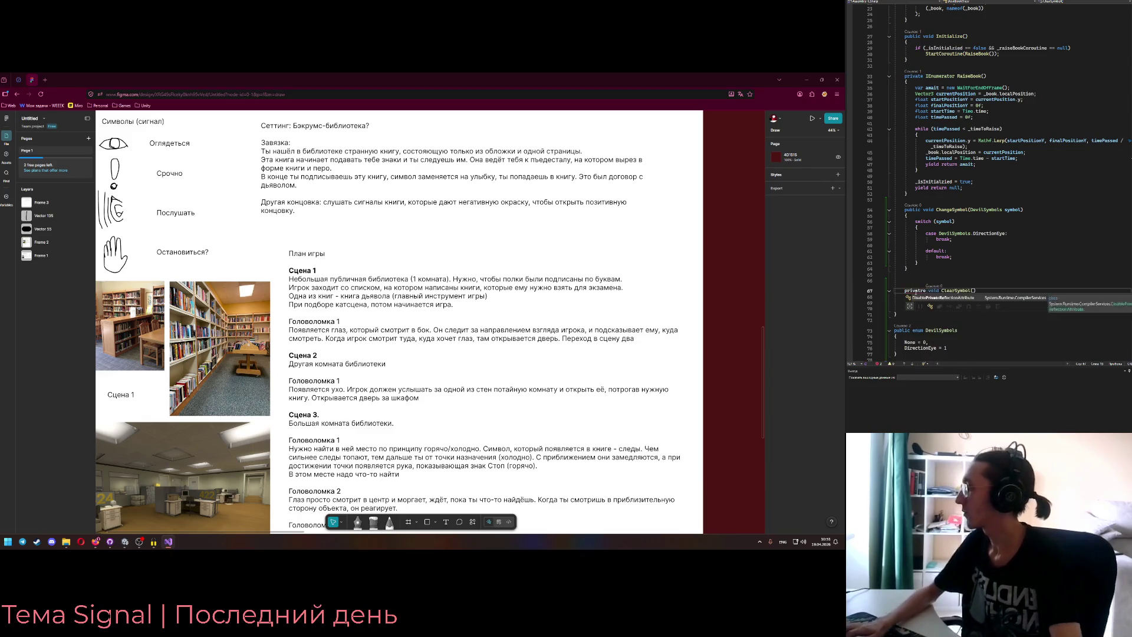
{"action": "left_click", "coordinate": [951, 252]}
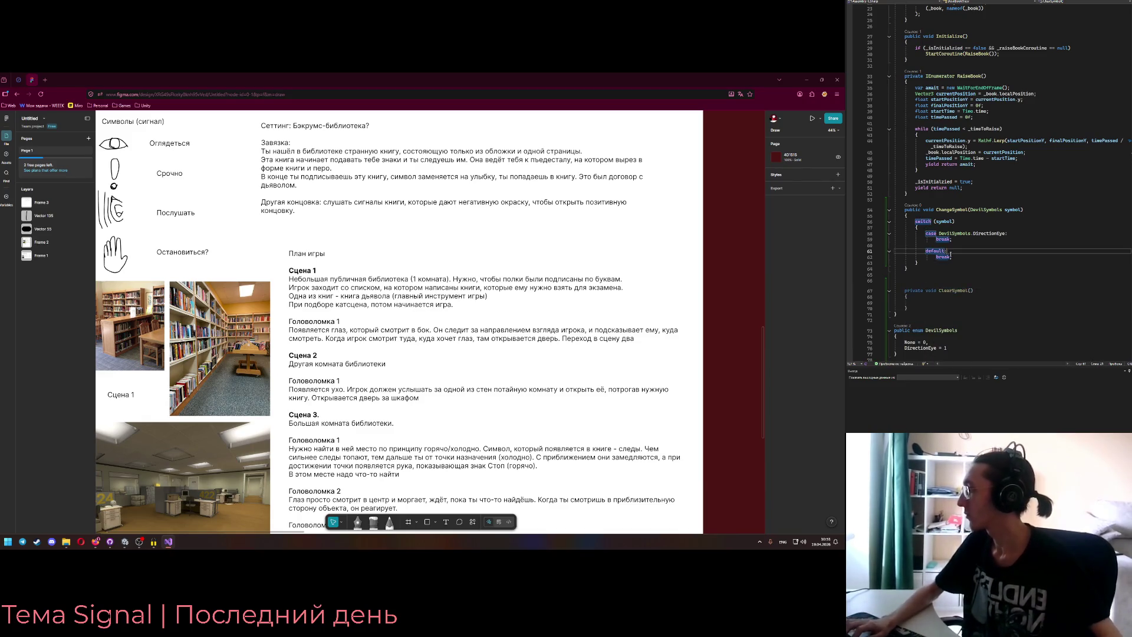
{"action": "key", "text": "Return"}
{"action": "type", "text": "ClearSymbol();"}
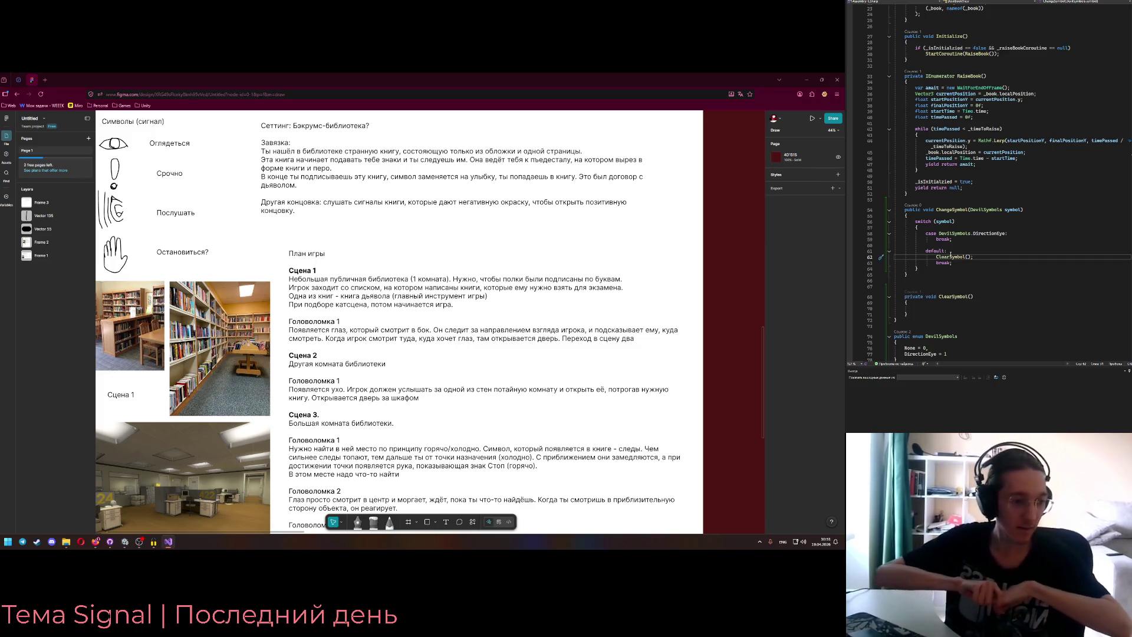
{"action": "left_click", "coordinate": [961, 308]}
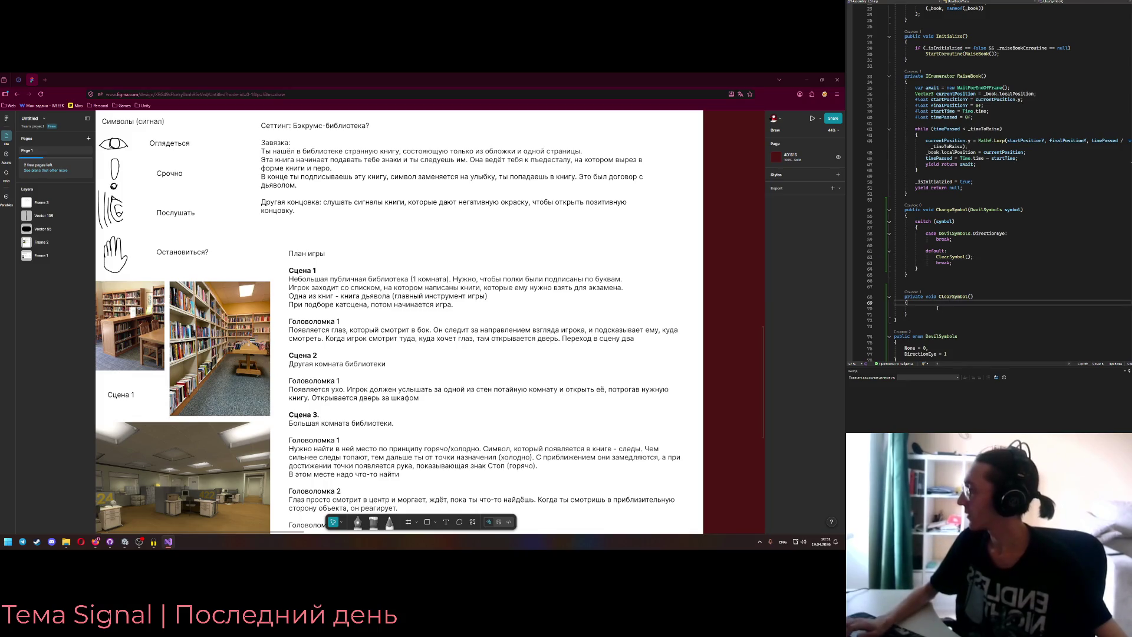
- Add _symbol.text = ""; at the top of Awake to clear the symbol
{"action": "scroll", "coordinate": [965, 296], "scroll_direction": "up", "scroll_amount": 7}
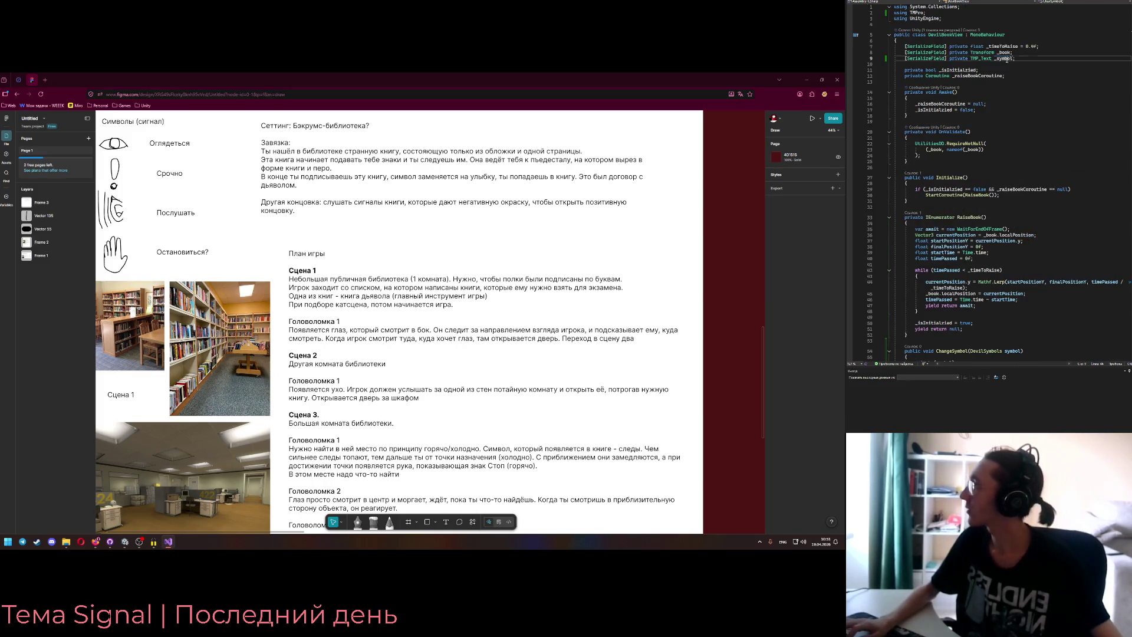
{"action": "left_click", "coordinate": [992, 98]}
{"action": "key", "text": "Return"}
{"action": "type", "text": "_symbol.Te = \"\""}
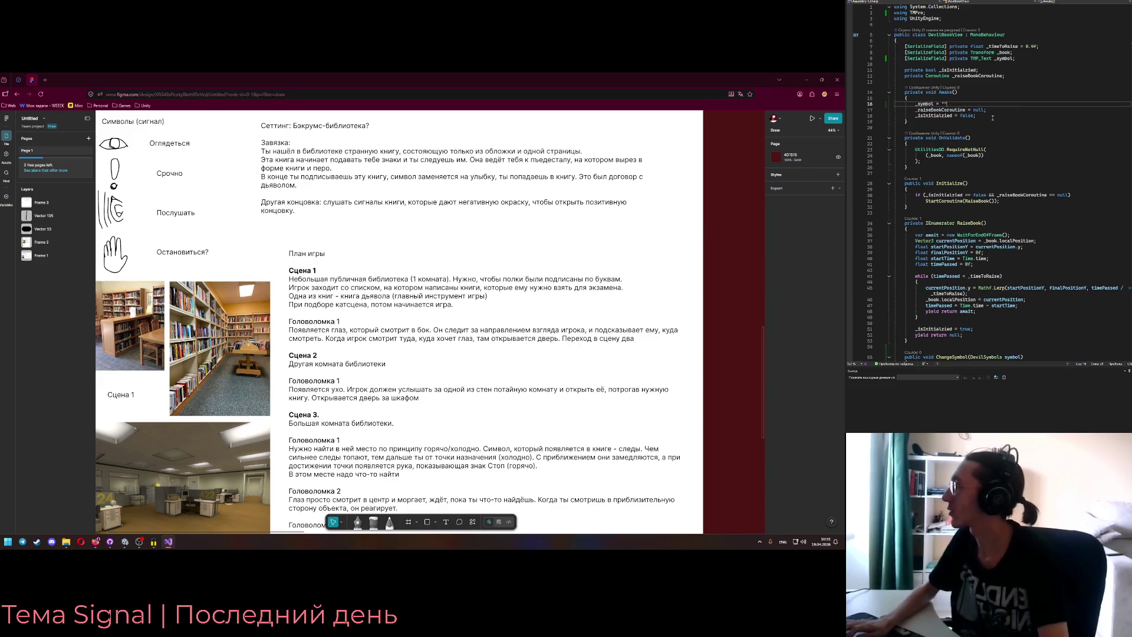
{"action": "type", "text": ";"}
{"action": "left_click", "coordinate": [935, 104]}
{"action": "type", "text": ".Te"}
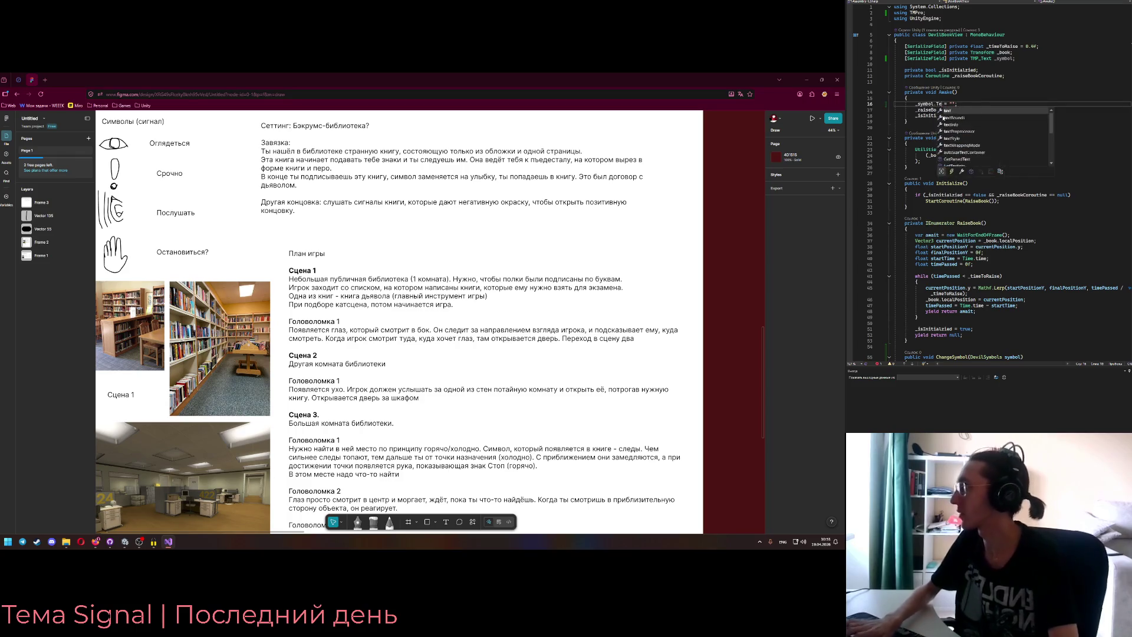
{"action": "scroll", "coordinate": [936, 285], "scroll_direction": "down", "scroll_amount": 8}
{"action": "left_click", "coordinate": [944, 297]}
- Write _symbol.text = ""; in ClearSymbol and copy that line
{"action": "type", "text": "_symbol.text = \"\";"}
{"action": "left_click_drag", "start_coordinate": [963, 297], "coordinate": [965, 293]}
{"action": "key", "text": "ctrl+c"}
- Paste the text assignment under the DirectionEye case and switch back to Unity
{"action": "left_click", "coordinate": [1007, 222]}
{"action": "key", "text": "ctrl+v"}
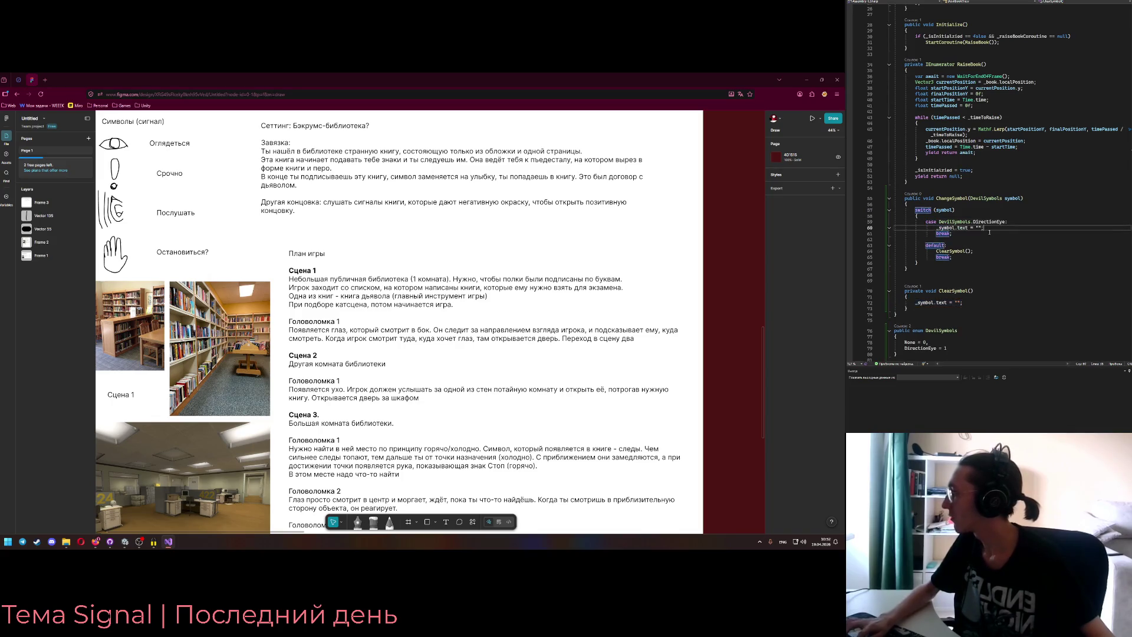
{"action": "left_click", "coordinate": [979, 228]}
{"action": "type", "text": "Eye"}
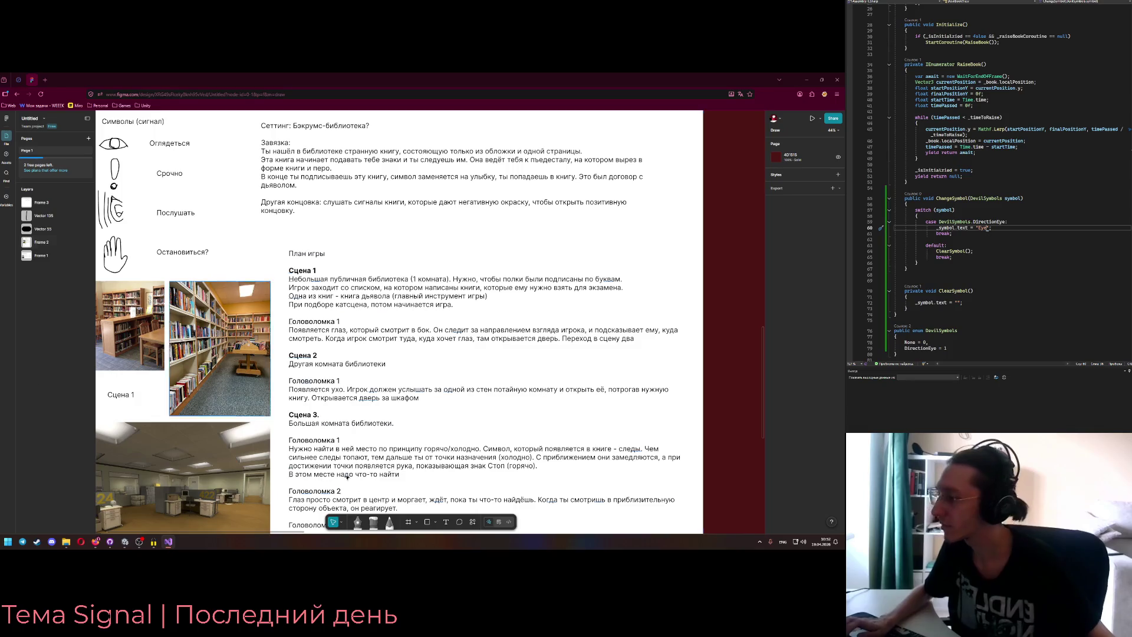
{"action": "mouse_move", "coordinate": [126, 542]}
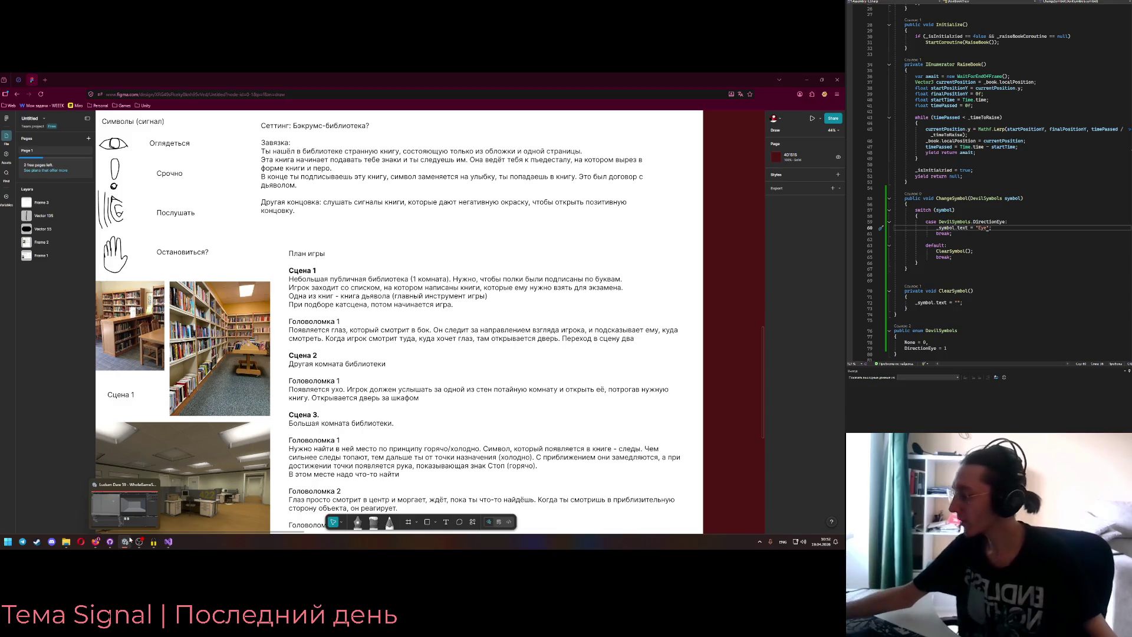
{"action": "left_click", "coordinate": [128, 543]}
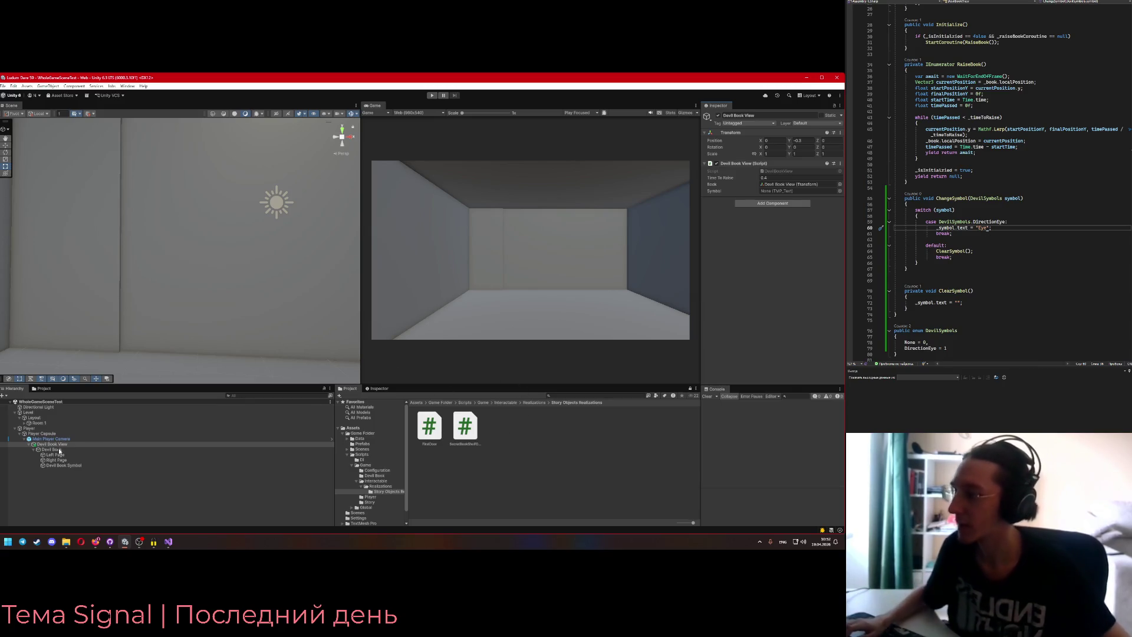
- Append (_symbol, nameof(_symbol)) to OnValidate's RequireNotNull call after the _book pair
{"action": "scroll", "coordinate": [1003, 177], "scroll_direction": "up", "scroll_amount": 8}
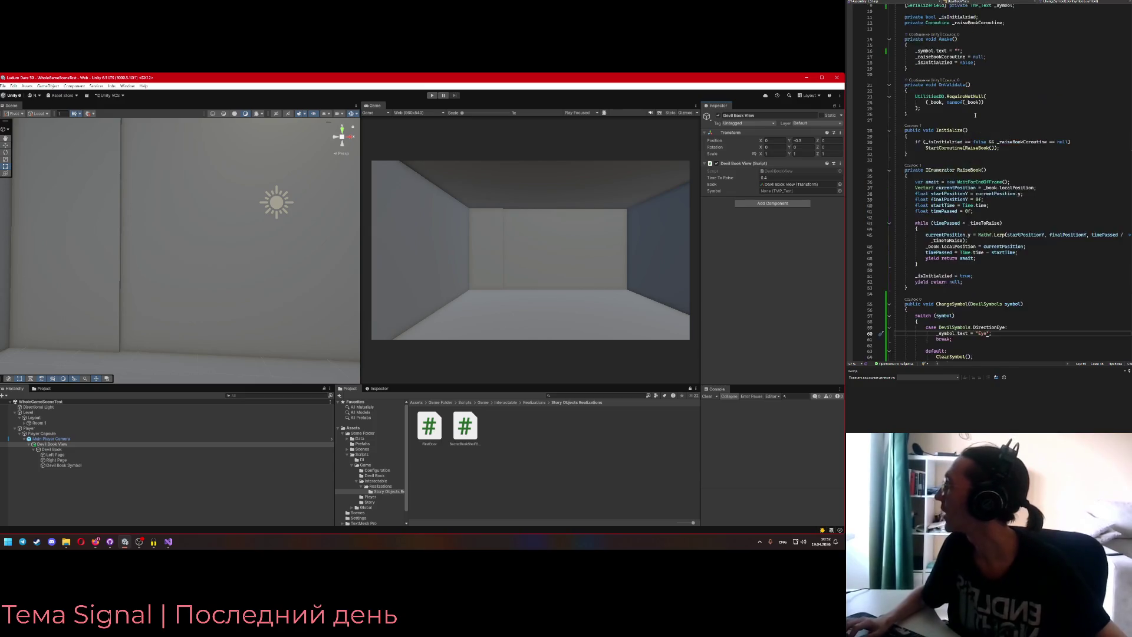
{"action": "left_click", "coordinate": [1004, 58]}
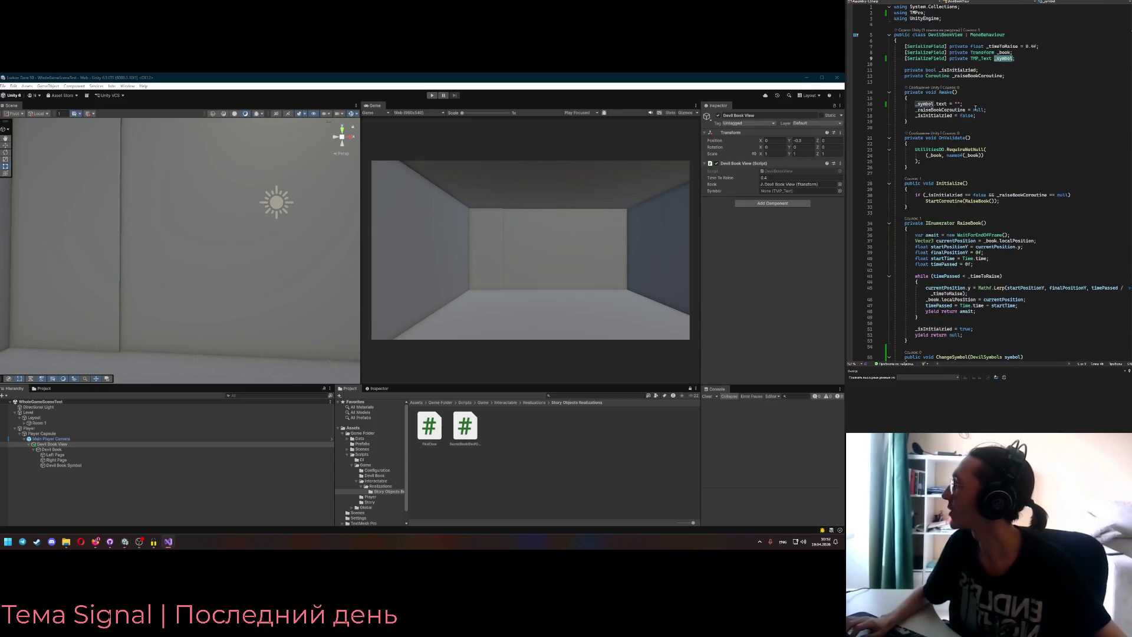
{"action": "left_click", "coordinate": [1002, 155]}
{"action": "type", "text": ", _book"}
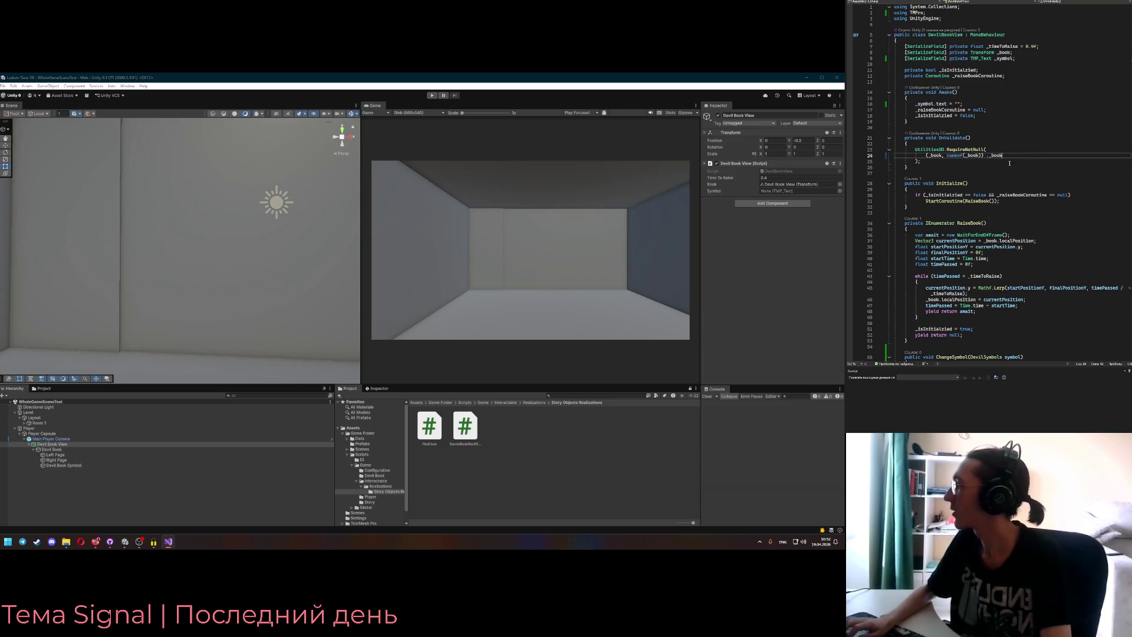
{"action": "type", "text": ","}
{"action": "key", "text": "Return"}
{"action": "type", "text": "_symbol, nam"}
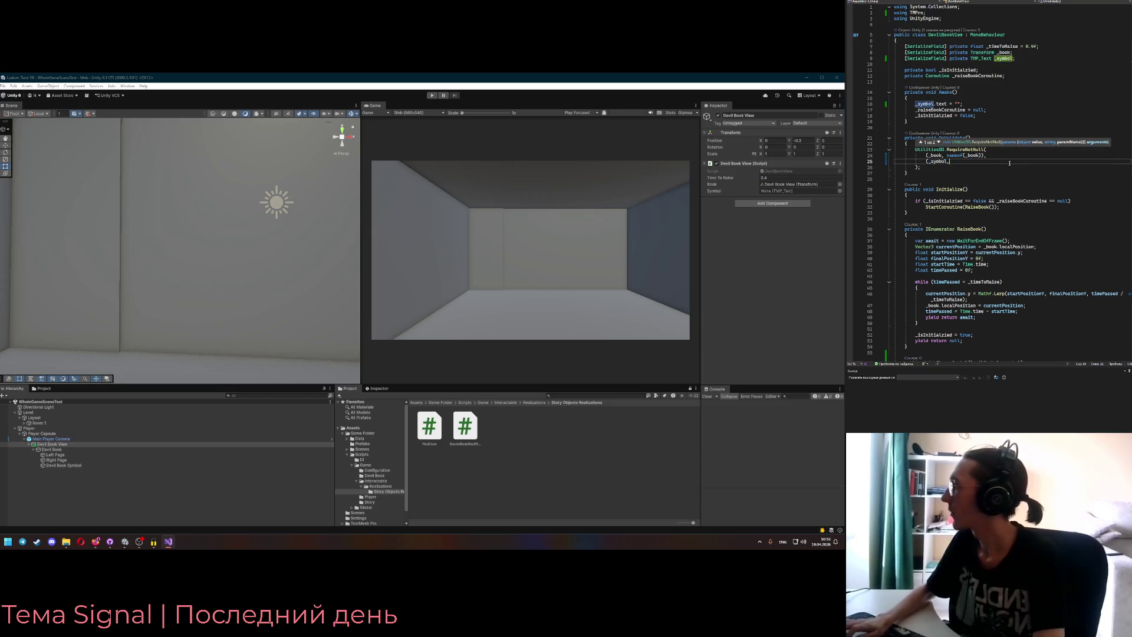
{"action": "type", "text": "eof(_symbol)),"}
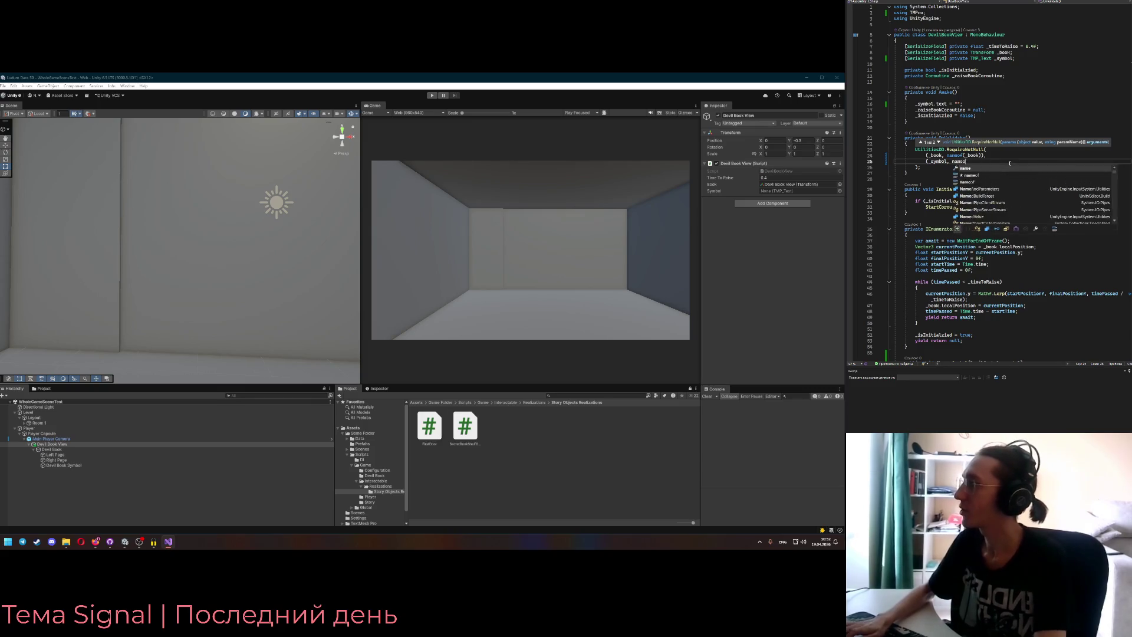
{"action": "key", "text": "BackSpace"}
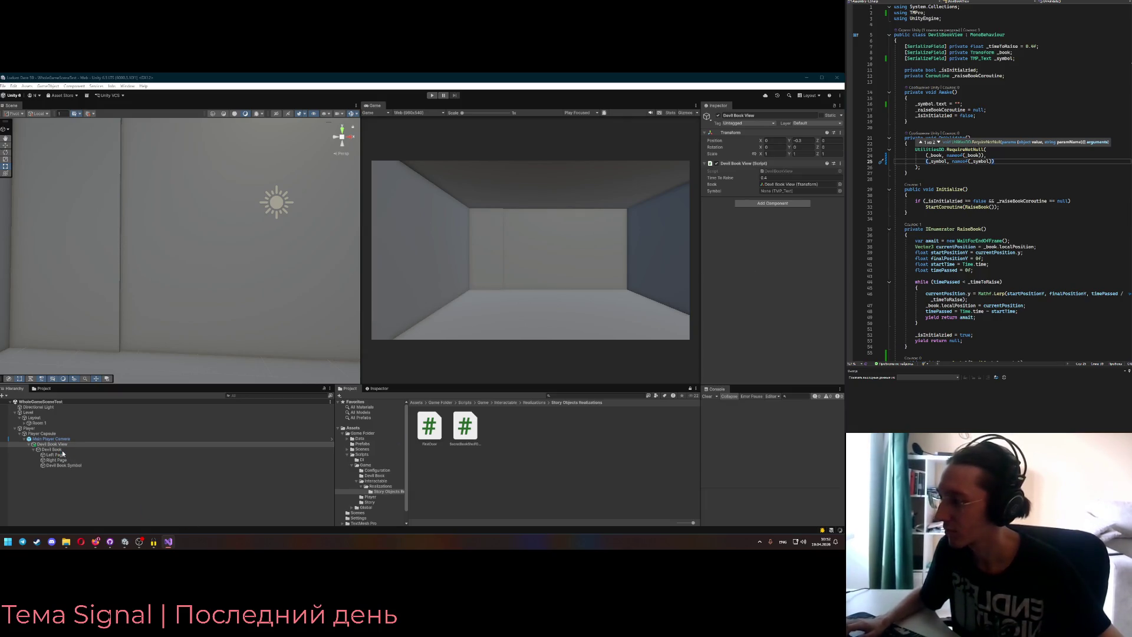
{"action": "left_click", "coordinate": [62, 465]}
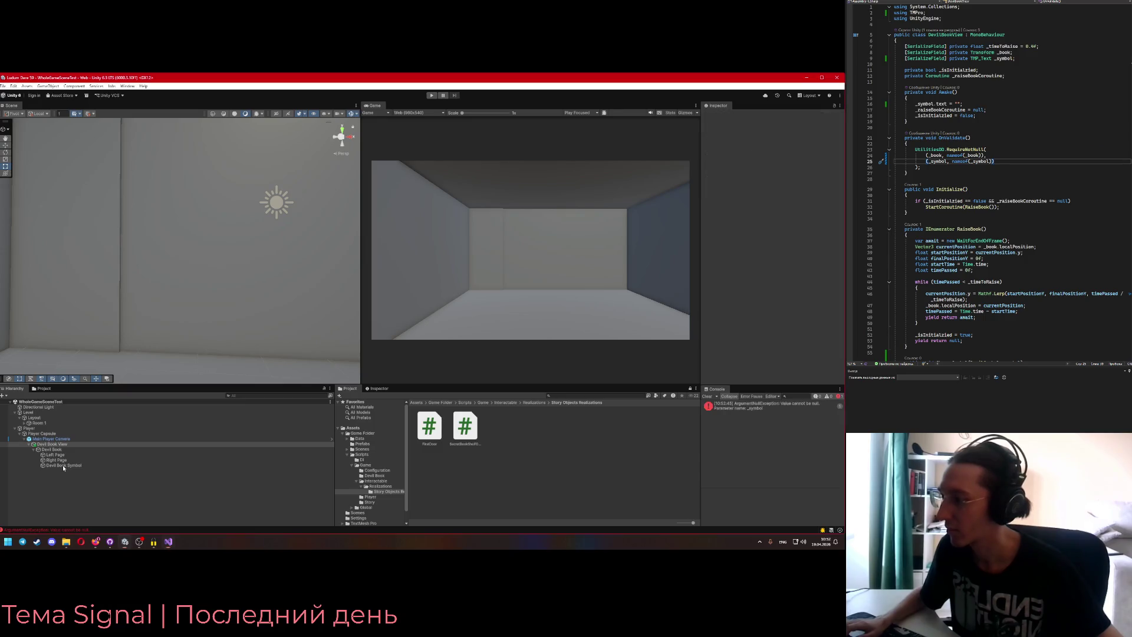
- Add a TextMeshPro text child named 'Symbol Text' under Devil Book Symbol
{"action": "right_click", "coordinate": [63, 465]}
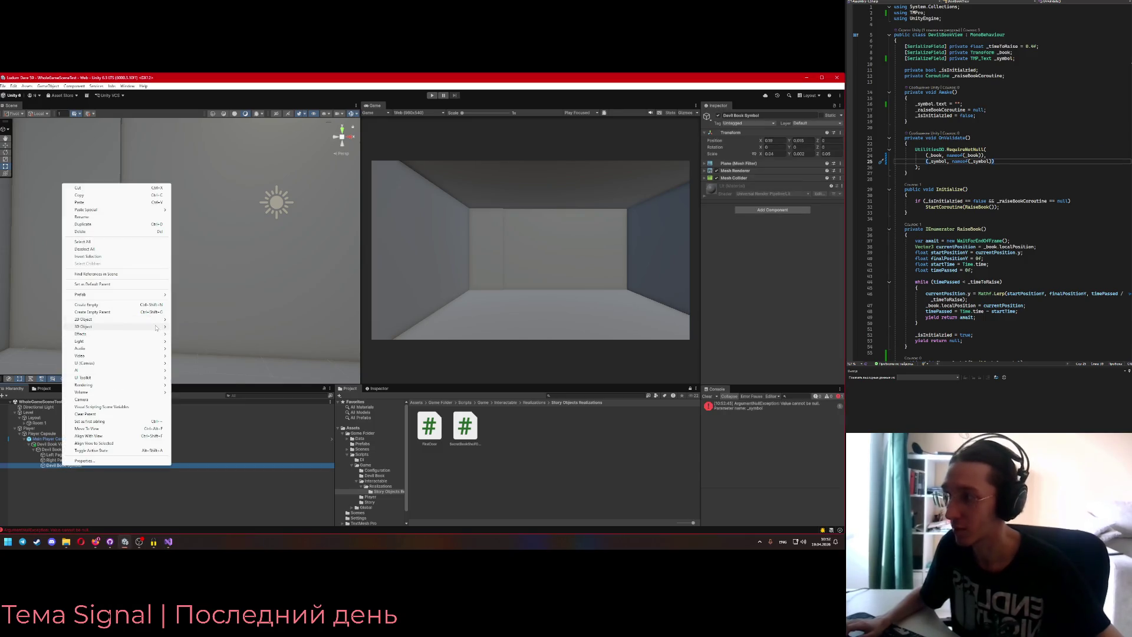
{"action": "mouse_move", "coordinate": [157, 328]}
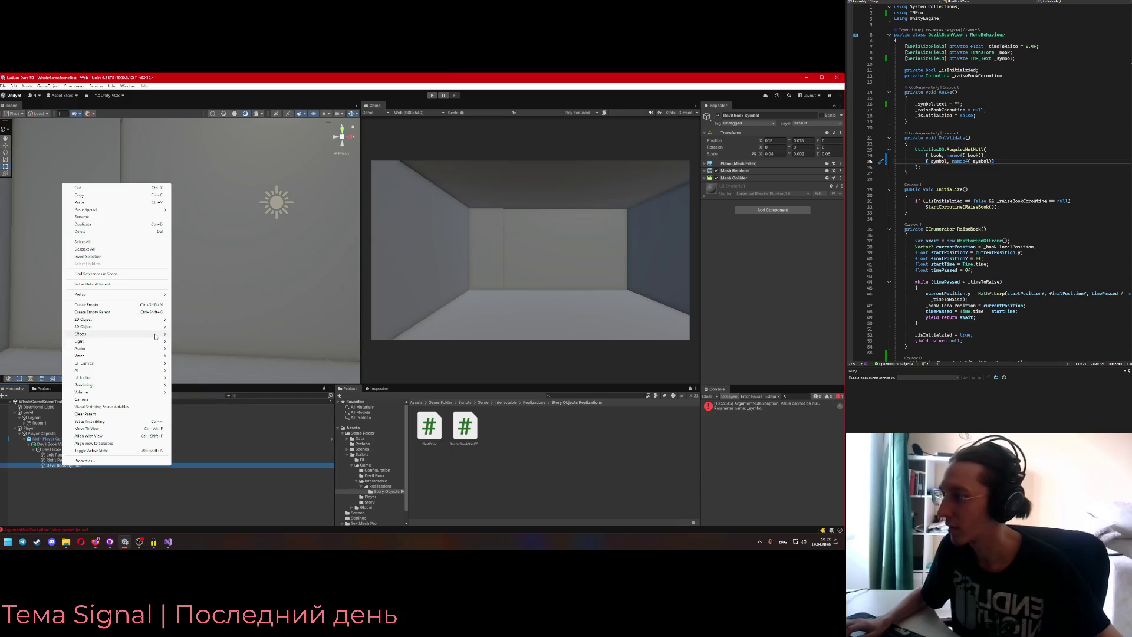
{"action": "left_click", "coordinate": [210, 375]}
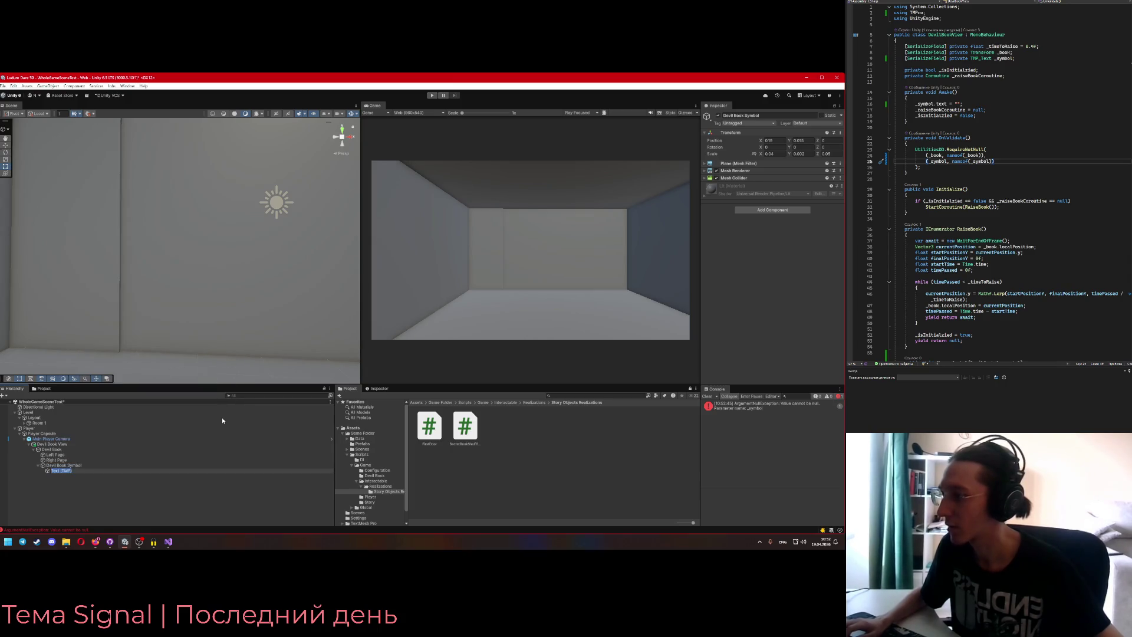
{"action": "type", "text": "Symbol Text"}
{"action": "key", "text": "Return"}
- Make Symbol Text read 'Eye' at font size 128, and move Devil Book Symbol under Right Page
{"action": "left_click", "coordinate": [752, 254]}
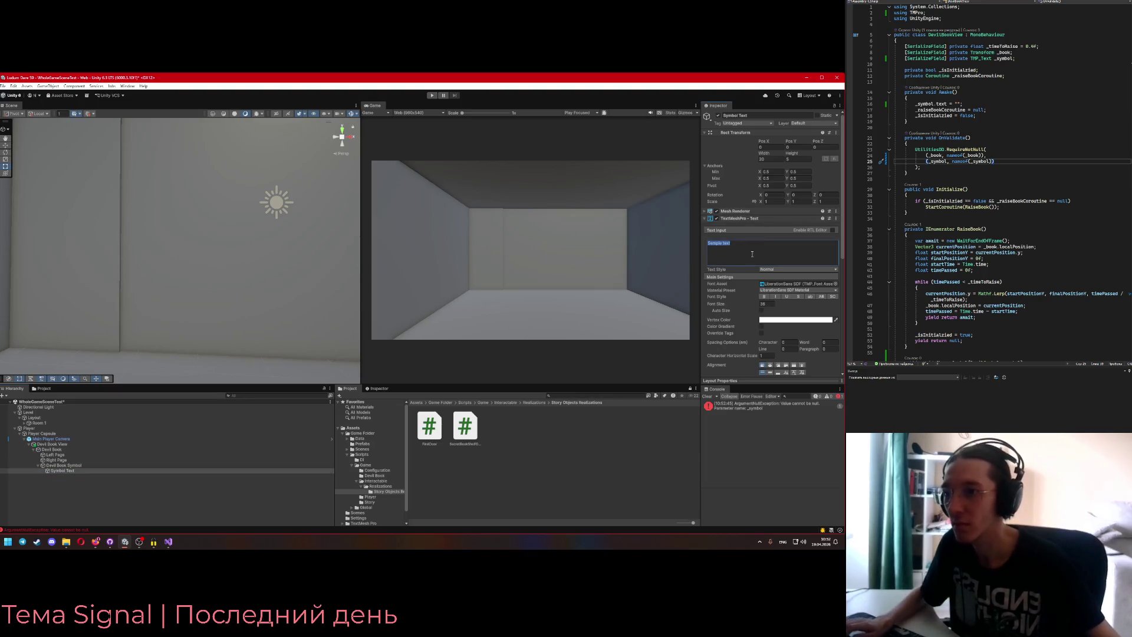
{"action": "key", "text": "BackSpace"}
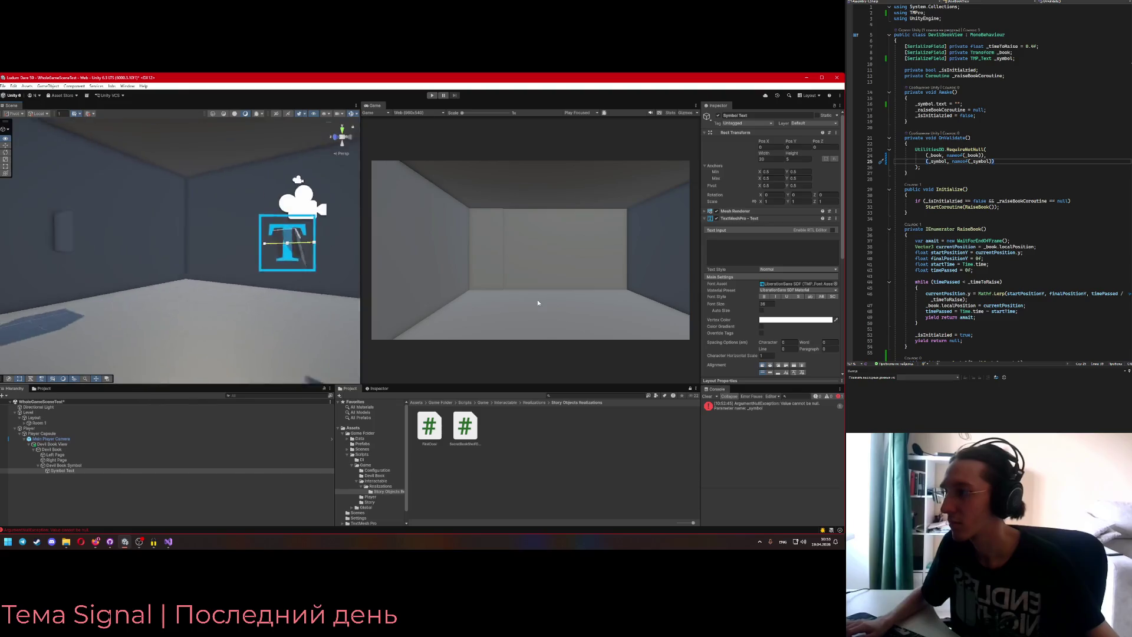
{"action": "left_click_drag", "start_coordinate": [344, 297], "coordinate": [301, 292]}
{"action": "left_click", "coordinate": [747, 257]}
{"action": "type", "text": "Eye"}
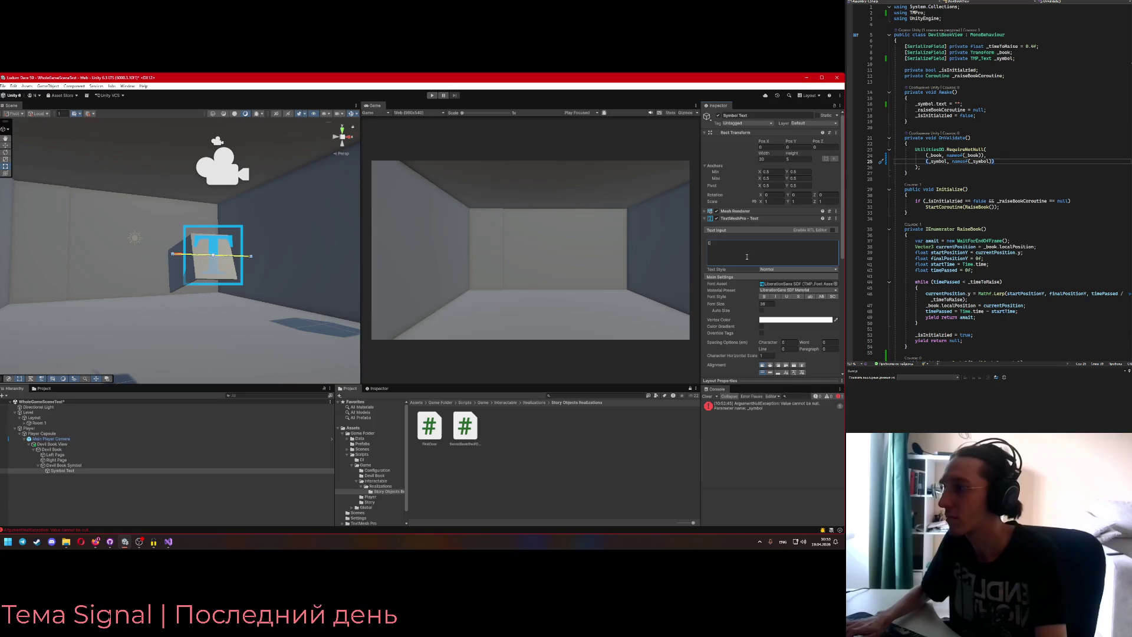
{"action": "mouse_move", "coordinate": [258, 302]}
{"action": "left_mouse_down"}
{"action": "mouse_move", "coordinate": [255, 270]}
{"action": "mouse_move", "coordinate": [241, 361]}
{"action": "mouse_move", "coordinate": [214, 338]}
{"action": "mouse_move", "coordinate": [242, 339]}
{"action": "left_mouse_up"}
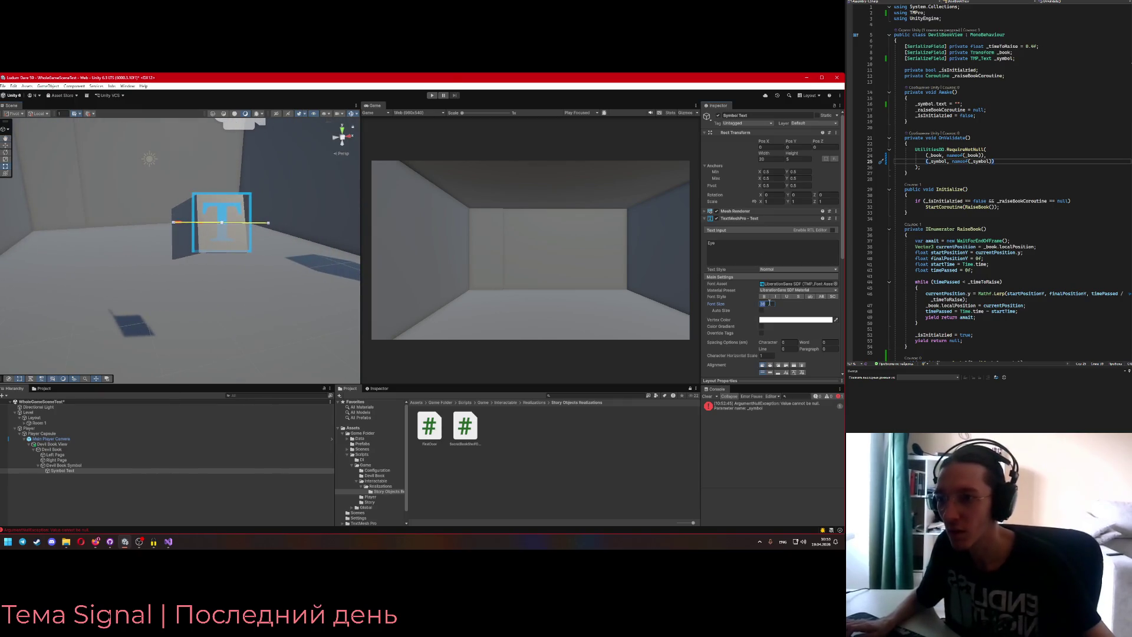
{"action": "type", "text": "28"}
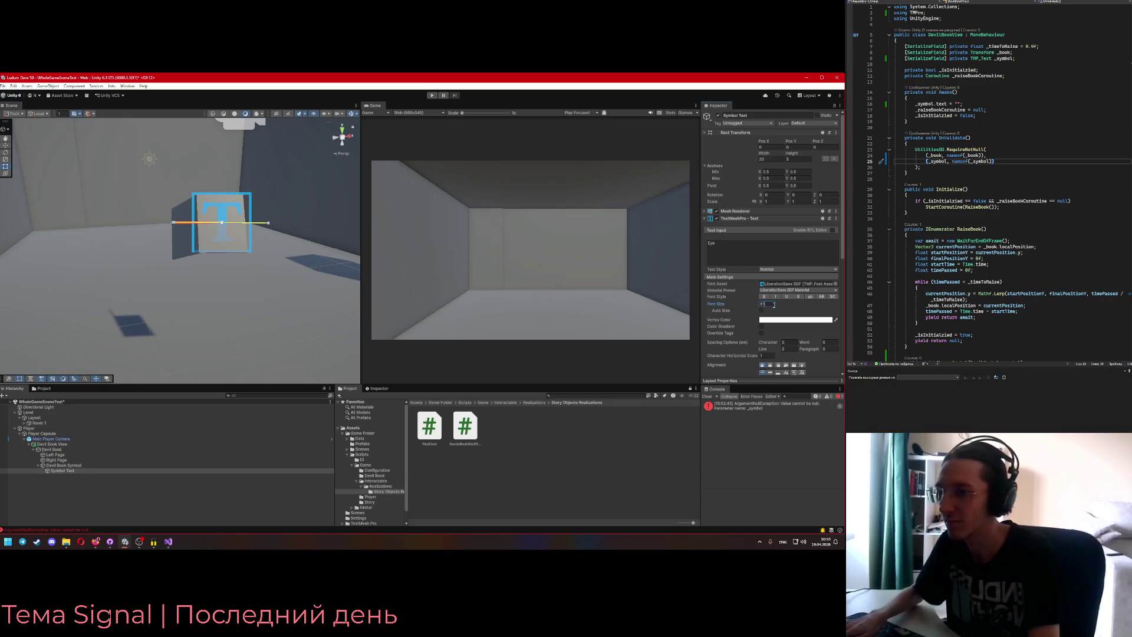
{"action": "mouse_move", "coordinate": [201, 248]}
{"action": "left_mouse_down"}
{"action": "mouse_move", "coordinate": [95, 272]}
{"action": "mouse_move", "coordinate": [159, 265]}
{"action": "left_mouse_up"}
{"action": "left_click_drag", "start_coordinate": [72, 466], "coordinate": [57, 460]}
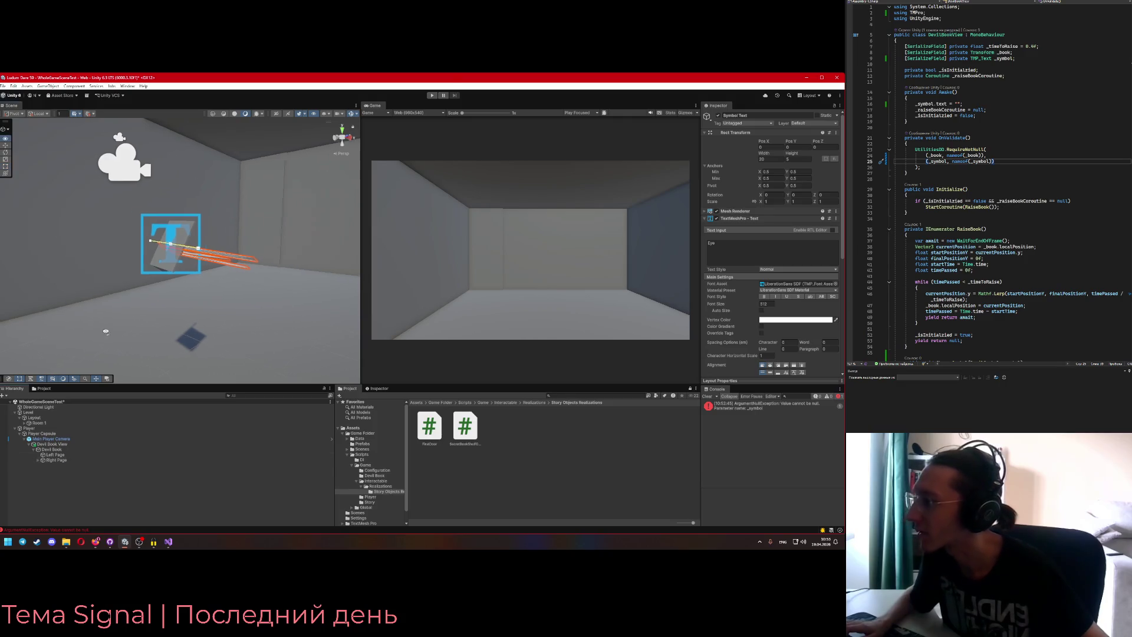
- Expand Right Page and set Devil Book Symbol's Y position to 0
{"action": "left_click", "coordinate": [38, 460]}
{"action": "double_click", "coordinate": [65, 465]}
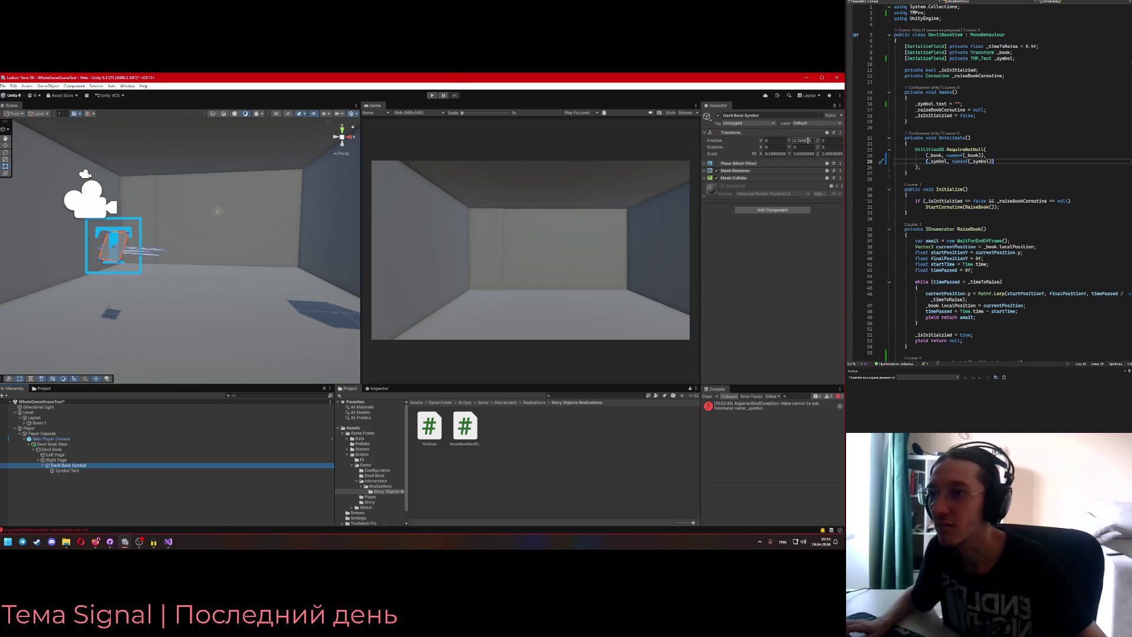
{"action": "type", "text": "0"}
{"action": "left_click", "coordinate": [79, 465]}
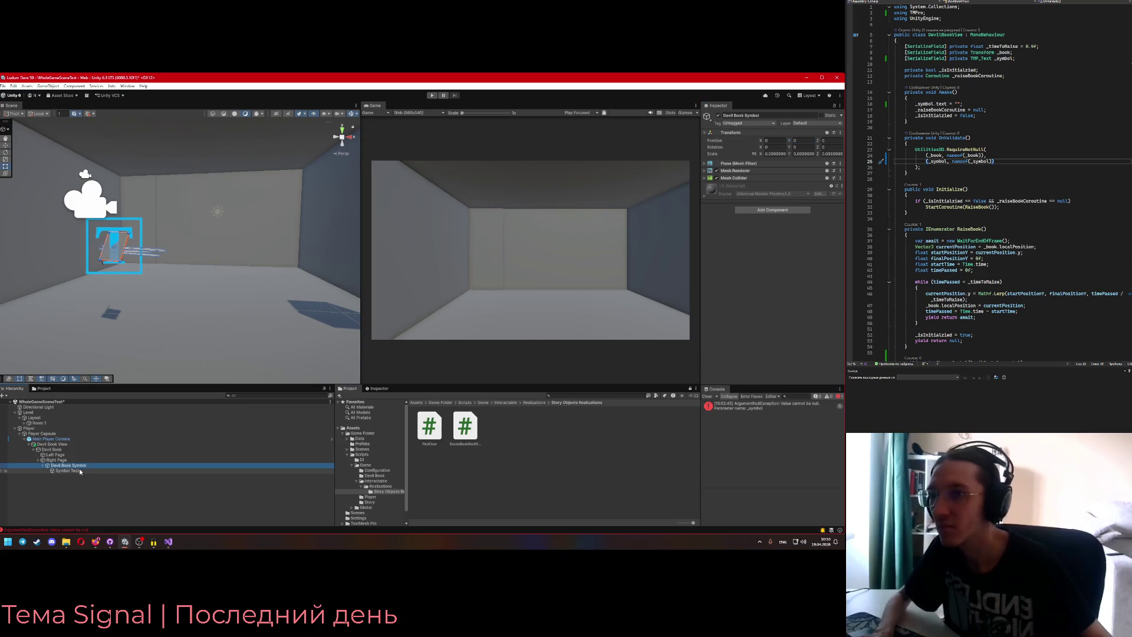
- Delete the Symbol Text object from the hierarchy
{"action": "left_click", "coordinate": [79, 470]}
{"action": "mouse_move", "coordinate": [147, 325]}
{"action": "left_mouse_down"}
{"action": "mouse_move", "coordinate": [174, 293]}
{"action": "mouse_move", "coordinate": [34, 317]}
{"action": "left_mouse_up"}
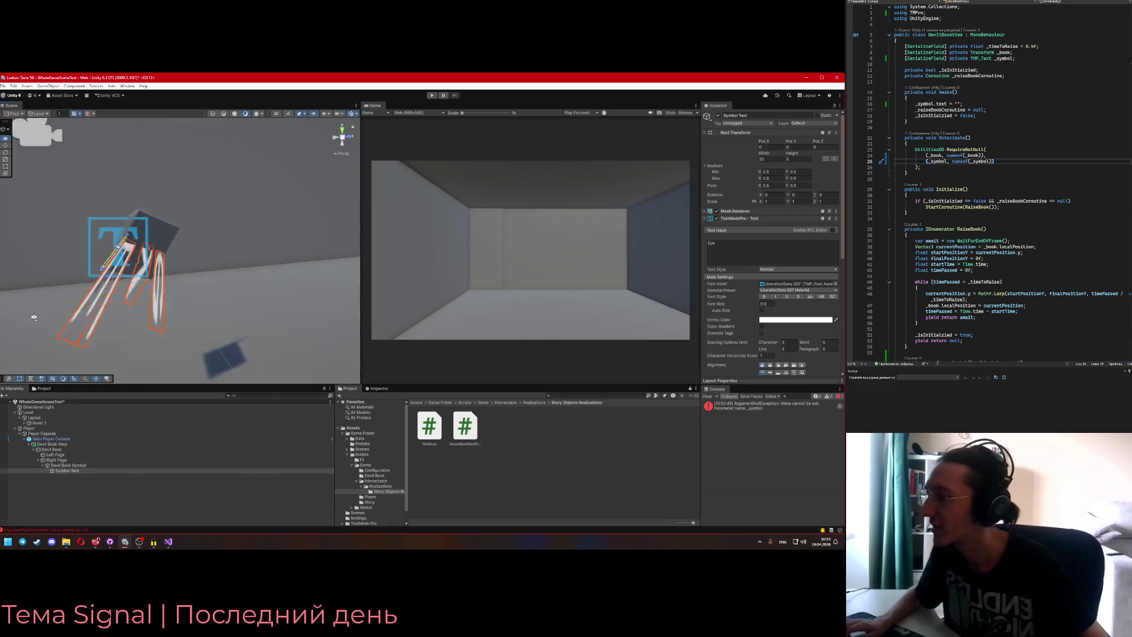
{"action": "left_click", "coordinate": [61, 470]}
{"action": "key", "text": "Delete"}
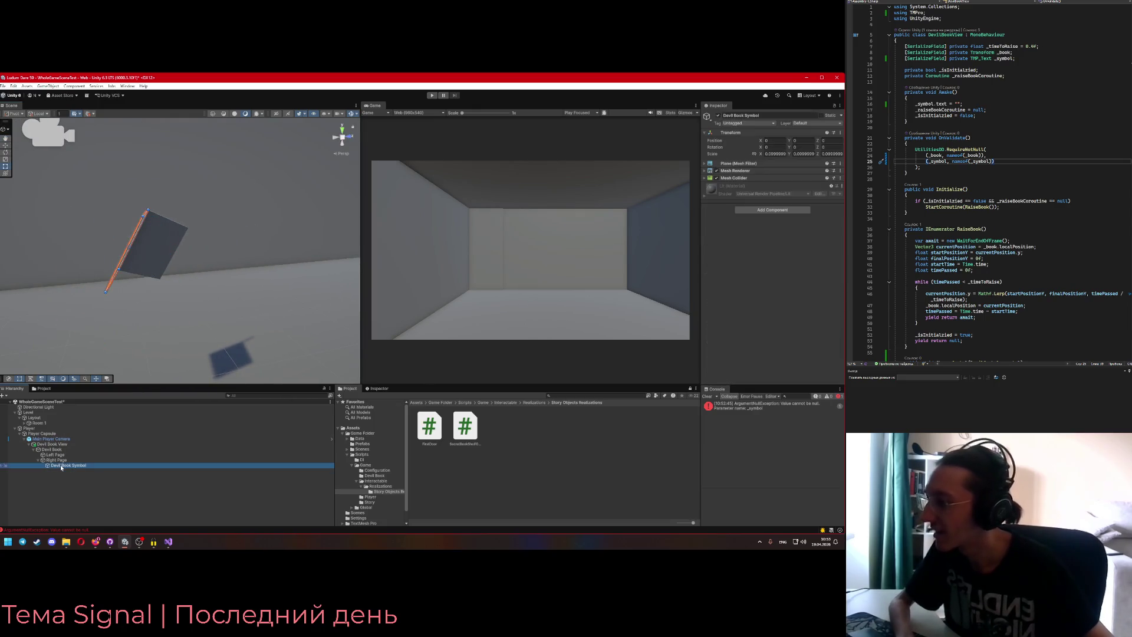
- Try scale 1, 1, 1 on the Devil Book Symbol plane, then undo to restore its original scale
{"action": "left_click_drag", "start_coordinate": [133, 343], "coordinate": [274, 342]}
{"action": "left_click", "coordinate": [94, 467]}
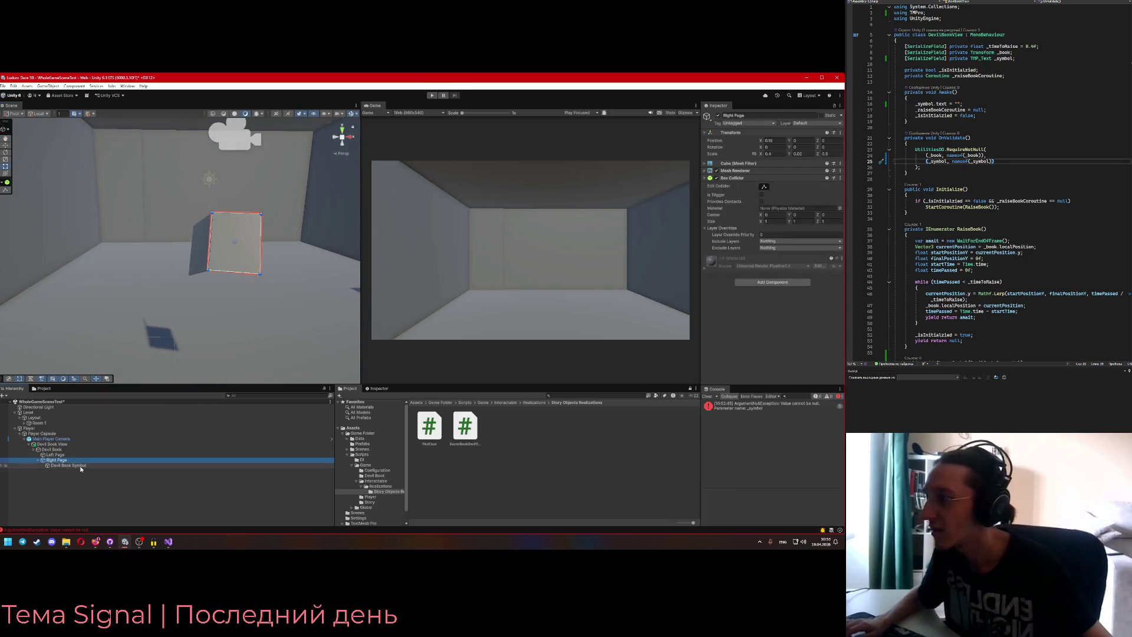
{"action": "left_click", "coordinate": [765, 154]}
{"action": "type", "text": "1"}
{"action": "left_click", "coordinate": [802, 154]}
{"action": "type", "text": "1"}
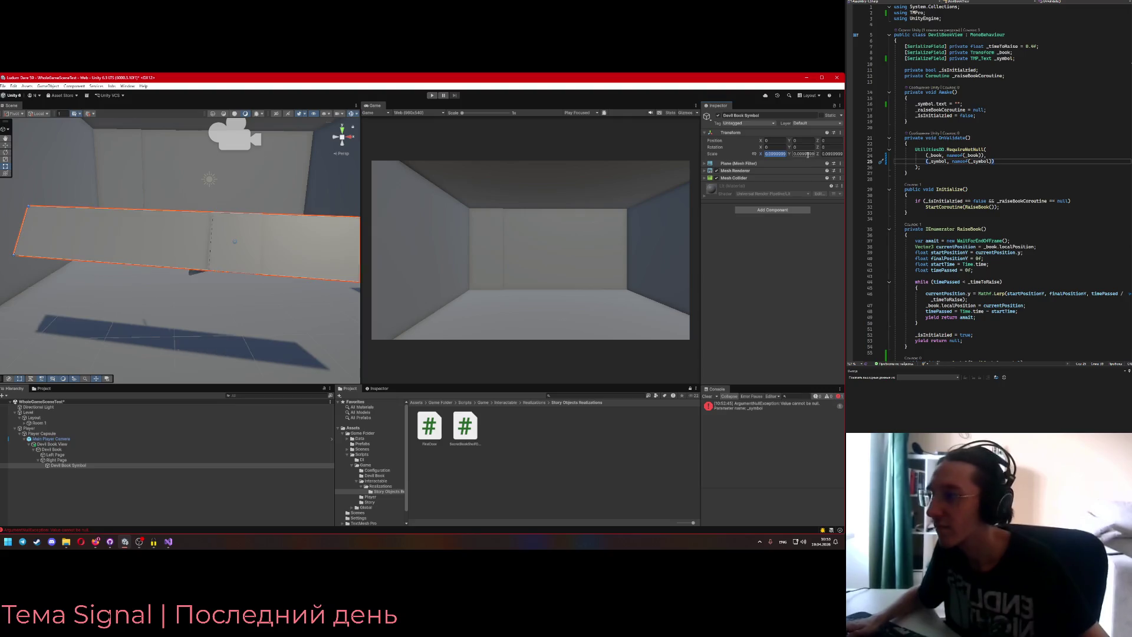
{"action": "left_click", "coordinate": [832, 154]}
{"action": "type", "text": "1"}
{"action": "key", "text": "ctrl+z"}
{"action": "key", "text": "ctrl+z"}
{"action": "key", "text": "ctrl+z"}
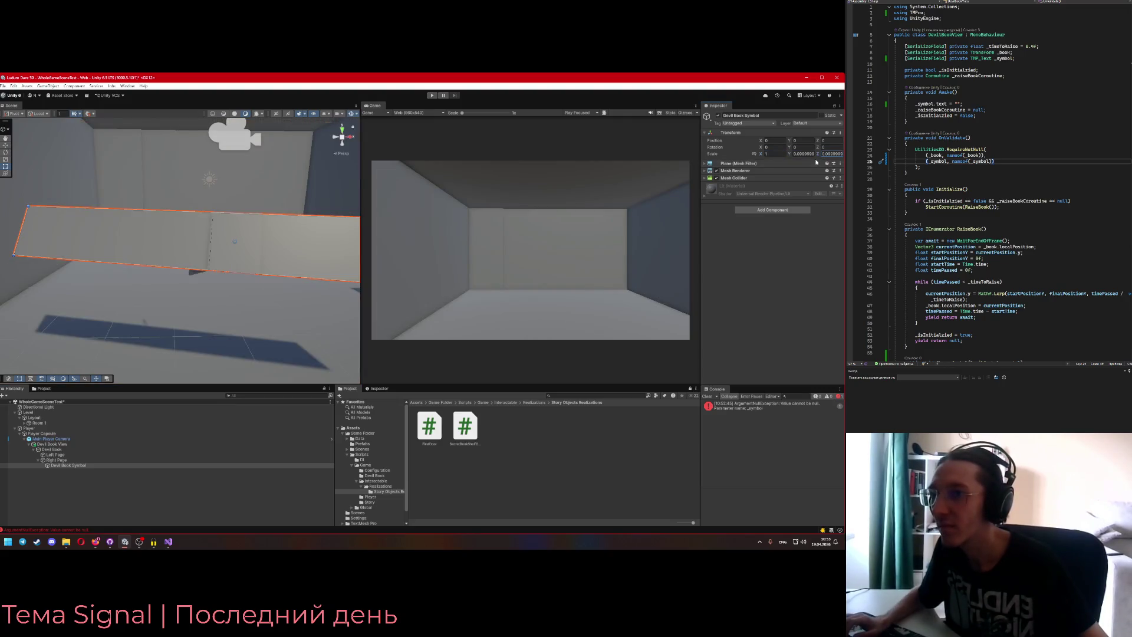
{"action": "left_click", "coordinate": [77, 467]}
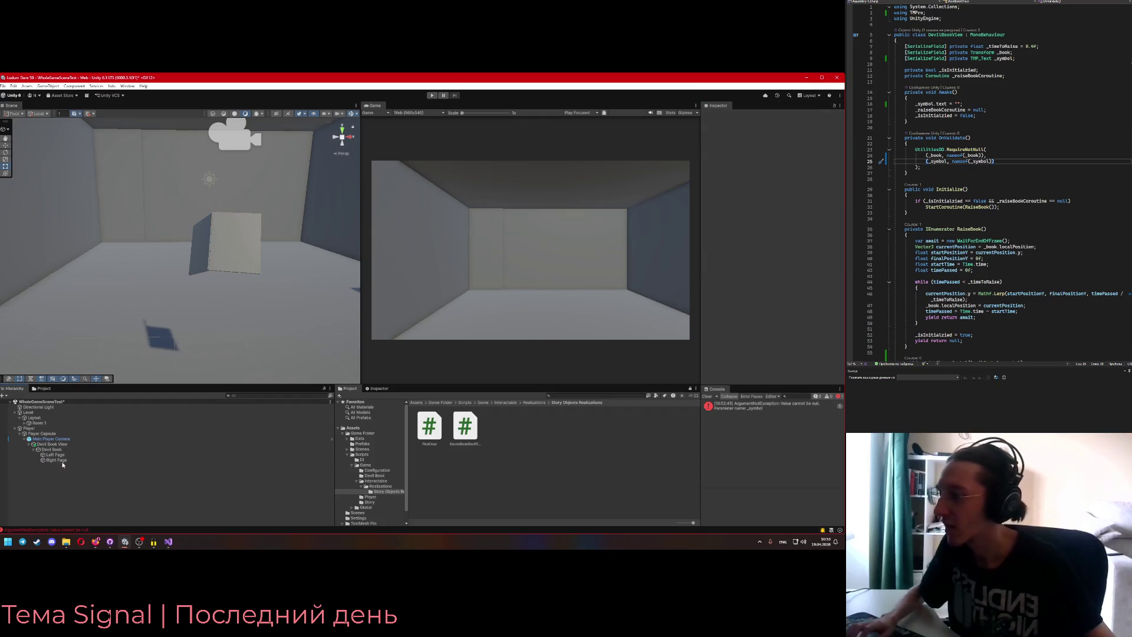
{"action": "right_click", "coordinate": [59, 460]}
- Create a Text (TMP) object with placeholder Sample text under Right Page and orbit to view it
{"action": "mouse_move", "coordinate": [163, 322]}
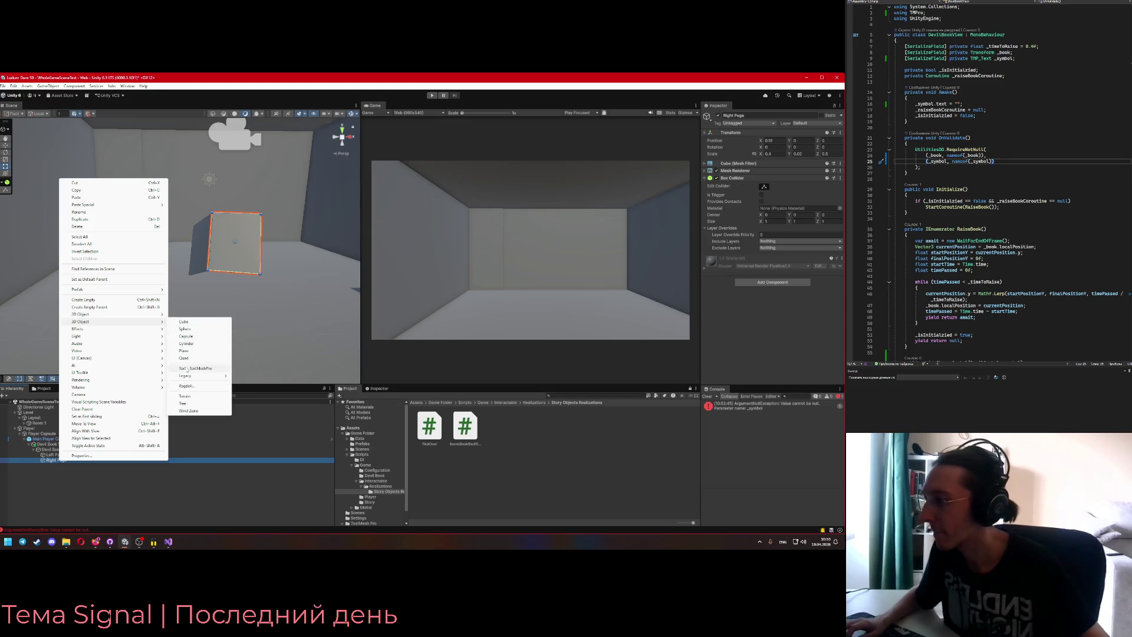
{"action": "left_click", "coordinate": [196, 368]}
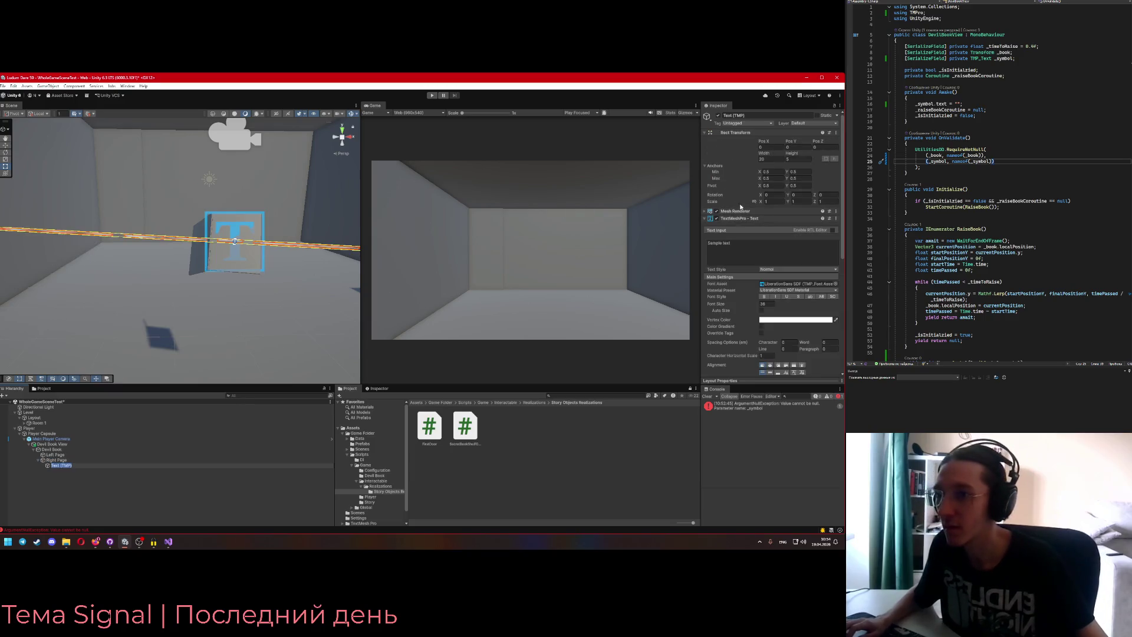
{"action": "mouse_move", "coordinate": [307, 295]}
{"action": "left_mouse_down"}
{"action": "mouse_move", "coordinate": [277, 294]}
{"action": "mouse_move", "coordinate": [298, 290]}
{"action": "mouse_move", "coordinate": [217, 251]}
{"action": "mouse_move", "coordinate": [242, 287]}
{"action": "mouse_move", "coordinate": [56, 314]}
{"action": "mouse_move", "coordinate": [51, 326]}
{"action": "mouse_move", "coordinate": [309, 273]}
{"action": "left_mouse_up"}
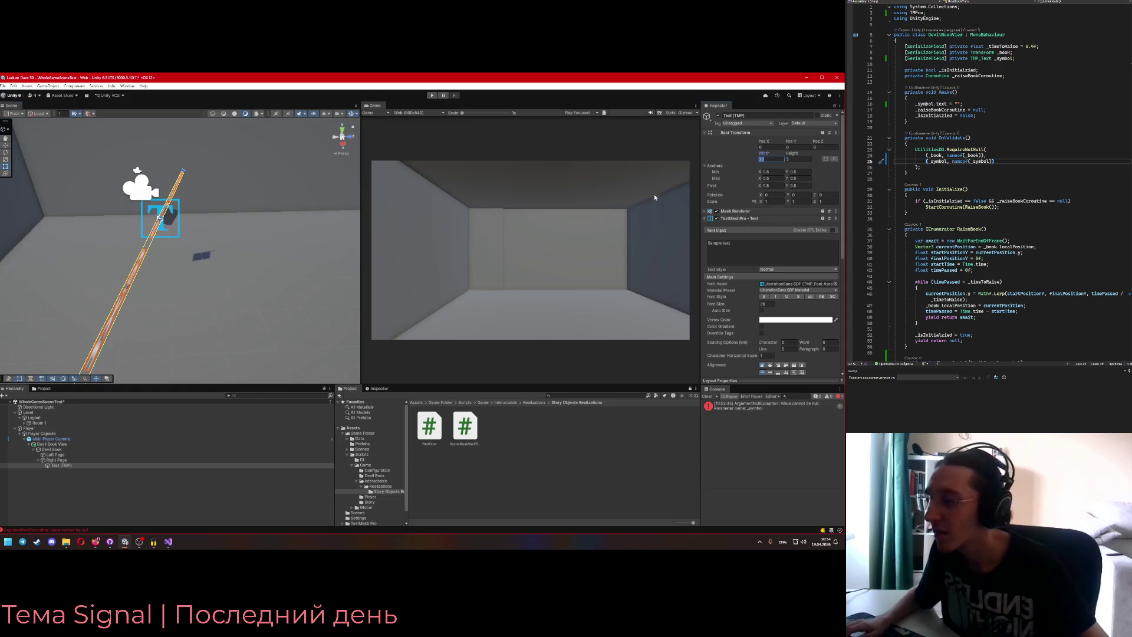
{"action": "left_click_drag", "start_coordinate": [135, 335], "coordinate": [191, 332]}
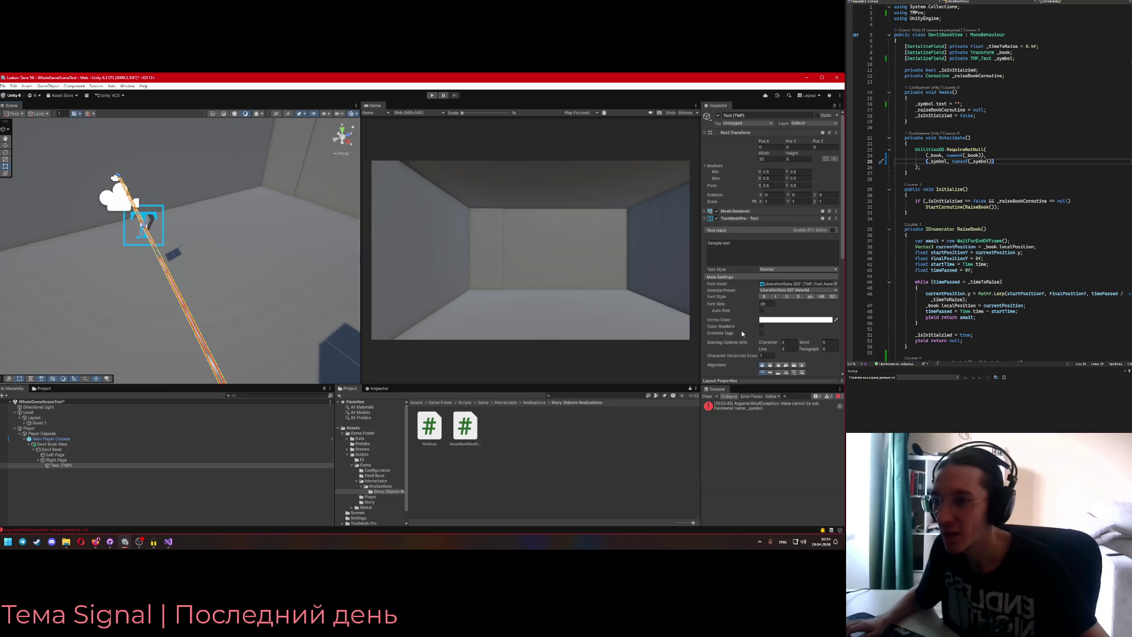
- Assign the Text (TMP) object to the Devil Book View's Symbol field
{"action": "left_click", "coordinate": [59, 444]}
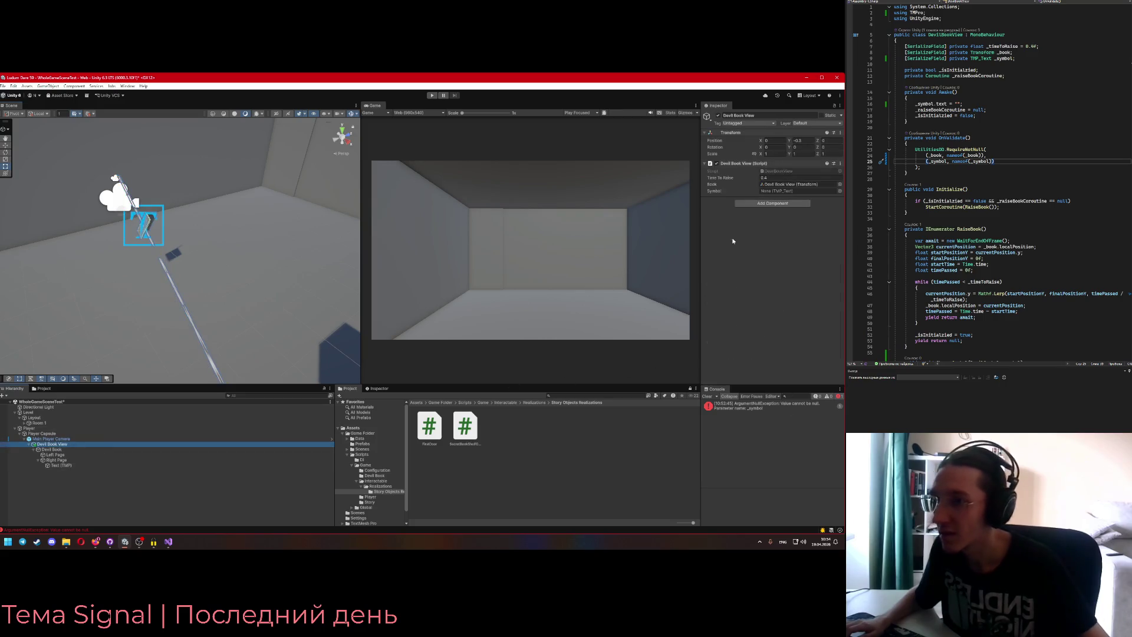
{"action": "left_click", "coordinate": [839, 191]}
{"action": "double_click", "coordinate": [553, 211]}
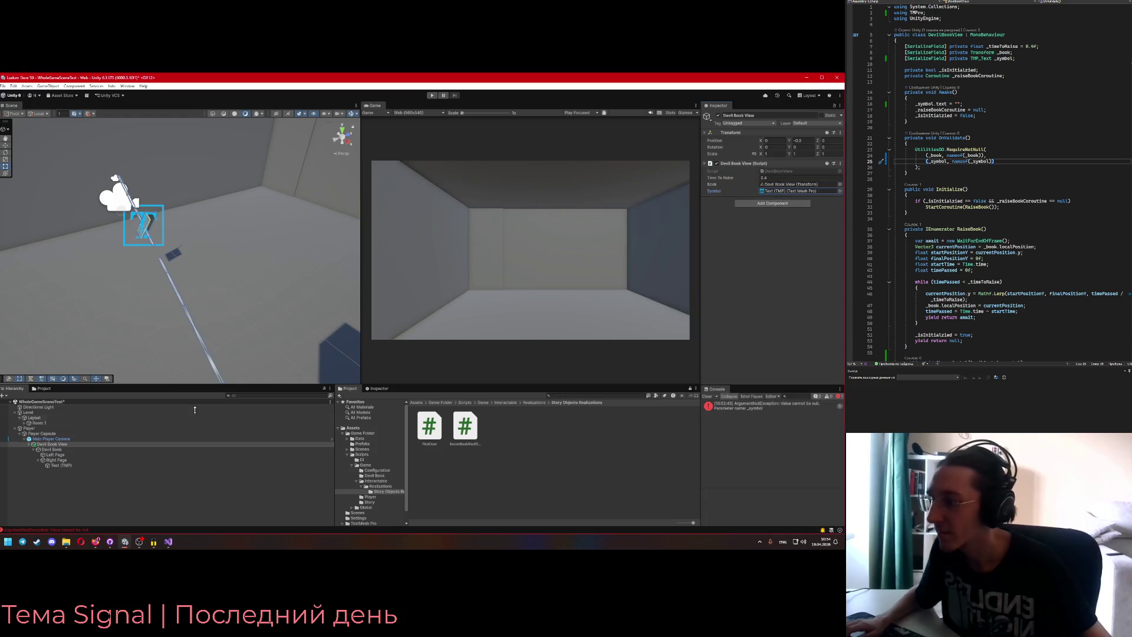
- Rename the text object to 'Devil Symbol Text'
{"action": "double_click", "coordinate": [790, 189]}
{"action": "type", "text": "Dev"}
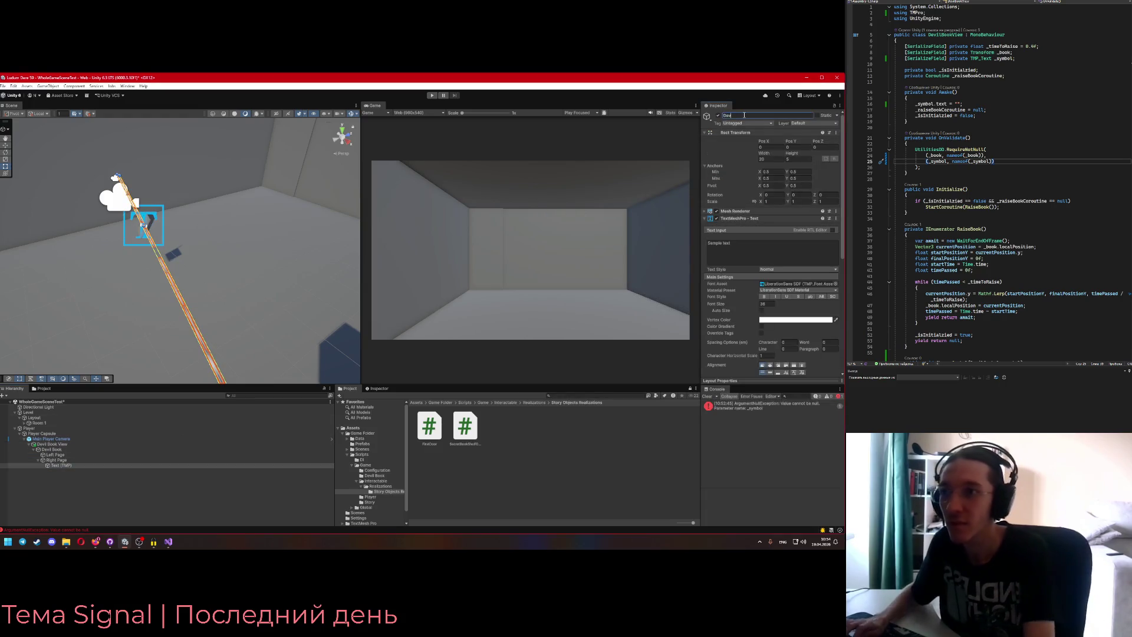
{"action": "type", "text": "ll text"}
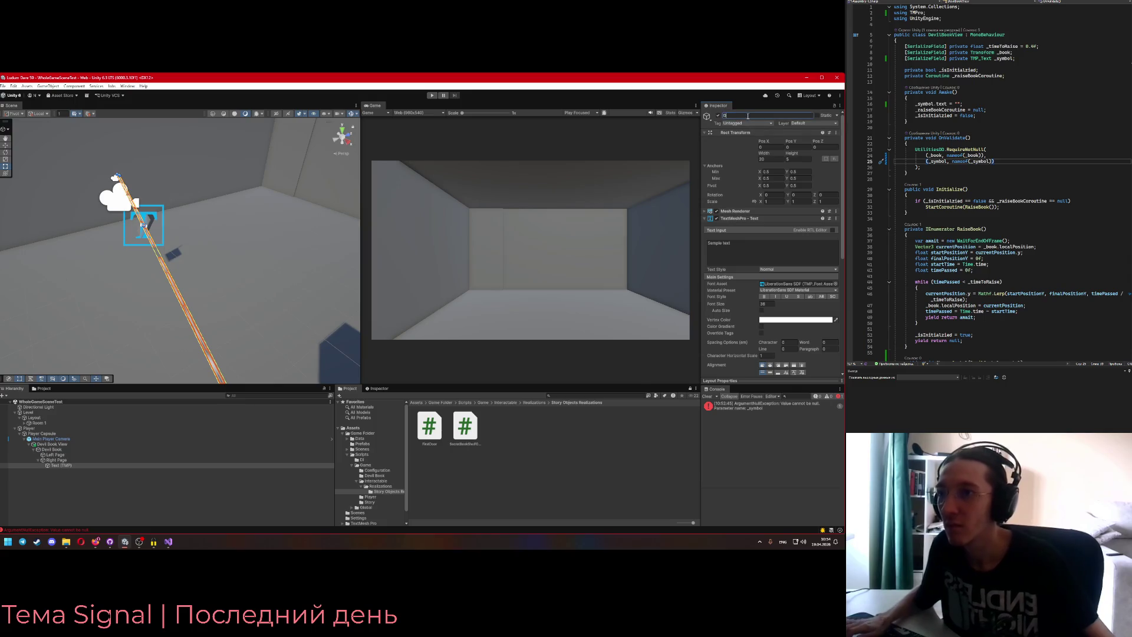
{"action": "type", "text": "Devil Symbol Text"}
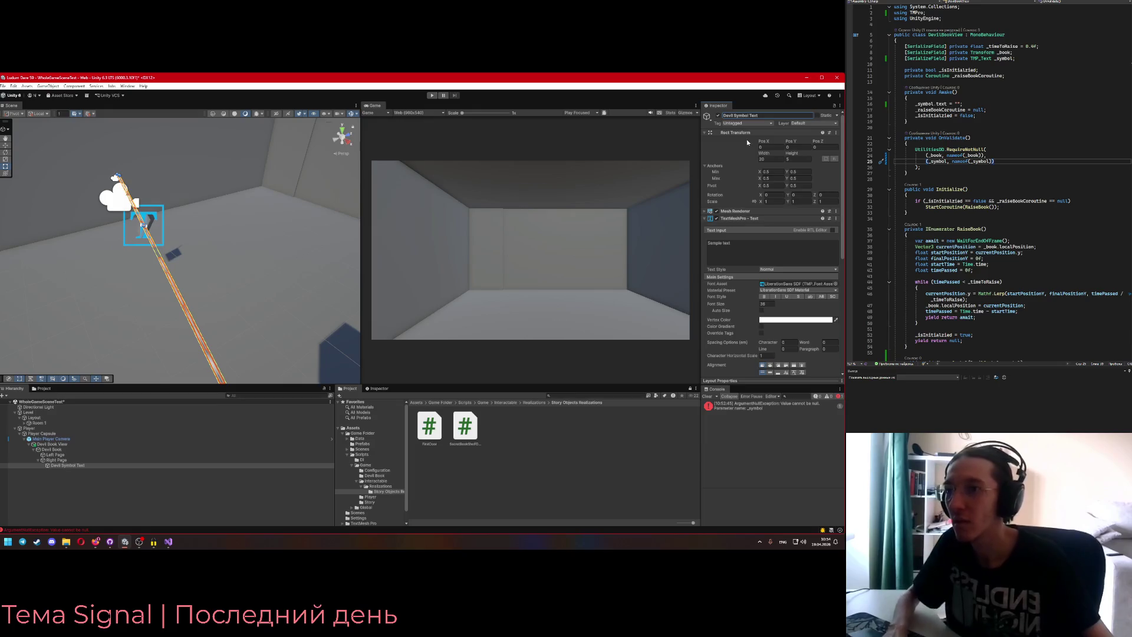
{"action": "key", "text": "Return"}
- Select Devil Symbol Text and frame it in the Scene view
{"action": "left_click", "coordinate": [765, 245]}
{"action": "left_click_drag", "start_coordinate": [170, 269], "coordinate": [609, 257]}
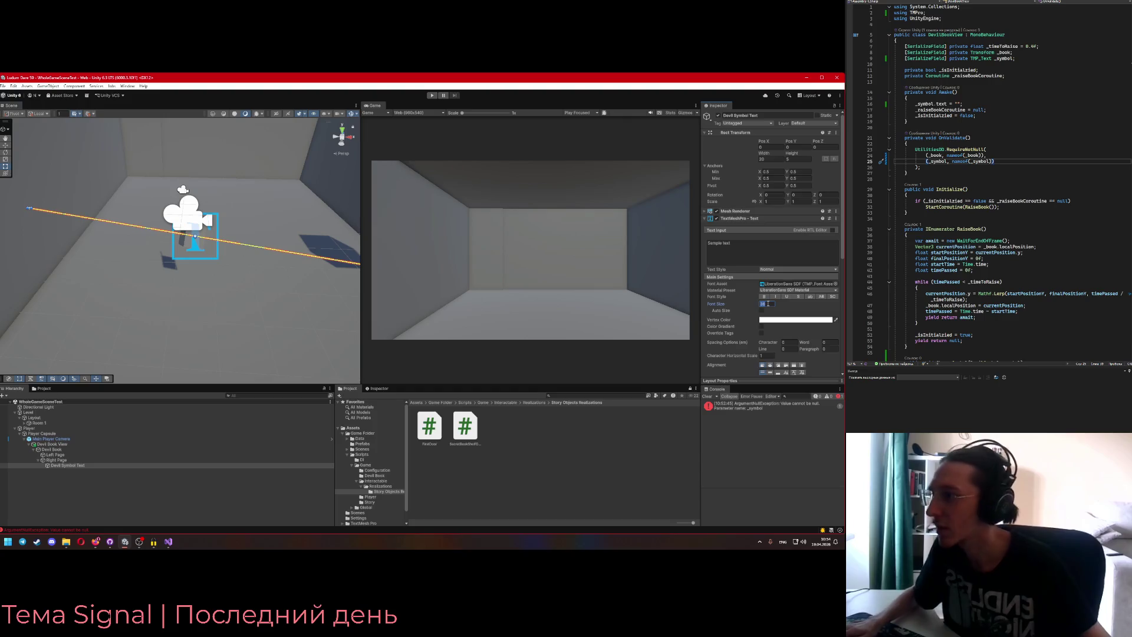
{"action": "mouse_move", "coordinate": [233, 289]}
{"action": "left_mouse_down"}
{"action": "mouse_move", "coordinate": [123, 277]}
{"action": "mouse_move", "coordinate": [19, 157]}
{"action": "left_mouse_up"}
{"action": "key", "text": "f"}
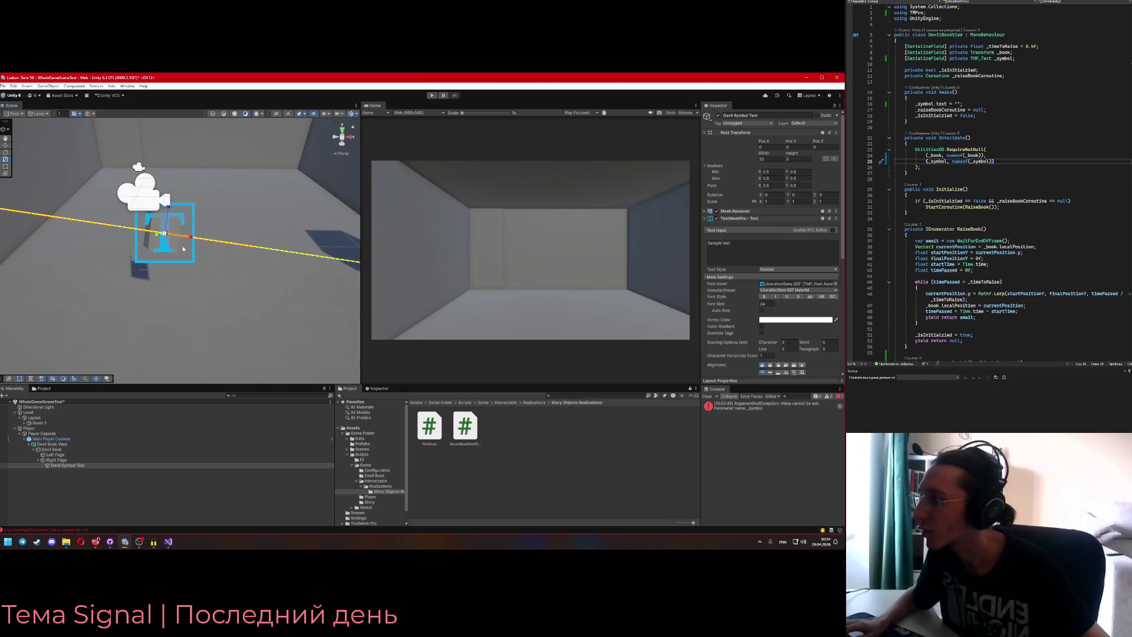
{"action": "mouse_move", "coordinate": [155, 235]}
{"action": "left_mouse_down"}
{"action": "mouse_move", "coordinate": [32, 242]}
{"action": "mouse_move", "coordinate": [61, 246]}
{"action": "left_mouse_up"}
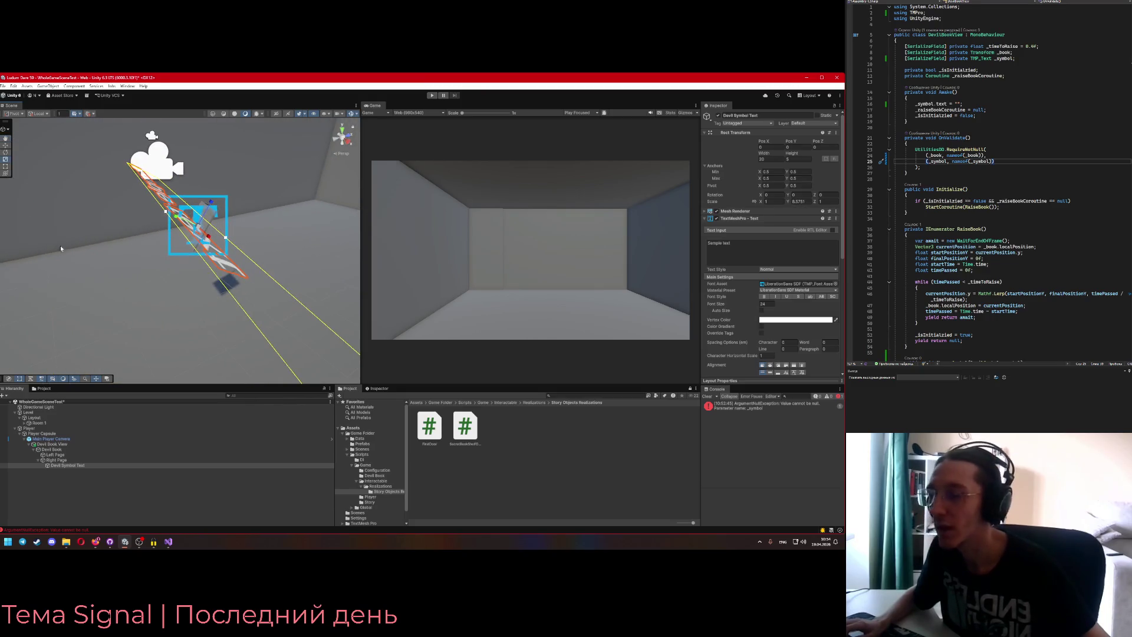
{"action": "left_click", "coordinate": [57, 461]}
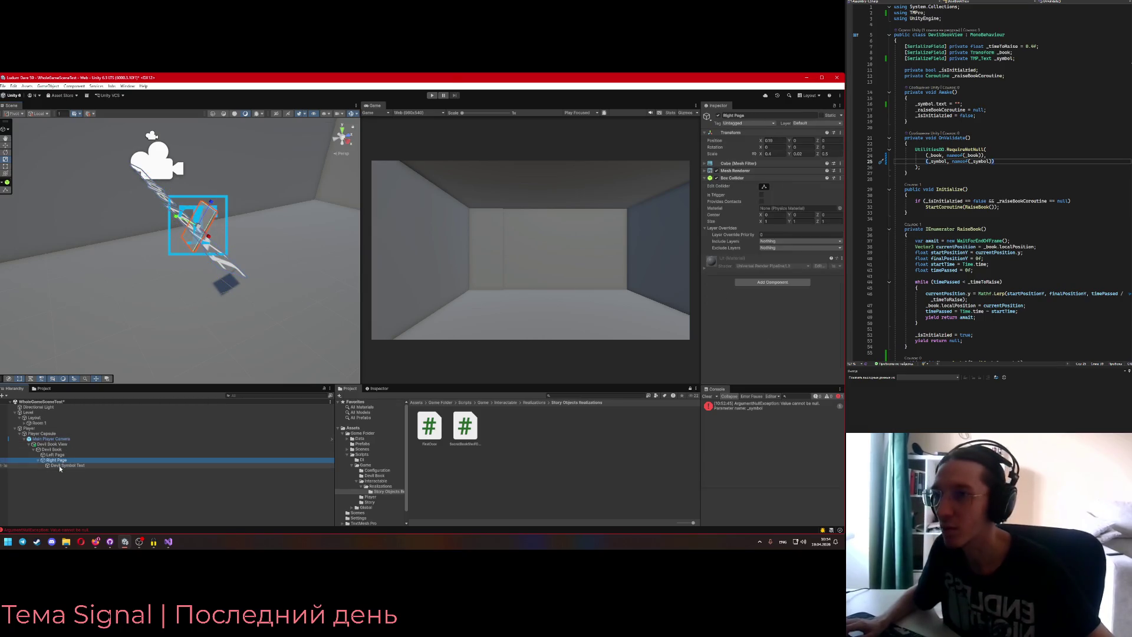
{"action": "left_click", "coordinate": [59, 465]}
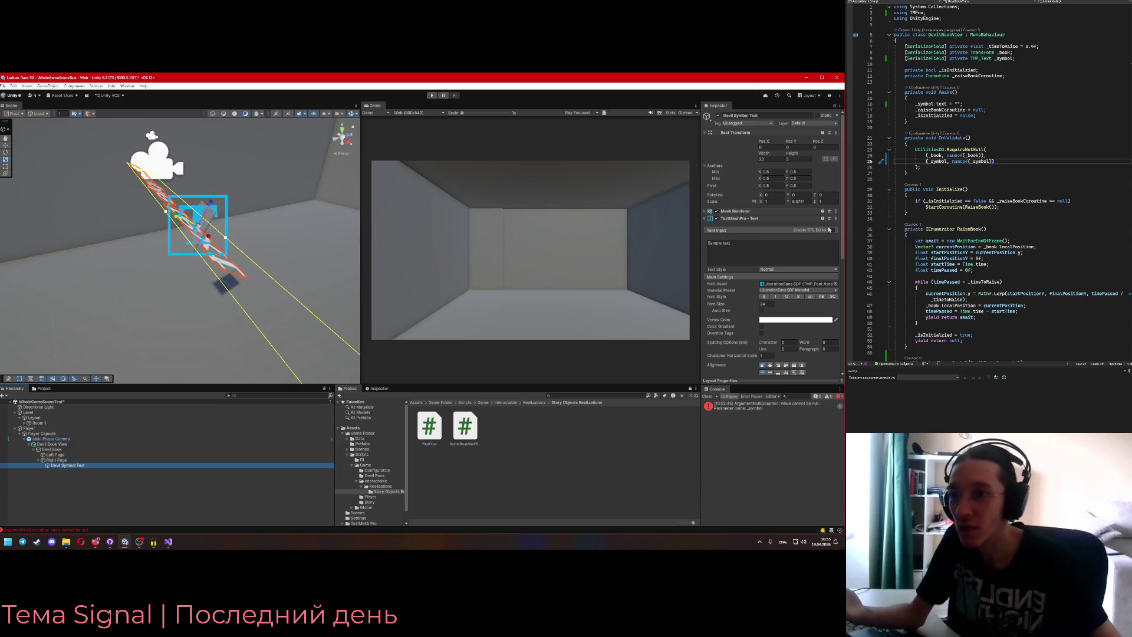
- Rotate Devil Symbol Text 90° on X and set its box to 1 by 1
{"action": "left_click", "coordinate": [775, 194]}
{"action": "type", "text": "90"}
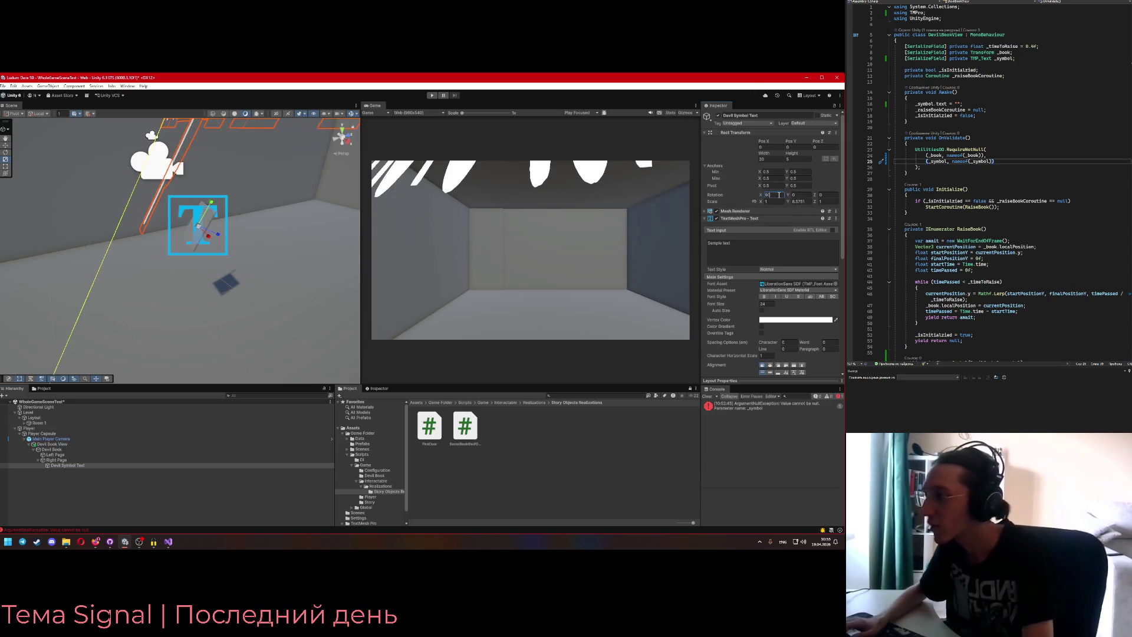
{"action": "mouse_move", "coordinate": [211, 209]}
{"action": "left_mouse_down"}
{"action": "mouse_move", "coordinate": [349, 191]}
{"action": "mouse_move", "coordinate": [211, 349]}
{"action": "left_mouse_up"}
{"action": "mouse_move", "coordinate": [215, 257]}
{"action": "left_mouse_down"}
{"action": "mouse_move", "coordinate": [237, 239]}
{"action": "mouse_move", "coordinate": [223, 277]}
{"action": "left_mouse_up"}
{"action": "type", "text": "1"}
{"action": "key", "text": "Tab"}
{"action": "type", "text": "1"}
{"action": "key", "text": "Return"}
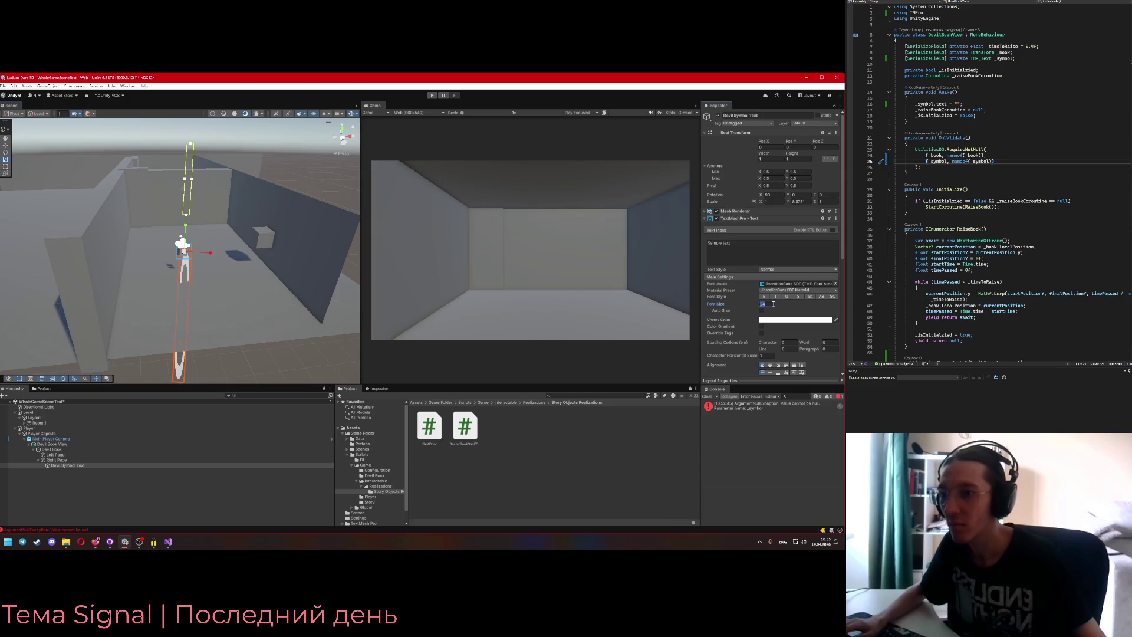
- Change the font size and restore the text box to width 20, height 5
{"action": "type", "text": "5"}
{"action": "key", "text": "BackSpace"}
{"action": "type", "text": "6"}
{"action": "left_click", "coordinate": [771, 158]}
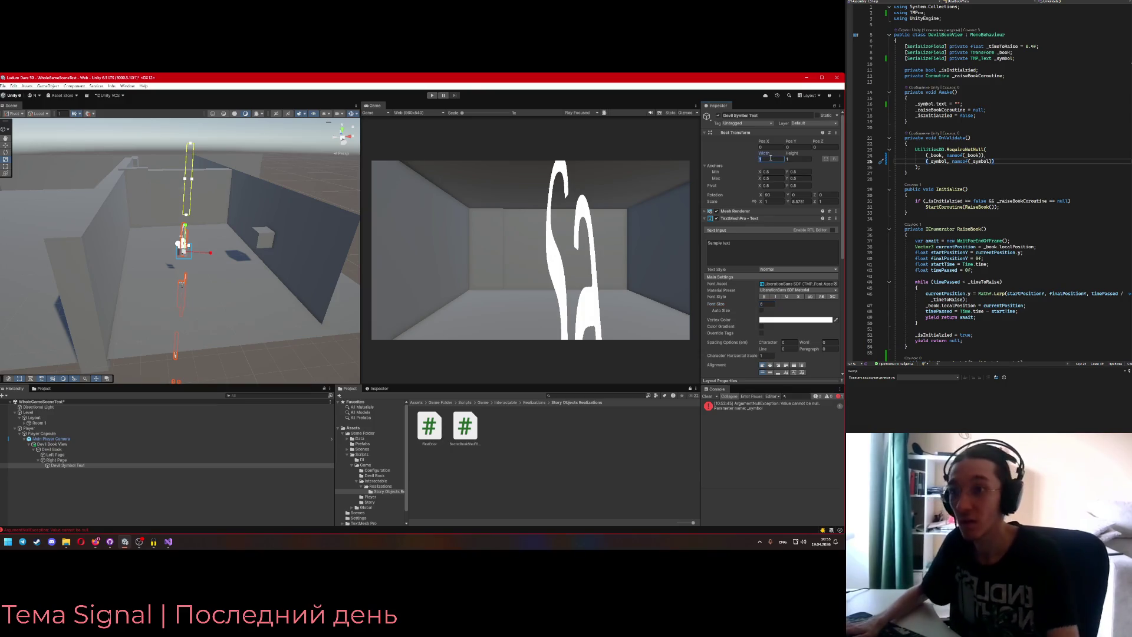
{"action": "type", "text": "20"}
{"action": "key", "text": "Tab"}
{"action": "type", "text": "5"}
- Review the Mesh Renderer and Rect Transform sections of the text object
{"action": "mouse_move", "coordinate": [335, 265]}
{"action": "left_mouse_down"}
{"action": "mouse_move", "coordinate": [299, 197]}
{"action": "mouse_move", "coordinate": [312, 197]}
{"action": "left_mouse_up"}
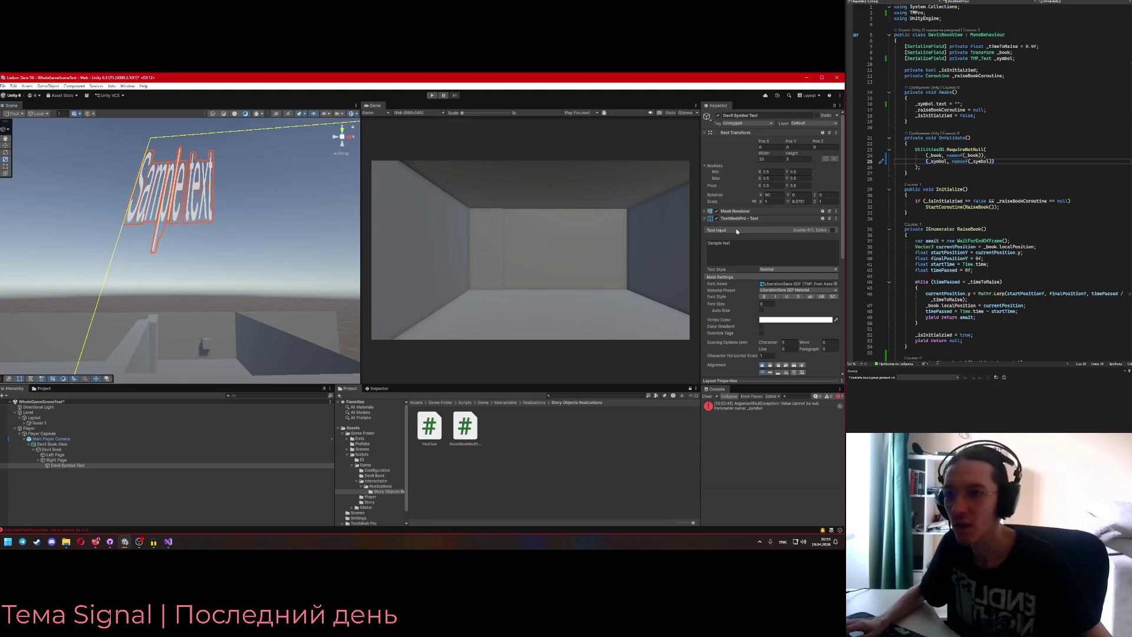
{"action": "left_click", "coordinate": [708, 212]}
{"action": "left_click", "coordinate": [708, 212]}
{"action": "left_click", "coordinate": [709, 135]}
{"action": "left_click", "coordinate": [708, 136]}
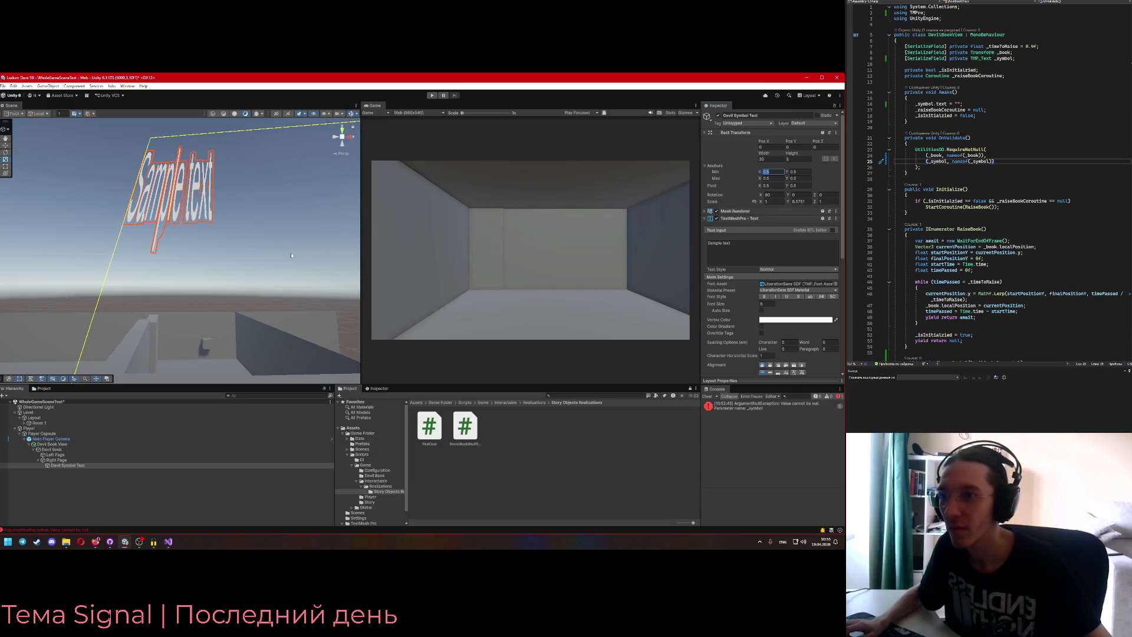
- Shrink the symbol text box from its left and top sides
{"action": "left_click_drag", "start_coordinate": [299, 254], "coordinate": [331, 316]}
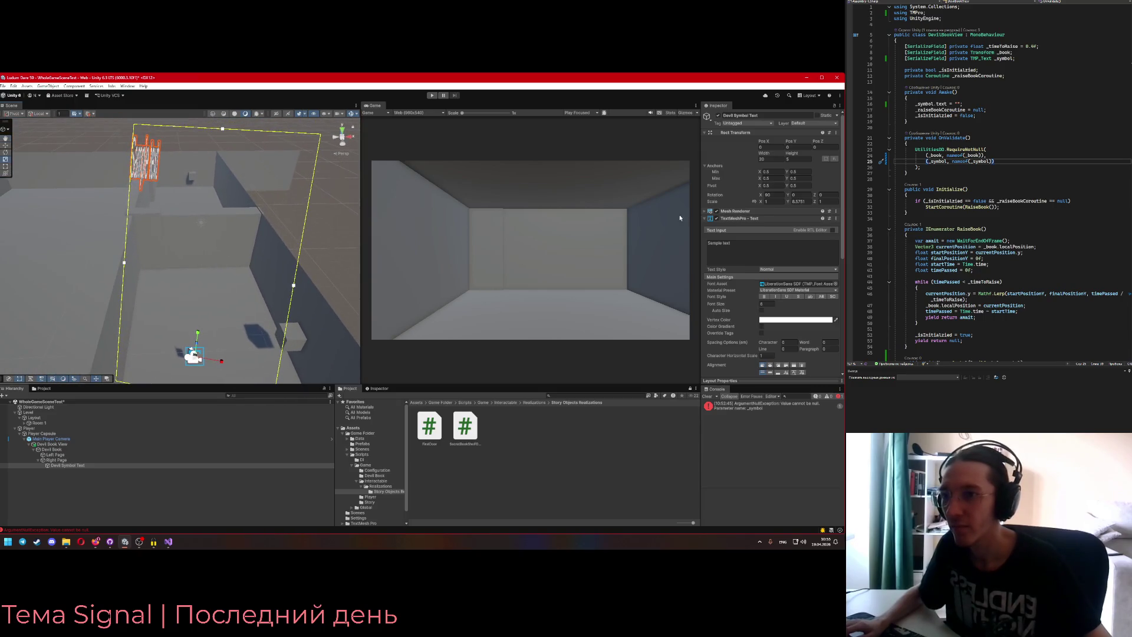
{"action": "type", "text": "1"}
{"action": "left_click_drag", "start_coordinate": [193, 332], "coordinate": [231, 311]}
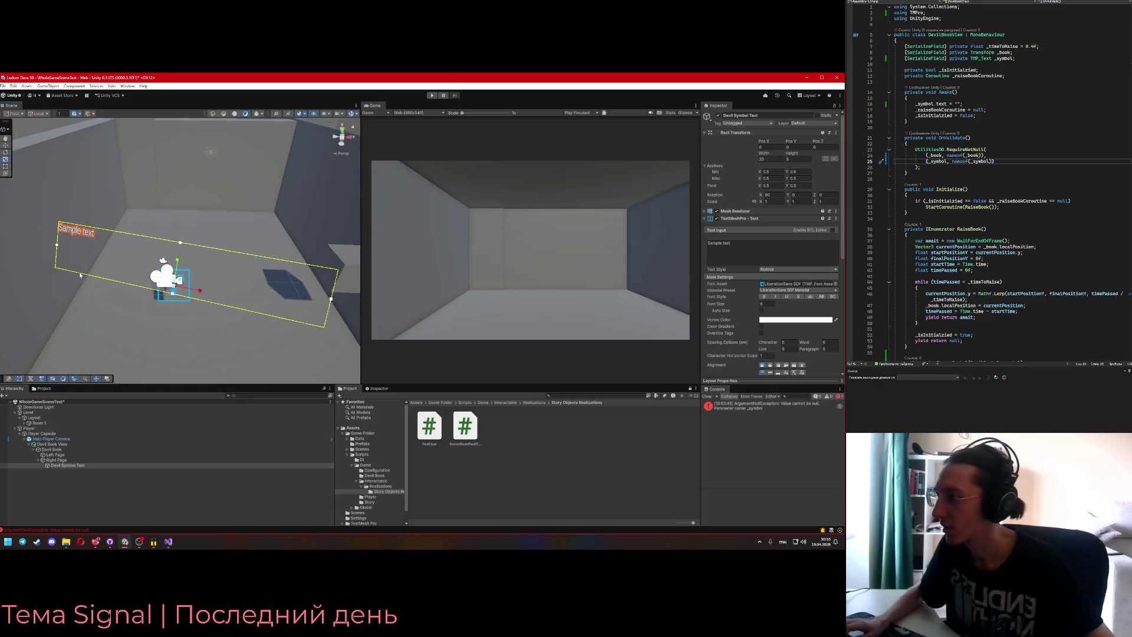
{"action": "left_click_drag", "start_coordinate": [83, 248], "coordinate": [165, 259]}
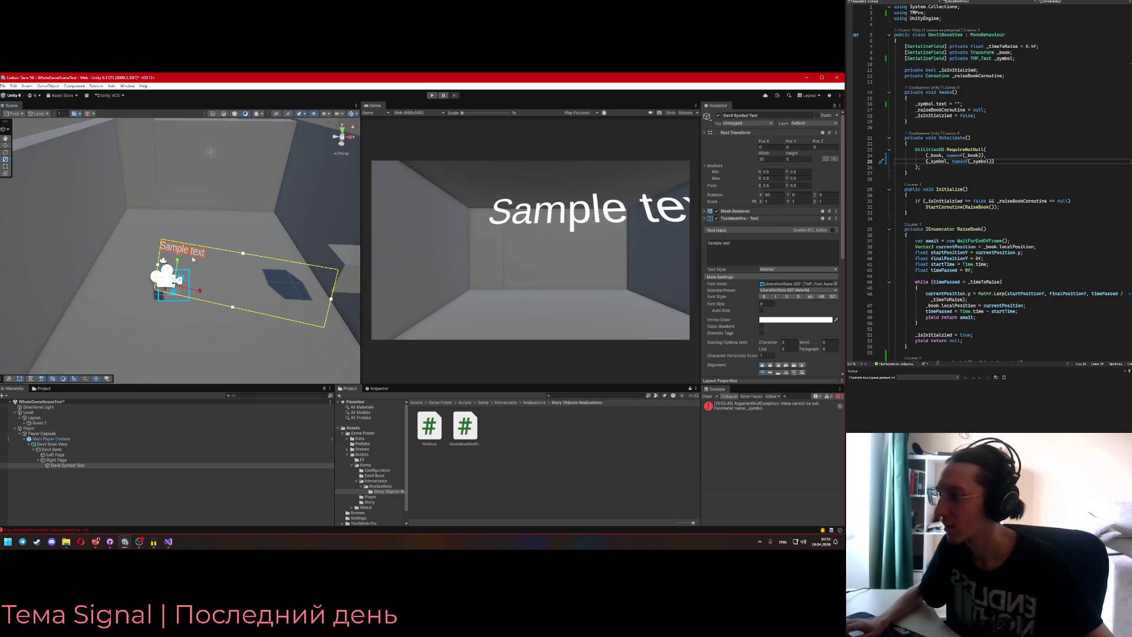
{"action": "left_click_drag", "start_coordinate": [244, 255], "coordinate": [240, 288]}
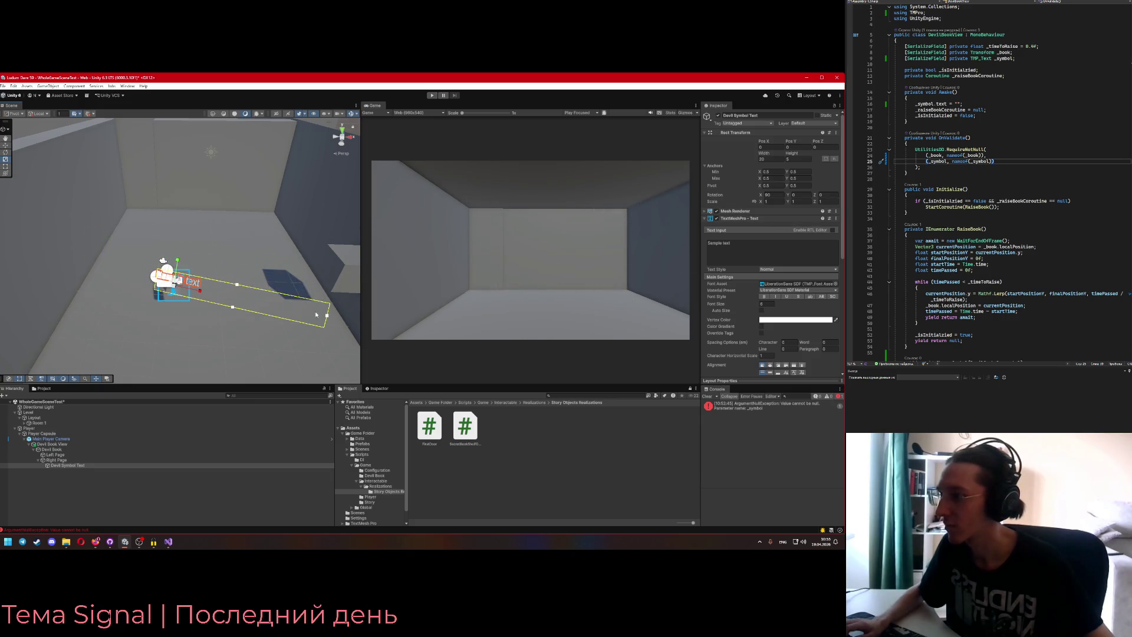
{"action": "mouse_move", "coordinate": [175, 314]}
{"action": "left_mouse_down"}
{"action": "mouse_move", "coordinate": [30, 323]}
{"action": "mouse_move", "coordinate": [212, 320]}
{"action": "mouse_move", "coordinate": [197, 321]}
{"action": "left_mouse_up"}
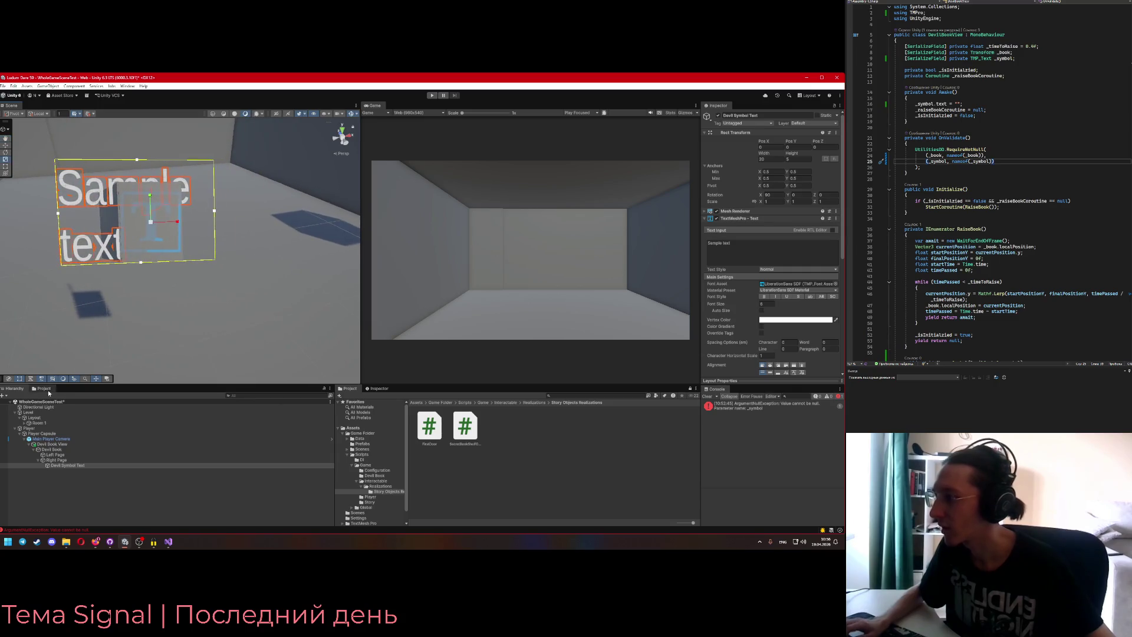
- Raise Devil Symbol Text to Y position 1.2 with the move tool
{"action": "left_click", "coordinate": [5, 145]}
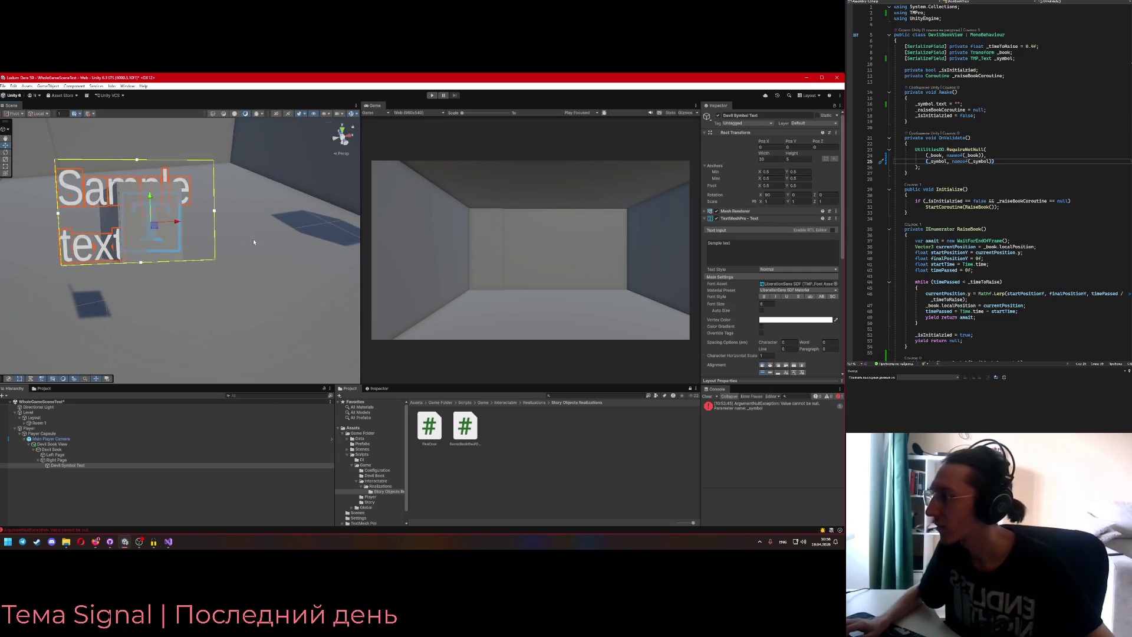
{"action": "scroll", "coordinate": [253, 241], "scroll_direction": "down", "scroll_amount": 5}
{"action": "left_click_drag", "start_coordinate": [109, 190], "coordinate": [140, 202]}
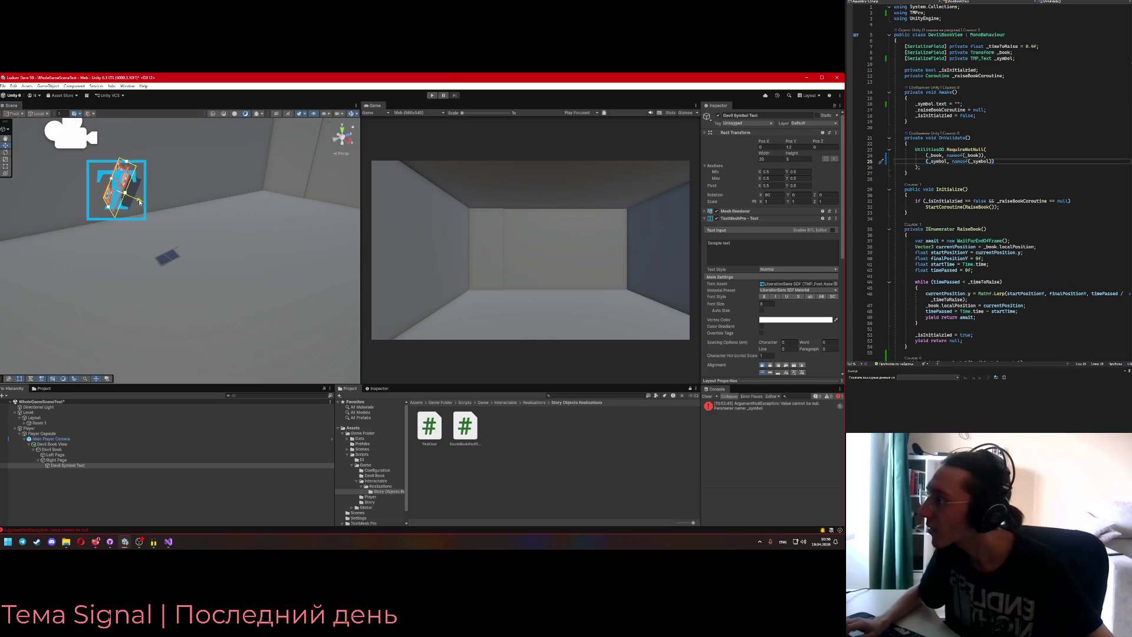
{"action": "key", "text": "f"}
{"action": "mouse_move", "coordinate": [241, 203]}
{"action": "left_mouse_down"}
{"action": "mouse_move", "coordinate": [230, 216]}
{"action": "mouse_move", "coordinate": [263, 229]}
{"action": "left_mouse_up"}
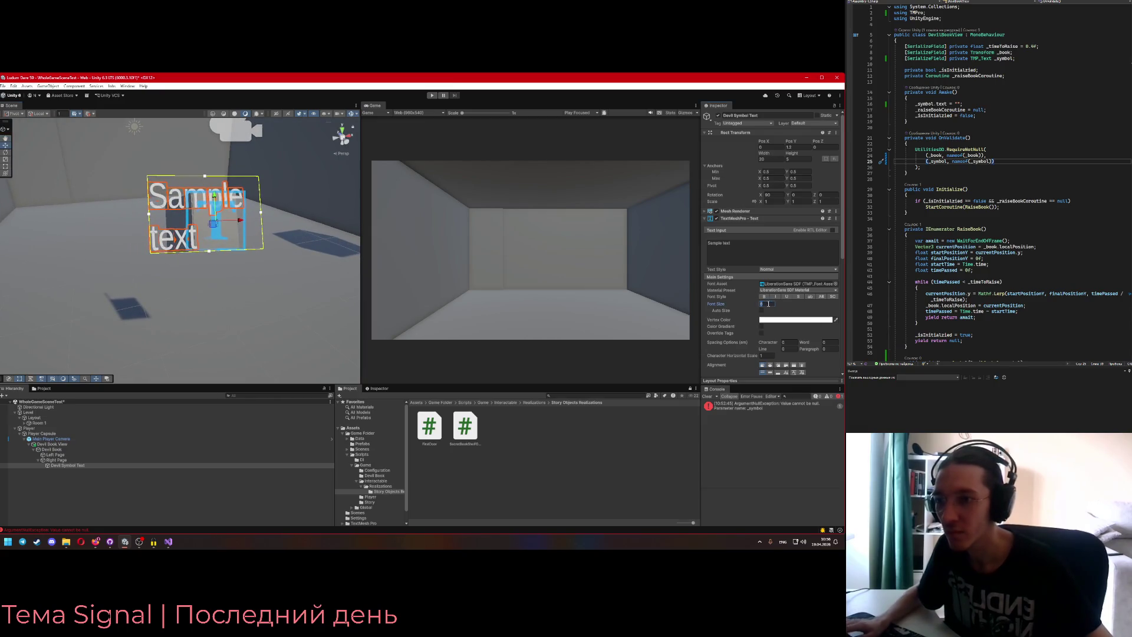
- Set font size 2 and narrow the text box so Sample text wraps
{"action": "type", "text": "1"}
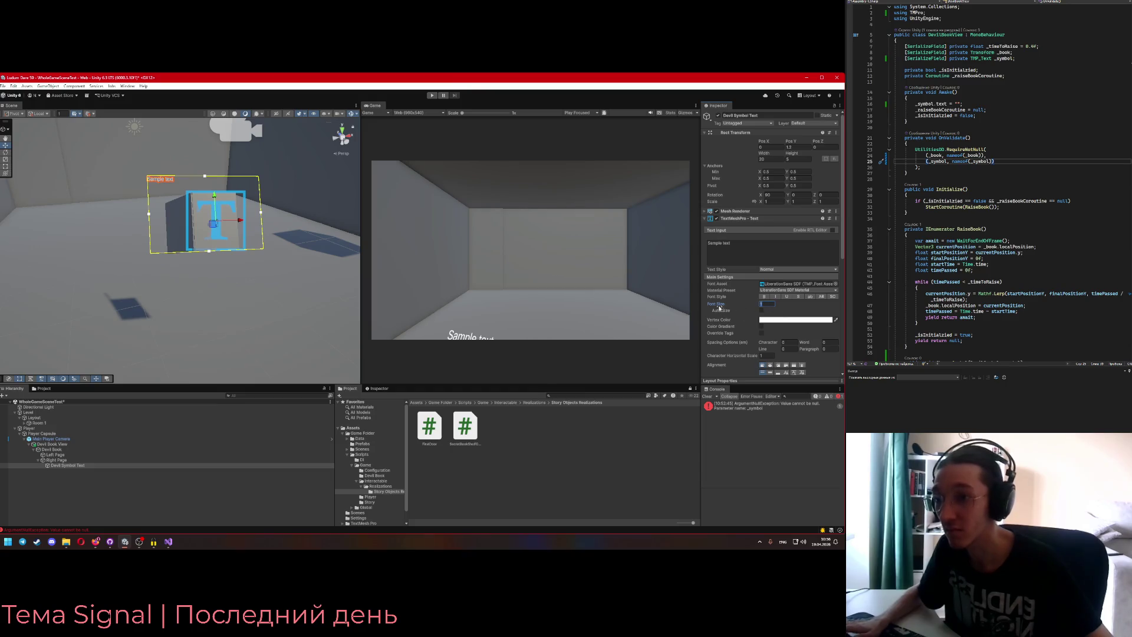
{"action": "key", "text": "BackSpace"}
{"action": "type", "text": "2"}
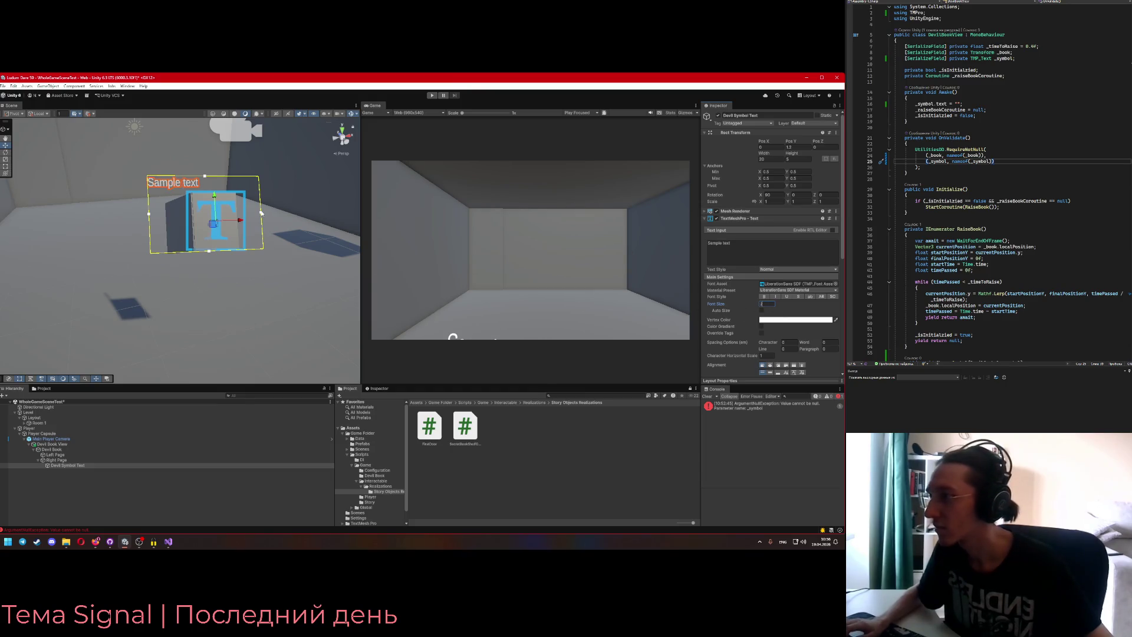
{"action": "left_click_drag", "start_coordinate": [209, 180], "coordinate": [207, 195]}
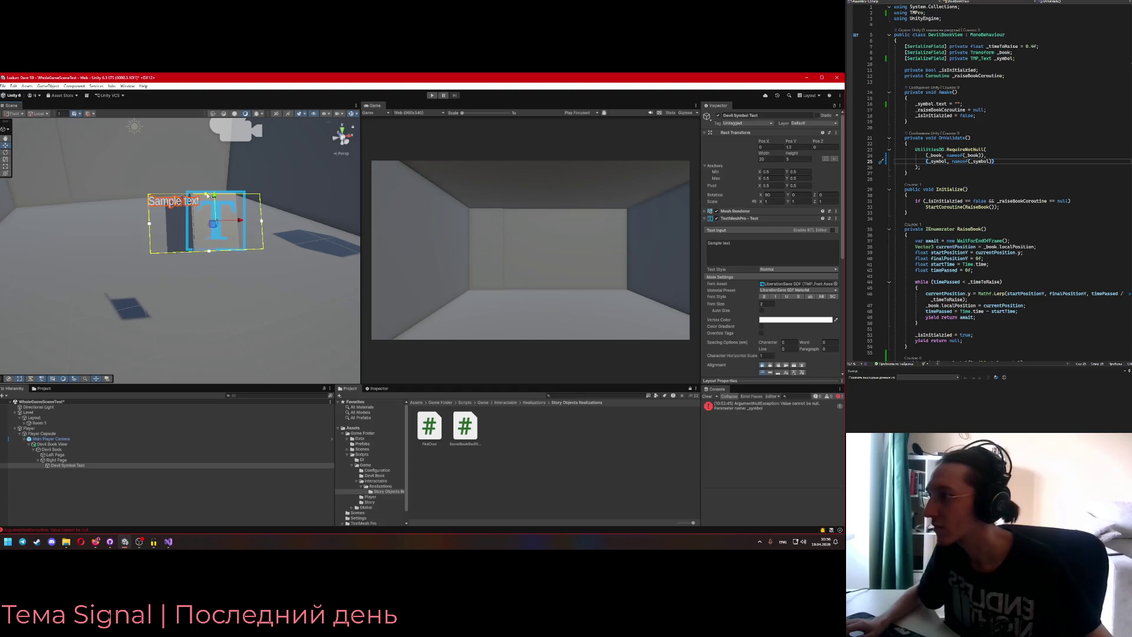
{"action": "left_click_drag", "start_coordinate": [208, 251], "coordinate": [209, 250]}
{"action": "left_click_drag", "start_coordinate": [214, 194], "coordinate": [207, 197]}
{"action": "left_click_drag", "start_coordinate": [150, 225], "coordinate": [238, 225]}
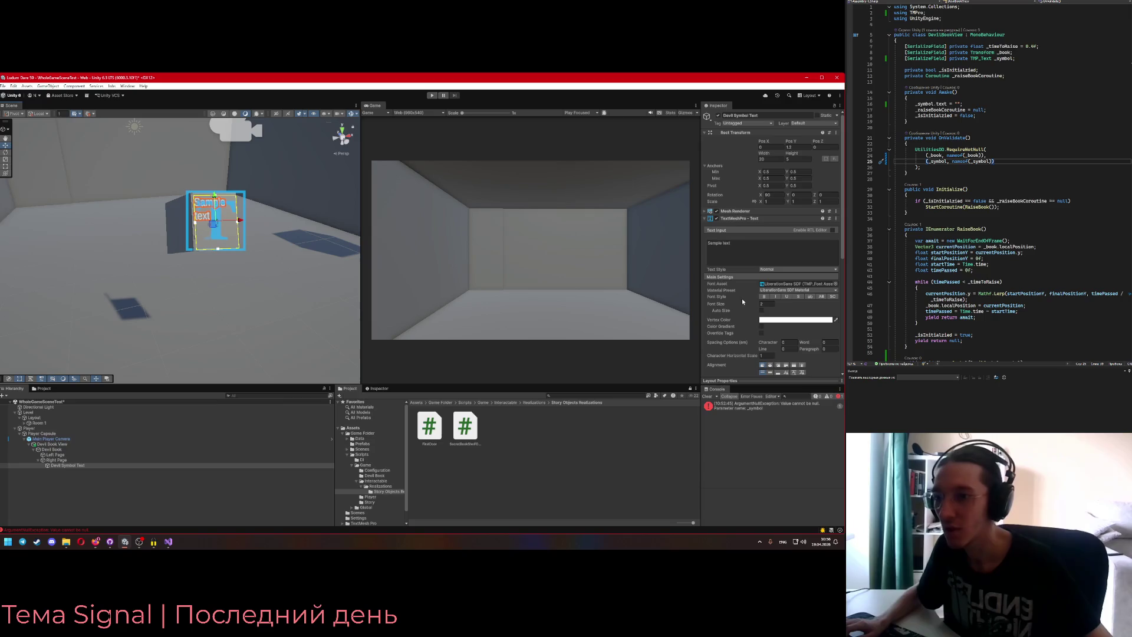
- Centre-align the symbol text and deselect it
{"action": "scroll", "coordinate": [775, 363], "scroll_direction": "down", "scroll_amount": 1}
{"action": "left_click", "coordinate": [770, 348]}
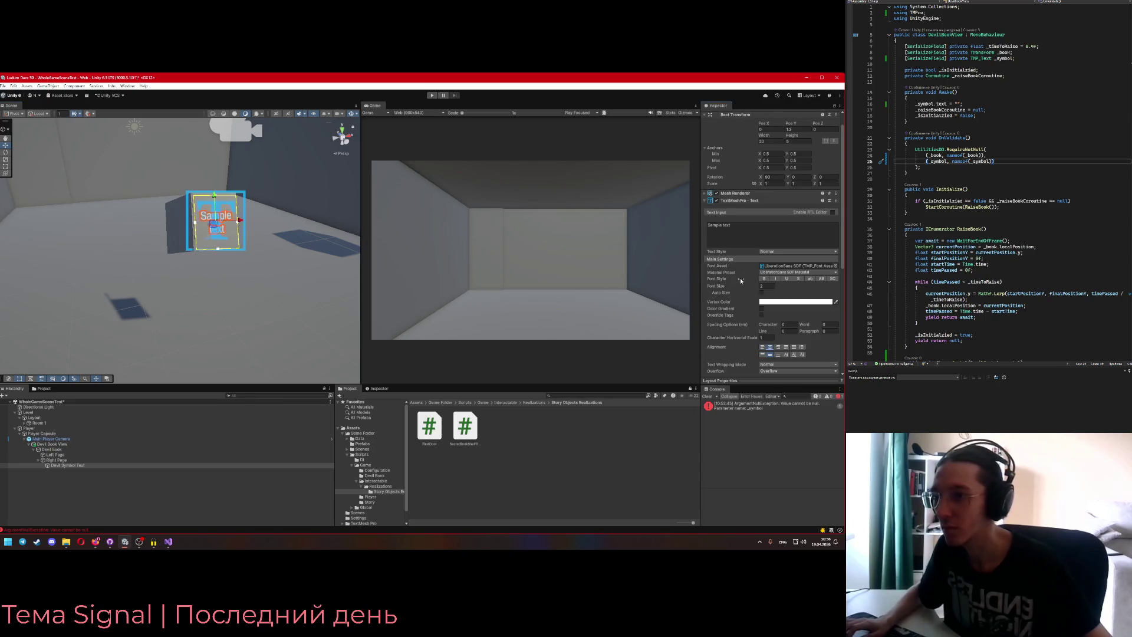
{"action": "scroll", "coordinate": [317, 303], "scroll_direction": "up", "scroll_amount": 3}
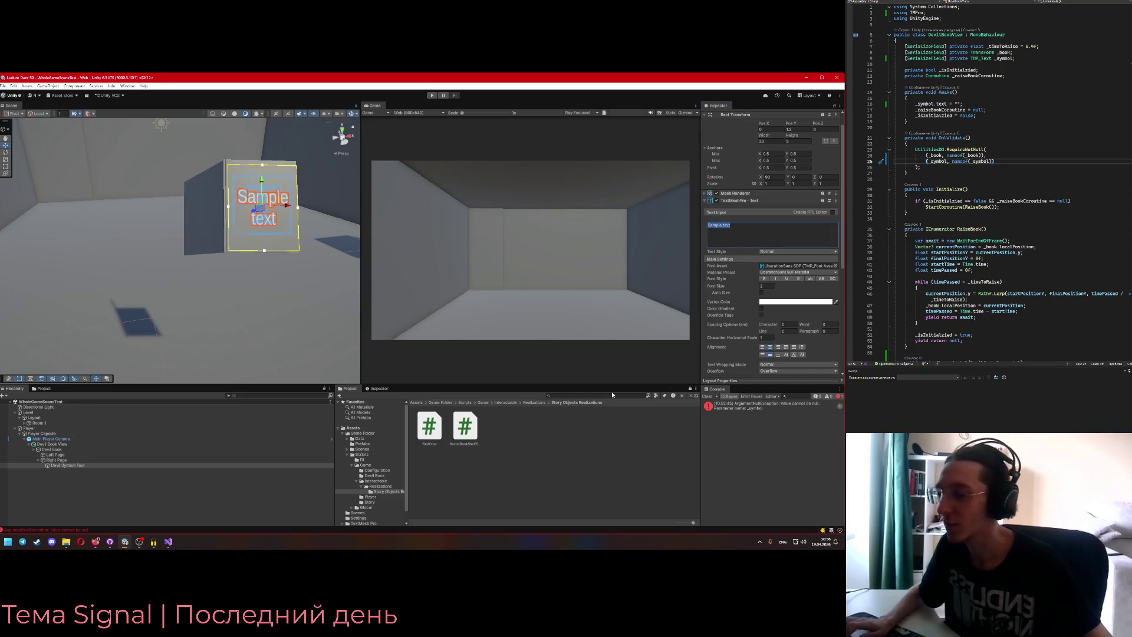
{"action": "left_click", "coordinate": [461, 465]}
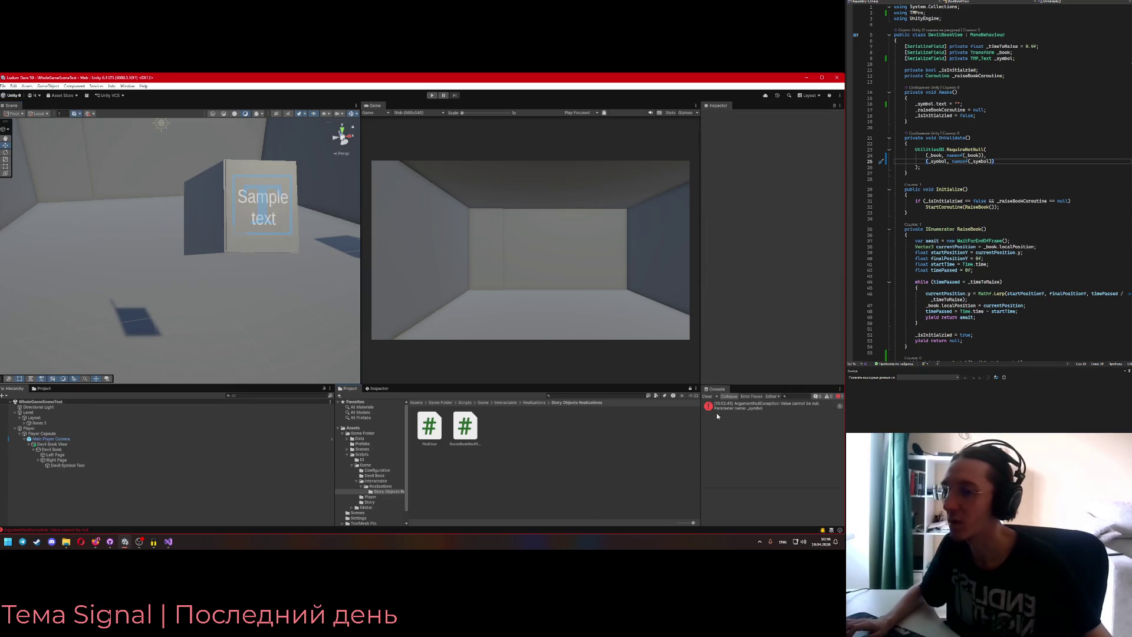
- Inspect the console error's stack trace, then clear the Console
{"action": "left_click", "coordinate": [743, 406]}
{"action": "left_click", "coordinate": [120, 444]}
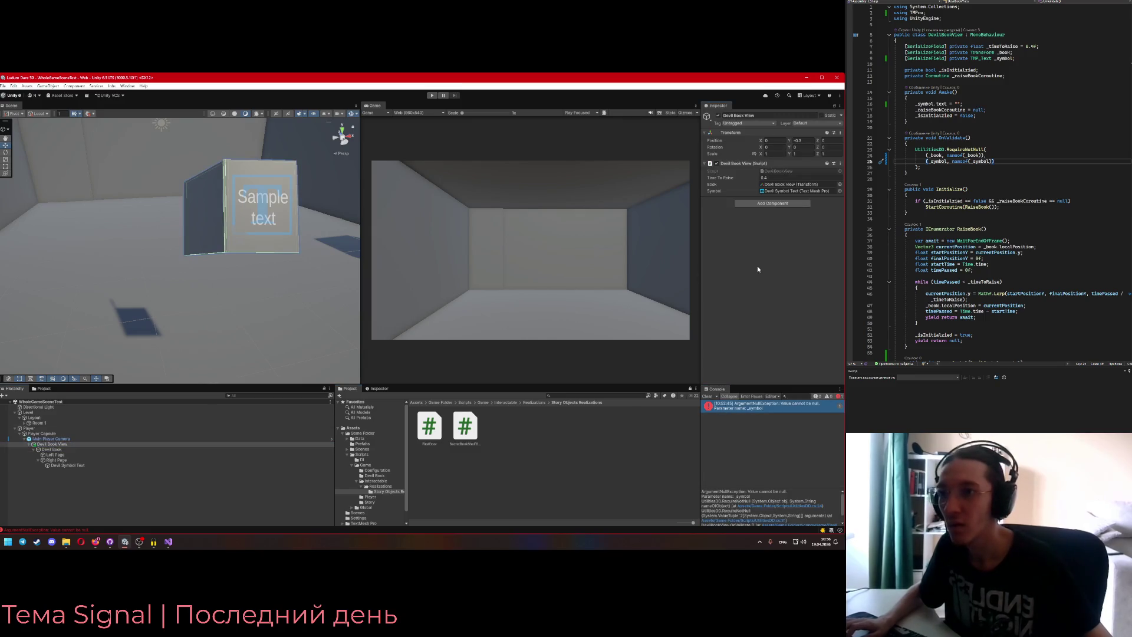
{"action": "left_click", "coordinate": [708, 396]}
- Play-test, walk to the book to trigger the story log, and open its source line
{"action": "left_click", "coordinate": [13, 86]}
{"action": "left_click", "coordinate": [27, 118]}
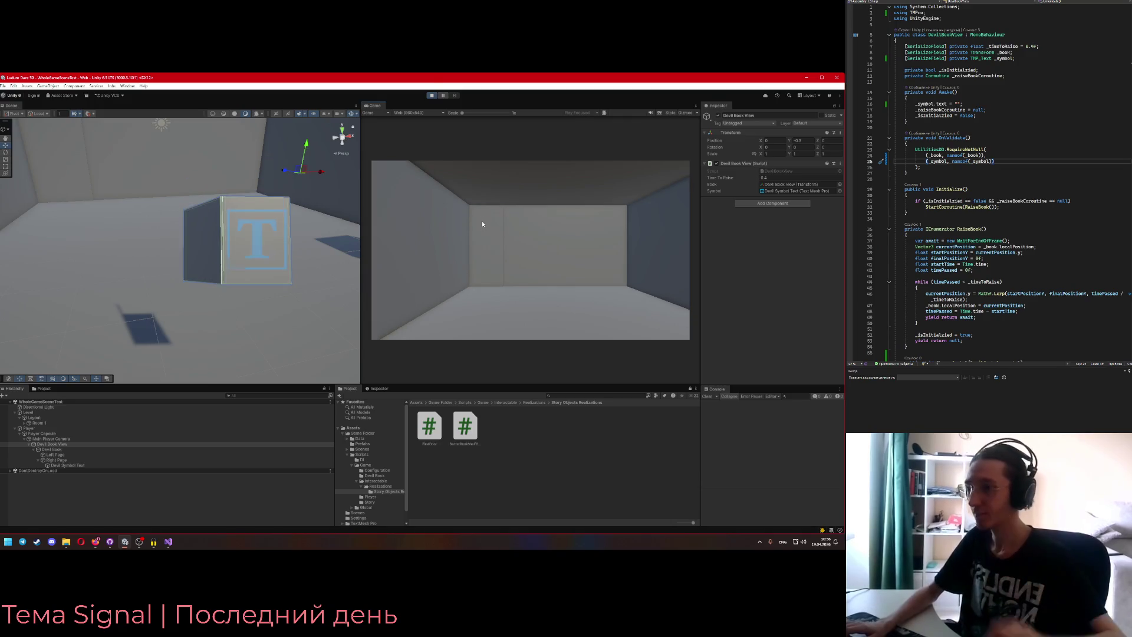
{"action": "left_click", "coordinate": [482, 223]}
{"action": "key", "text": "w"}
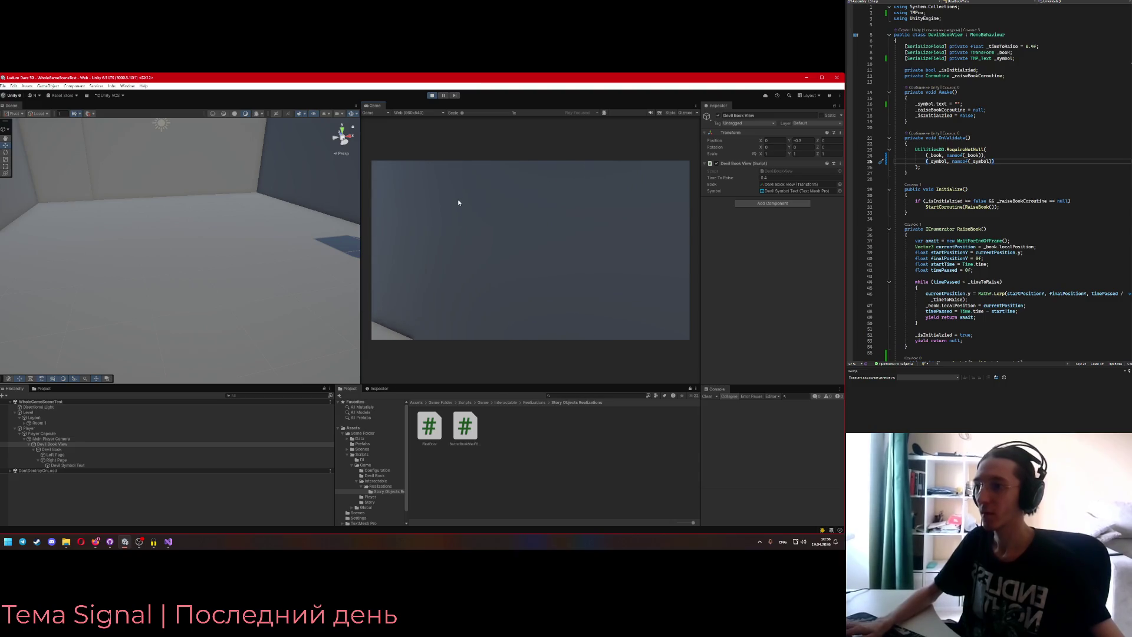
{"action": "key", "text": "s"}
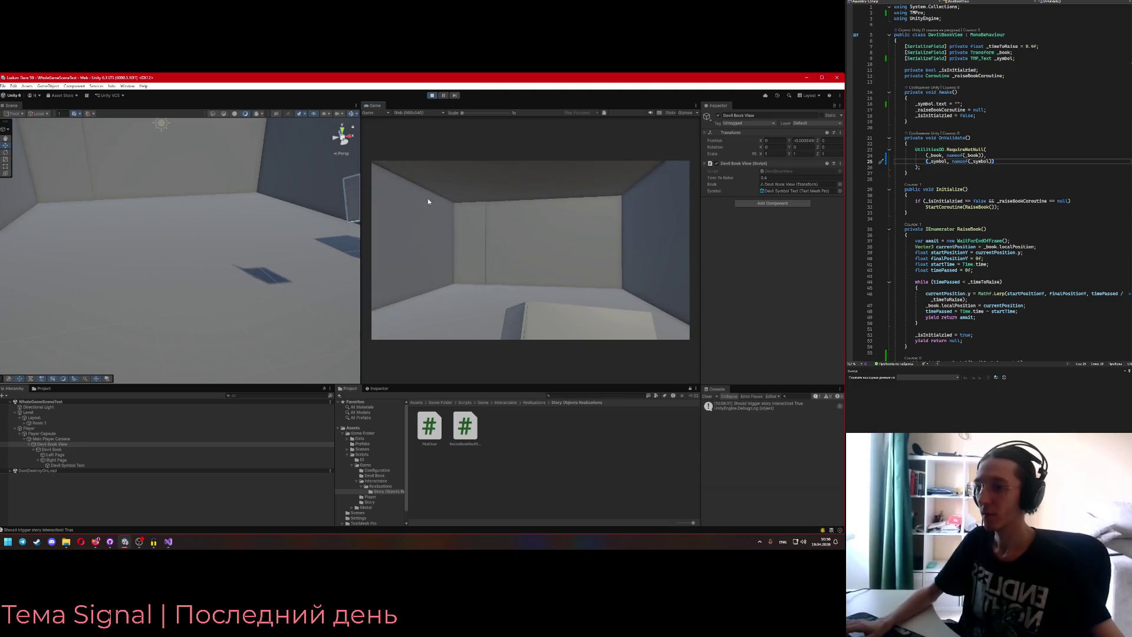
{"action": "key", "text": "alt+Tab"}
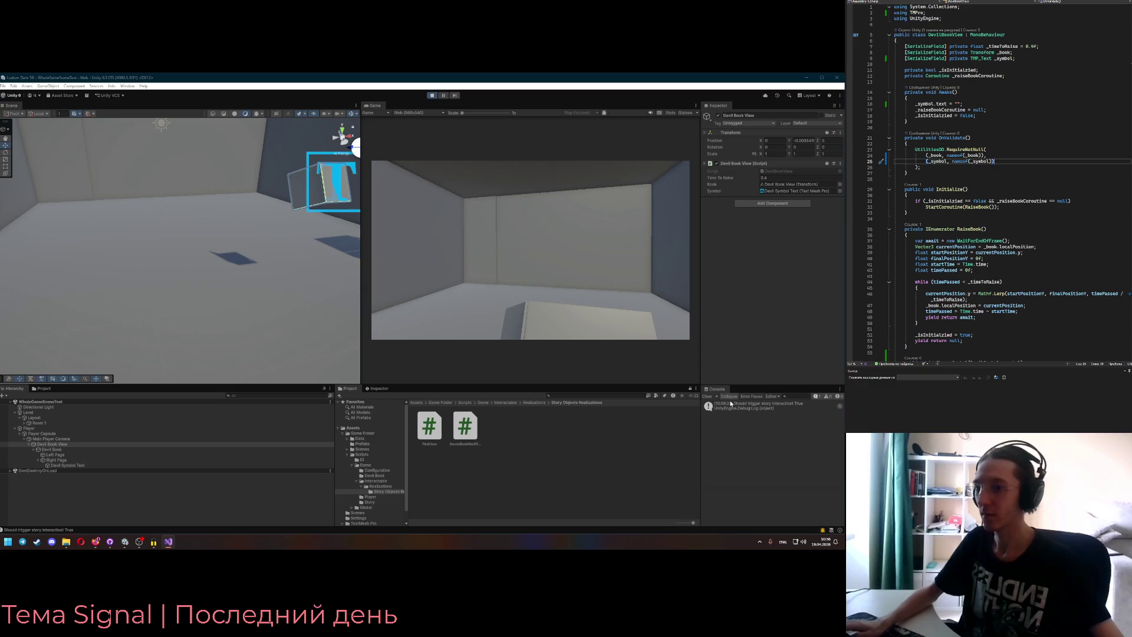
{"action": "double_click", "coordinate": [730, 404]}
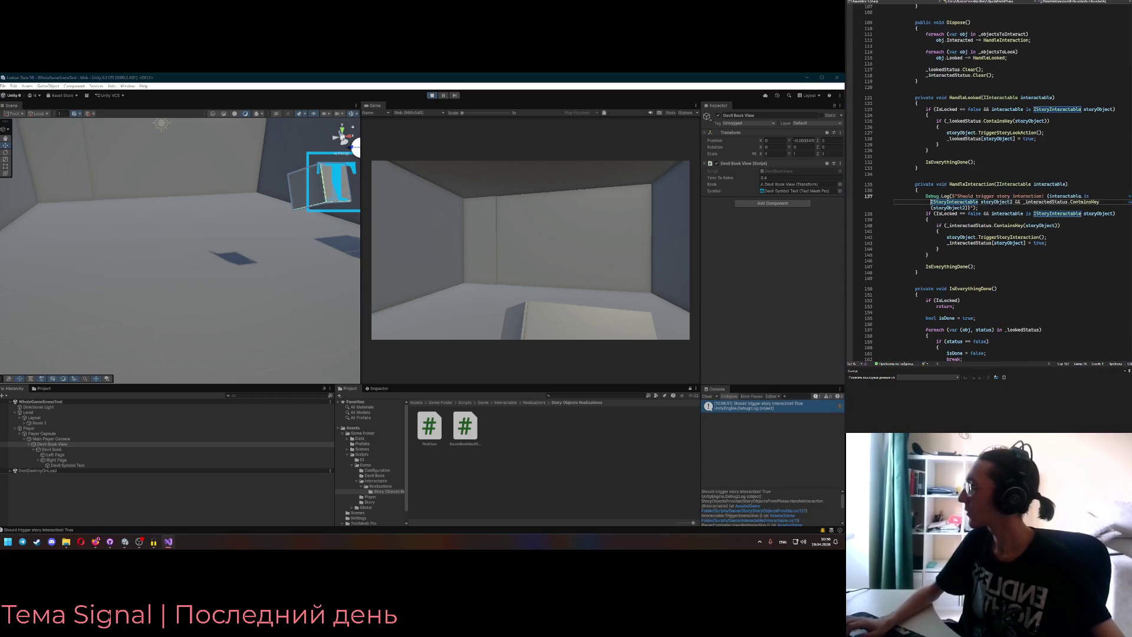
- Delete the Debug.Log line 137 in StoryObjectsProvider.cs and stop the play test
{"action": "left_click_drag", "start_coordinate": [926, 196], "coordinate": [988, 212]}
{"action": "key", "text": "Delete"}
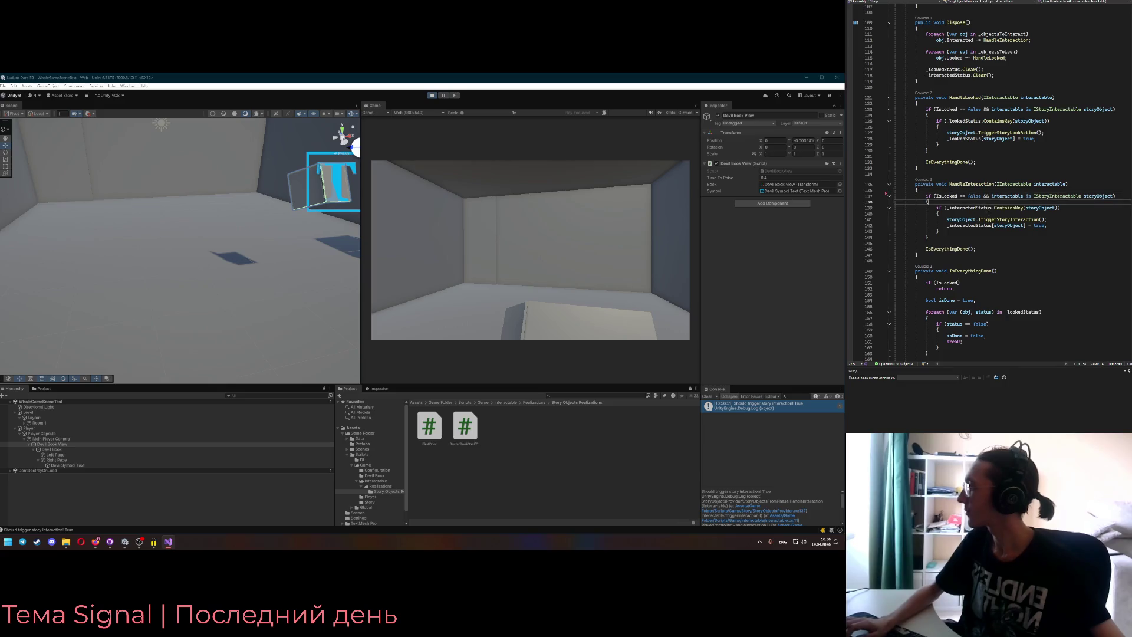
{"action": "left_click", "coordinate": [432, 95]}
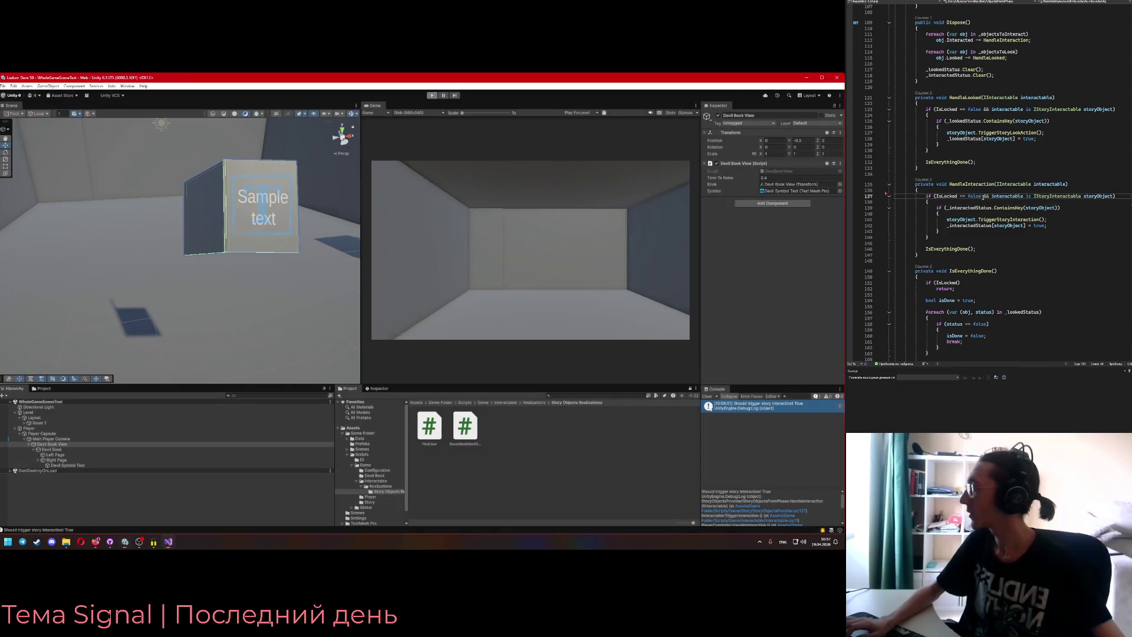
- Review the interaction status code around line 142, then return to DevilBookView.cs
{"action": "scroll", "coordinate": [978, 204], "scroll_direction": "up", "scroll_amount": 13}
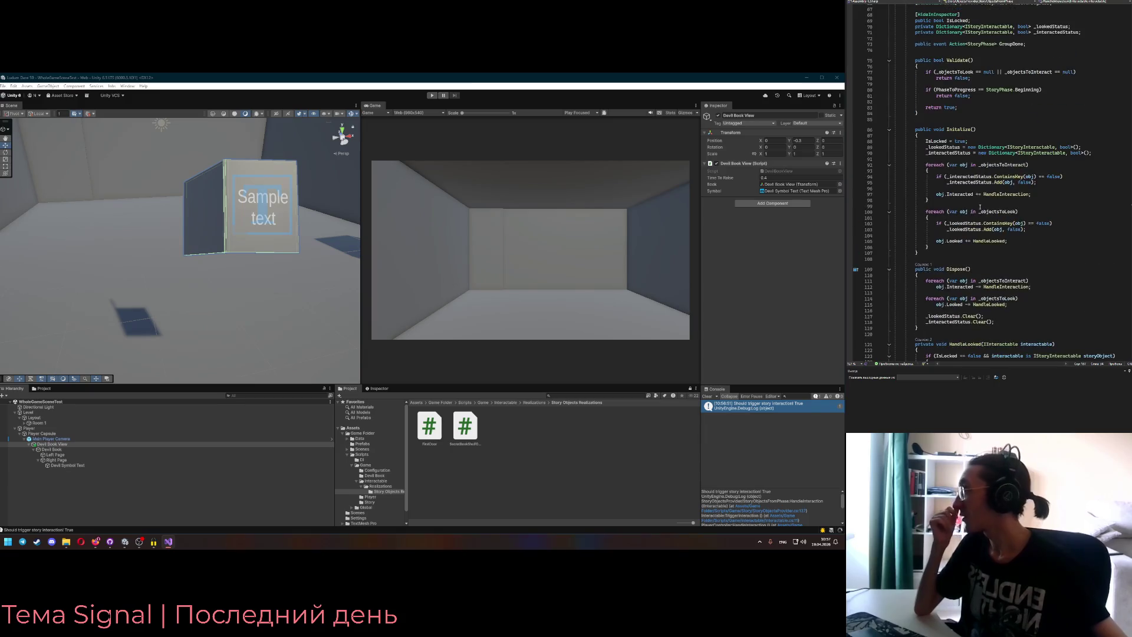
{"action": "scroll", "coordinate": [983, 207], "scroll_direction": "up", "scroll_amount": 7}
{"action": "scroll", "coordinate": [957, 155], "scroll_direction": "down", "scroll_amount": 20}
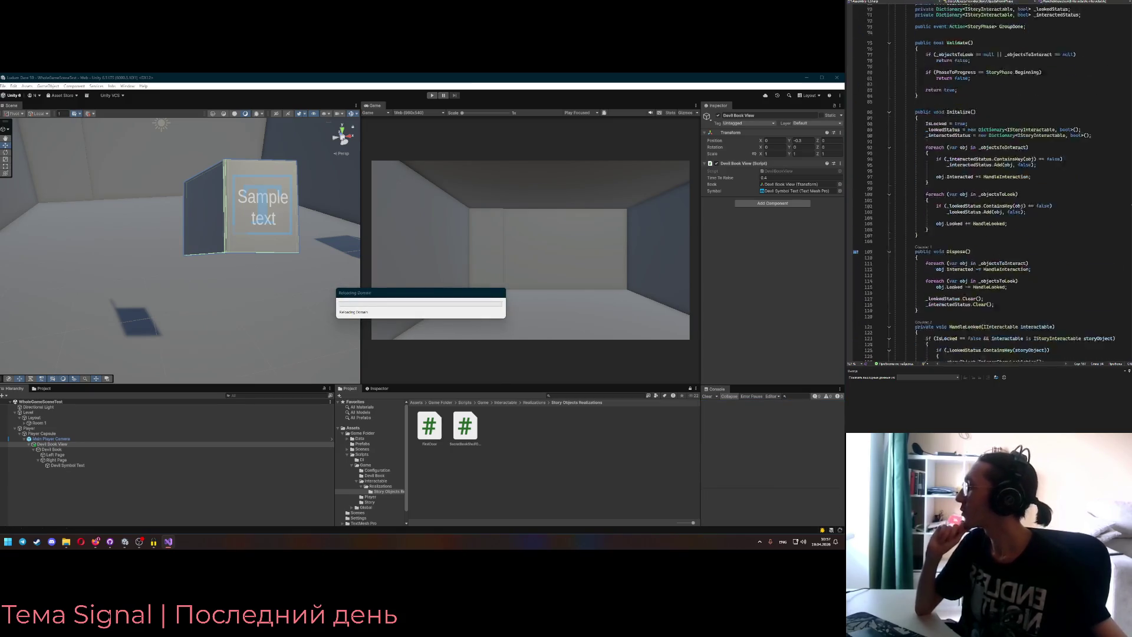
{"action": "left_click", "coordinate": [967, 214]}
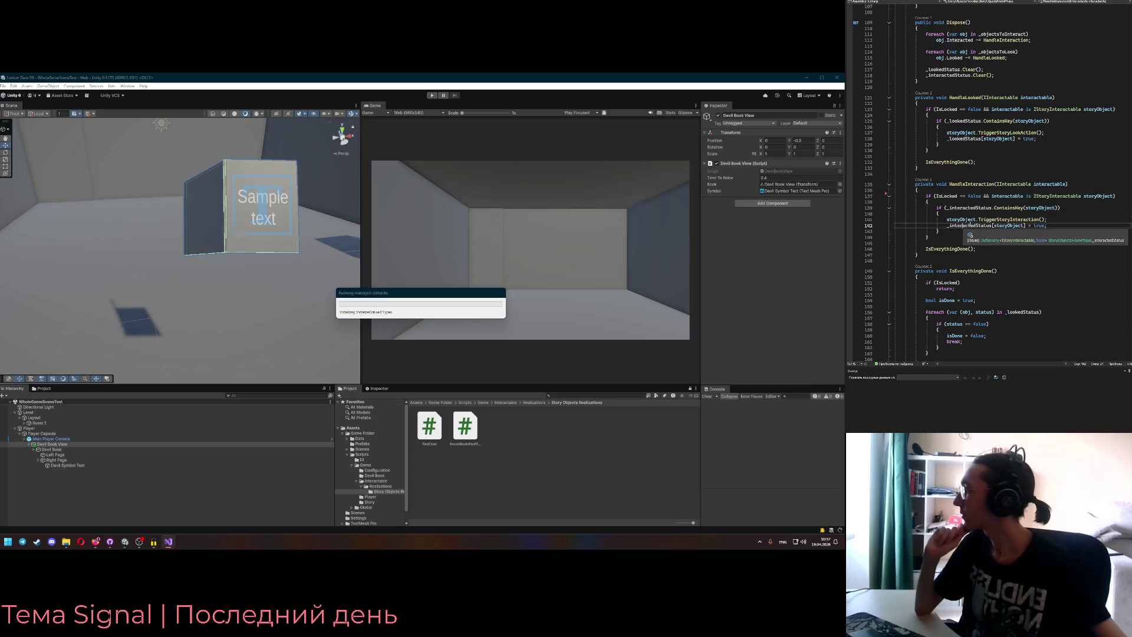
{"action": "scroll", "coordinate": [996, 237], "scroll_direction": "down", "scroll_amount": 3}
{"action": "scroll", "coordinate": [995, 237], "scroll_direction": "down", "scroll_amount": 1}
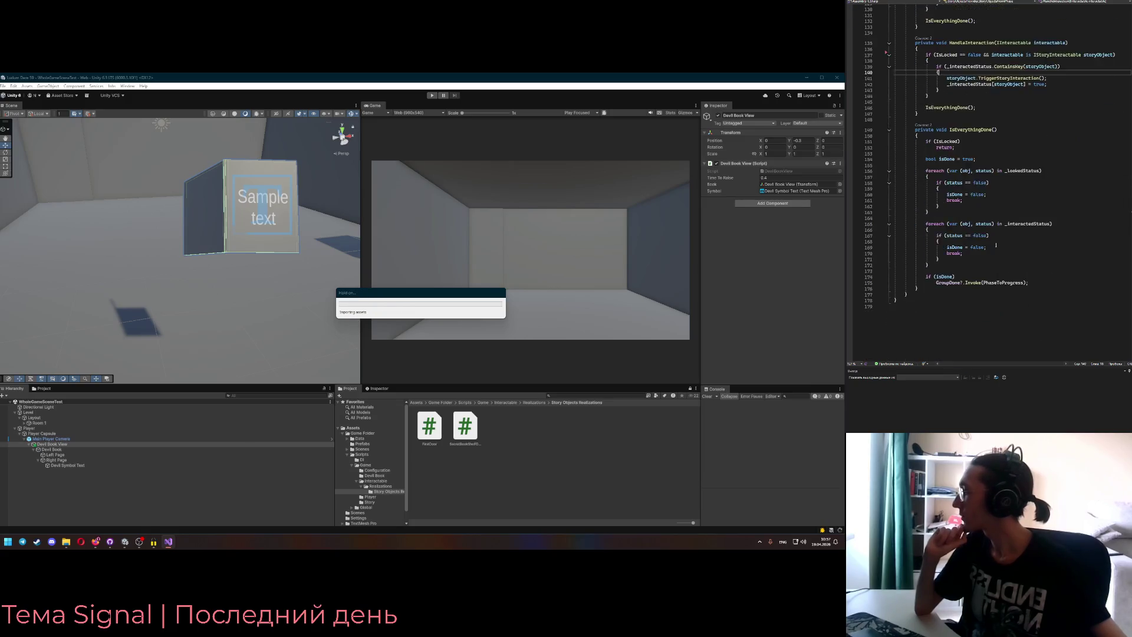
{"action": "left_click", "coordinate": [993, 154]}
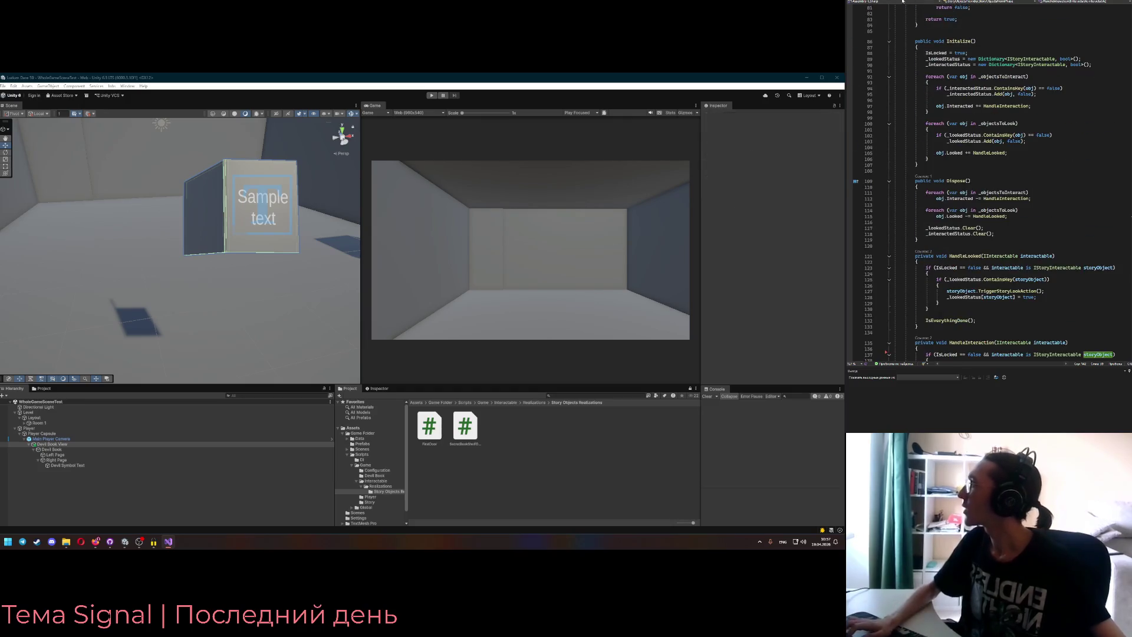
{"action": "key", "text": "ctrl+Tab"}
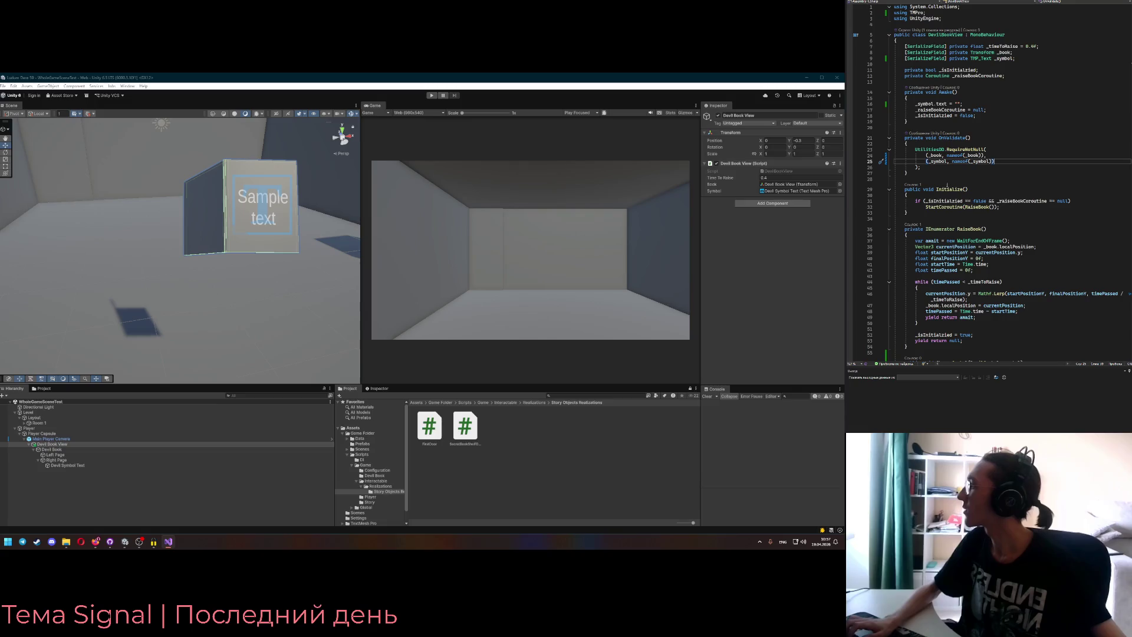
- Go to the code calling Initialize() and delete the blank lines after the DevilBookTaken if
{"action": "left_click", "coordinate": [913, 185]}
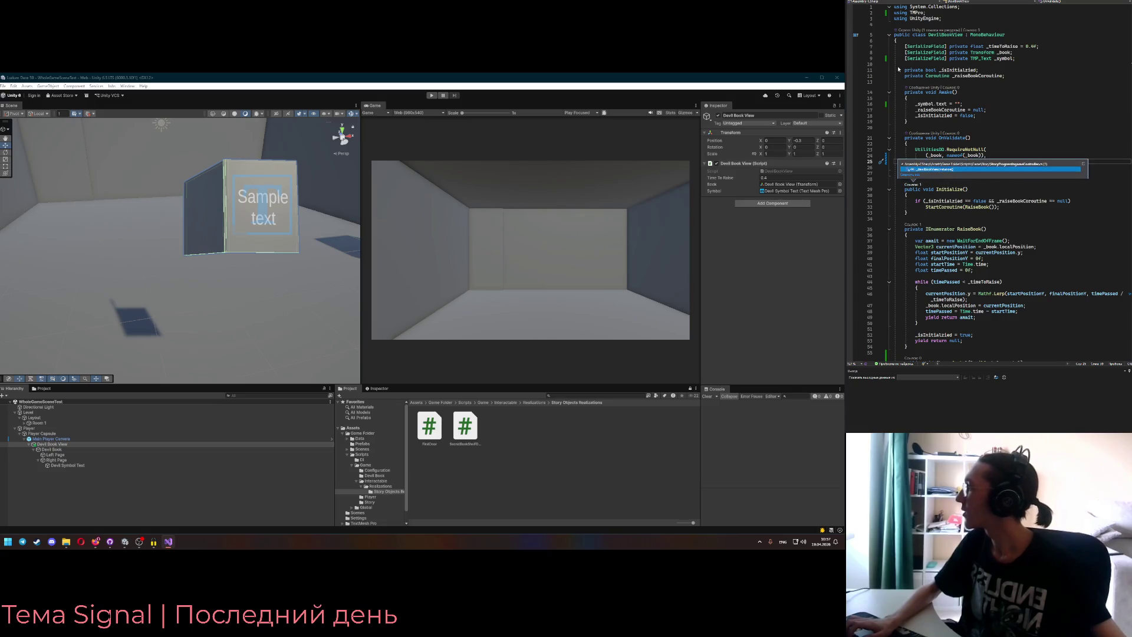
{"action": "double_click", "coordinate": [932, 170]}
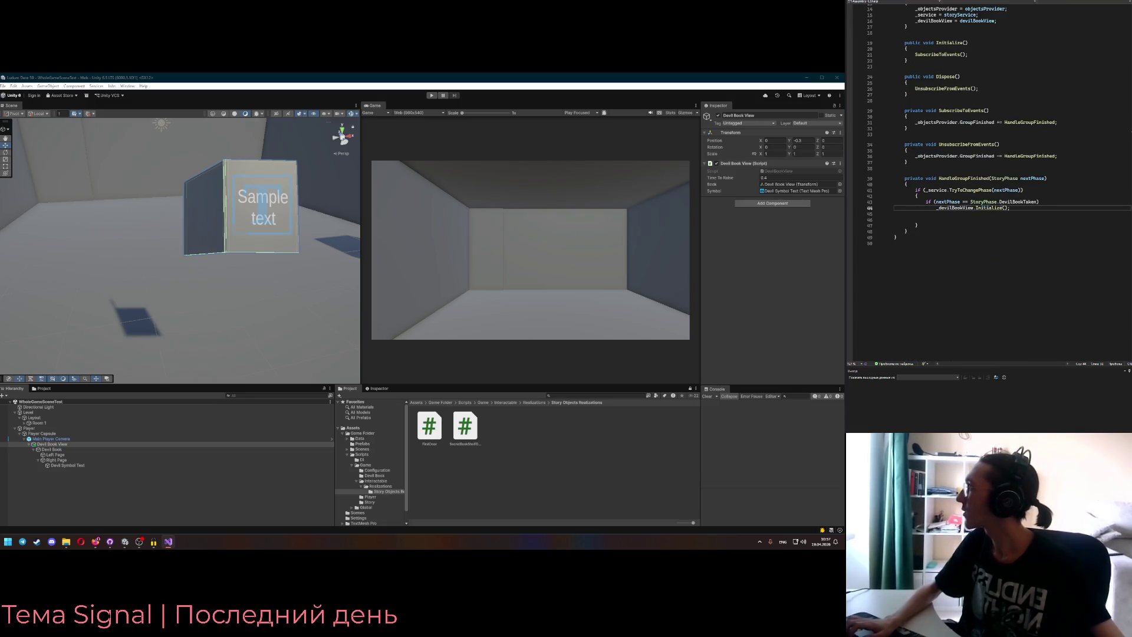
{"action": "key", "text": "Down"}
{"action": "key", "text": "Down"}
{"action": "key", "text": "shift+Up"}
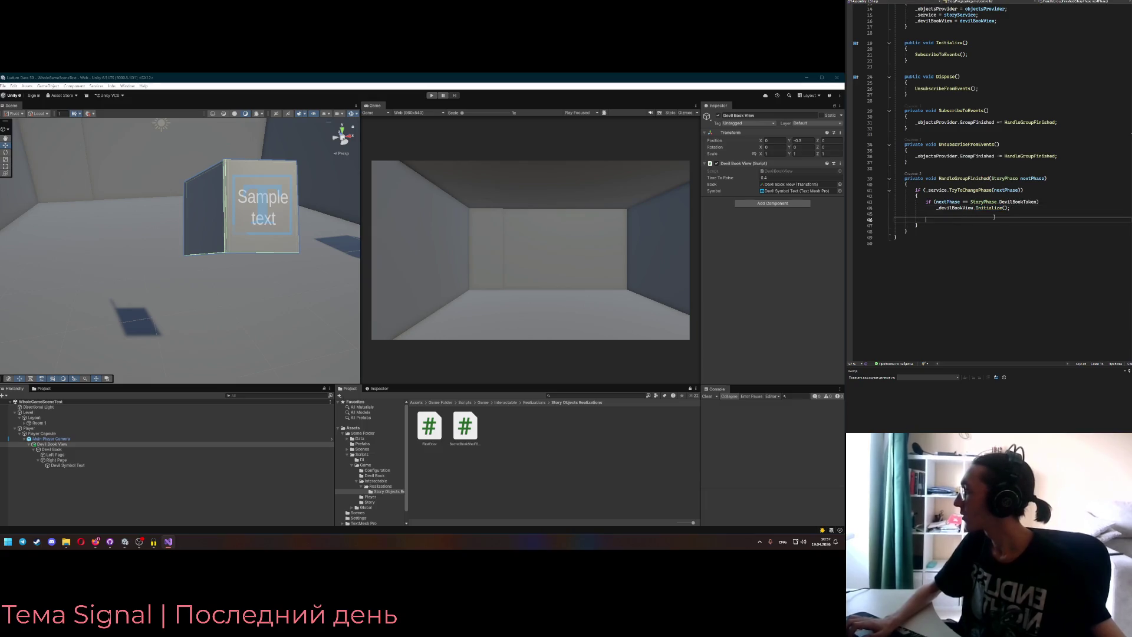
{"action": "key", "text": "BackSpace"}
{"action": "left_click", "coordinate": [1008, 226]}
- Wrap _devilBookView.Initialize() in braces and add _devilBookView.ChangeSymbol(DevilSymbols.DirectionEye)
{"action": "key", "text": "Up"}
{"action": "key", "text": "Up"}
{"action": "key", "text": "Up"}
{"action": "key", "text": "ctrl+x"}
{"action": "key", "text": "Return"}
{"action": "type", "text": "{"}
{"action": "key", "text": "Return"}
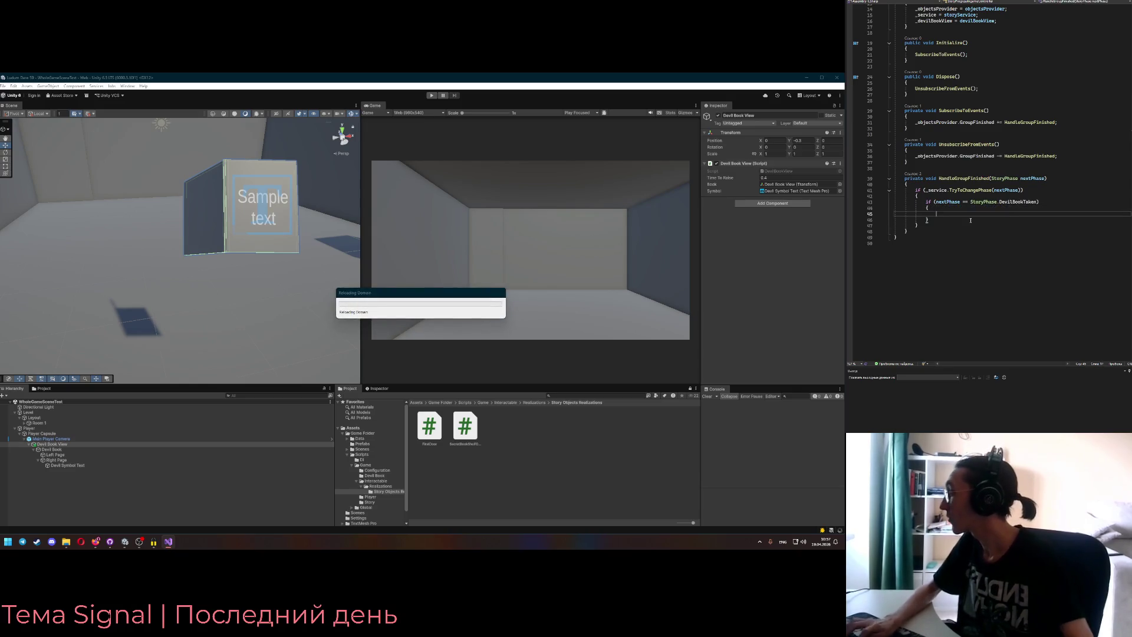
{"action": "key", "text": "ctrl+v"}
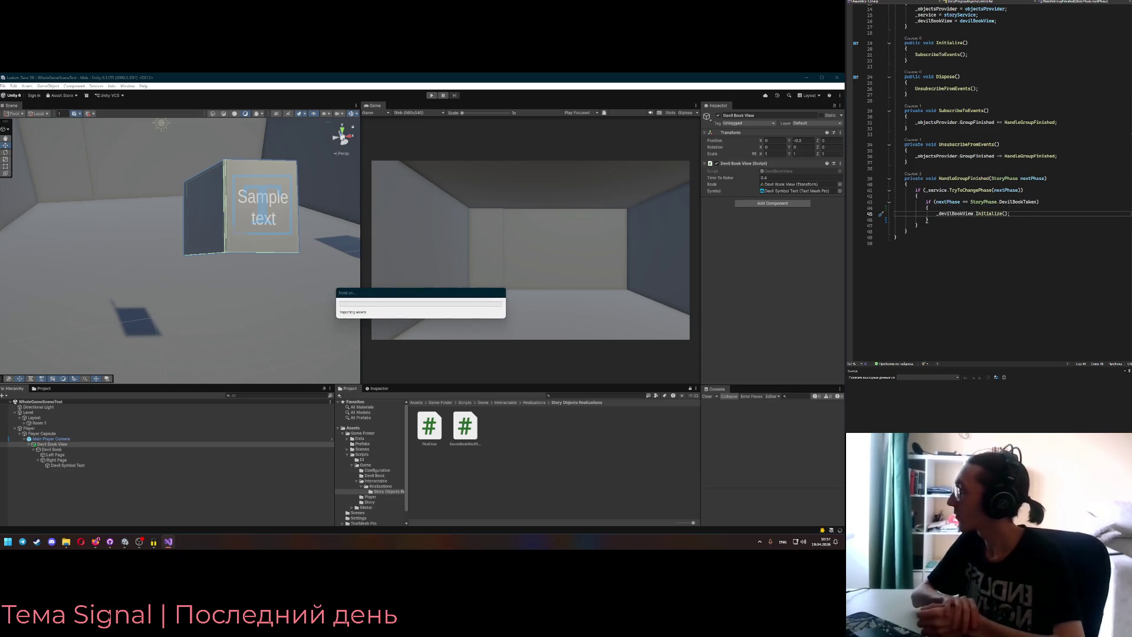
{"action": "key", "text": "Return"}
{"action": "type", "text": "_d"}
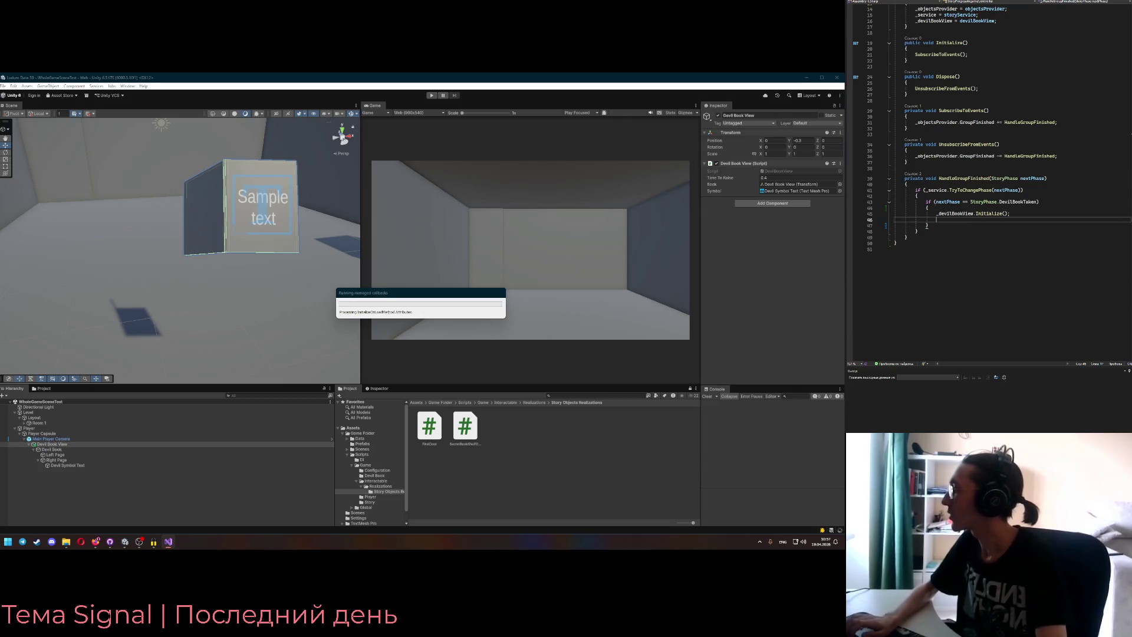
{"action": "type", "text": "evilBookView.ChangeSymbol()"}
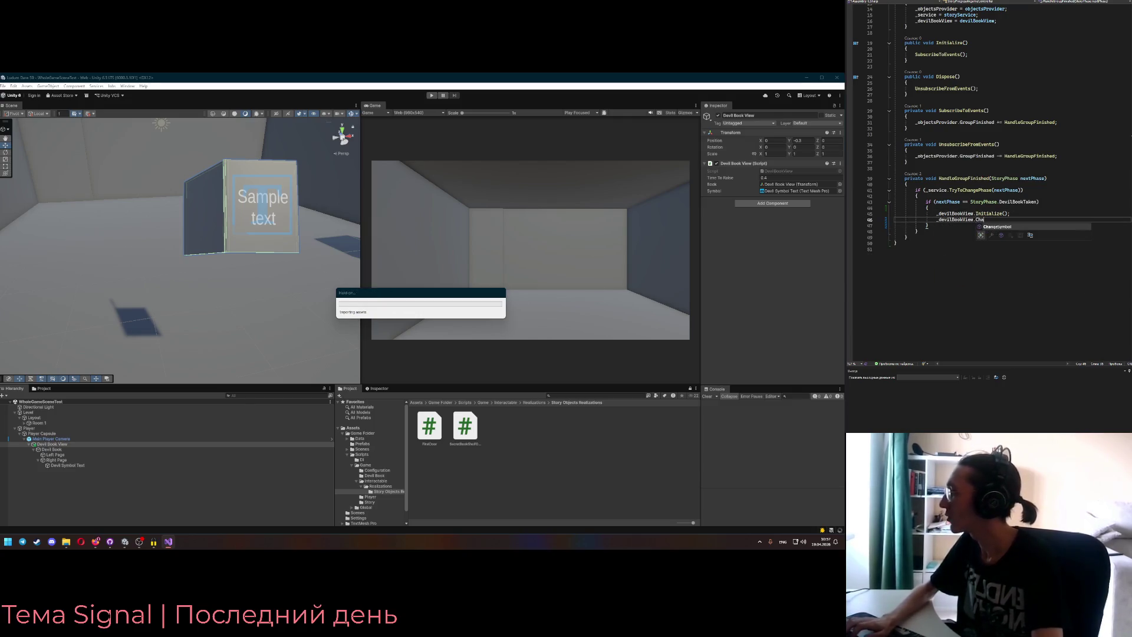
{"action": "key", "text": "Tab"}
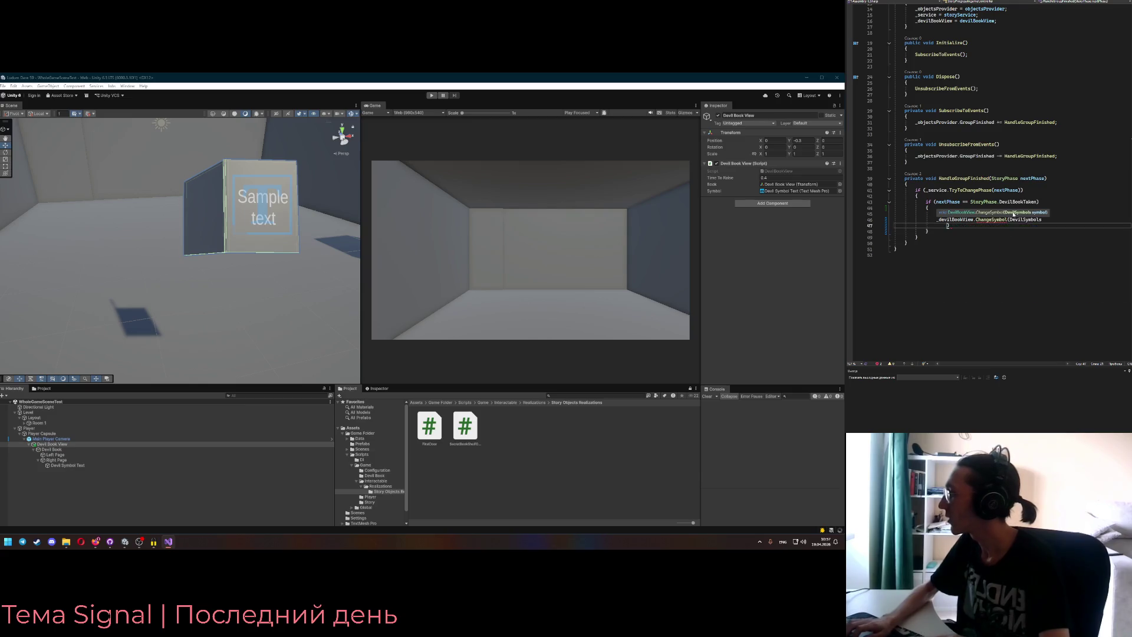
{"action": "type", "text": ".DirectionEye);"}
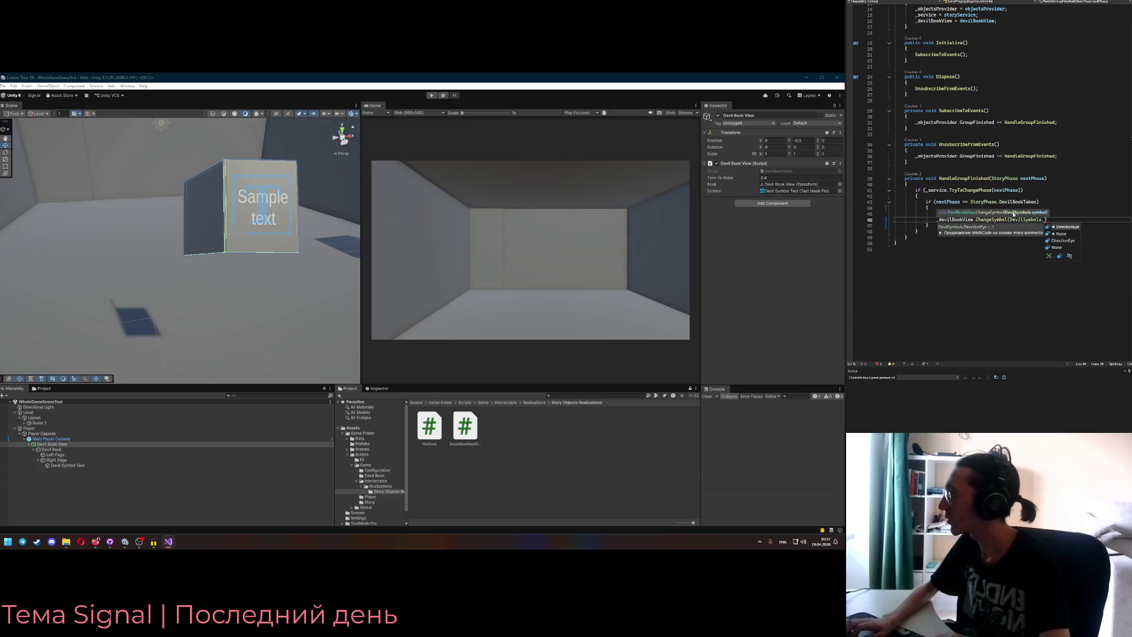
{"action": "key", "text": "Tab"}
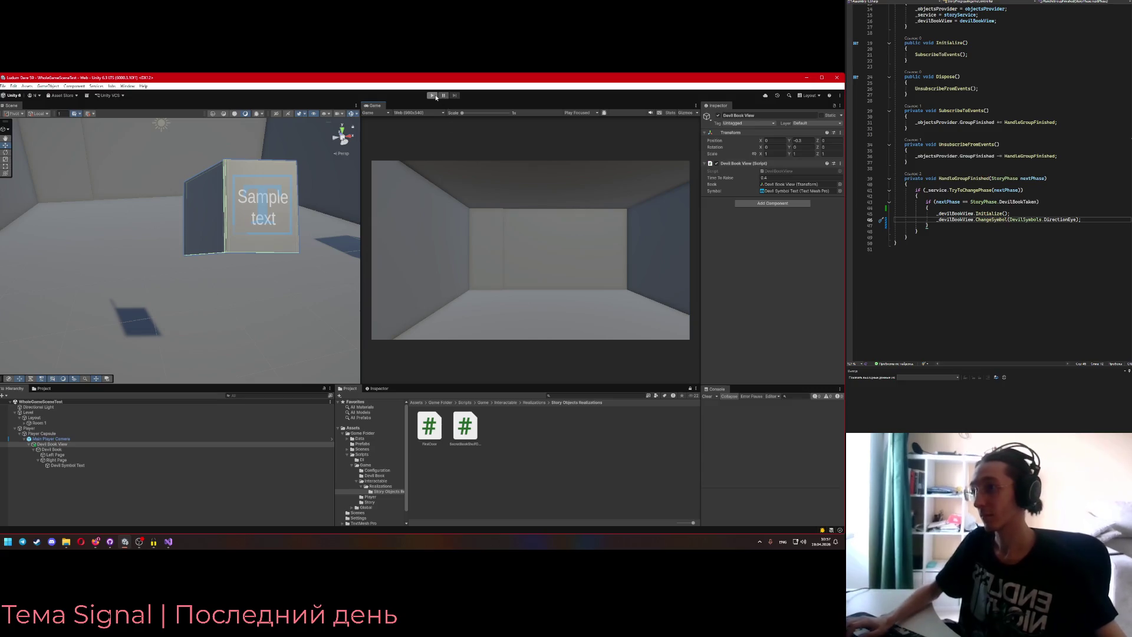
- Play-test the DirectionEye symbol change, stop play mode, and switch to GitHub Desktop's pending changes
{"action": "key", "text": "ctrl+p"}
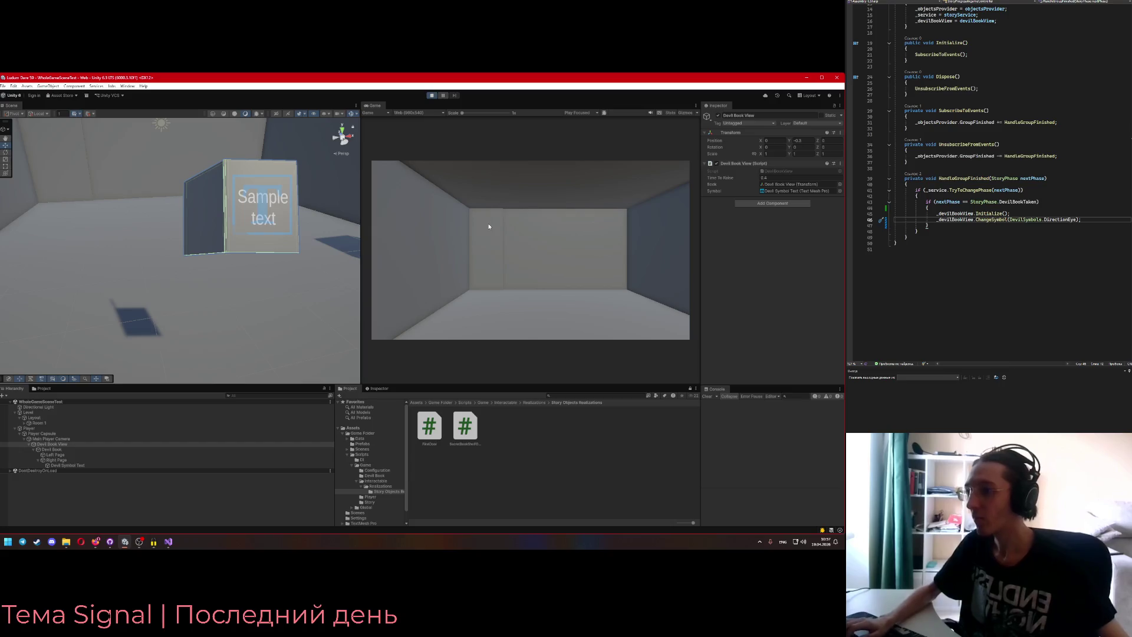
{"action": "left_click", "coordinate": [489, 224]}
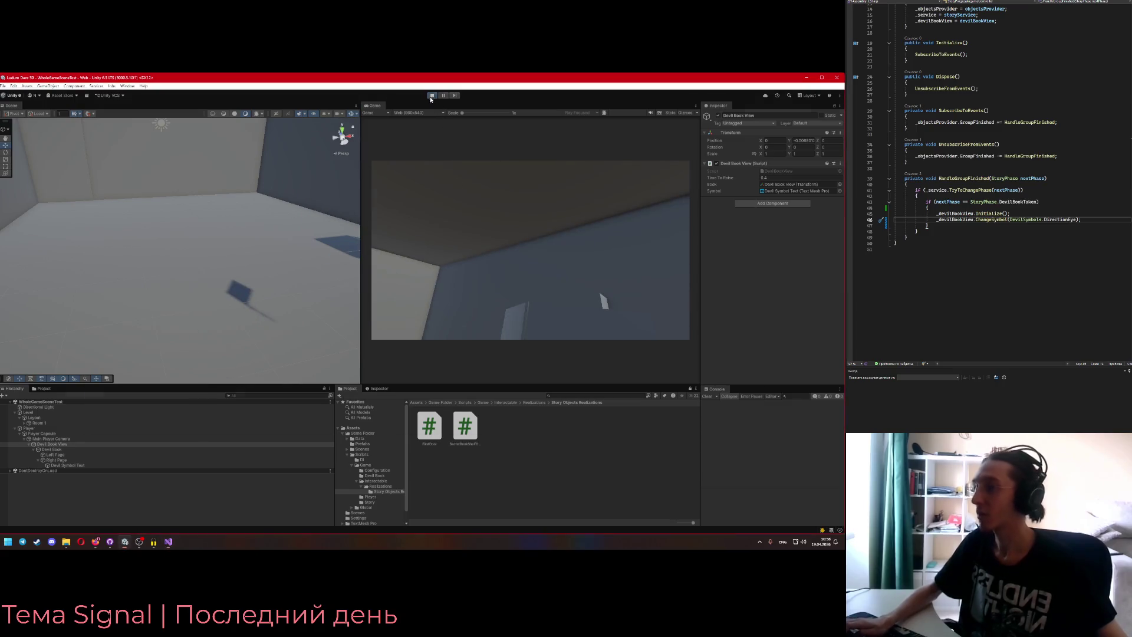
{"action": "key", "text": "ctrl+p"}
{"action": "left_click", "coordinate": [1000, 110]}
{"action": "key", "text": "alt+Tab"}
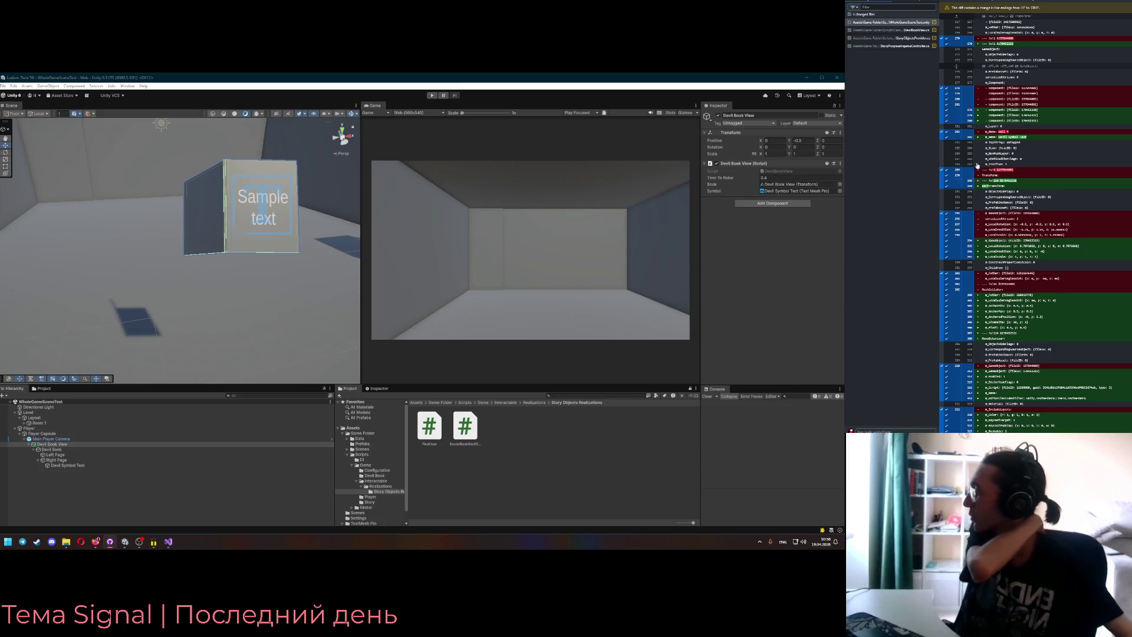
- Commit the four changed files and open PlayerInputReader.cs through Go To File
{"action": "key", "text": "ctrl+Return"}
{"action": "key", "text": "alt+Tab"}
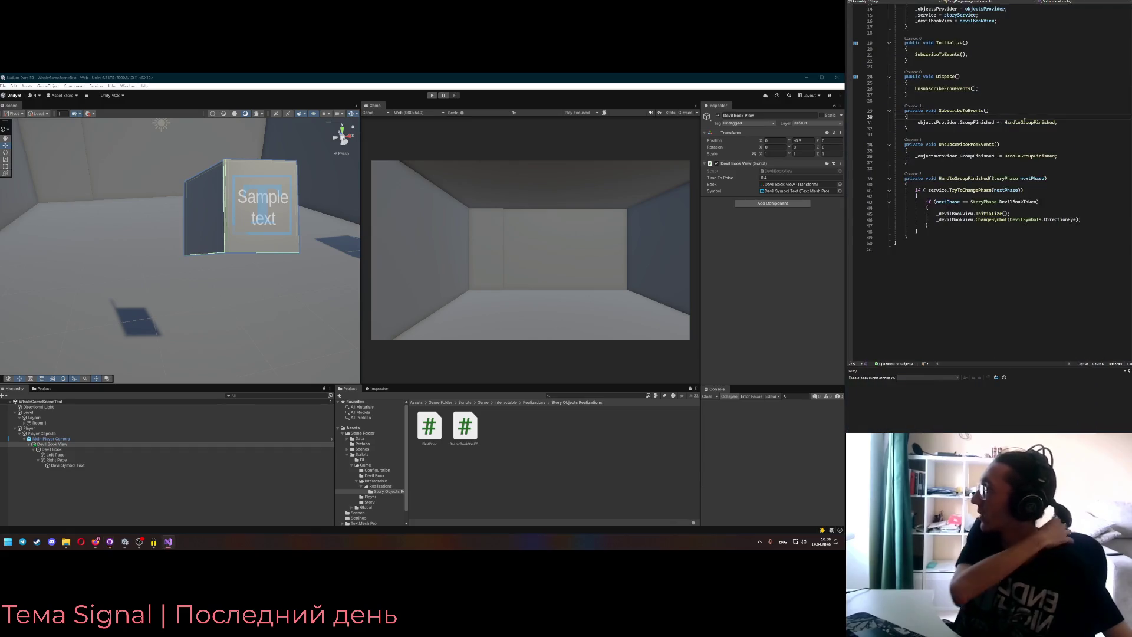
{"action": "key", "text": "ctrl+shift+t"}
{"action": "type", "text": "ir"}
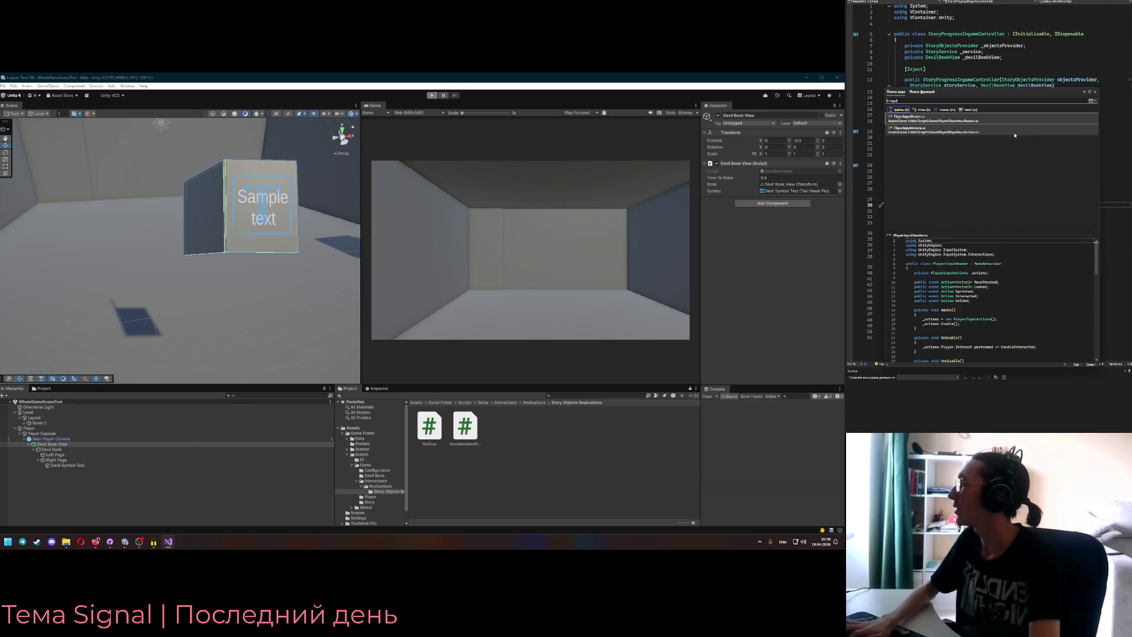
{"action": "left_click", "coordinate": [911, 186]}
- Add 'public event Action BookWatching;' after Interacted, recompile in Unity, and open InputSystem_Actions
{"action": "left_click", "coordinate": [998, 91]}
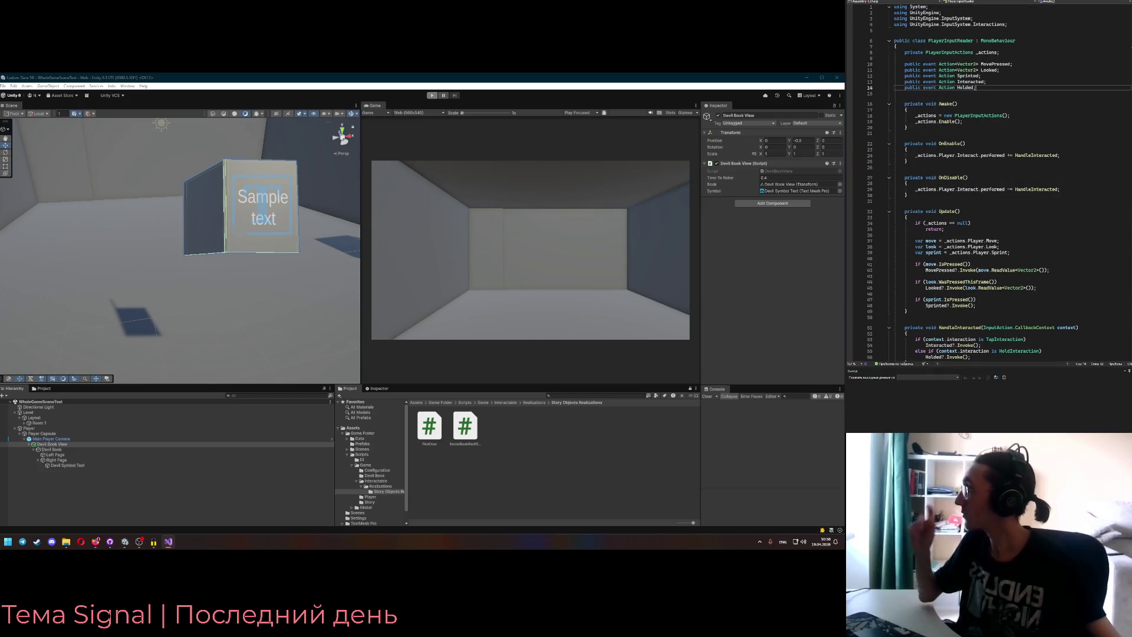
{"action": "left_click", "coordinate": [996, 82]}
{"action": "key", "text": "Return"}
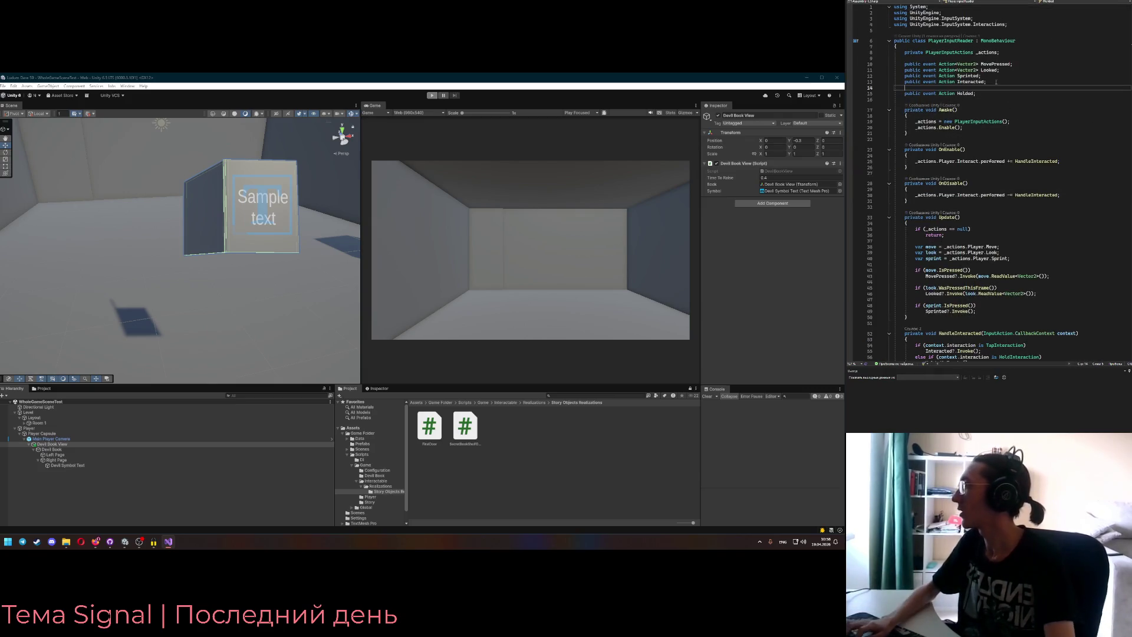
{"action": "type", "text": "public"}
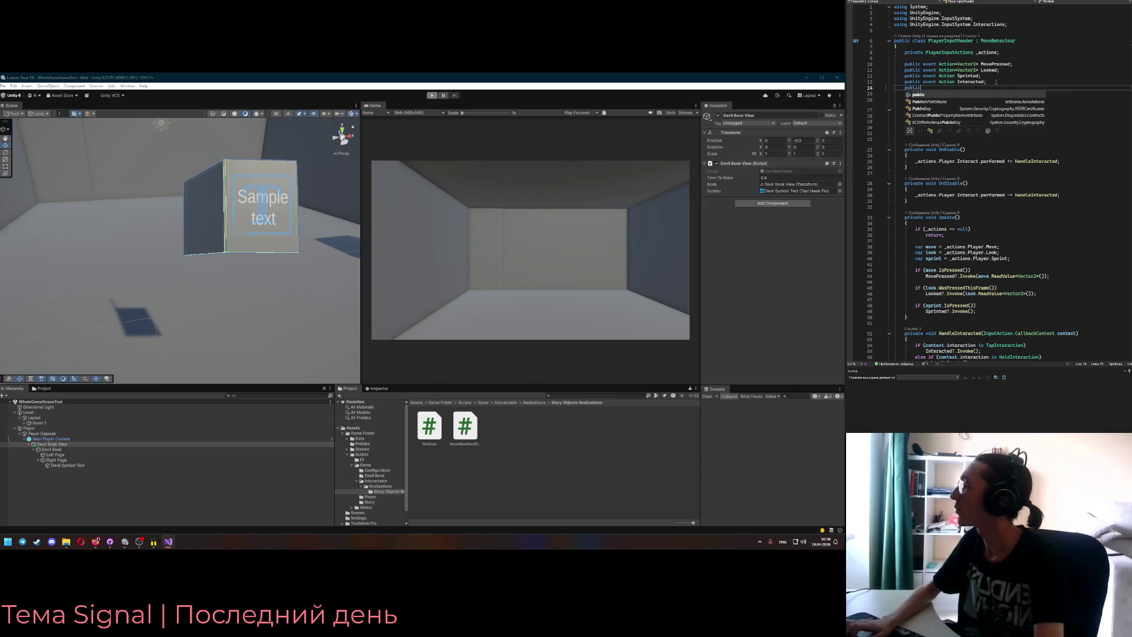
{"action": "type", "text": " event Action BookWatching;"}
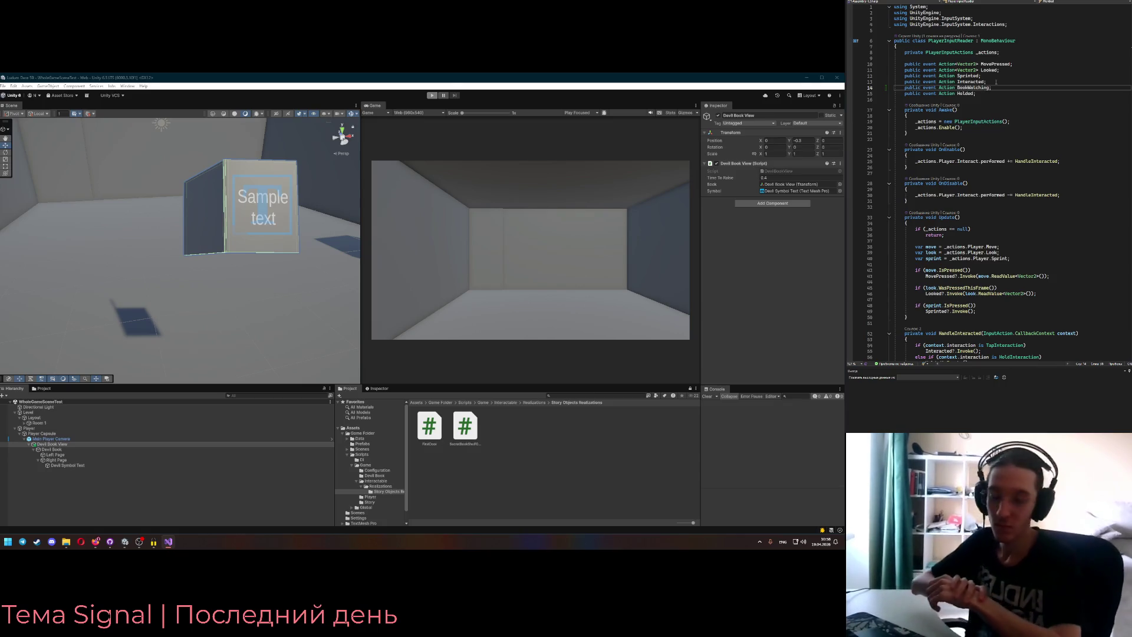
{"action": "key", "text": "Left"}
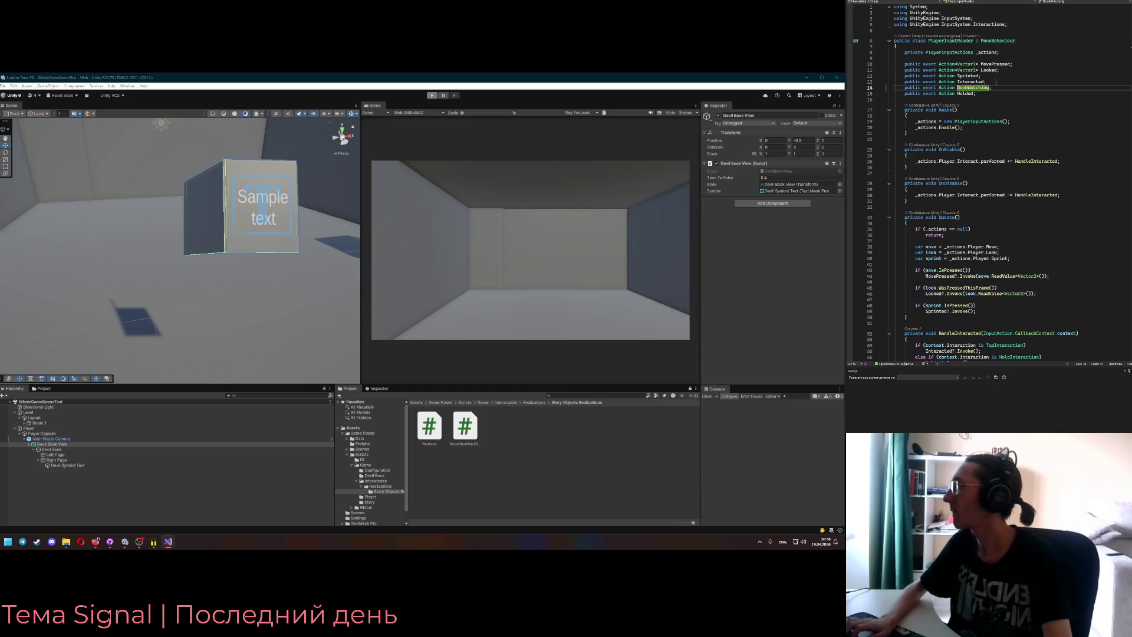
{"action": "scroll", "coordinate": [979, 223], "scroll_direction": "down", "scroll_amount": 3}
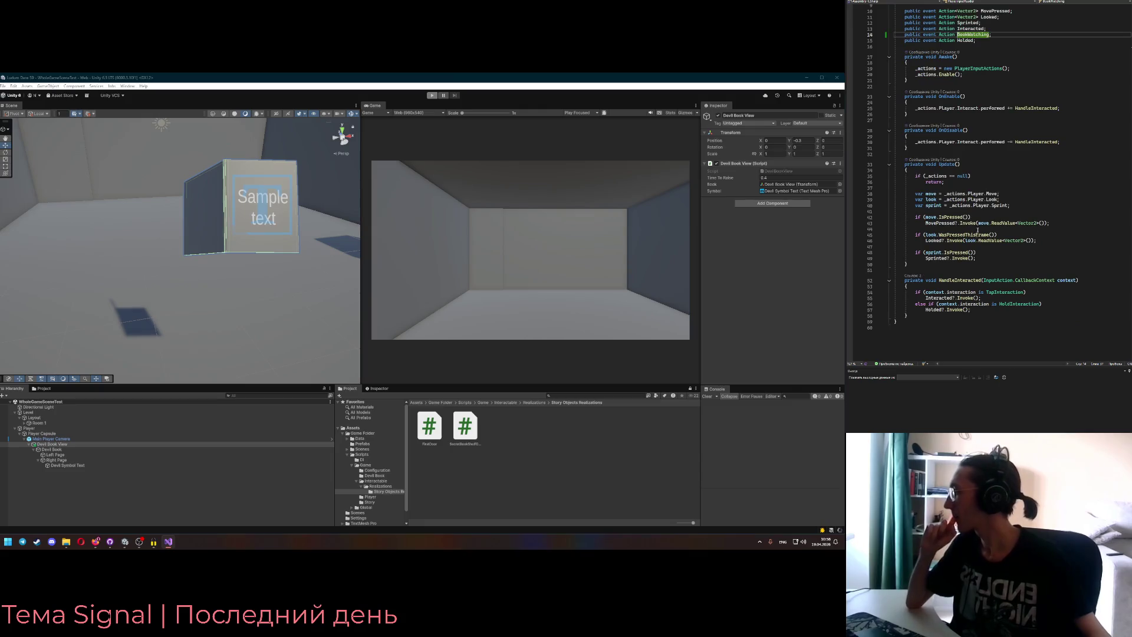
{"action": "left_click", "coordinate": [1009, 205]}
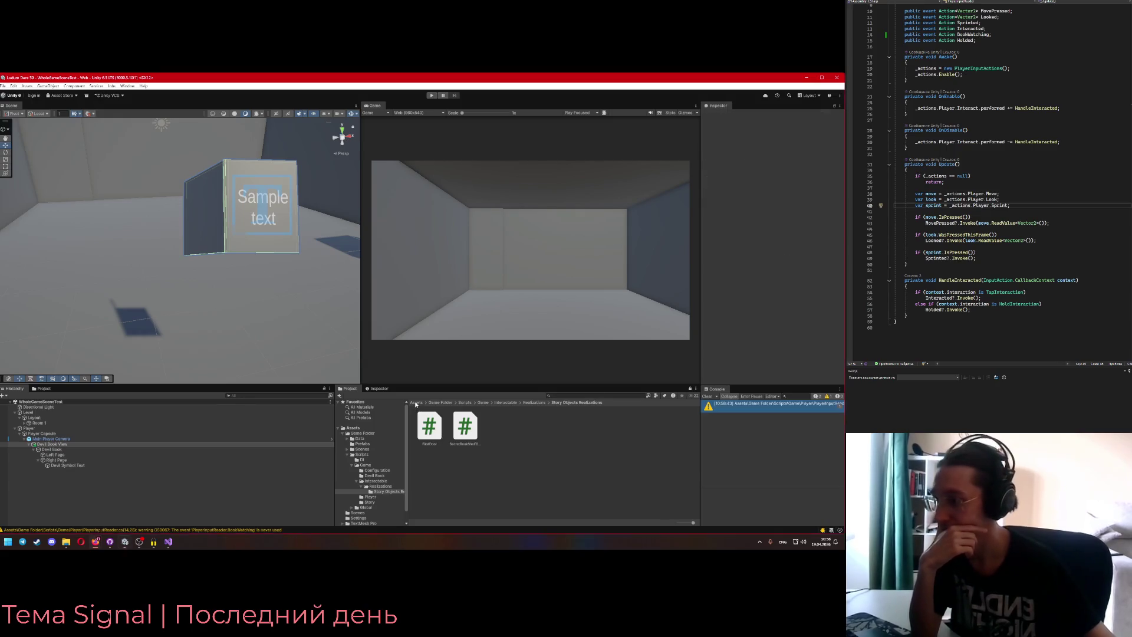
{"action": "double_click", "coordinate": [607, 427]}
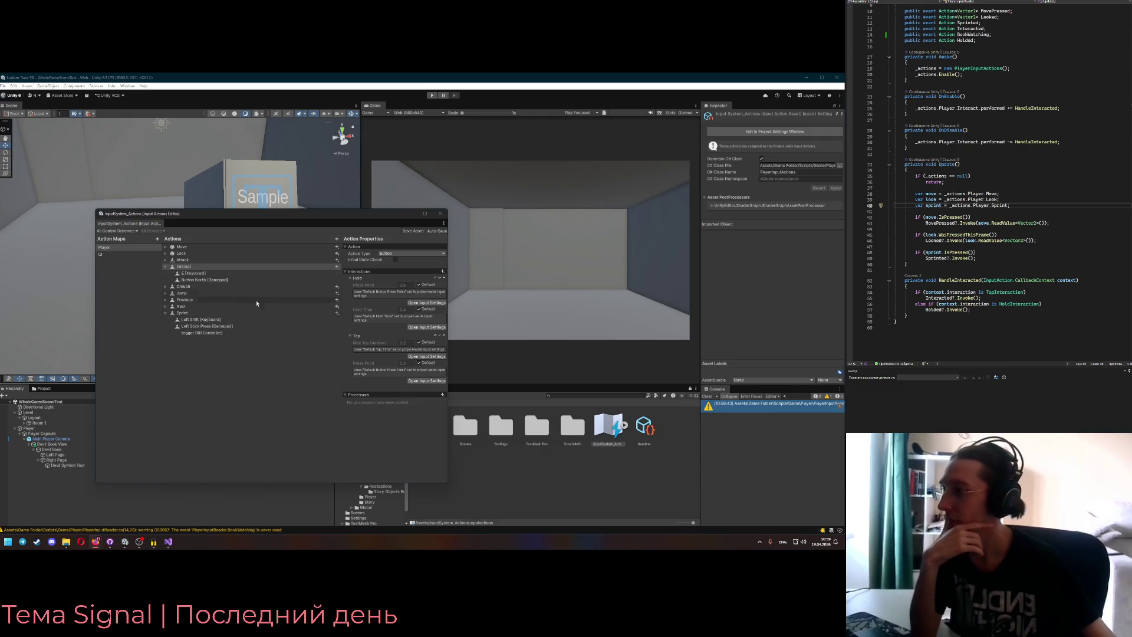
- Collapse the Interact and Sprint bindings and duplicate the Interact action
{"action": "left_click", "coordinate": [167, 267]}
{"action": "left_click", "coordinate": [166, 268]}
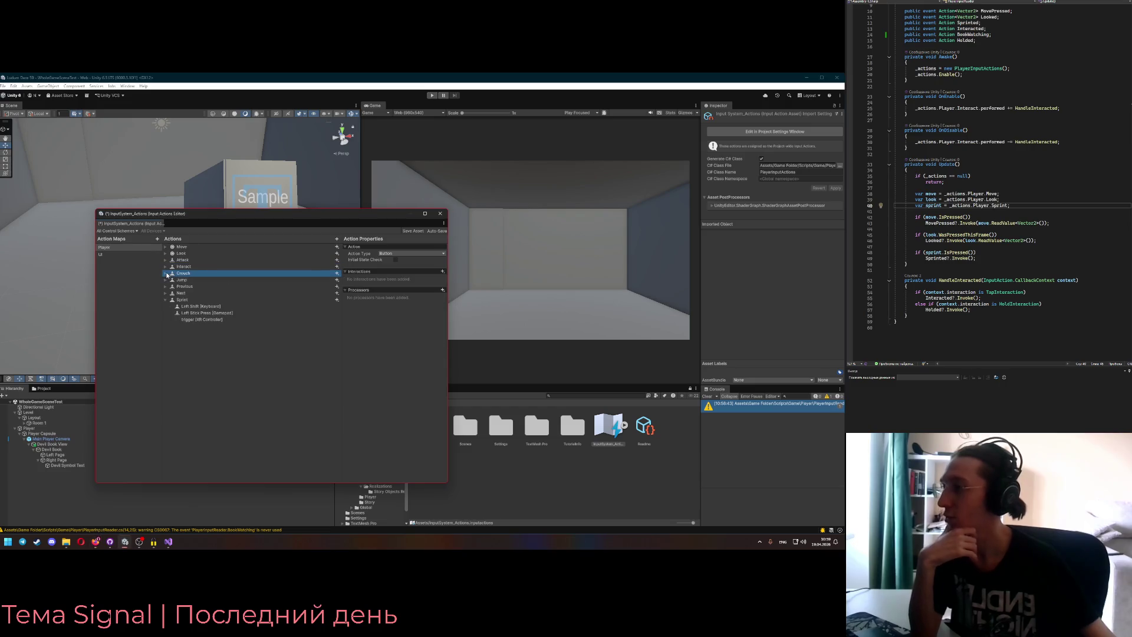
{"action": "left_click", "coordinate": [171, 274]}
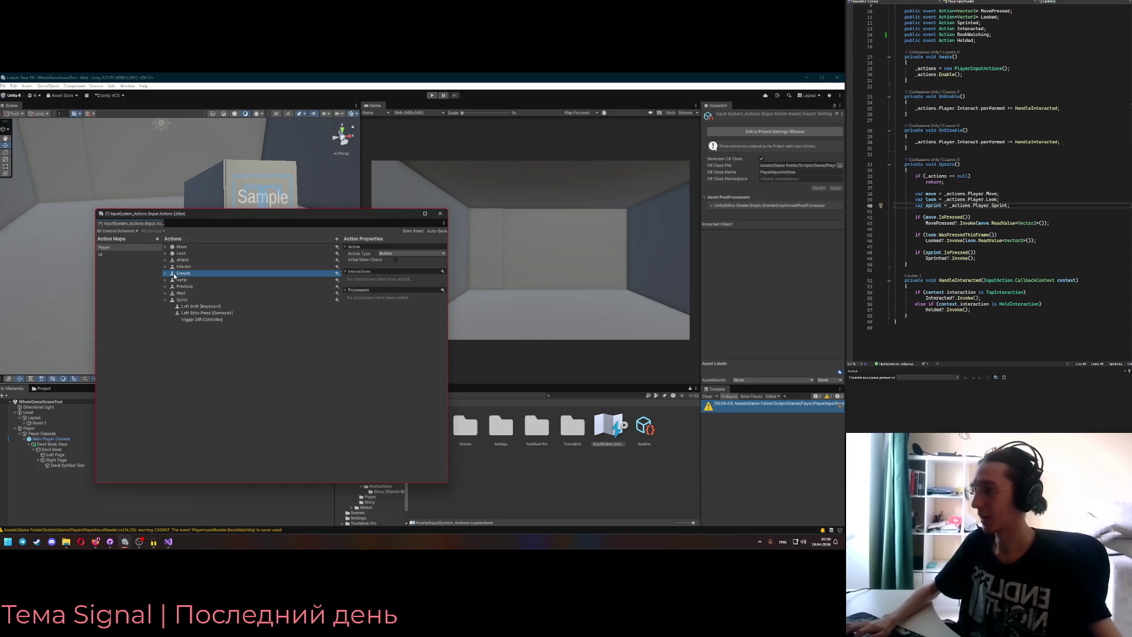
{"action": "left_click", "coordinate": [166, 300]}
{"action": "left_click", "coordinate": [183, 267]}
{"action": "key", "text": "ctrl+d"}
- Rename the copied Interact action to WatchBook
{"action": "right_click", "coordinate": [184, 275]}
{"action": "key", "text": "Escape"}
{"action": "right_click", "coordinate": [178, 274]}
{"action": "left_click", "coordinate": [219, 311]}
{"action": "type", "text": "Book"}
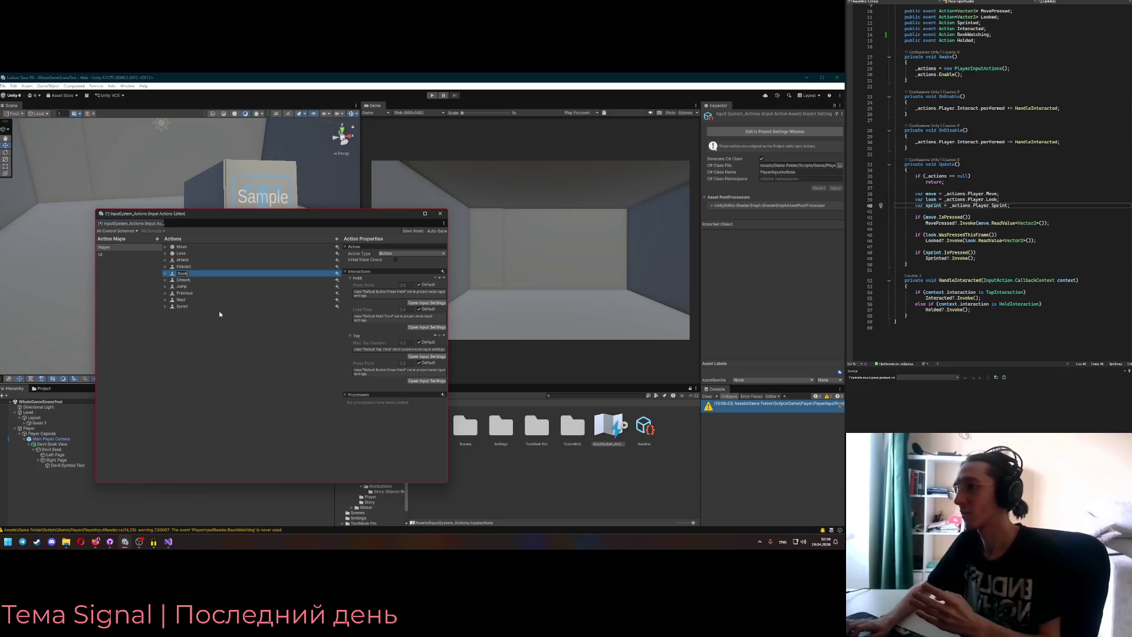
{"action": "key", "text": "Home"}
{"action": "type", "text": "Watch"}
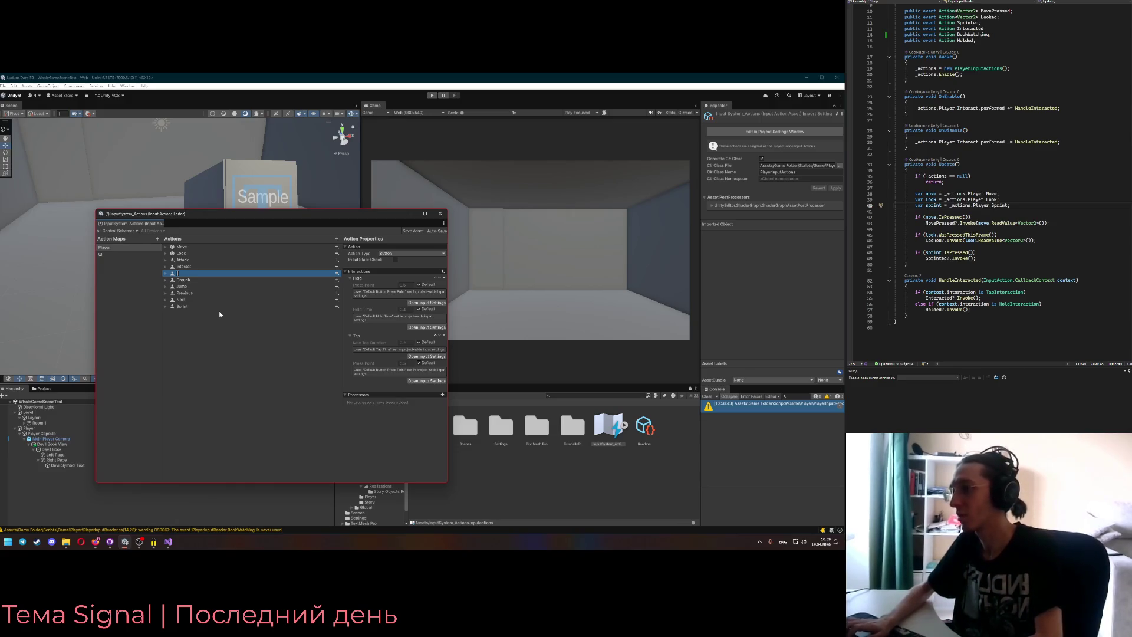
{"action": "key", "text": "Return"}
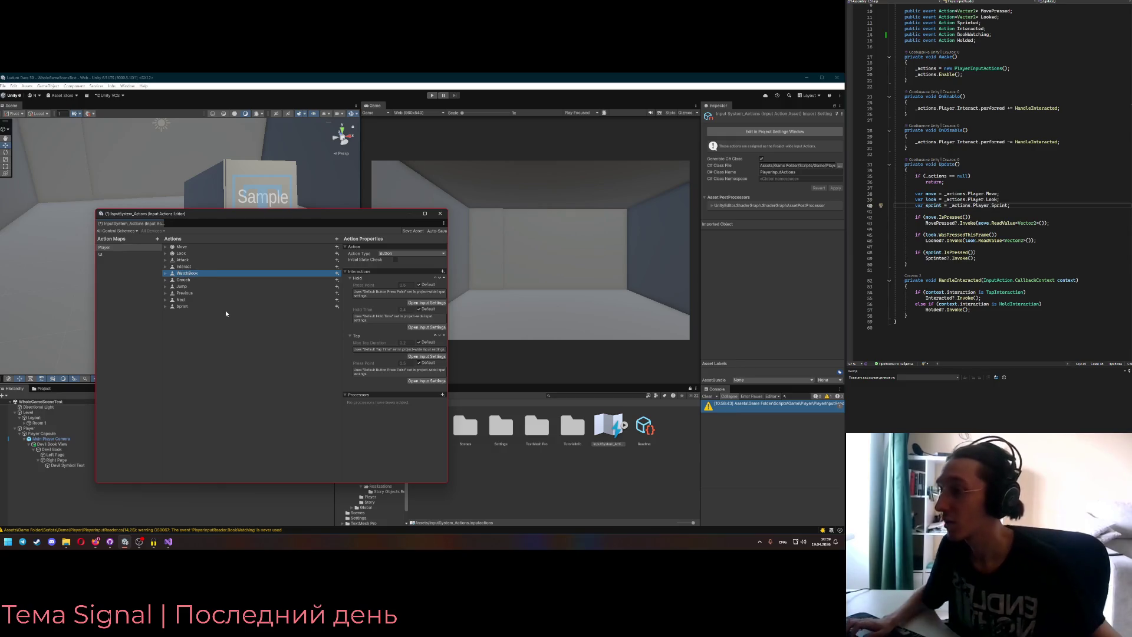
- Keep WatchBook's action type as Button, comparing its settings with Interact
{"action": "left_click", "coordinate": [397, 254]}
{"action": "left_click", "coordinate": [394, 242]}
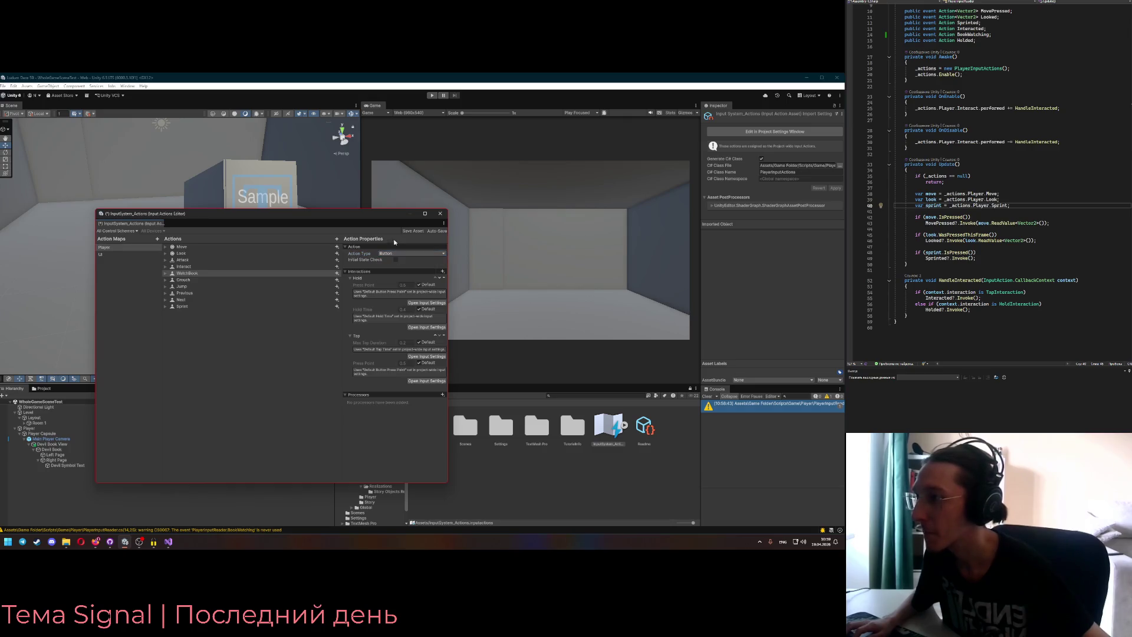
{"action": "left_click", "coordinate": [388, 255]}
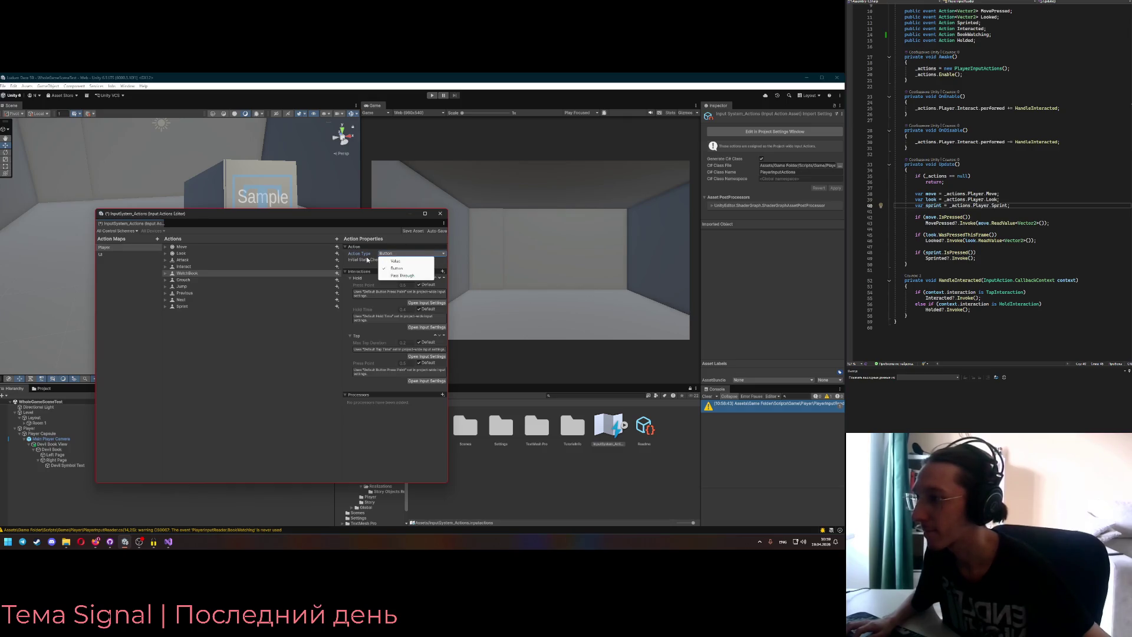
{"action": "left_click", "coordinate": [367, 260]}
{"action": "left_click", "coordinate": [183, 267]}
{"action": "left_click", "coordinate": [187, 275]}
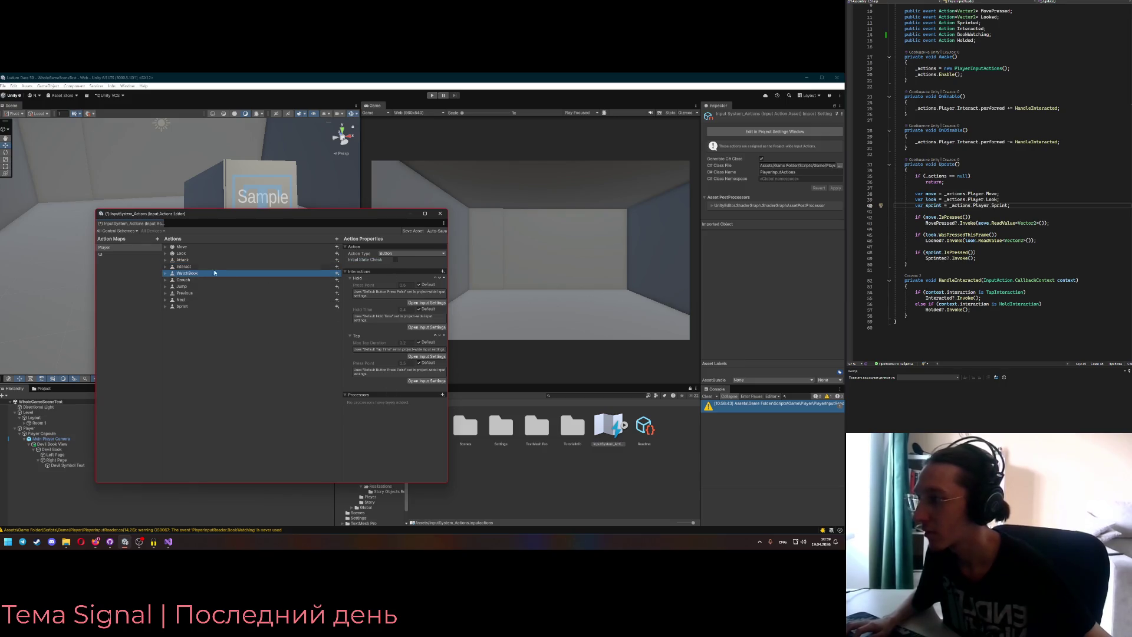
- Change WatchBook's E keyboard binding path to F [Keyboard]
{"action": "left_click", "coordinate": [166, 274]}
{"action": "left_click", "coordinate": [193, 280]}
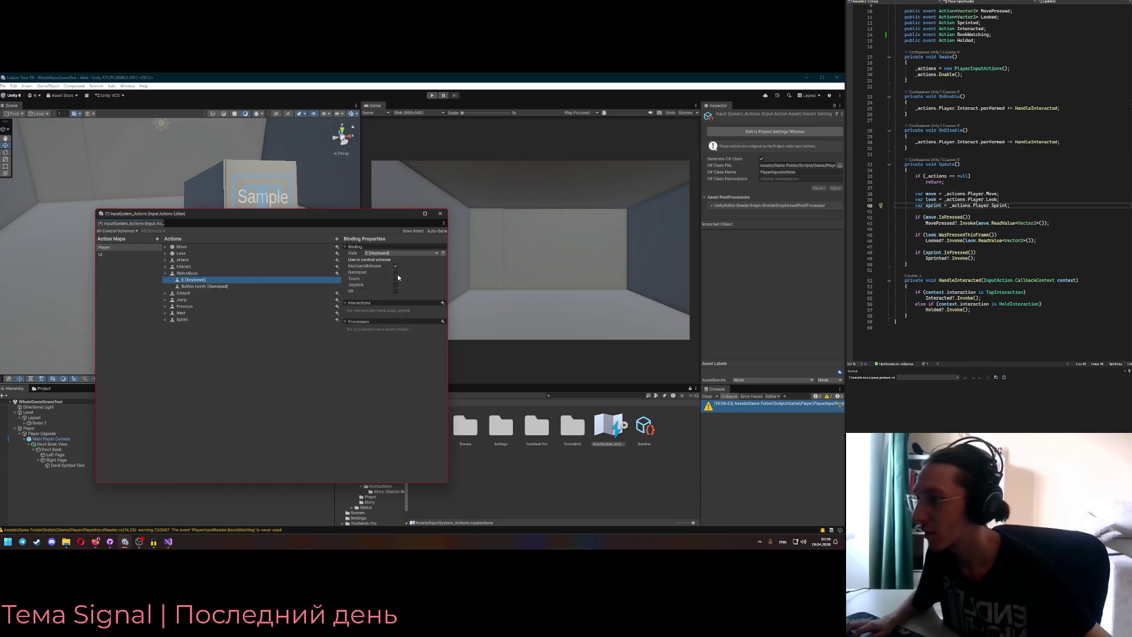
{"action": "left_click", "coordinate": [392, 253]}
{"action": "key", "text": "f"}
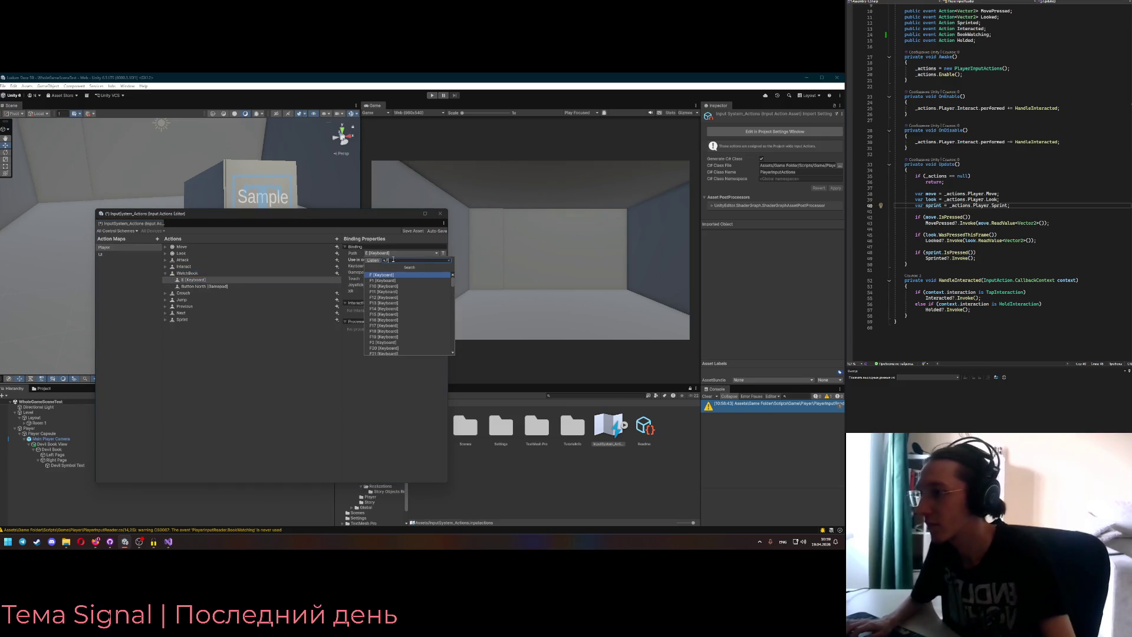
{"action": "key", "text": "Return"}
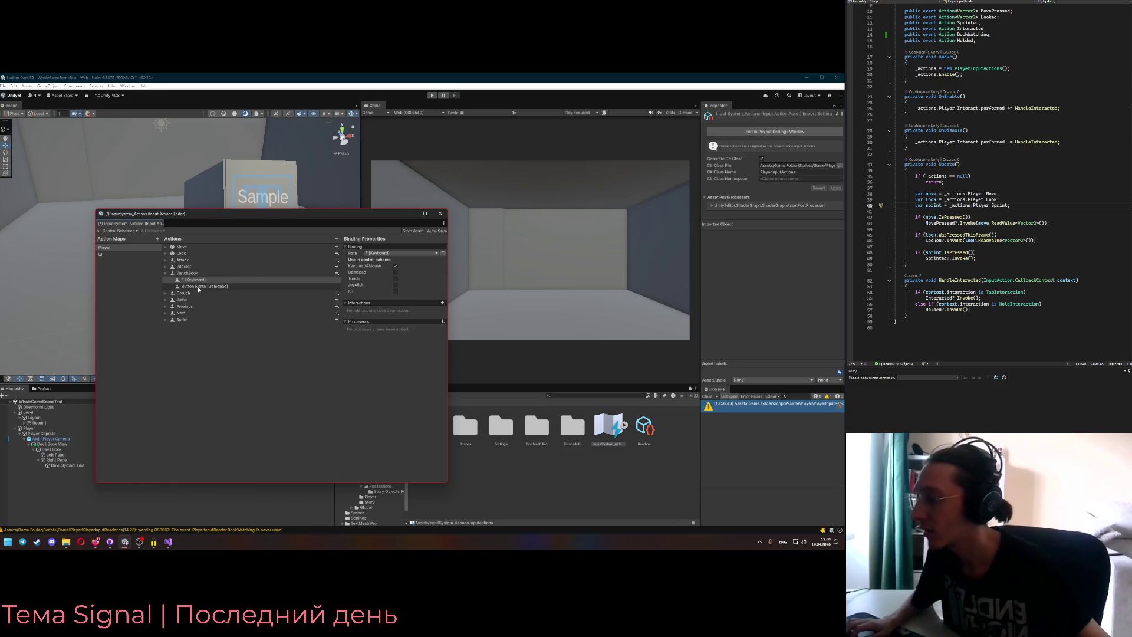
- Review the gamepad, Interact and Sprint bindings, collapse the actions, and save the asset
{"action": "left_click", "coordinate": [200, 287]}
{"action": "left_click", "coordinate": [165, 267]}
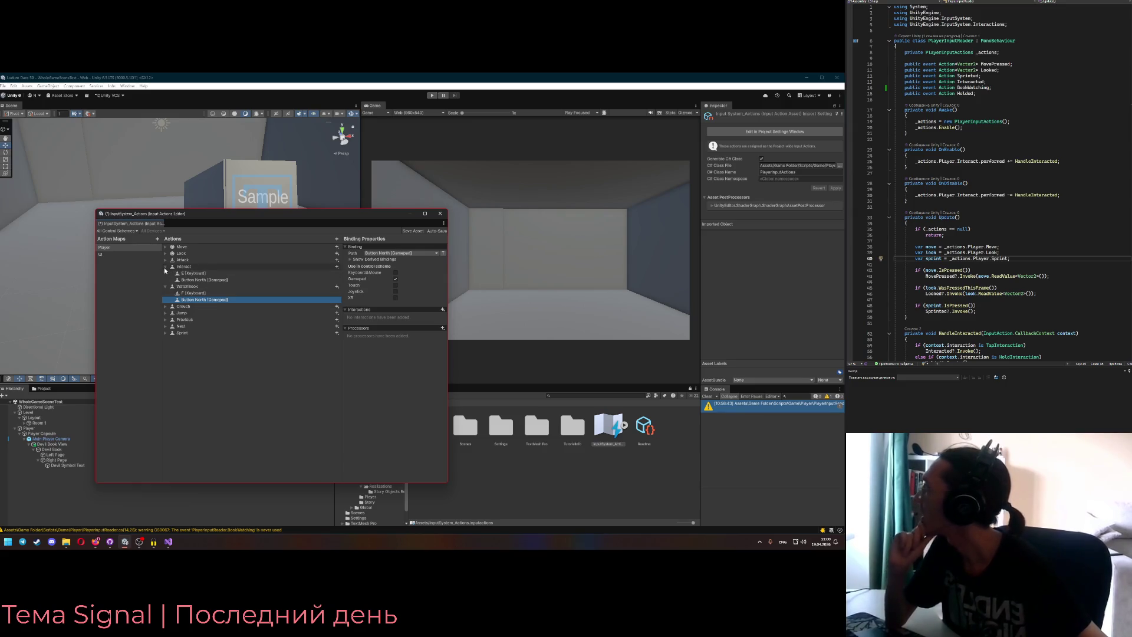
{"action": "left_click", "coordinate": [167, 333]}
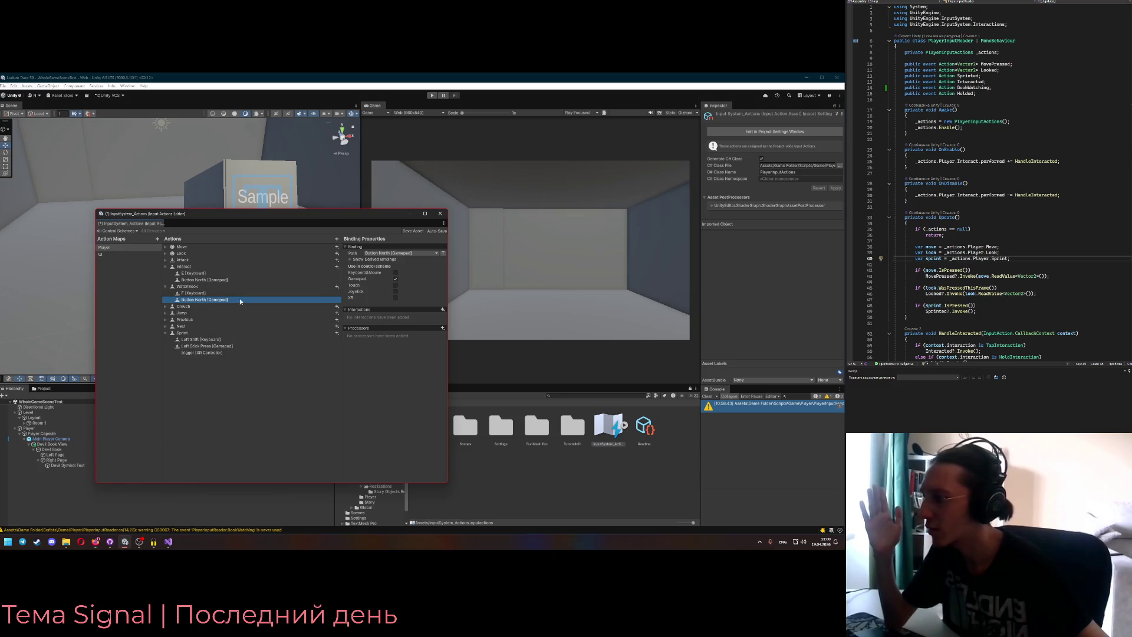
{"action": "left_click", "coordinate": [165, 286]}
{"action": "left_click", "coordinate": [165, 266]}
{"action": "left_click", "coordinate": [284, 359]}
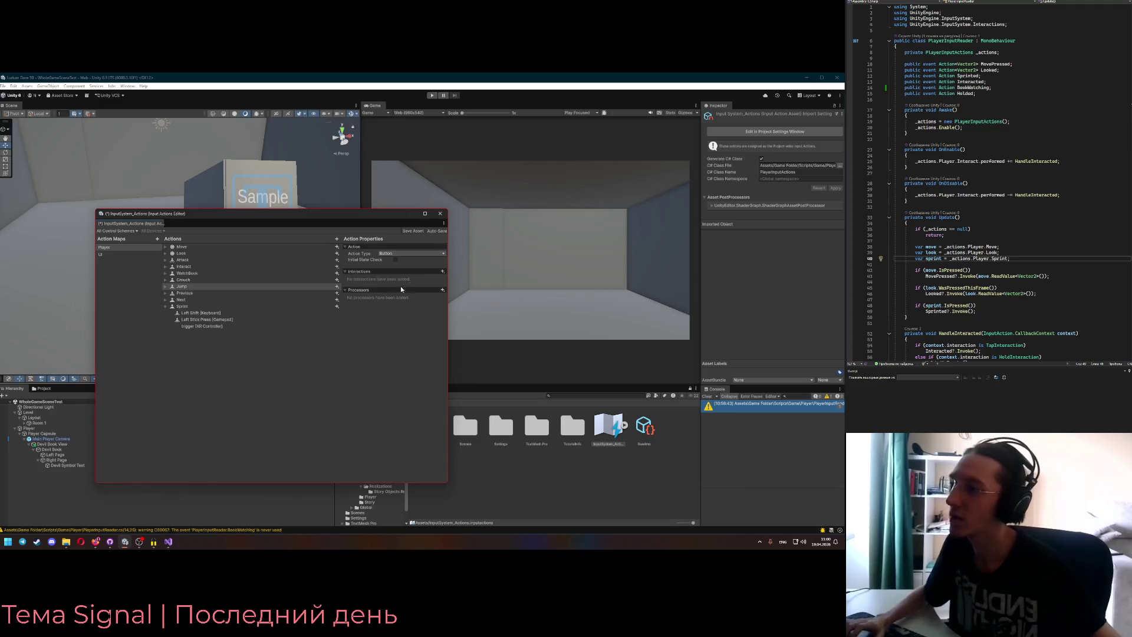
{"action": "key", "text": "ctrl+s"}
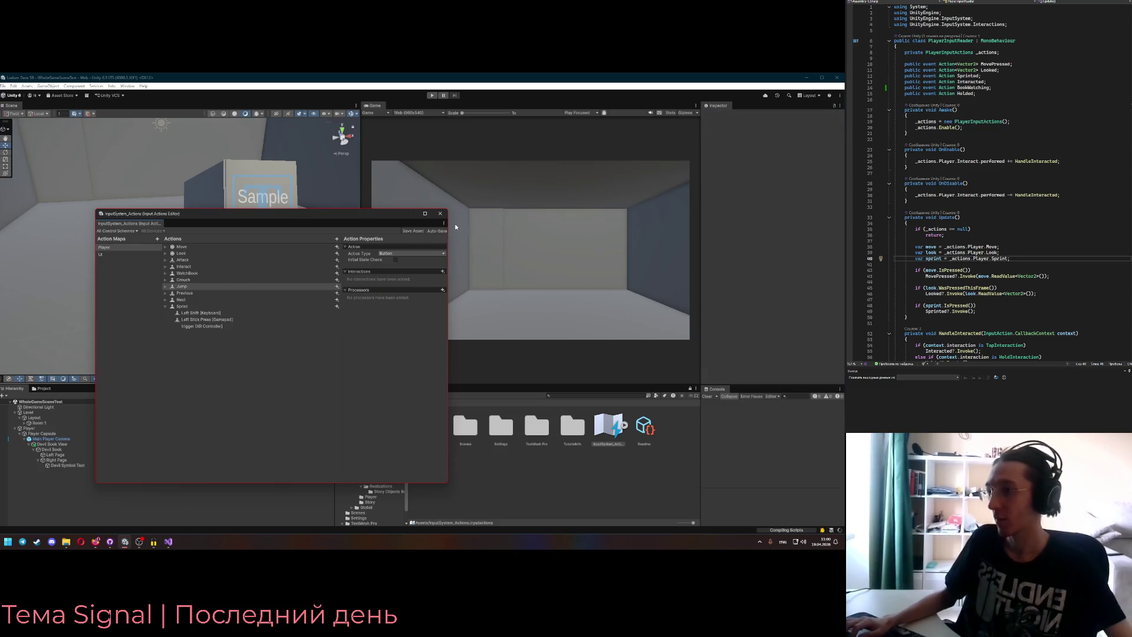
- In Update, add 'var watchBook = _actions.Player.WatchBook;' and 'var playerActions = _actions.Player;'
{"action": "left_click", "coordinate": [1019, 258]}
{"action": "key", "text": "Return"}
{"action": "type", "text": "var watchBook"}
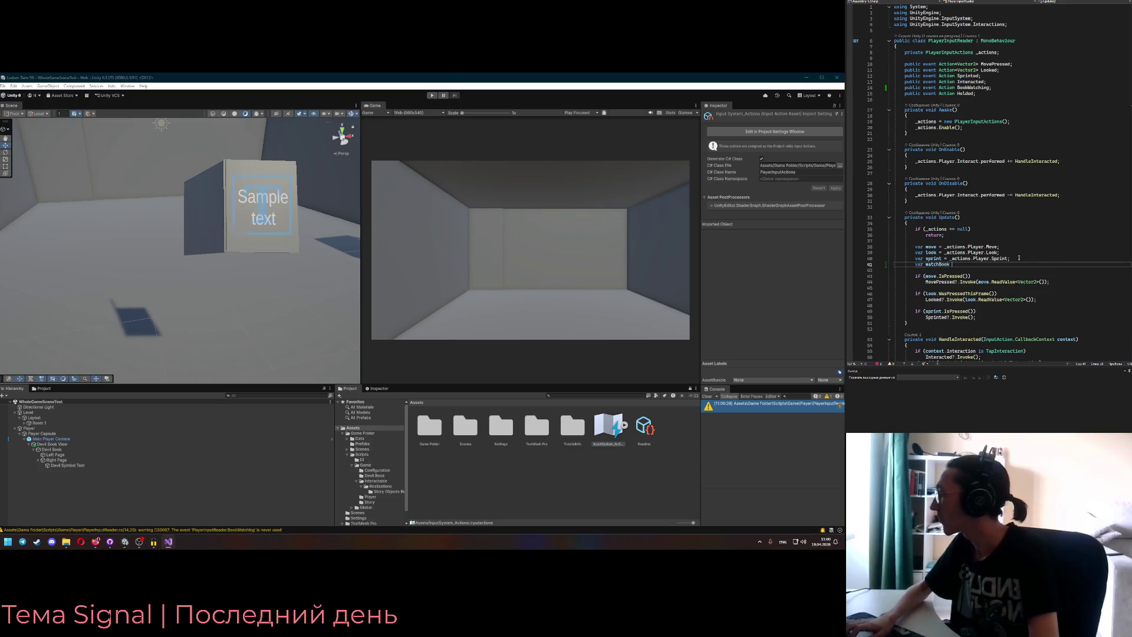
{"action": "type", "text": " = _actions"}
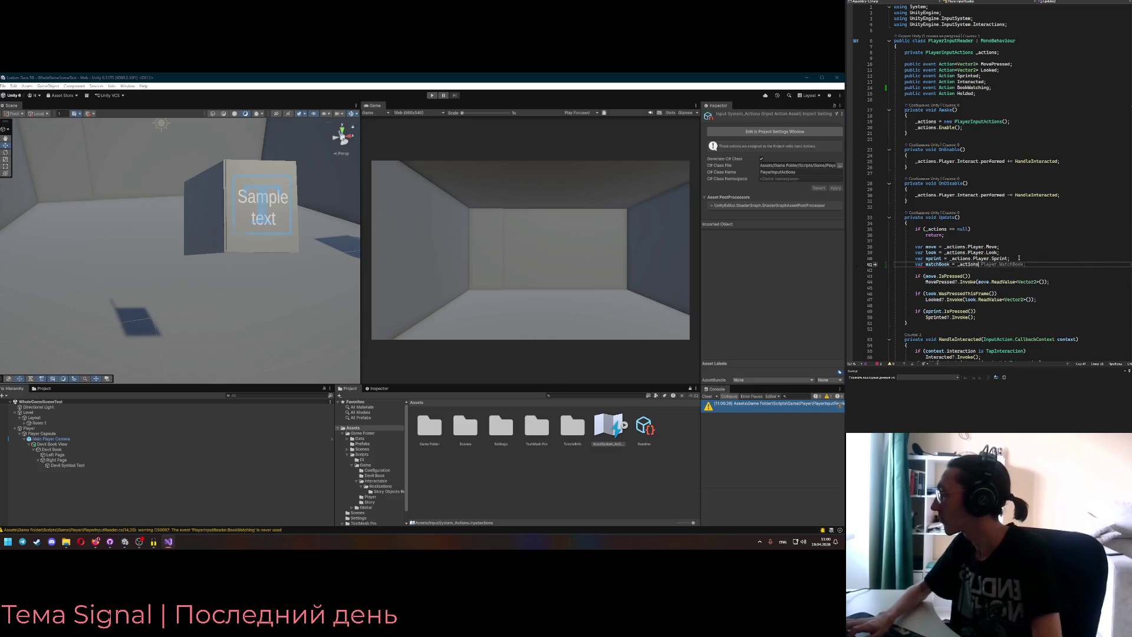
{"action": "type", "text": ".Player.Wat"}
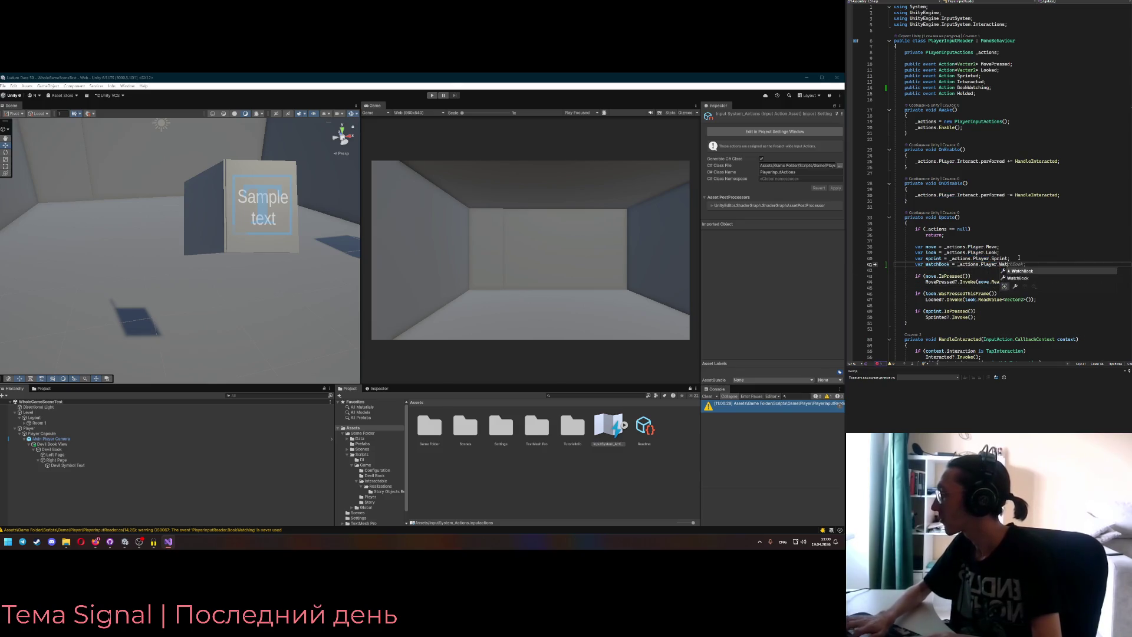
{"action": "type", "text": "chBook;"}
{"action": "key", "text": "Up"}
{"action": "key", "text": "Up"}
{"action": "key", "text": "Up"}
{"action": "key", "text": "Return"}
{"action": "type", "text": "var PlayerActions"}
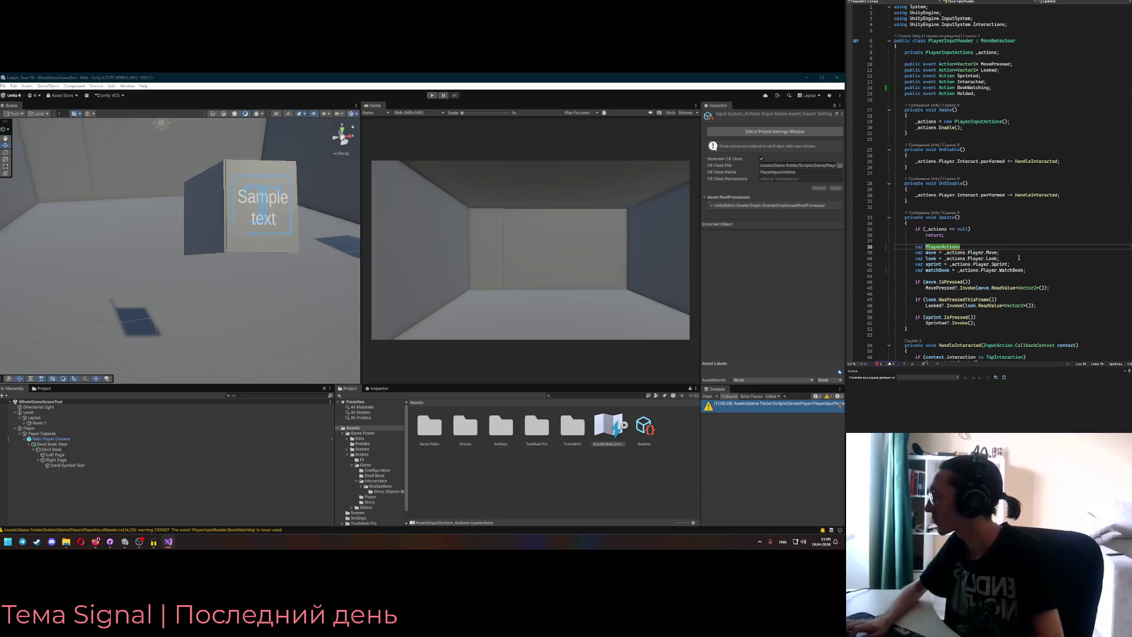
{"action": "key", "text": "ctrl+Left"}
{"action": "key", "text": "Delete"}
{"action": "type", "text": "playerActions = _actions.Player;"}
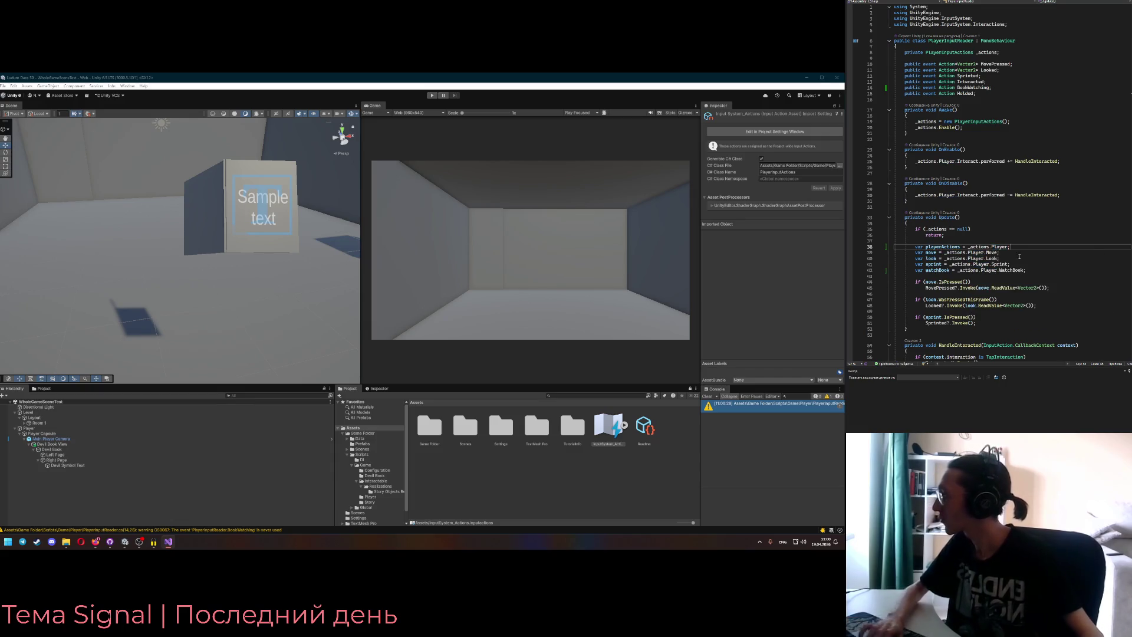
{"action": "key", "text": "Return"}
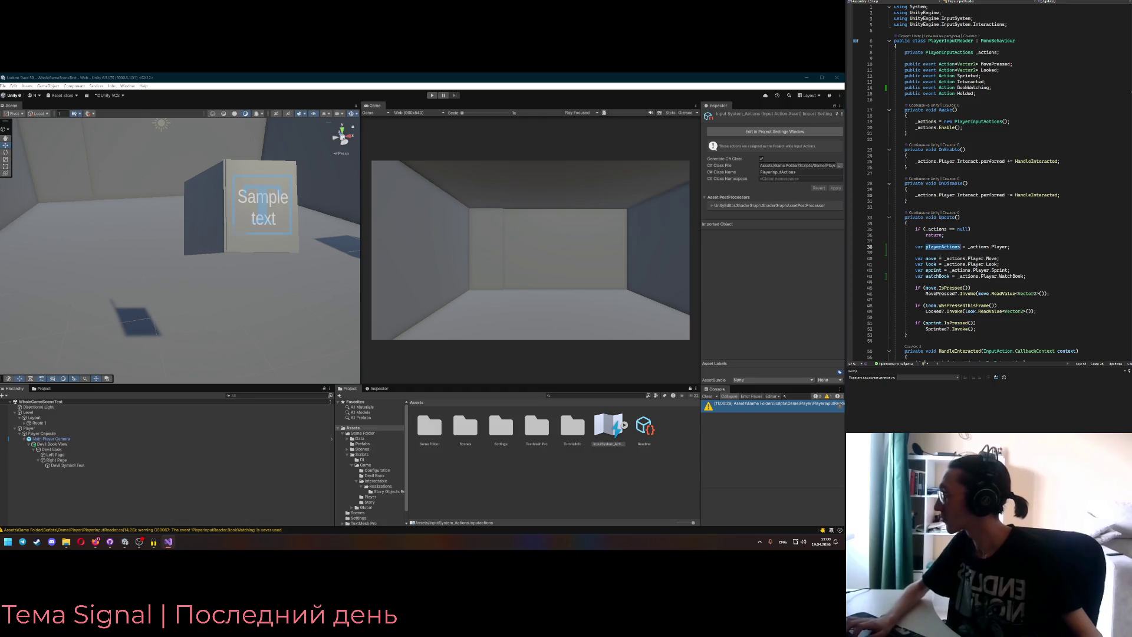
- Make move, look, sprint and watchBook read from playerActions instead of _actions.Player
{"action": "mouse_move", "coordinate": [944, 259]}
{"action": "left_mouse_down"}
{"action": "mouse_move", "coordinate": [980, 258]}
{"action": "mouse_move", "coordinate": [982, 270]}
{"action": "left_mouse_up"}
{"action": "type", "text": "playerActions.Move; var look = "}
{"action": "type", "text": "playerActions.Look; var s"}
{"action": "type", "text": "print = playerActions"}
{"action": "key", "text": "Tab"}
{"action": "left_click", "coordinate": [977, 286]}
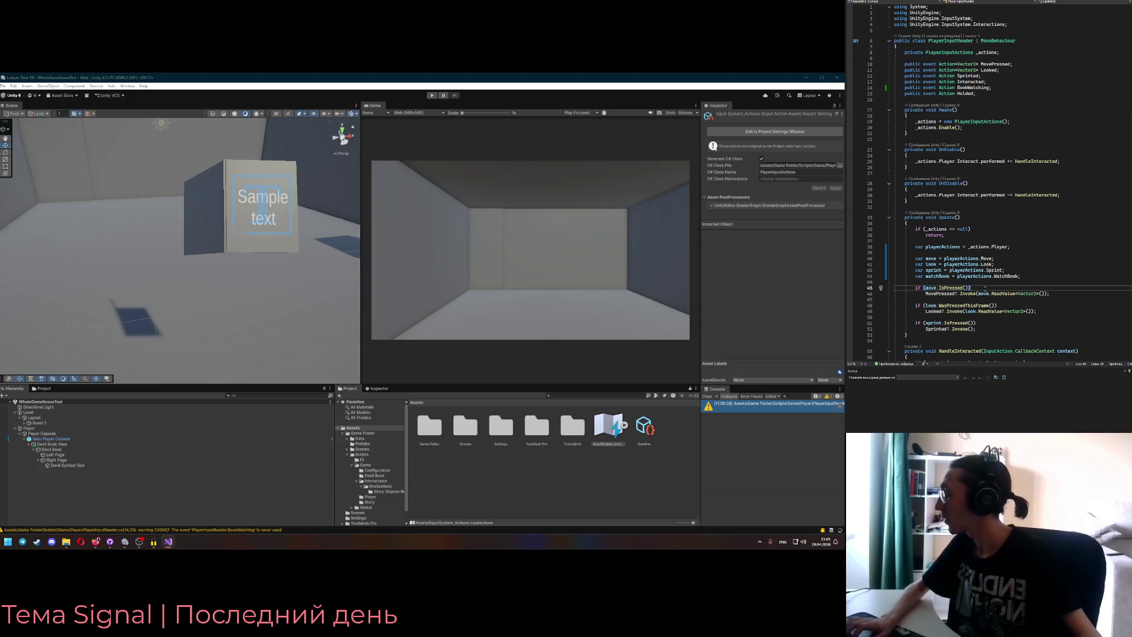
{"action": "scroll", "coordinate": [985, 287], "scroll_direction": "down", "scroll_amount": 2}
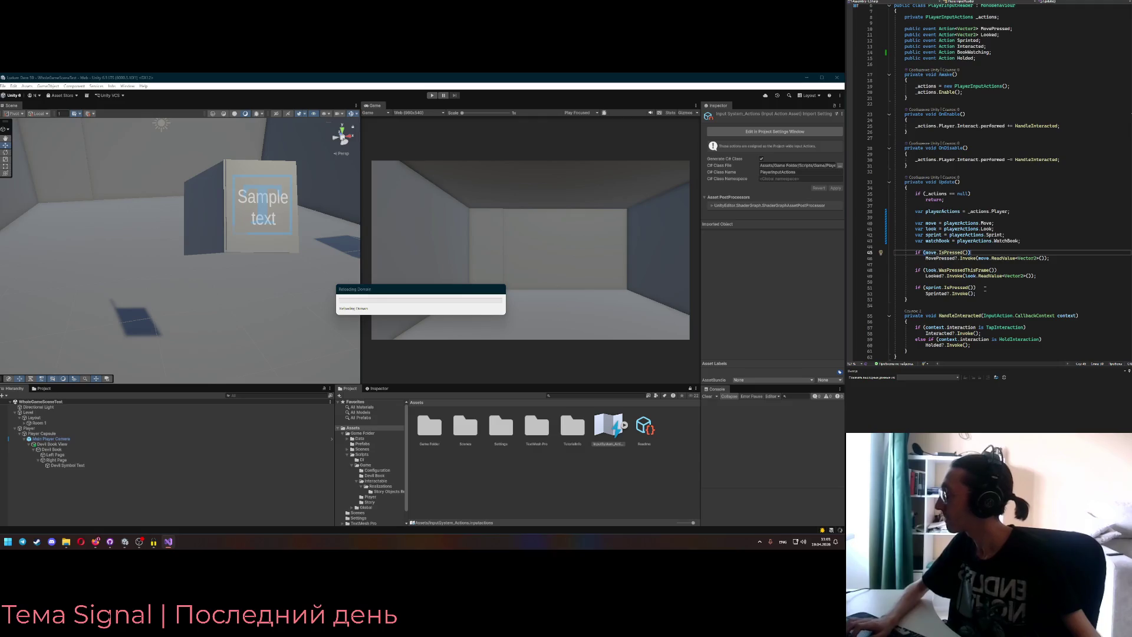
{"action": "scroll", "coordinate": [974, 154], "scroll_direction": "up", "scroll_amount": 2}
- After the Sprinted invoke, add 'if (watchBook.IsPressed()) BookWatching?.Invoke();'
{"action": "double_click", "coordinate": [970, 87]}
{"action": "scroll", "coordinate": [979, 264], "scroll_direction": "down", "scroll_amount": 4}
{"action": "left_click", "coordinate": [992, 258]}
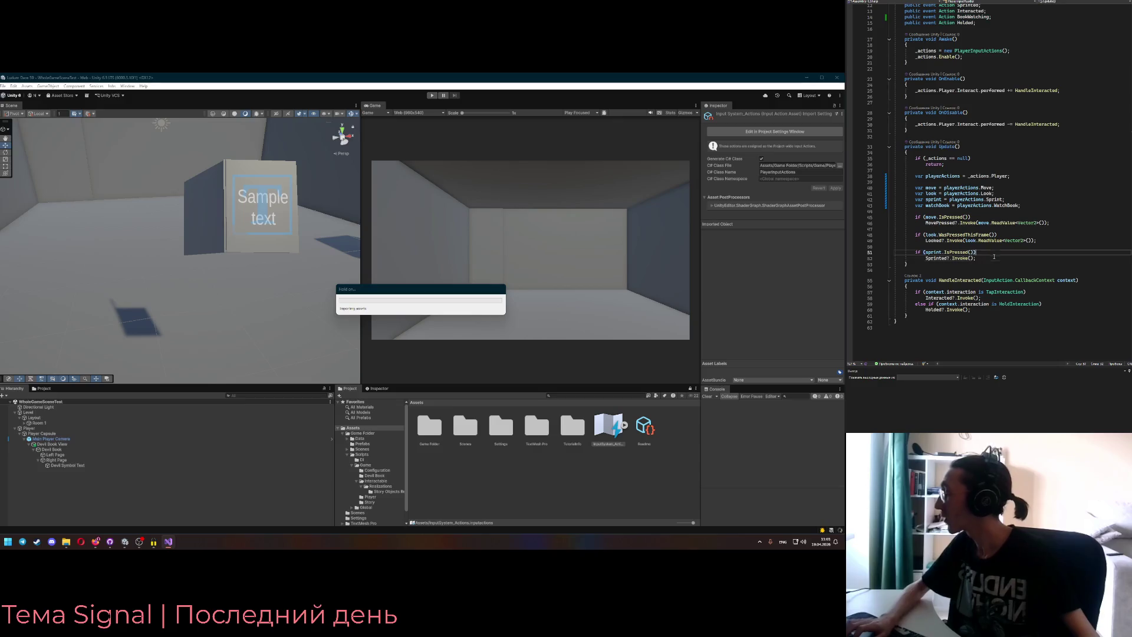
{"action": "key", "text": "Return"}
{"action": "key", "text": "Return"}
{"action": "type", "text": "if ("}
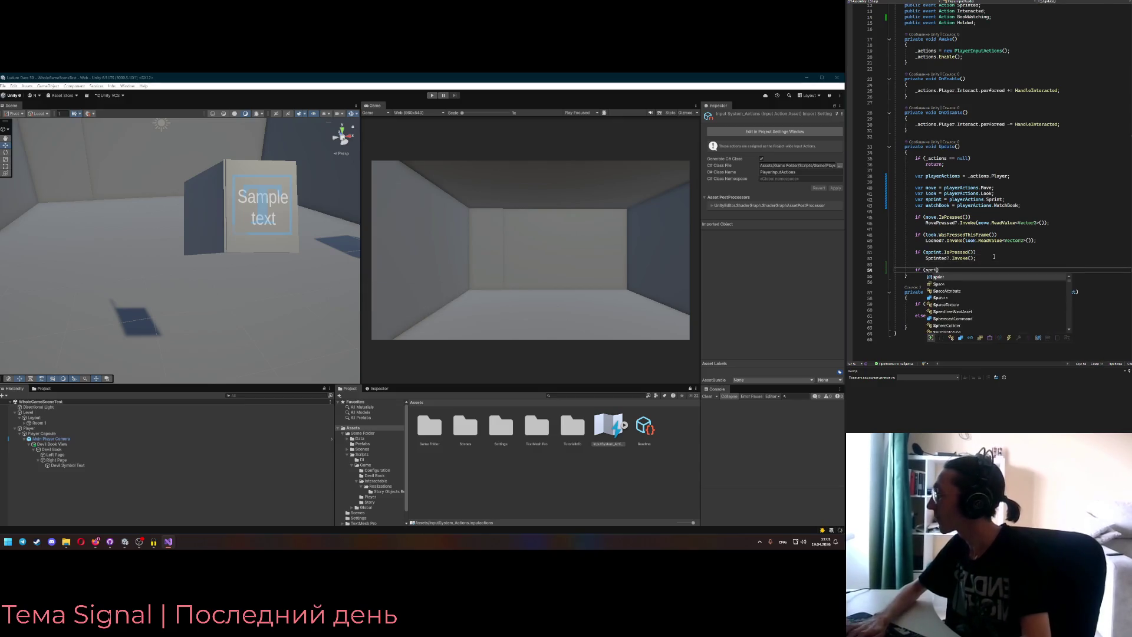
{"action": "type", "text": "watchBook."}
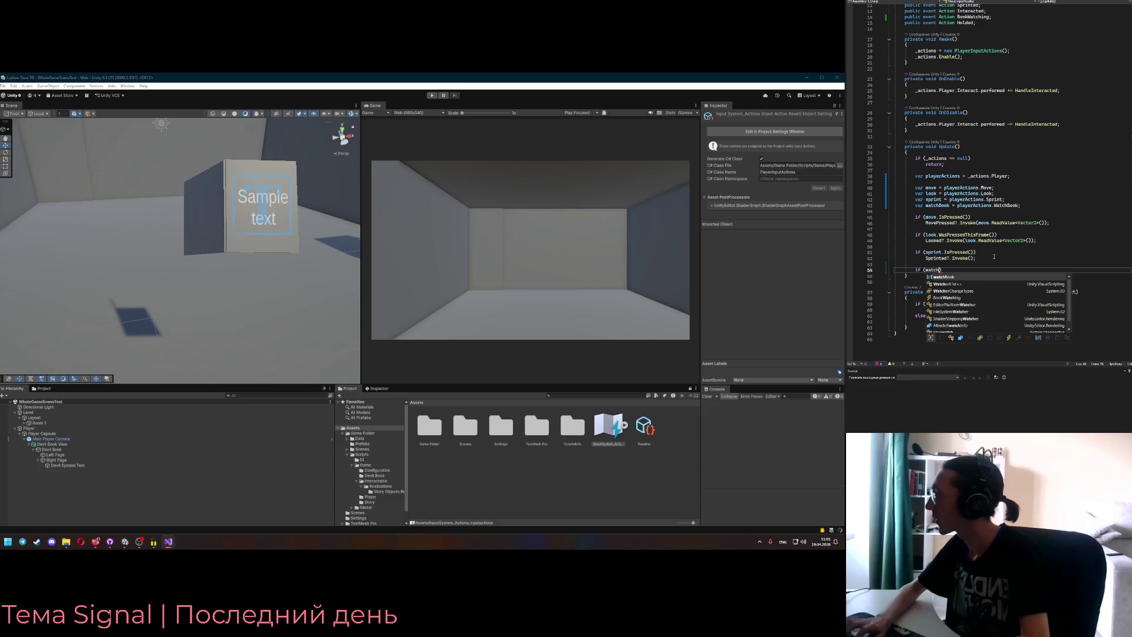
{"action": "type", "text": "IsPressed()"}
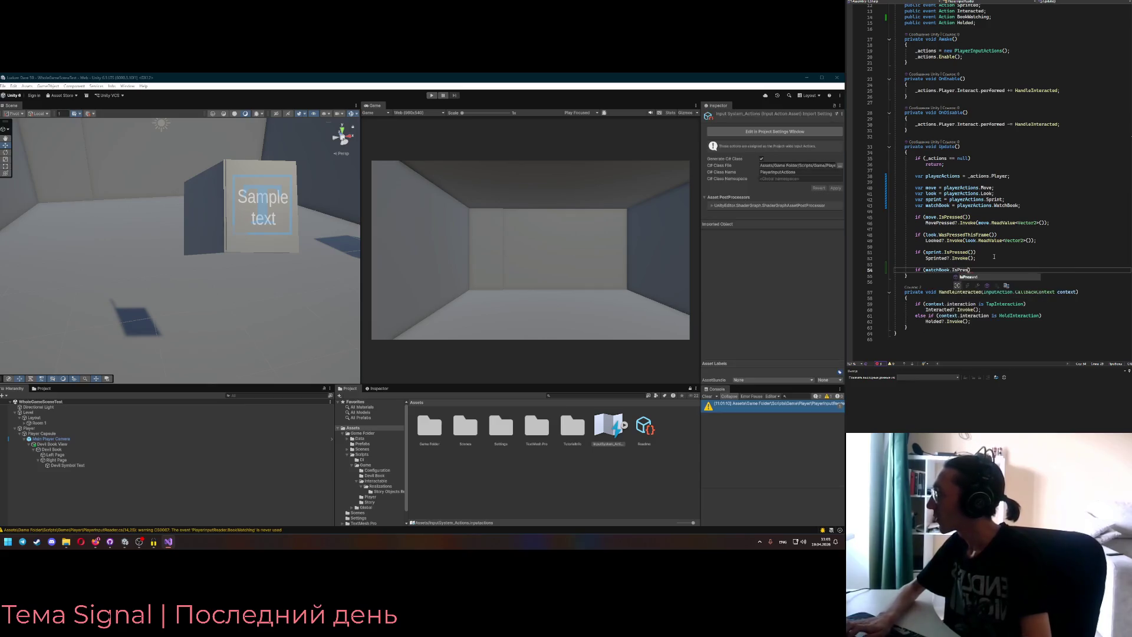
{"action": "key", "text": "Return"}
{"action": "type", "text": "BookWatching"}
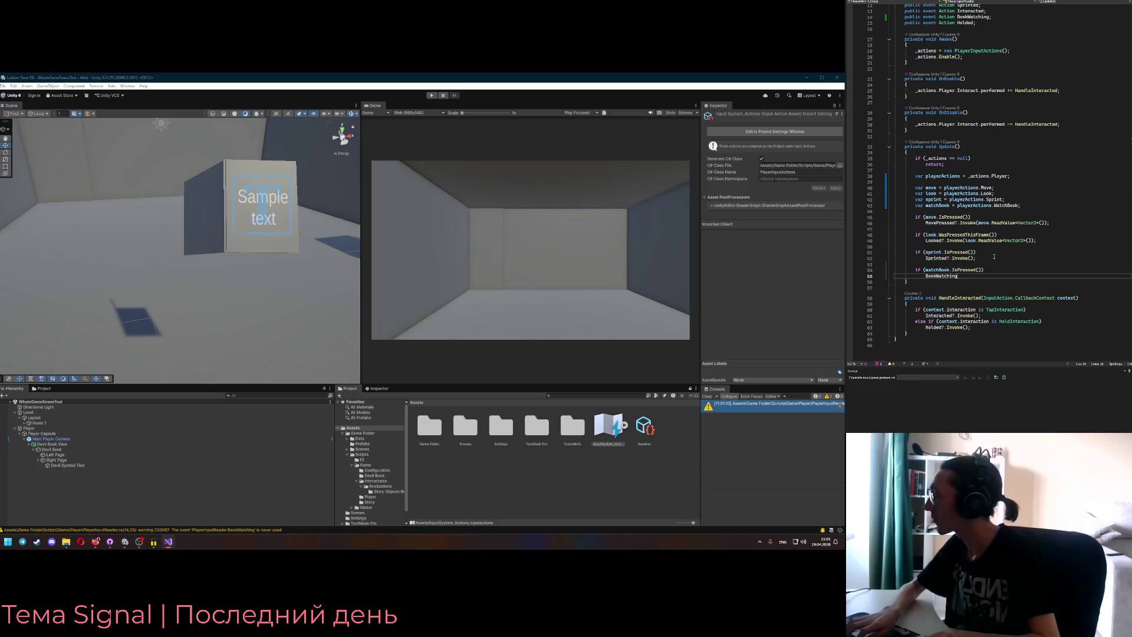
{"action": "type", "text": "?.Invok"}
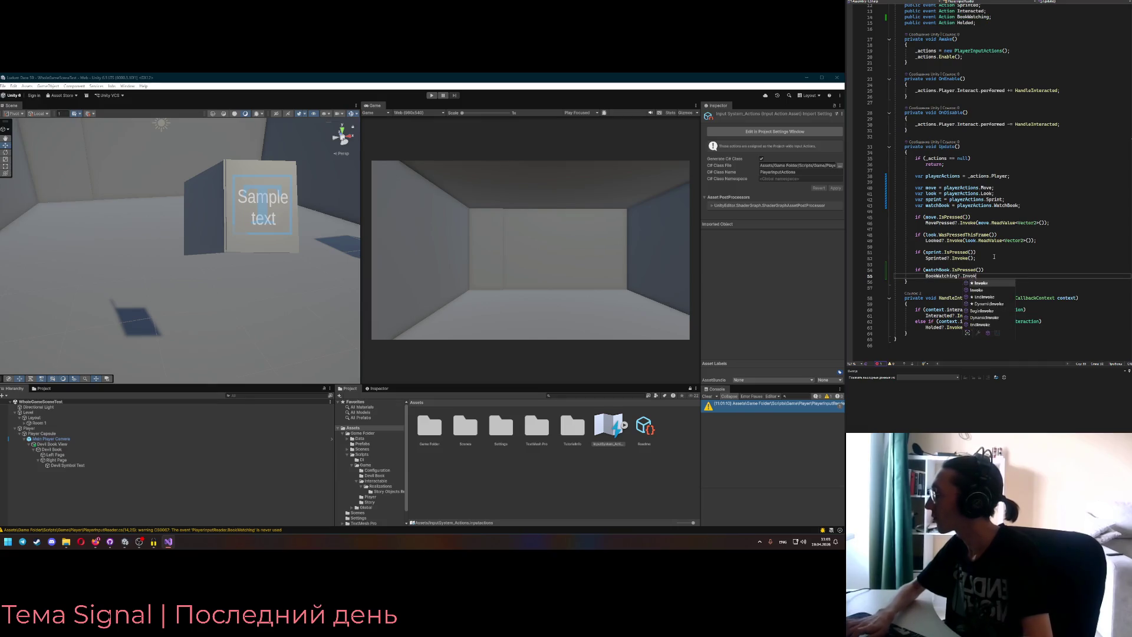
{"action": "key", "text": "Tab"}
{"action": "type", "text": "();"}
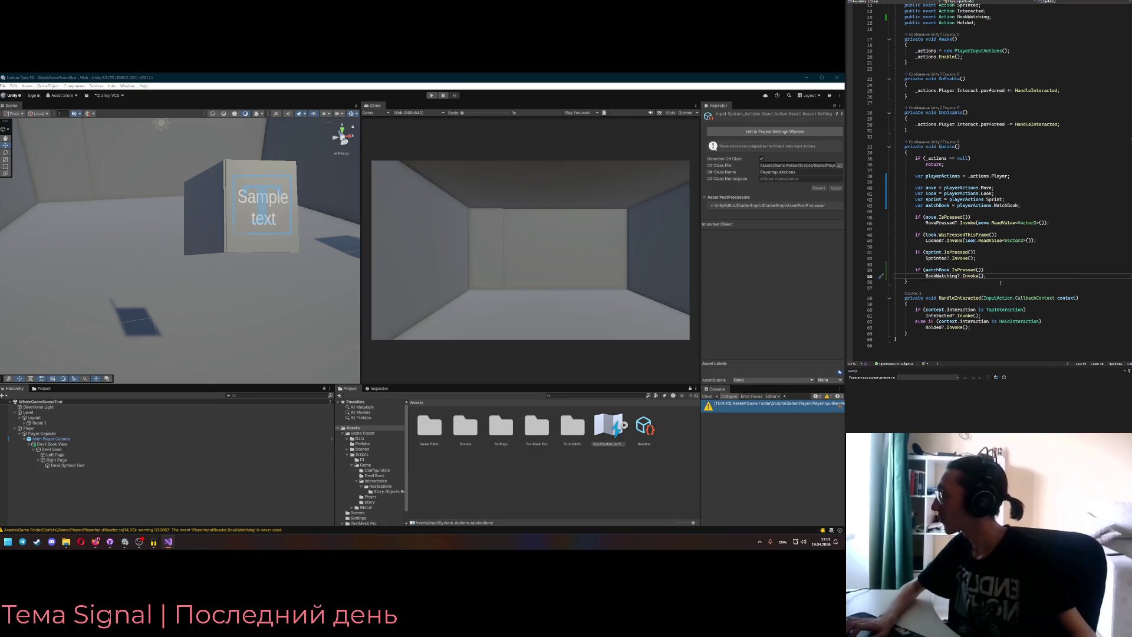
{"action": "scroll", "coordinate": [993, 259], "scroll_direction": "up", "scroll_amount": 4}
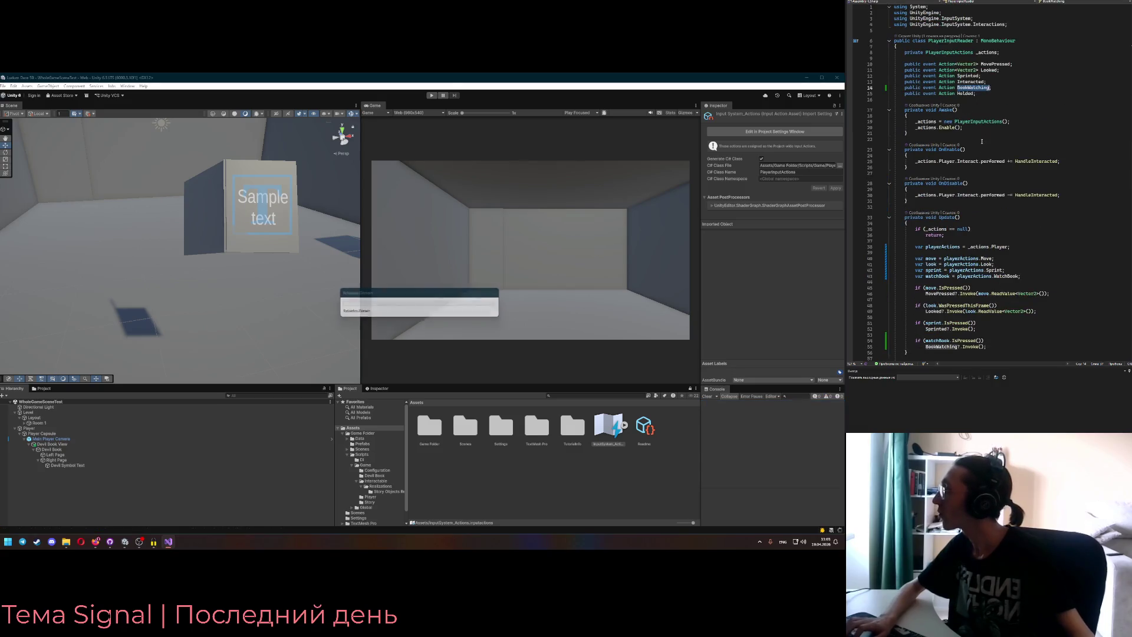
- Search for uses of the Holded event and jump to its declaration
{"action": "left_click", "coordinate": [955, 128]}
{"action": "scroll", "coordinate": [966, 187], "scroll_direction": "down", "scroll_amount": 4}
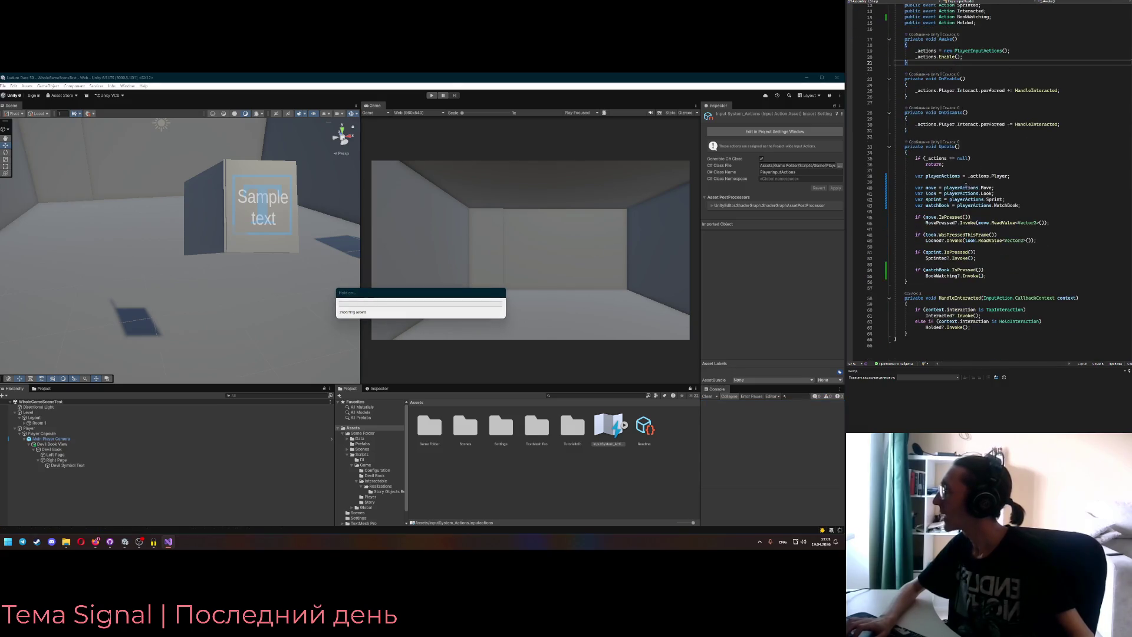
{"action": "scroll", "coordinate": [966, 184], "scroll_direction": "up", "scroll_amount": 4}
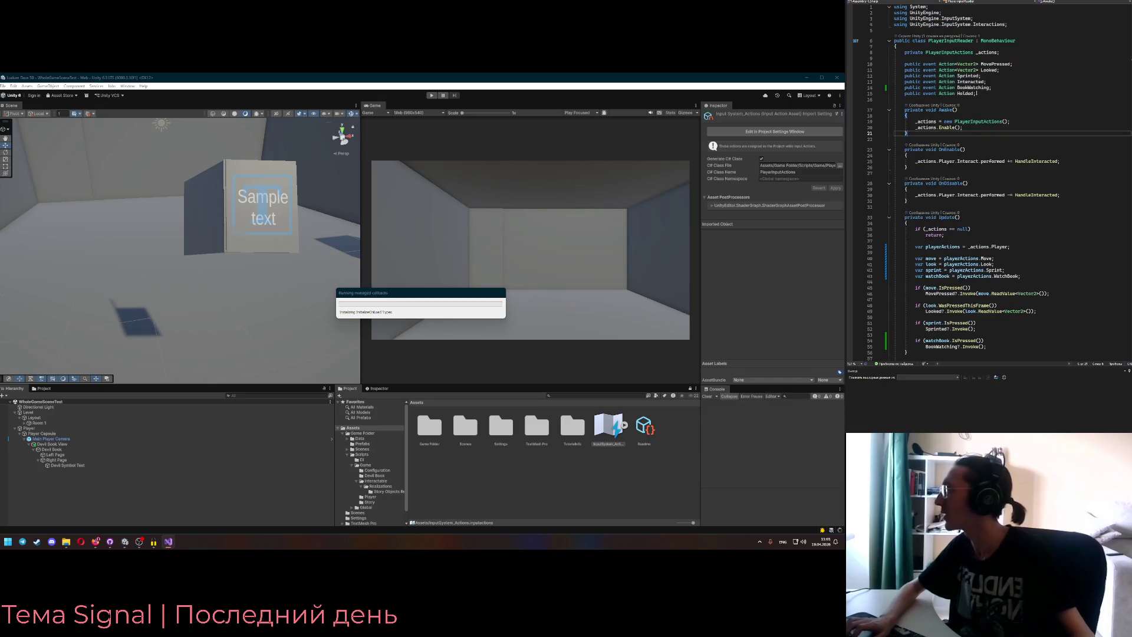
{"action": "left_click", "coordinate": [964, 93]}
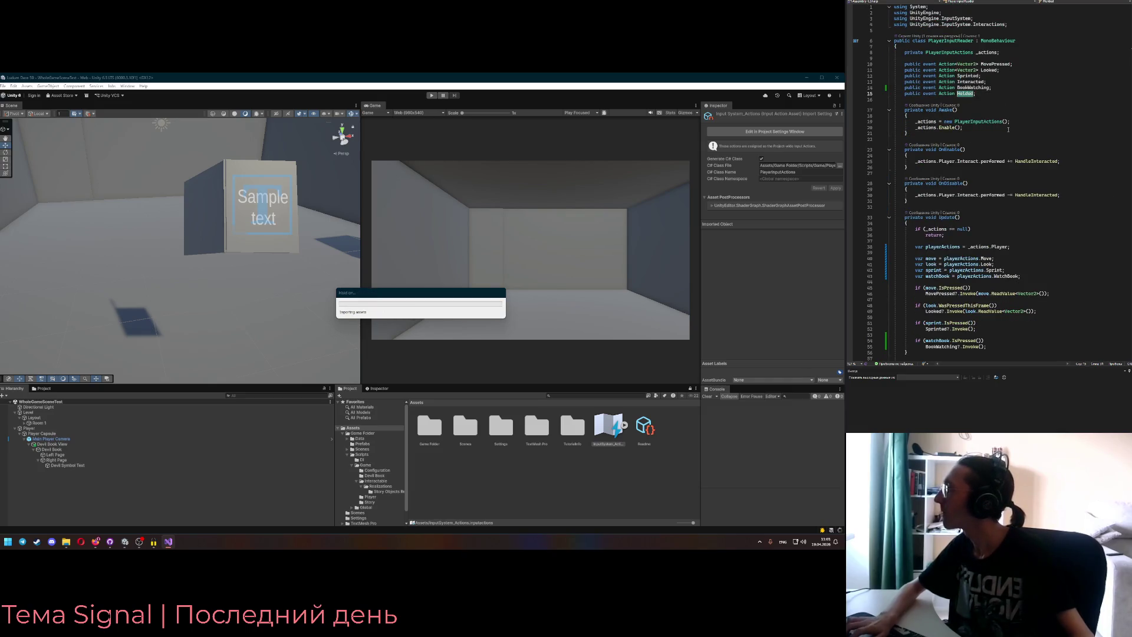
{"action": "key", "text": "ctrl+shift+f"}
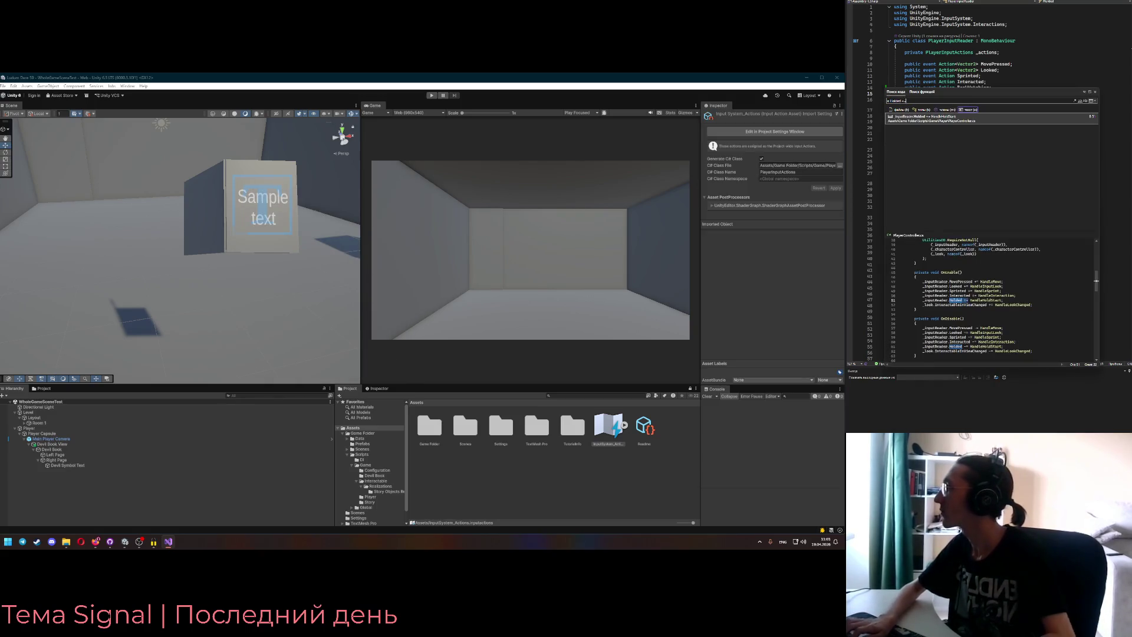
{"action": "key", "text": "Return"}
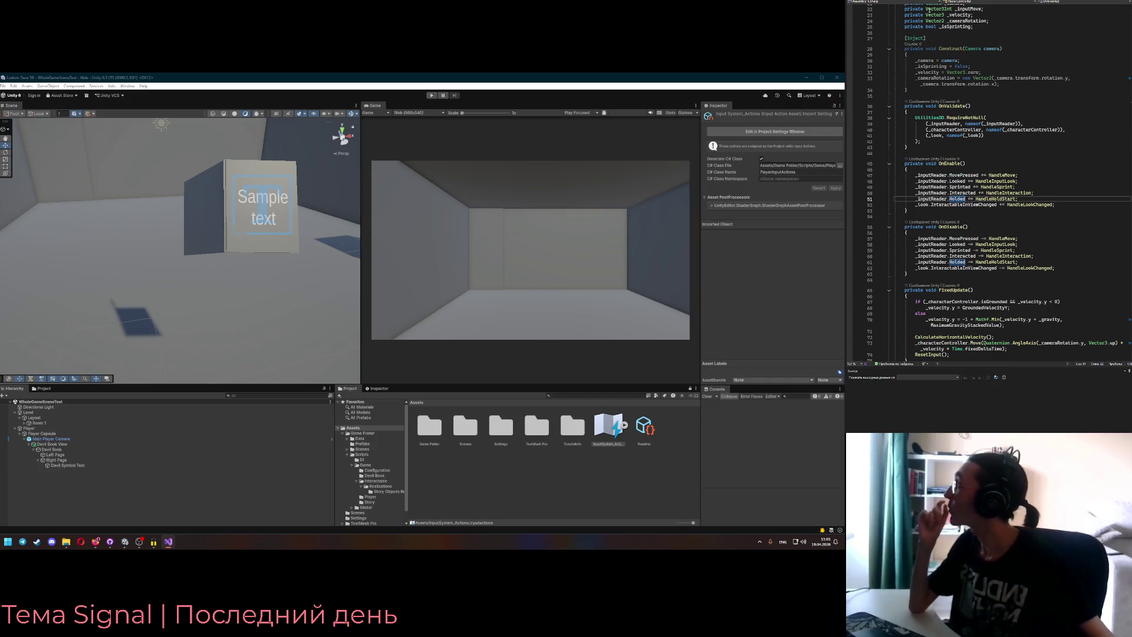
{"action": "key", "text": "F12"}
{"action": "key", "text": "ctrl+minus"}
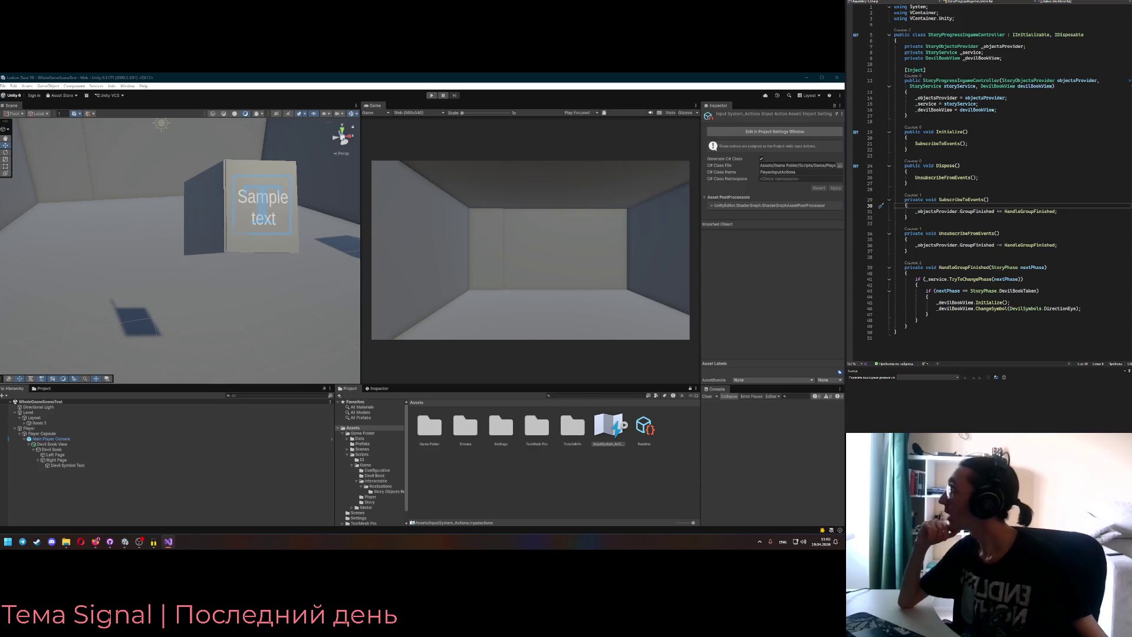
- Switch to PlayerController and place the caret after the HandleSprint method
{"action": "key", "text": "ctrl+Tab"}
{"action": "scroll", "coordinate": [991, 173], "scroll_direction": "down", "scroll_amount": 3}
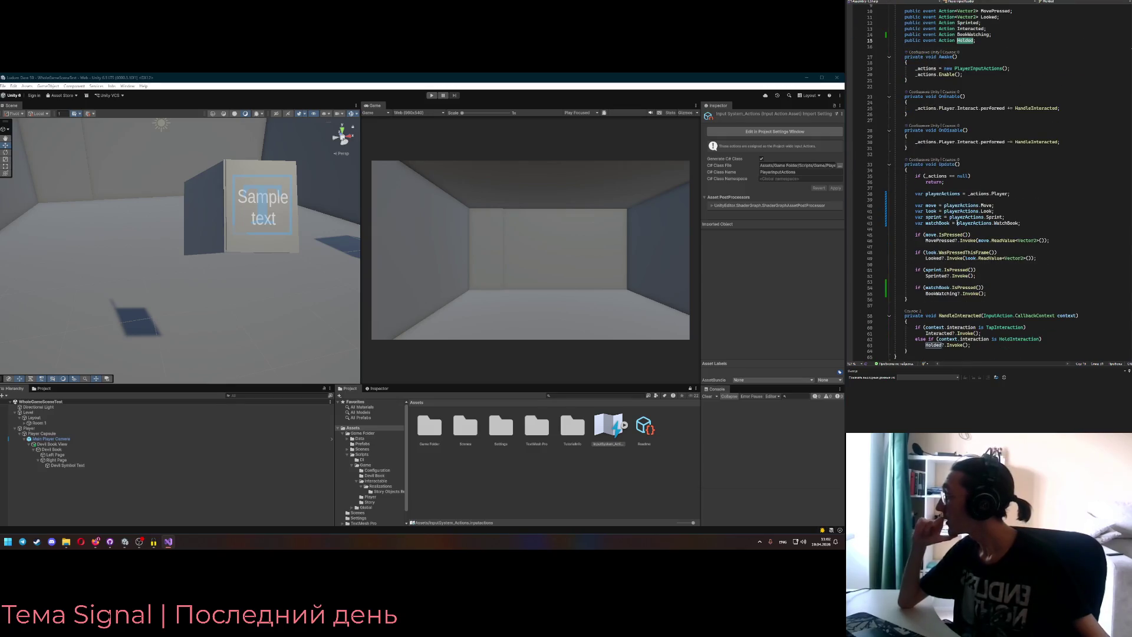
{"action": "key", "text": "ctrl+Tab"}
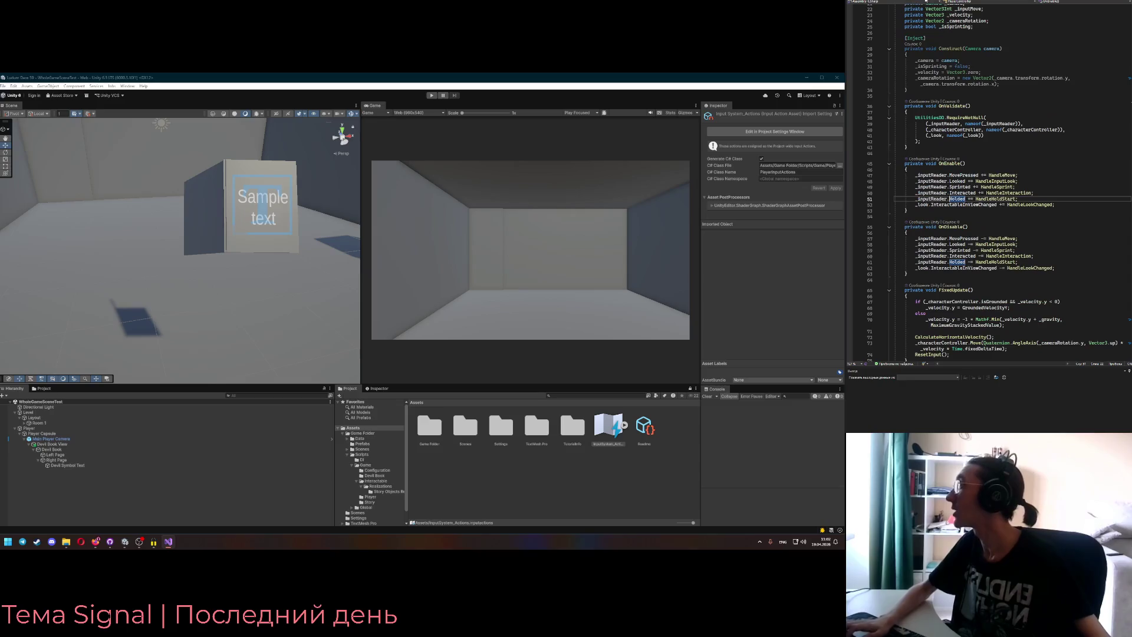
{"action": "scroll", "coordinate": [989, 177], "scroll_direction": "down", "scroll_amount": 7}
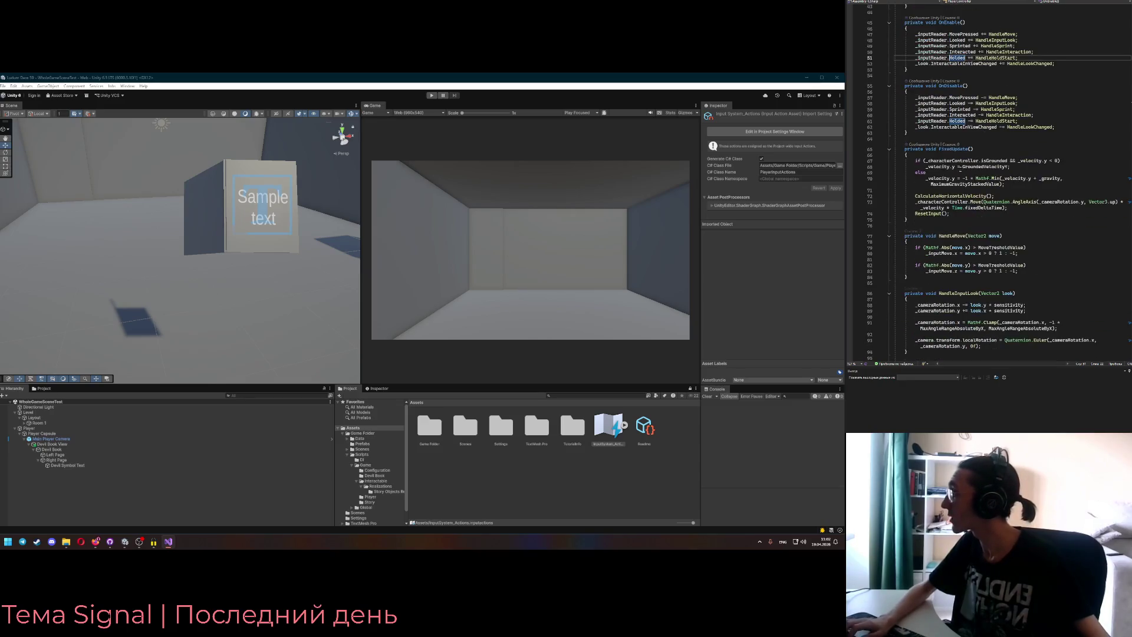
{"action": "scroll", "coordinate": [989, 177], "scroll_direction": "down", "scroll_amount": 3}
{"action": "left_click", "coordinate": [979, 132]}
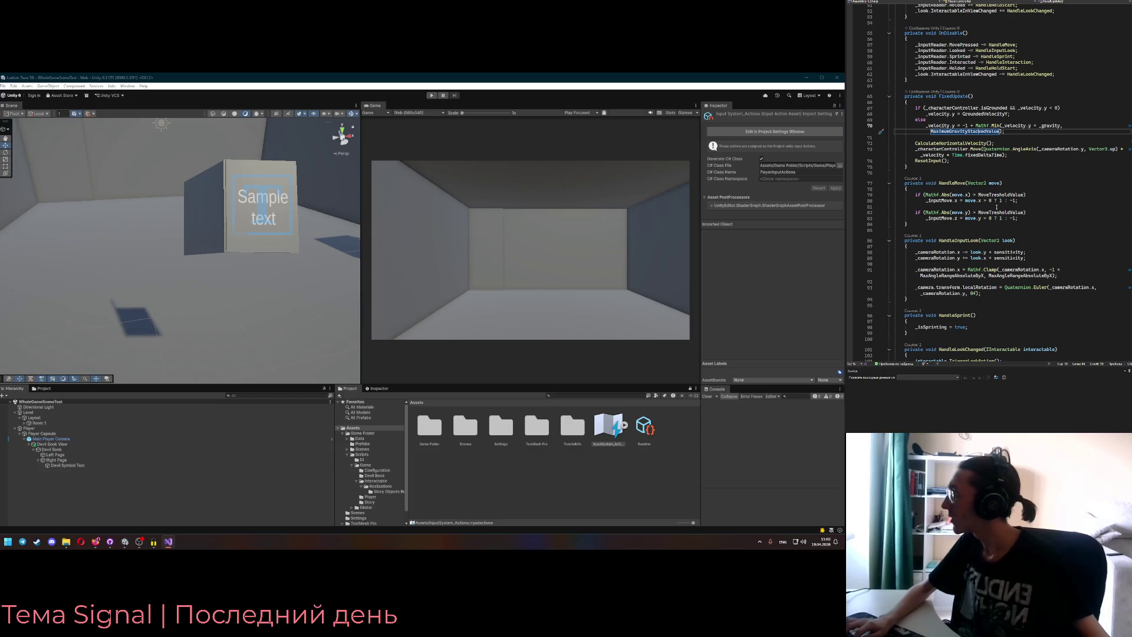
{"action": "scroll", "coordinate": [995, 177], "scroll_direction": "down", "scroll_amount": 9}
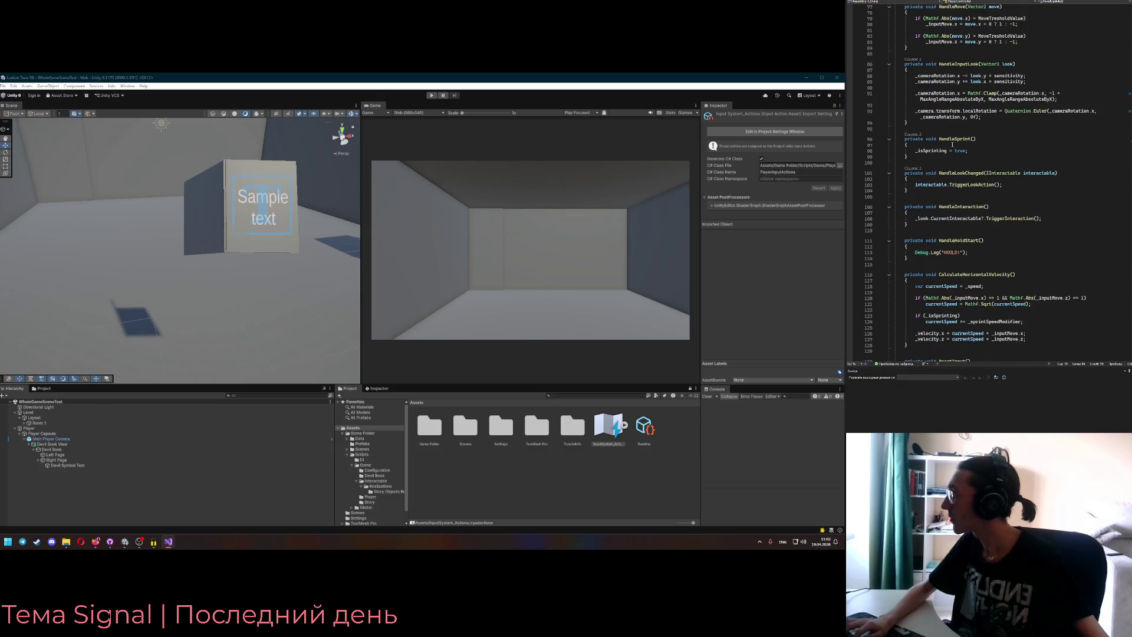
{"action": "left_click", "coordinate": [978, 160]}
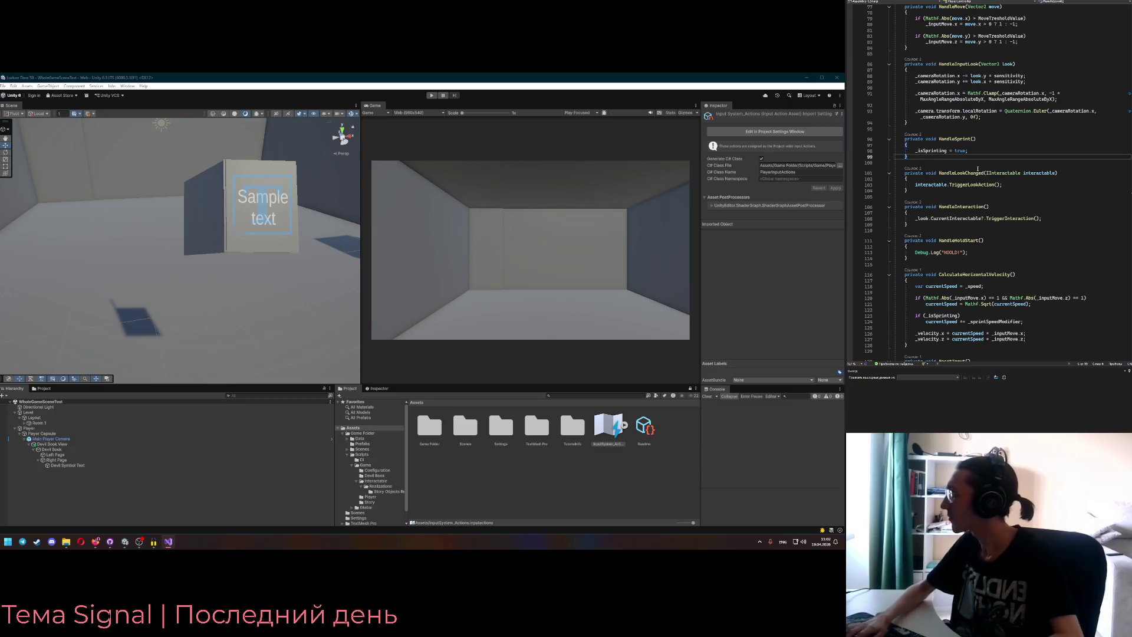
- Write a HandleBookWatching method below HandleSprint that assigns isWatchingBook = true
{"action": "key", "text": "Return"}
{"action": "key", "text": "Return"}
{"action": "type", "text": "private void H"}
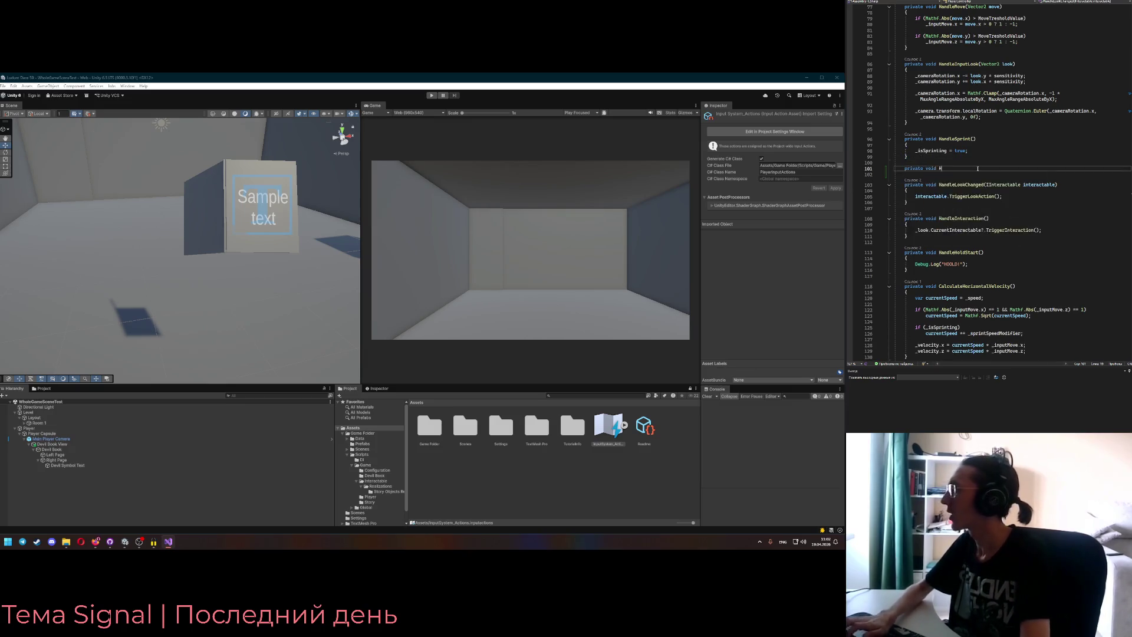
{"action": "type", "text": "andleBookW"}
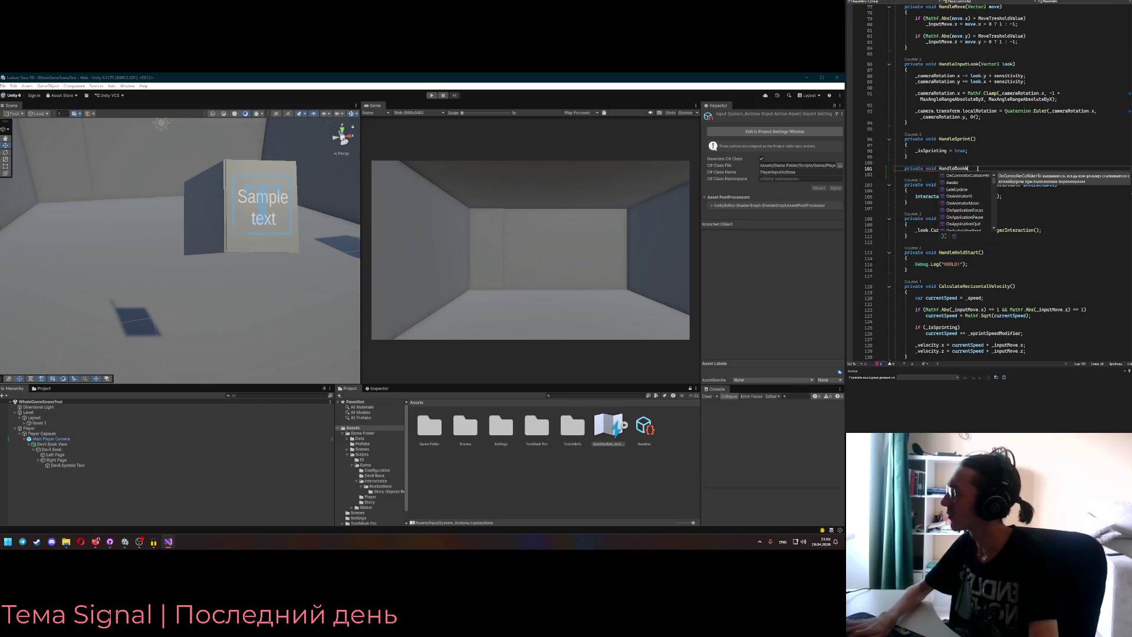
{"action": "type", "text": "atching()"}
{"action": "key", "text": "Return"}
{"action": "type", "text": "{"}
{"action": "key", "text": "Return"}
{"action": "type", "text": "_s"}
{"action": "key", "text": "BackSpace"}
{"action": "type", "text": "isWatc"}
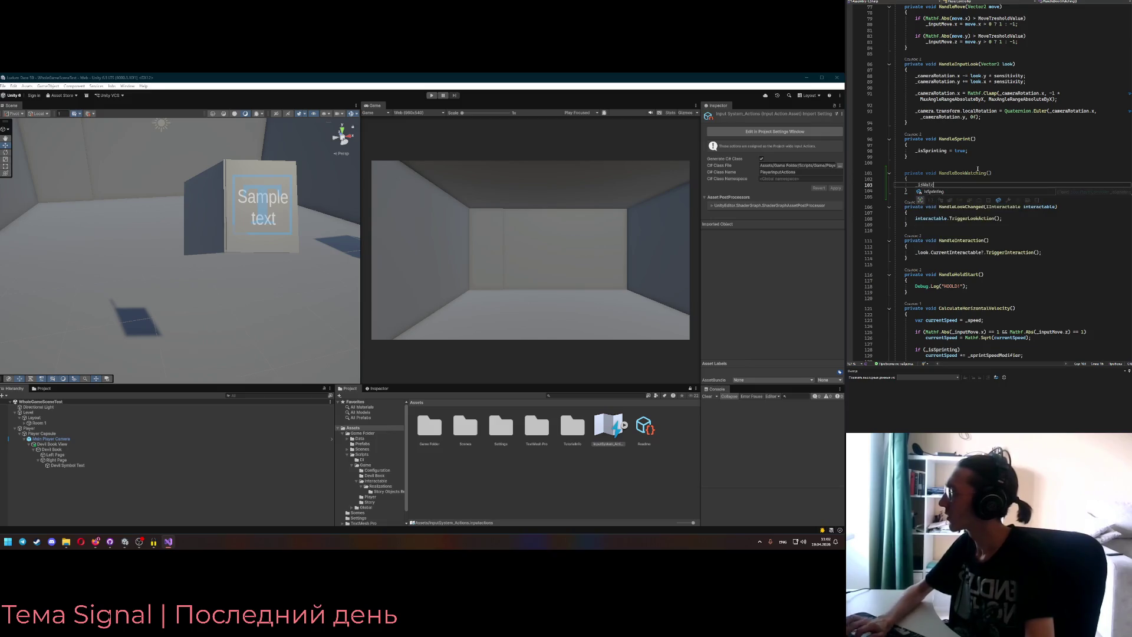
{"action": "type", "text": "hingBook = true;"}
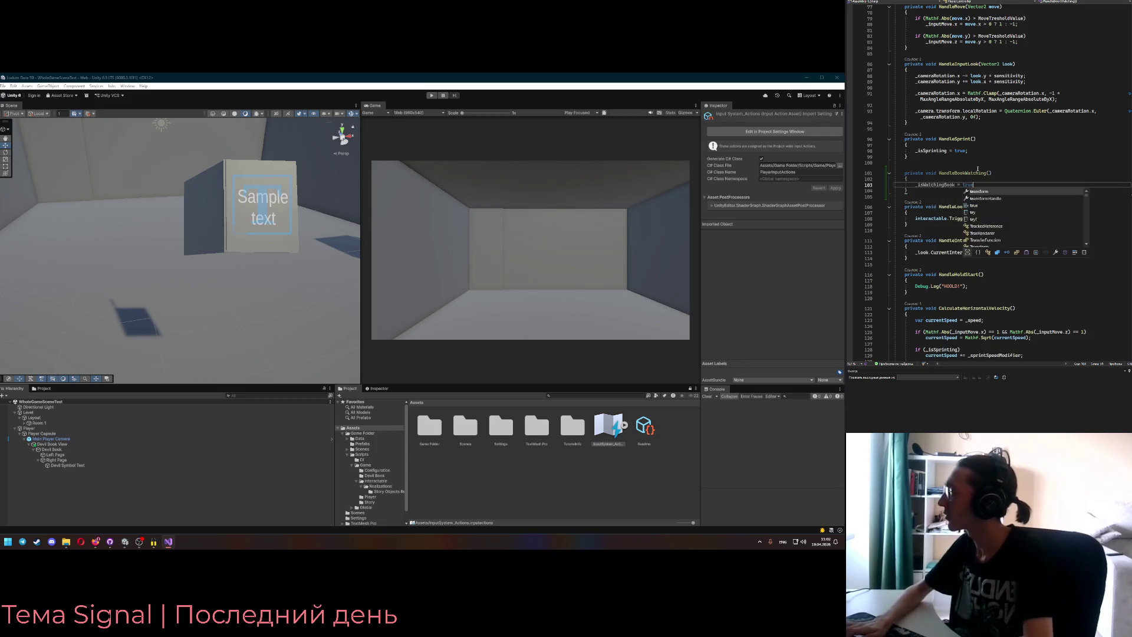
{"action": "key", "text": "Down"}
{"action": "key", "text": "Down"}
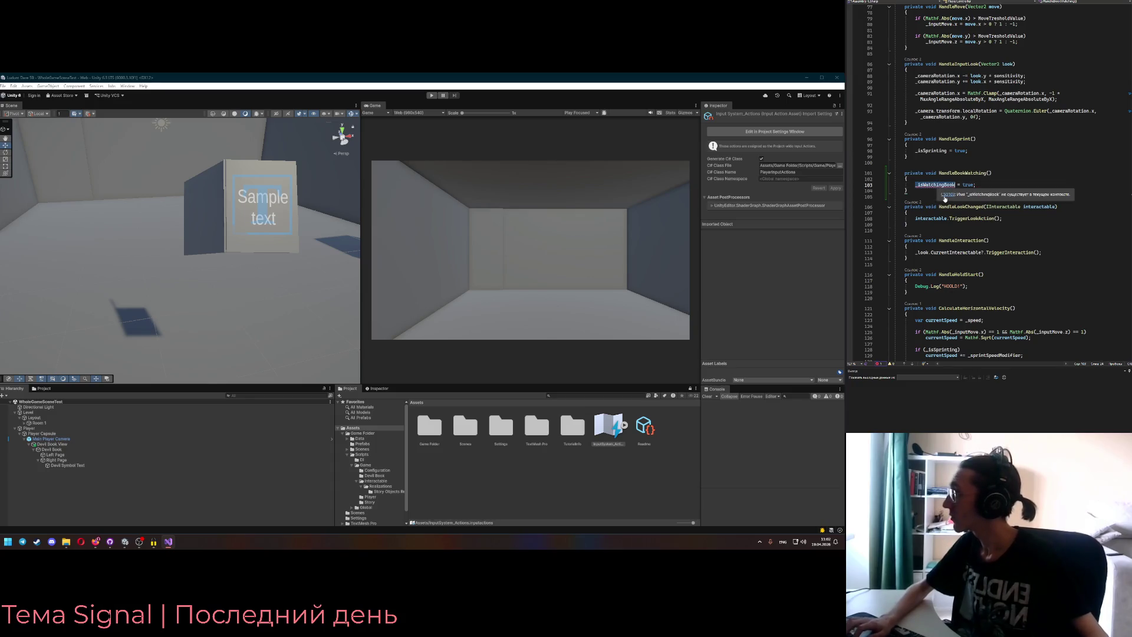
- Change the assignment target to IsWatchingBook, replacing the underscore-prefixed name
{"action": "key", "text": "Up"}
{"action": "key", "text": "Up"}
{"action": "key", "text": "Home"}
{"action": "key", "text": "Delete"}
{"action": "key", "text": "Delete"}
{"action": "type", "text": "I"}
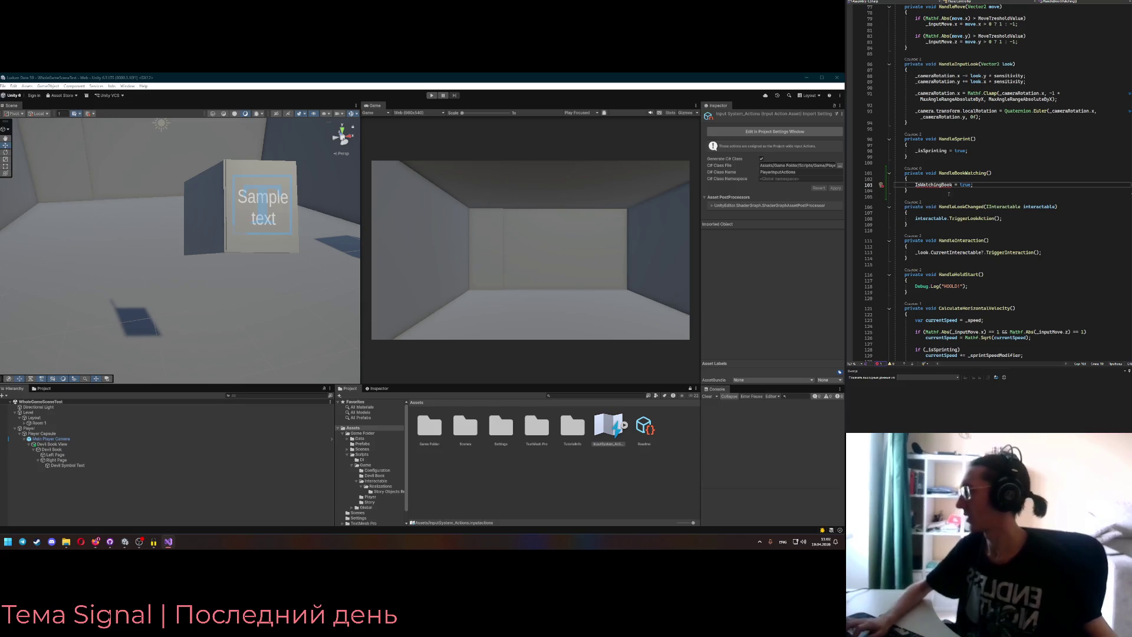
{"action": "scroll", "coordinate": [991, 177], "scroll_direction": "up", "scroll_amount": 4}
{"action": "scroll", "coordinate": [1007, 153], "scroll_direction": "up", "scroll_amount": 20}
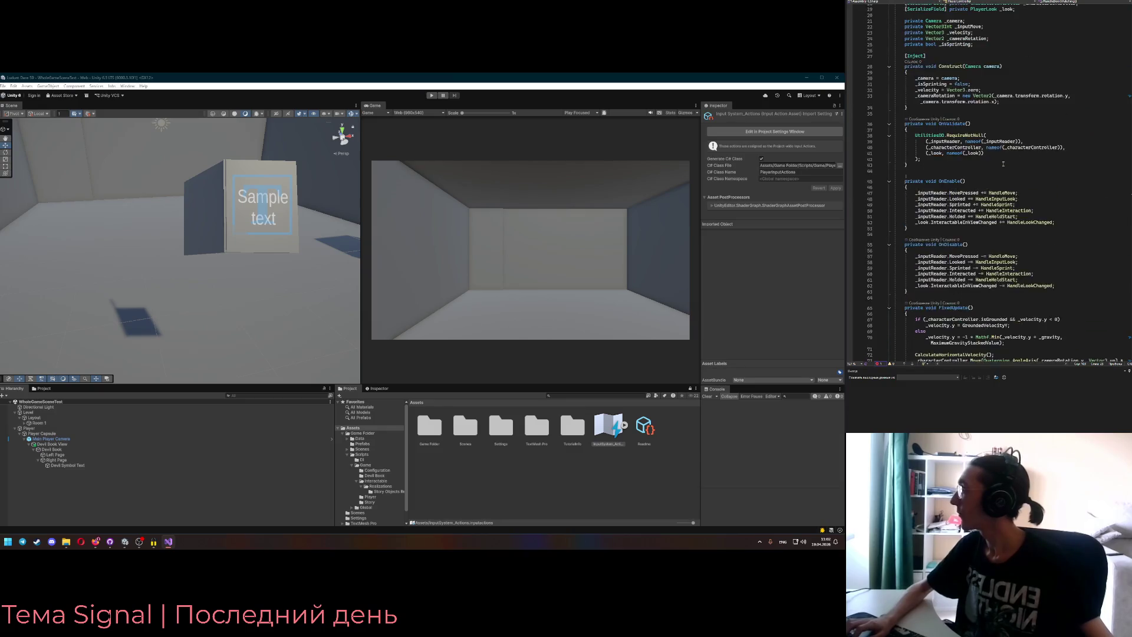
- Declare 'public bool IsWatchingBook { get; private set; }' below the field declarations
{"action": "left_click", "coordinate": [1007, 152]}
{"action": "left_click", "coordinate": [996, 123]}
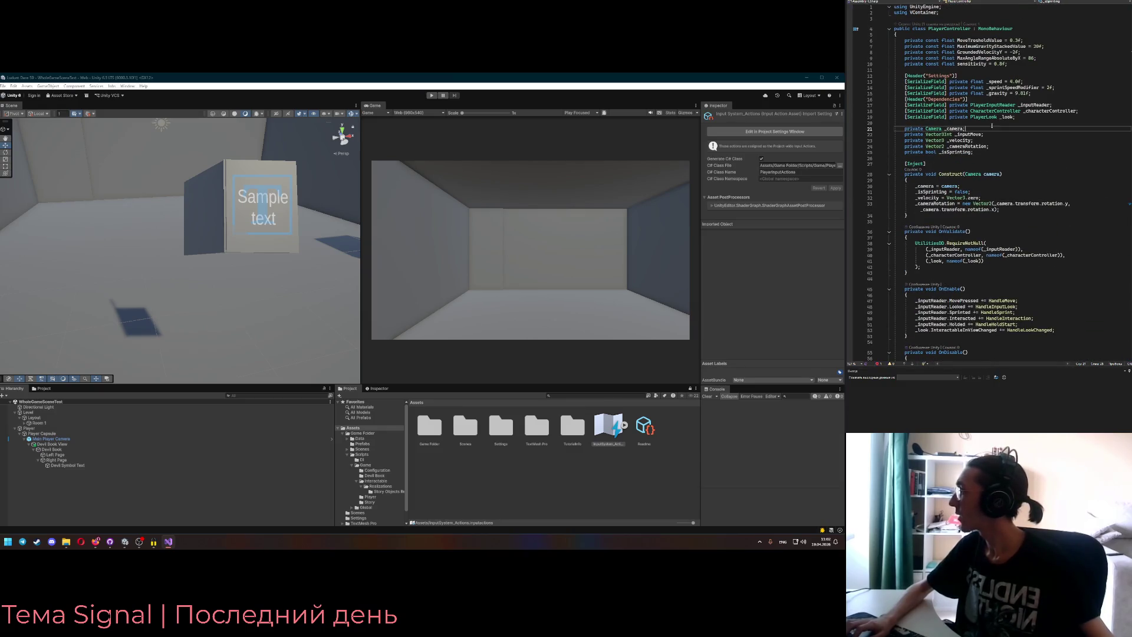
{"action": "key", "text": "Return"}
{"action": "key", "text": "Delete"}
{"action": "key", "text": "Down"}
{"action": "key", "text": "Down"}
{"action": "key", "text": "Down"}
{"action": "key", "text": "Down"}
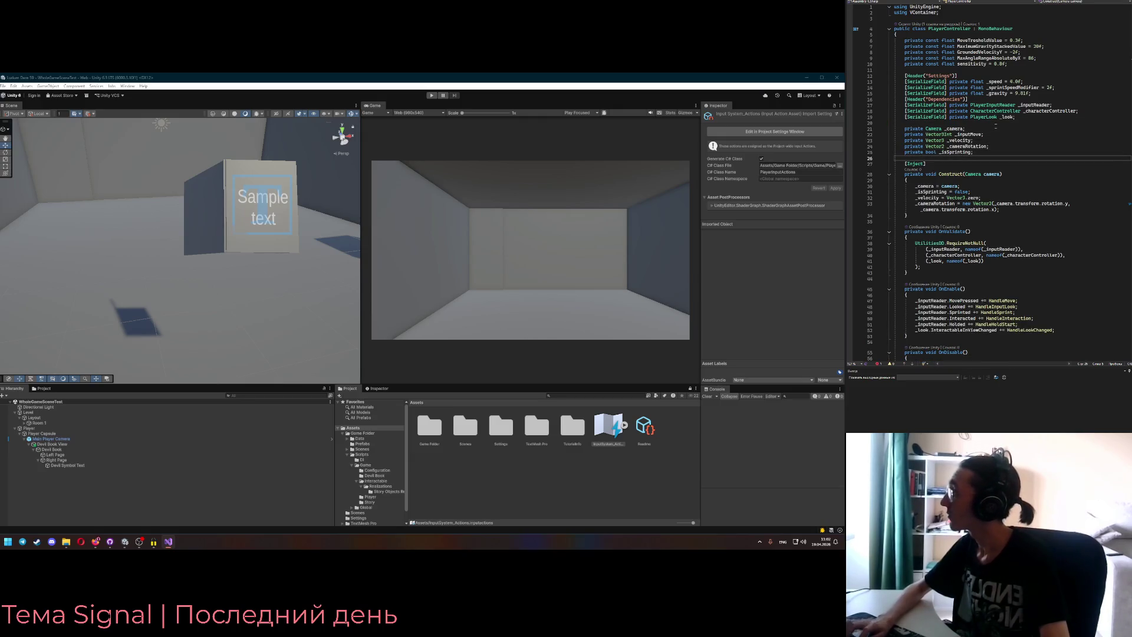
{"action": "key", "text": "Return"}
{"action": "key", "text": "Return"}
{"action": "key", "text": "Up"}
{"action": "type", "text": "public bool IsWatchingBook { get; [ri"}
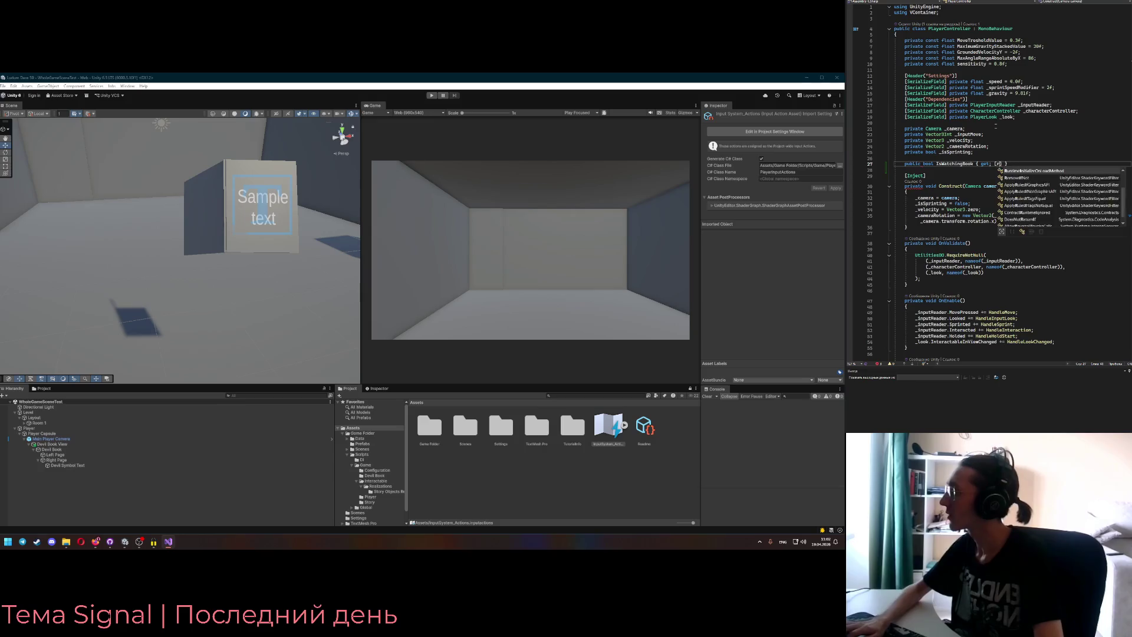
{"action": "key", "text": "BackSpace"}
{"action": "key", "text": "BackSpace"}
{"action": "key", "text": "BackSpace"}
{"action": "type", "text": "private sert"}
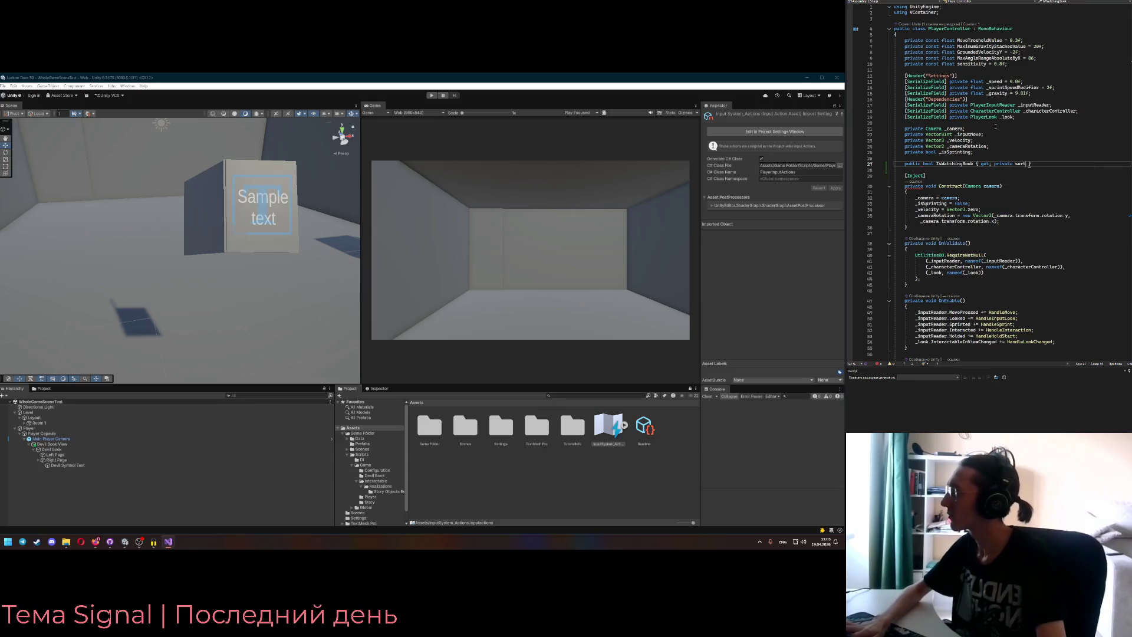
- In OnDisable, add '_inputReader.BookWatching -= HandleBookWatching;' after the Holded line
{"action": "scroll", "coordinate": [1014, 149], "scroll_direction": "down", "scroll_amount": 12}
{"action": "scroll", "coordinate": [1014, 149], "scroll_direction": "down", "scroll_amount": 15}
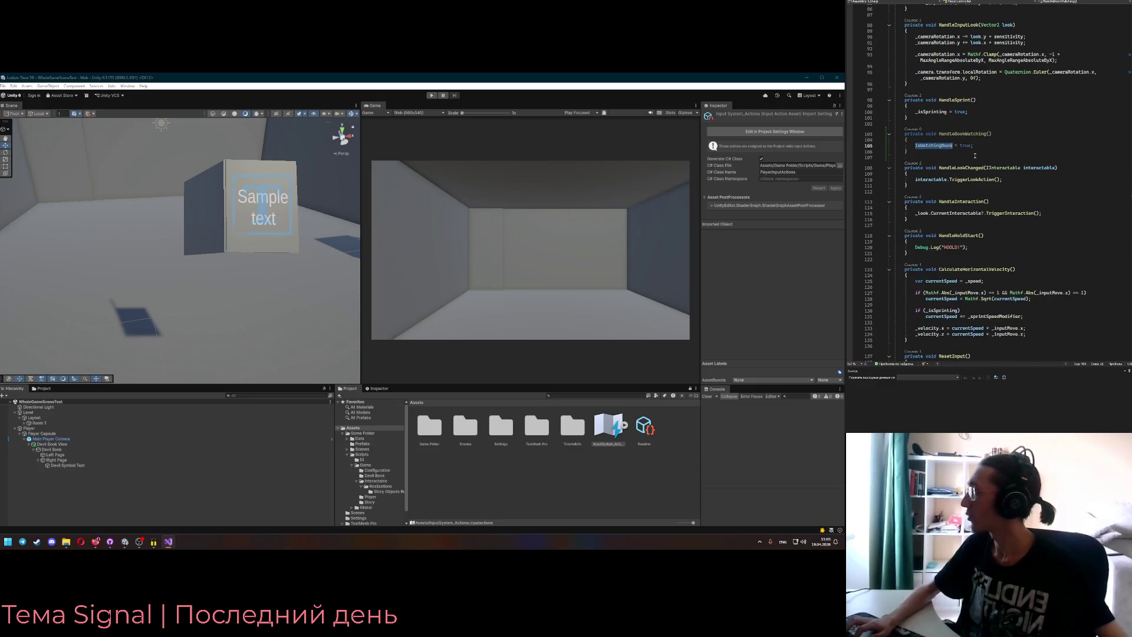
{"action": "left_click", "coordinate": [961, 133]}
{"action": "scroll", "coordinate": [983, 197], "scroll_direction": "up", "scroll_amount": 6}
{"action": "scroll", "coordinate": [983, 198], "scroll_direction": "up", "scroll_amount": 8}
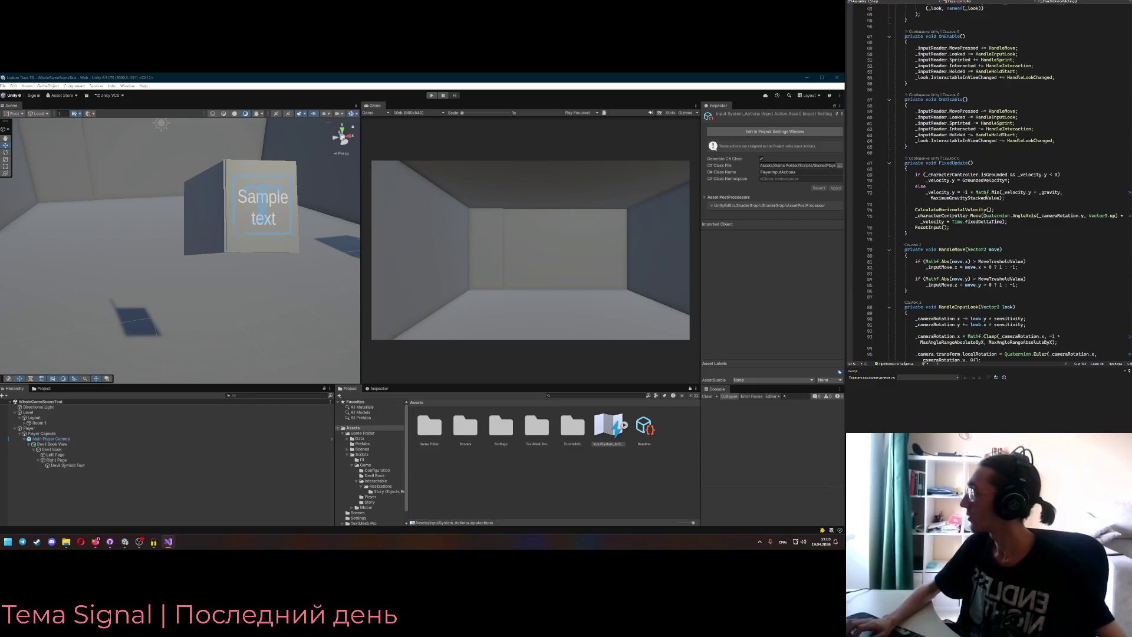
{"action": "left_click", "coordinate": [1052, 135]}
{"action": "key", "text": "Return"}
{"action": "type", "text": "_inputReader.Boi"}
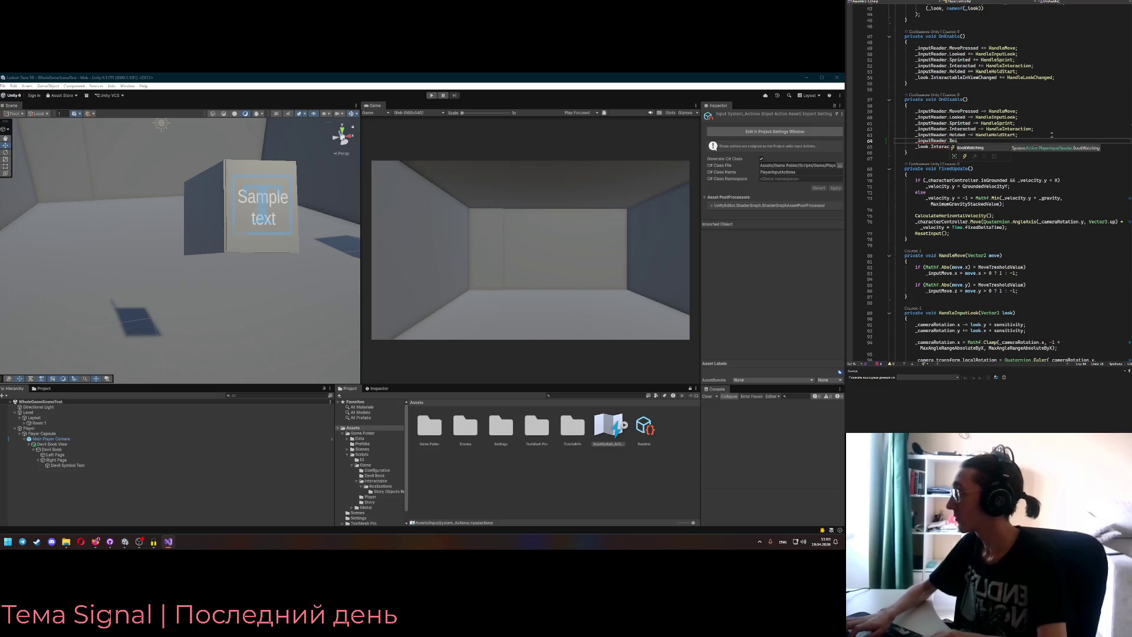
{"action": "key", "text": "Tab"}
{"action": "type", "text": "-= HandleBookWatching;"}
- Subscribe HandleBookWatching to BookWatching in OnEnable and save PlayerController
{"action": "left_click", "coordinate": [1050, 71]}
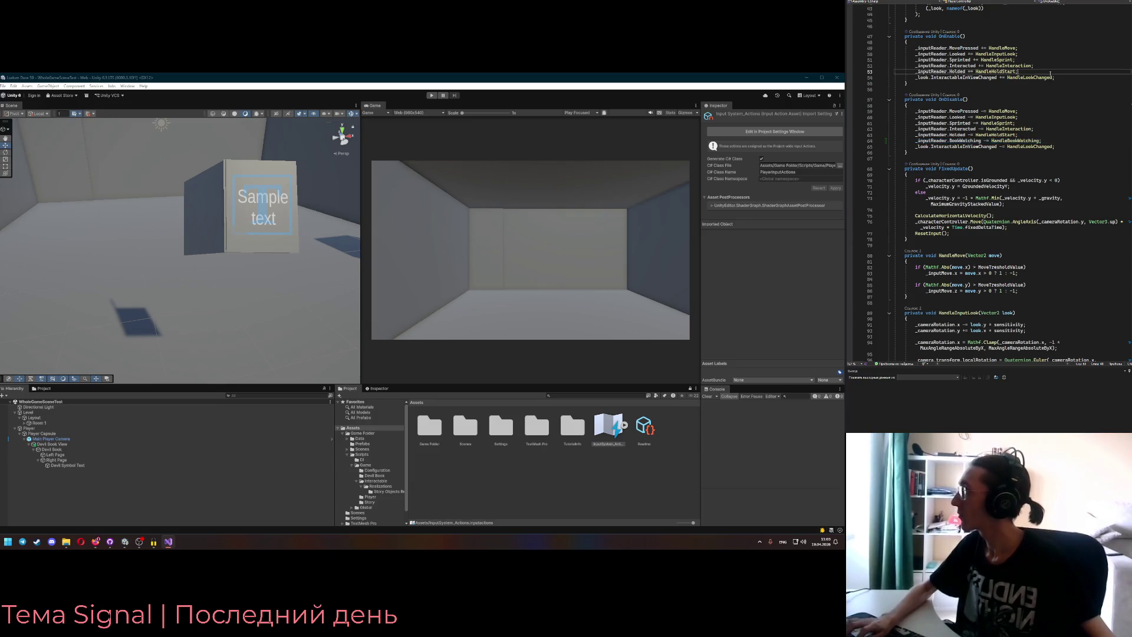
{"action": "key", "text": "Return"}
{"action": "key", "text": "Tab"}
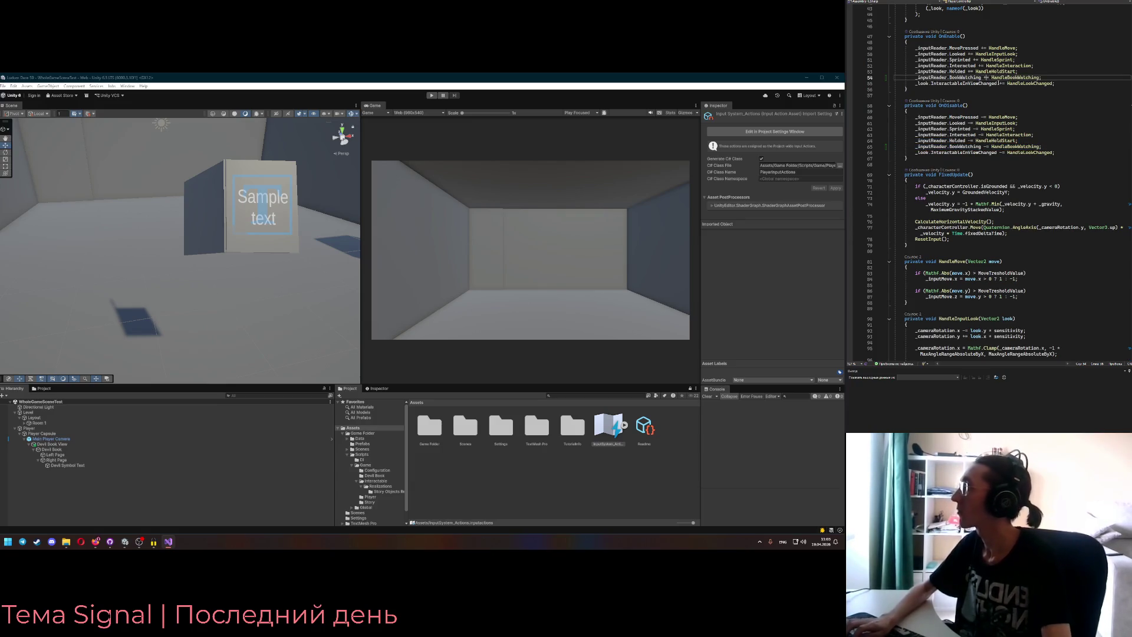
{"action": "scroll", "coordinate": [979, 177], "scroll_direction": "down", "scroll_amount": 17}
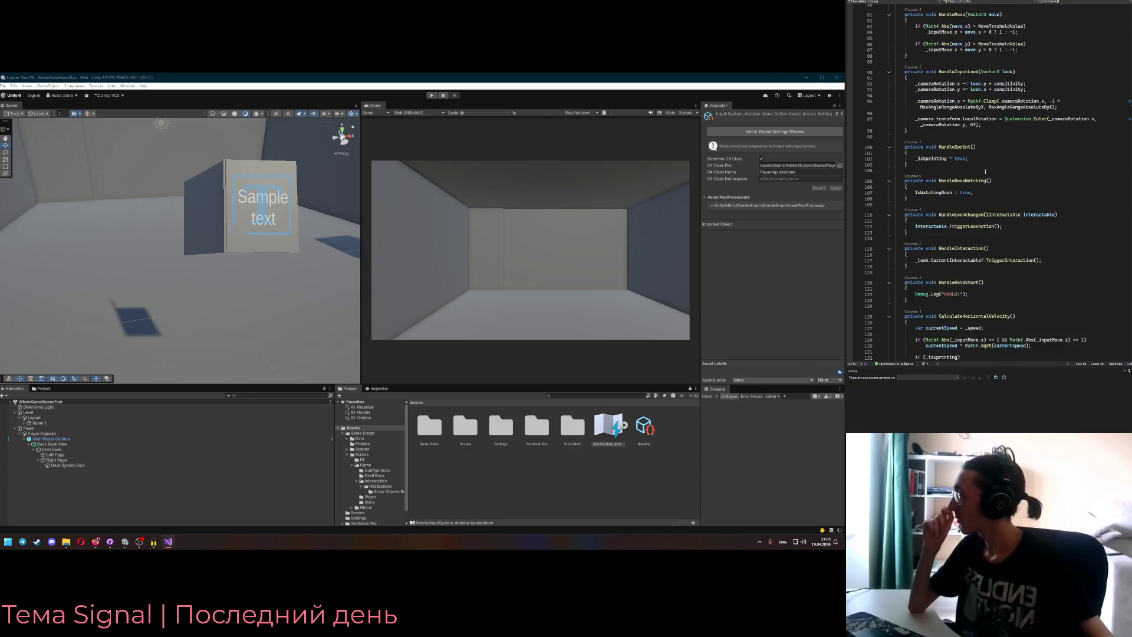
{"action": "key", "text": "ctrl+s"}
{"action": "left_click", "coordinate": [973, 209]}
{"action": "key", "text": "Up"}
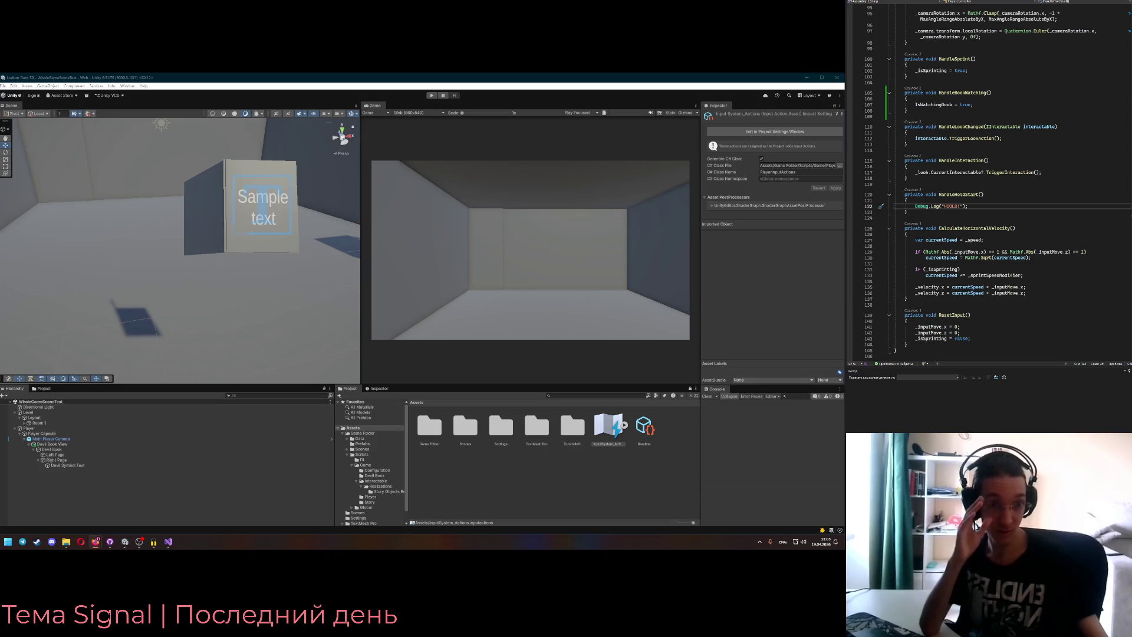
{"action": "left_click", "coordinate": [1007, 177]}
{"action": "left_click", "coordinate": [1020, 211]}
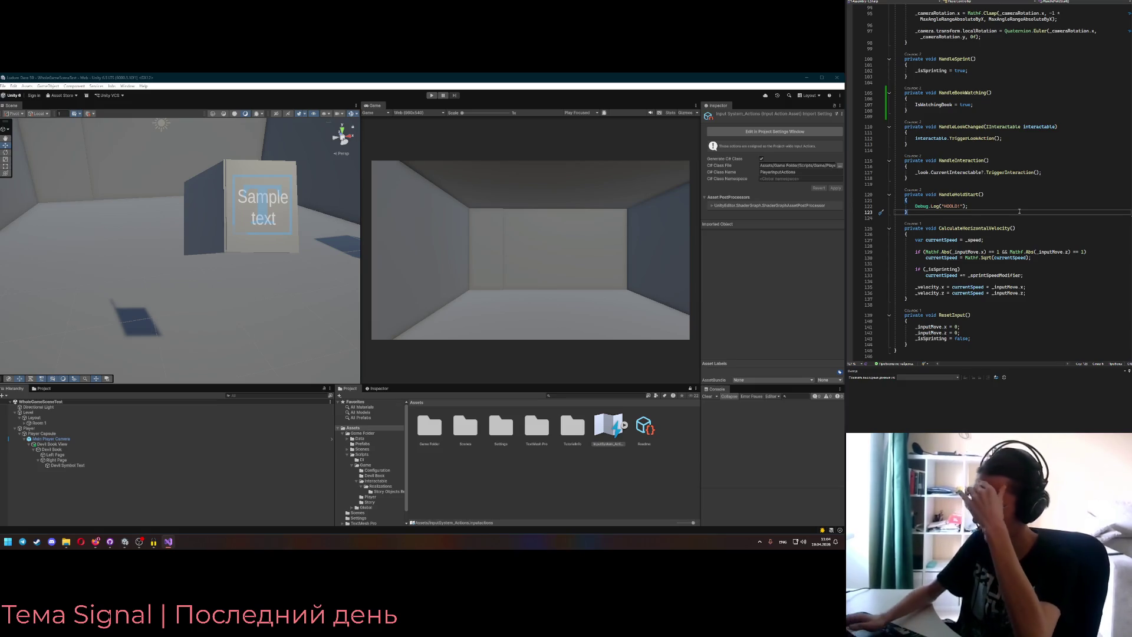
{"action": "left_click", "coordinate": [979, 206]}
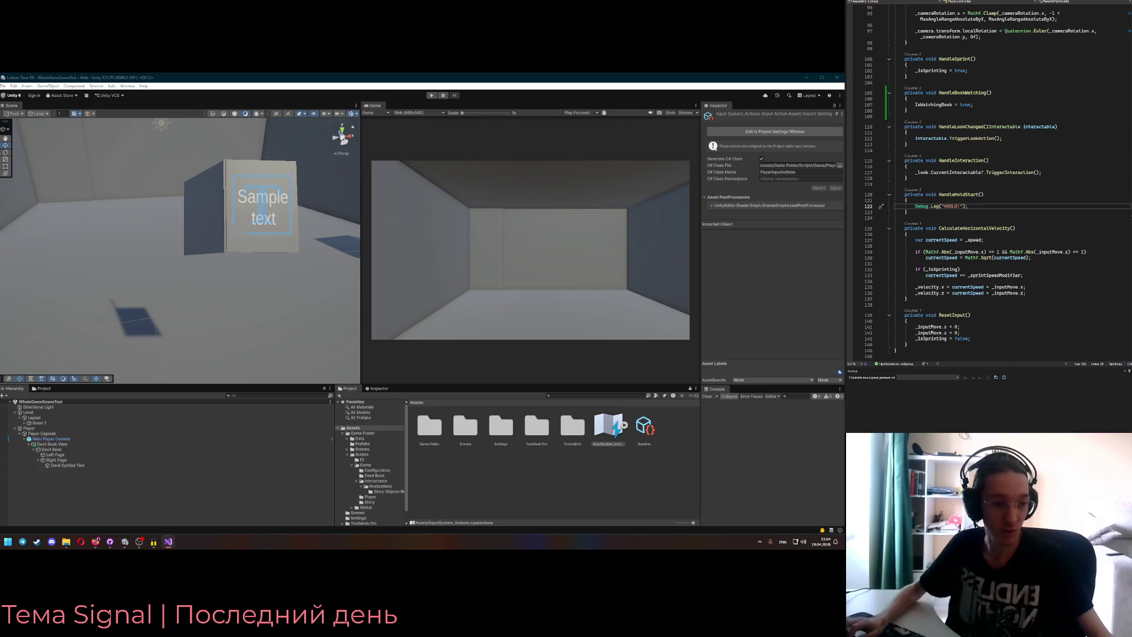
{"action": "key", "text": "alt+Tab"}
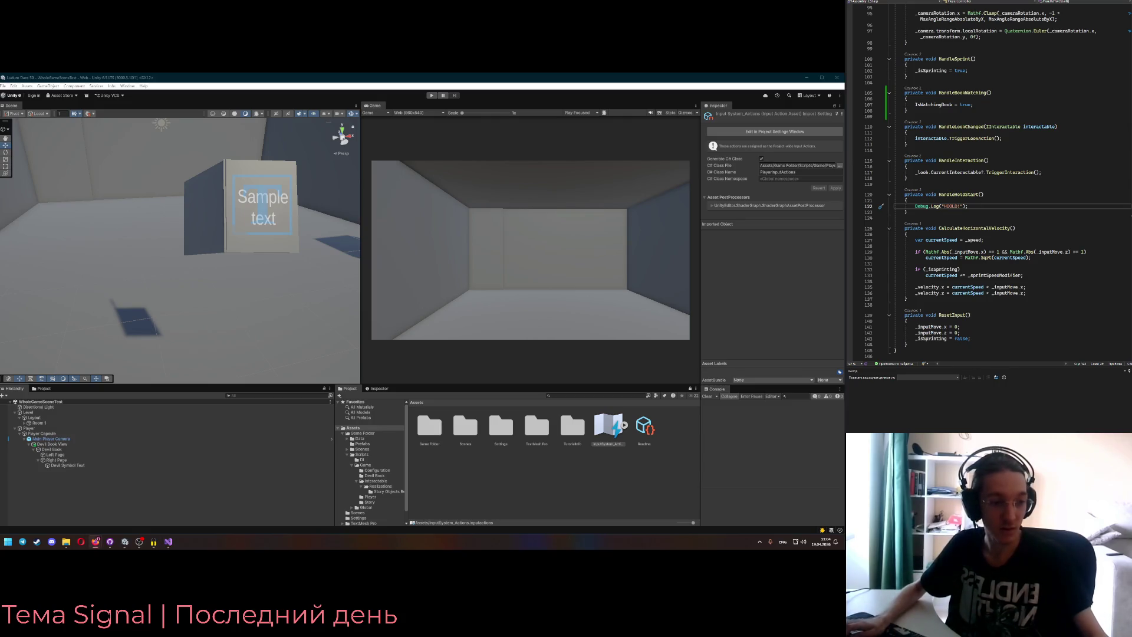
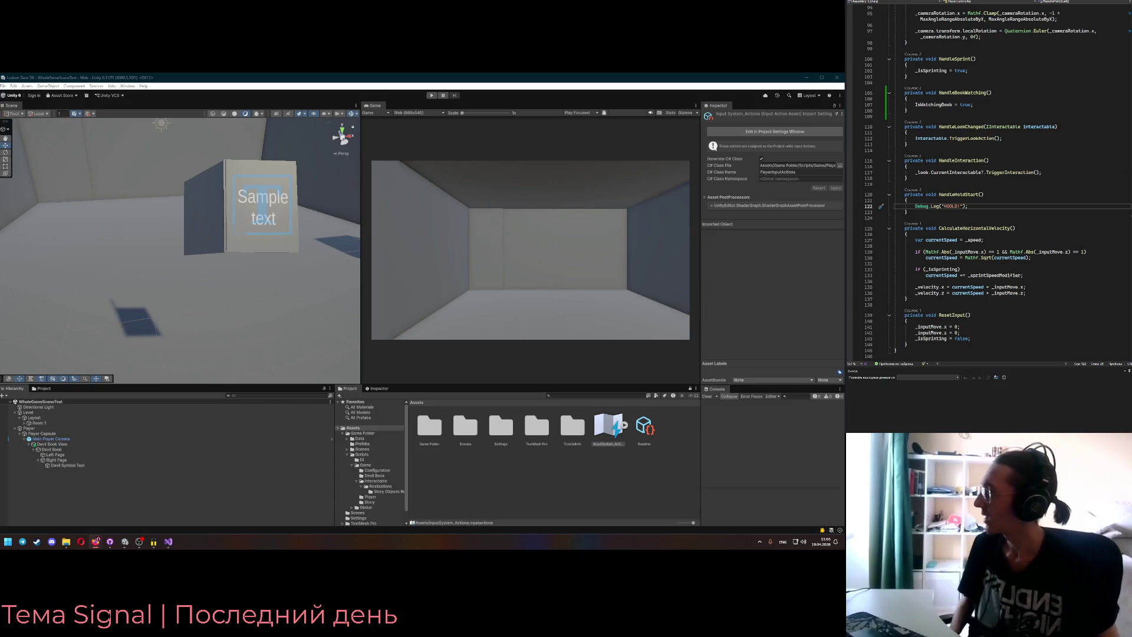
- Review the player script's HOOLD debug log, IsWatchingBook property and HandleBookWatching code
{"action": "left_click", "coordinate": [169, 541]}
{"action": "scroll", "coordinate": [1000, 213], "scroll_direction": "up", "scroll_amount": 1}
{"action": "left_click", "coordinate": [1000, 213]}
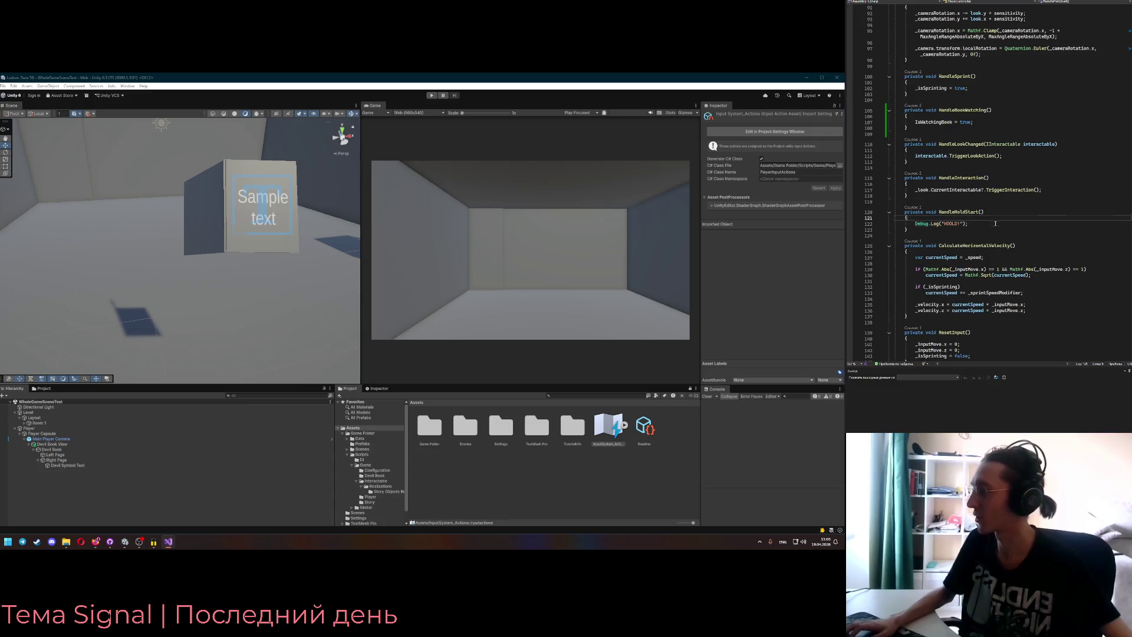
{"action": "left_click", "coordinate": [990, 221]}
{"action": "scroll", "coordinate": [1012, 217], "scroll_direction": "up", "scroll_amount": 1}
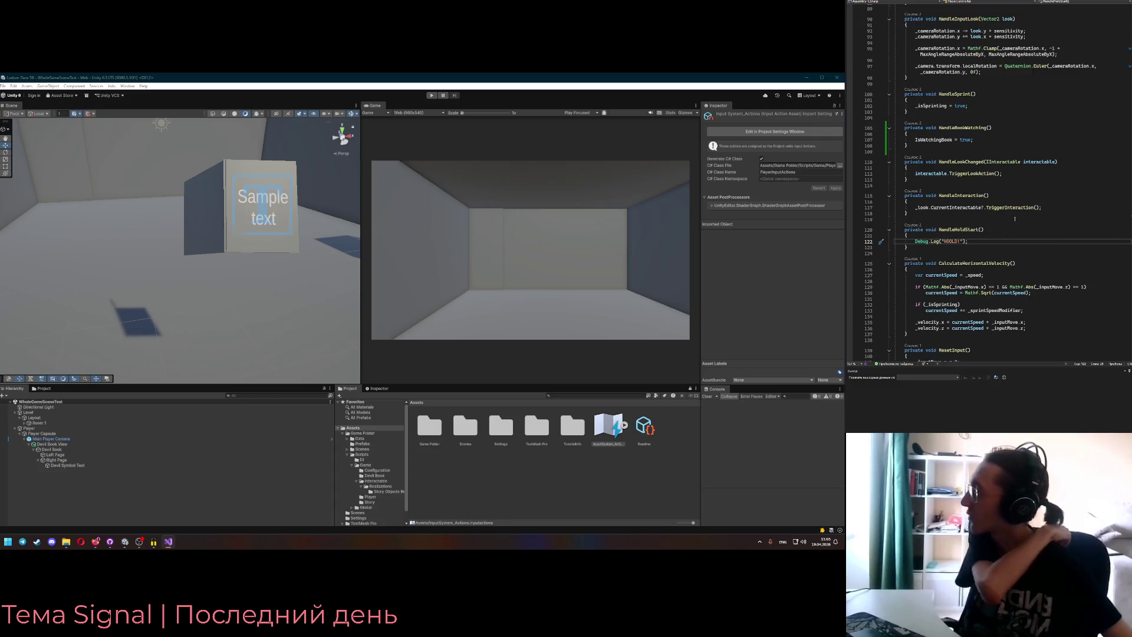
{"action": "scroll", "coordinate": [1012, 192], "scroll_direction": "up", "scroll_amount": 1}
{"action": "scroll", "coordinate": [995, 218], "scroll_direction": "down", "scroll_amount": 2}
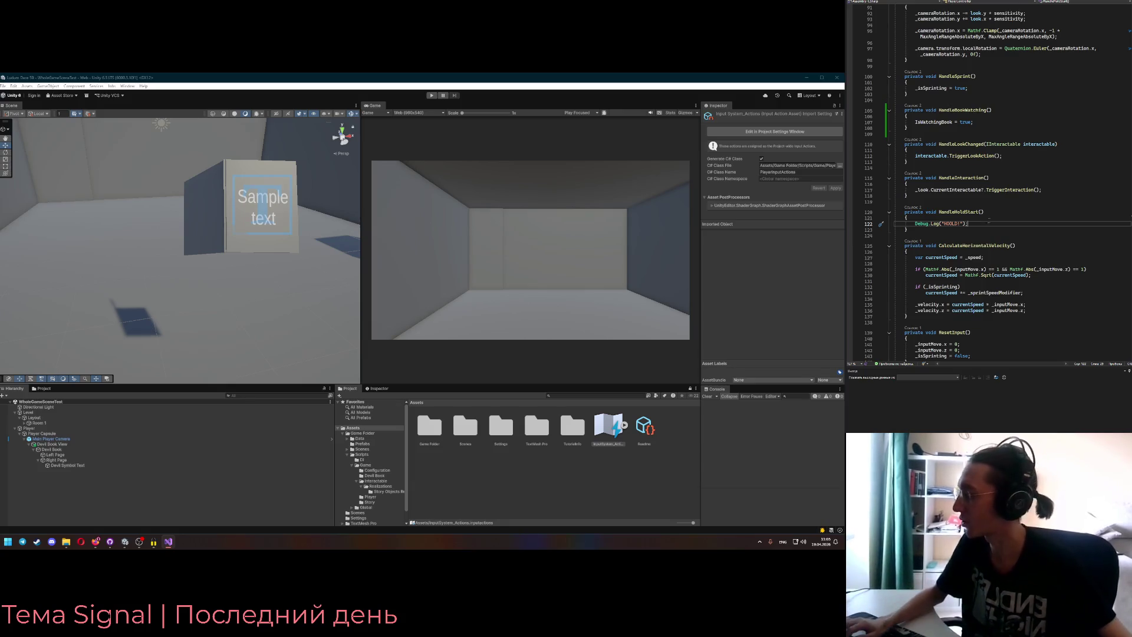
{"action": "scroll", "coordinate": [985, 227], "scroll_direction": "down", "scroll_amount": 1}
{"action": "scroll", "coordinate": [986, 229], "scroll_direction": "down", "scroll_amount": 2}
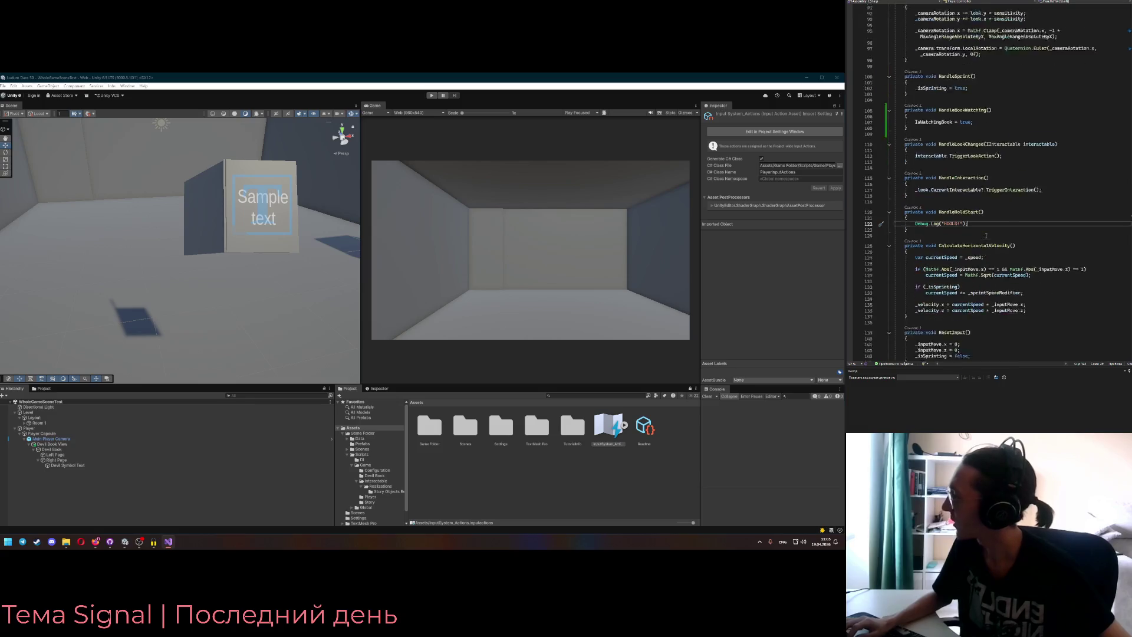
{"action": "scroll", "coordinate": [983, 252], "scroll_direction": "up", "scroll_amount": 9}
{"action": "double_click", "coordinate": [942, 228]}
{"action": "left_click", "coordinate": [984, 227]}
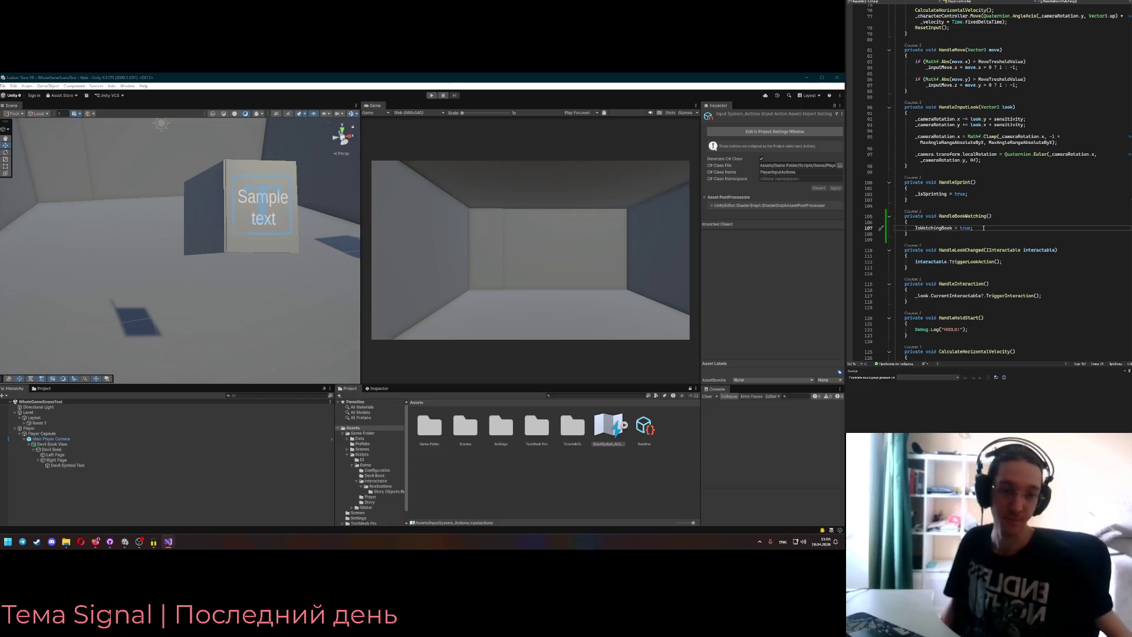
{"action": "key", "text": "Home"}
{"action": "key", "text": "ctrl+shift+Right"}
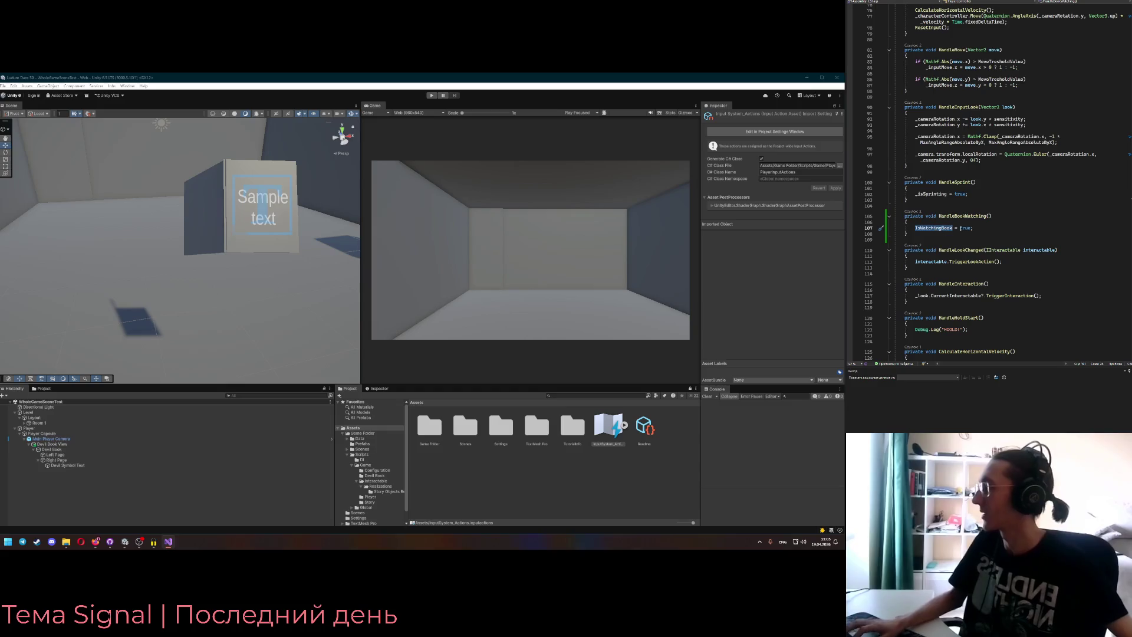
{"action": "scroll", "coordinate": [986, 222], "scroll_direction": "up", "scroll_amount": 6}
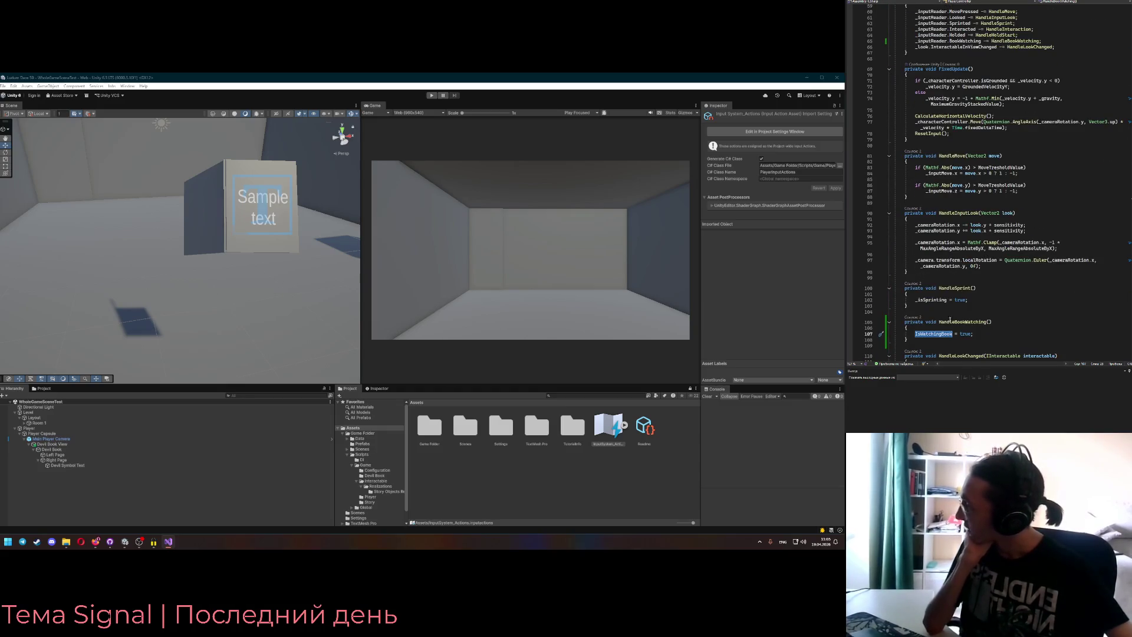
{"action": "scroll", "coordinate": [973, 265], "scroll_direction": "down", "scroll_amount": 5}
{"action": "left_click", "coordinate": [978, 238]}
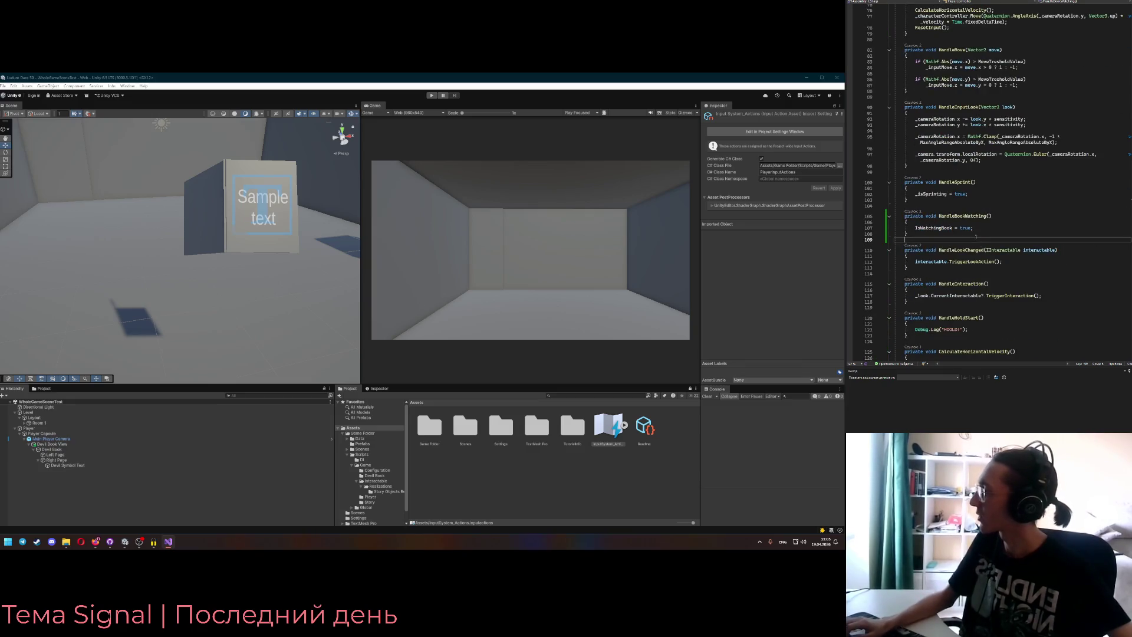
{"action": "scroll", "coordinate": [976, 245], "scroll_direction": "up", "scroll_amount": 2}
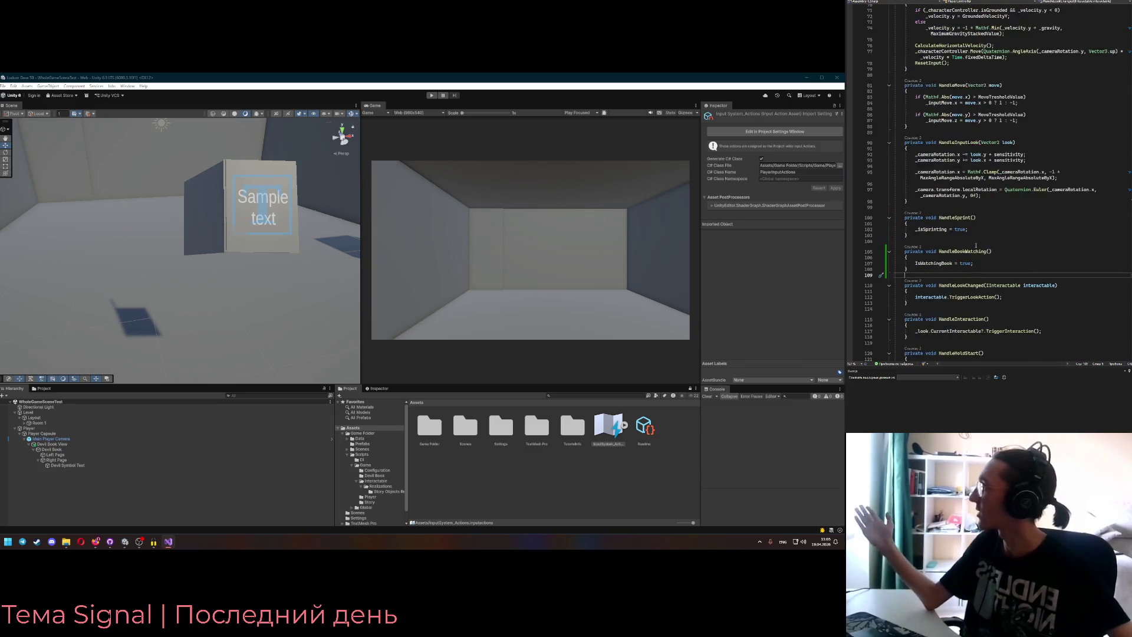
{"action": "scroll", "coordinate": [970, 265], "scroll_direction": "up", "scroll_amount": 3}
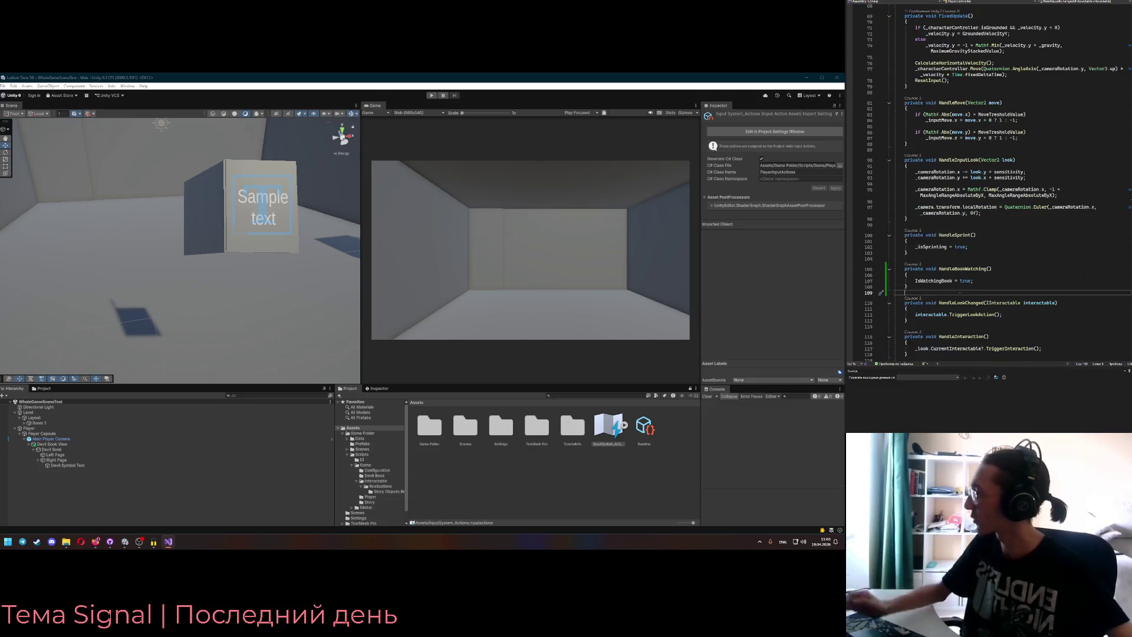
{"action": "scroll", "coordinate": [992, 273], "scroll_direction": "up", "scroll_amount": 4}
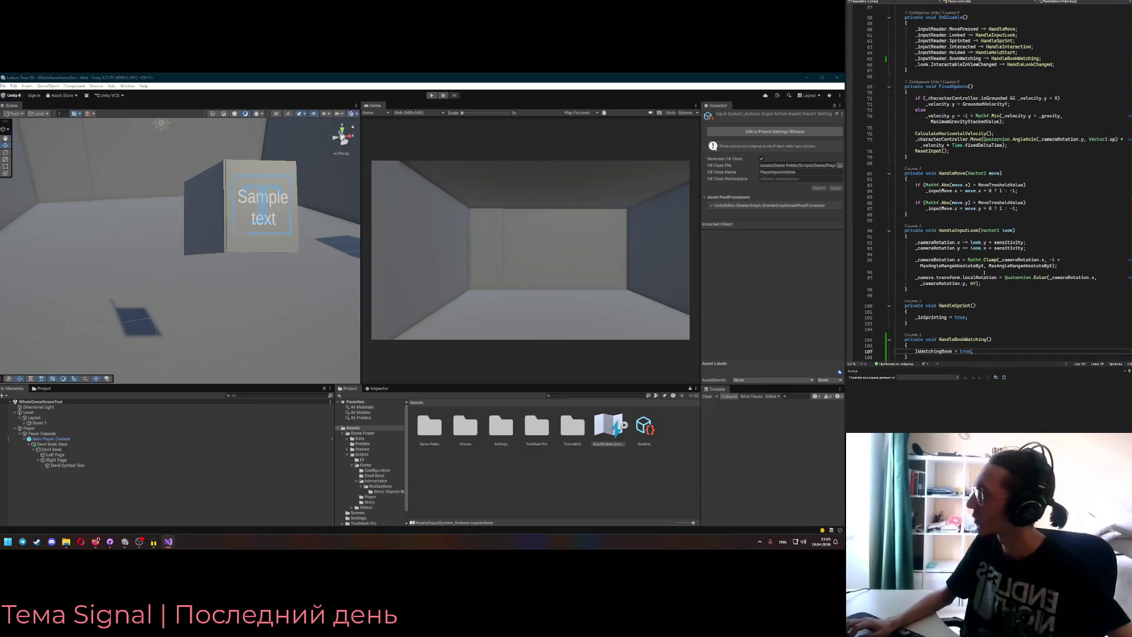
{"action": "scroll", "coordinate": [986, 260], "scroll_direction": "up", "scroll_amount": 4}
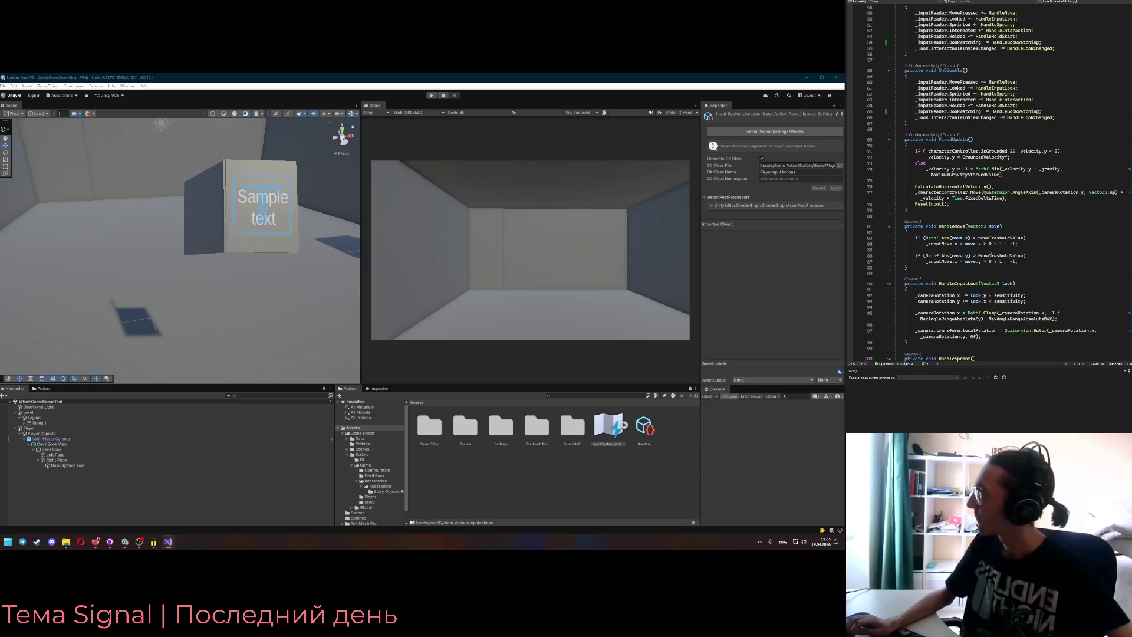
- Insert an ExecuteBookWatching(); call on a new line above CalculateHorizontalVelocity in FixedUpdate
{"action": "left_click", "coordinate": [999, 199]}
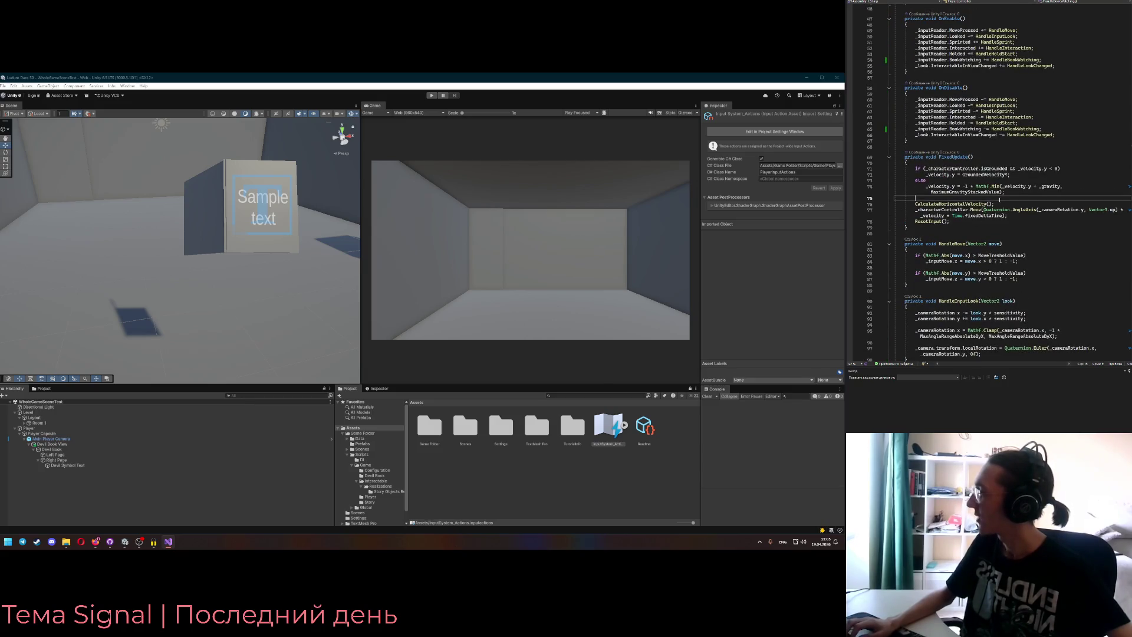
{"action": "key", "text": "Return"}
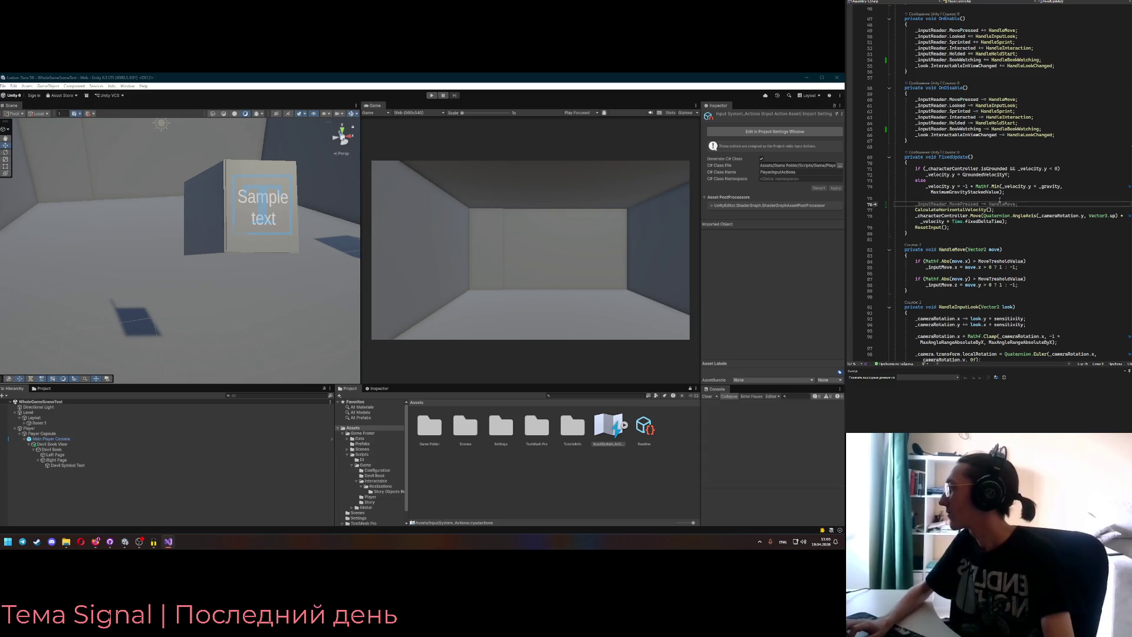
{"action": "type", "text": "CheckBoo"}
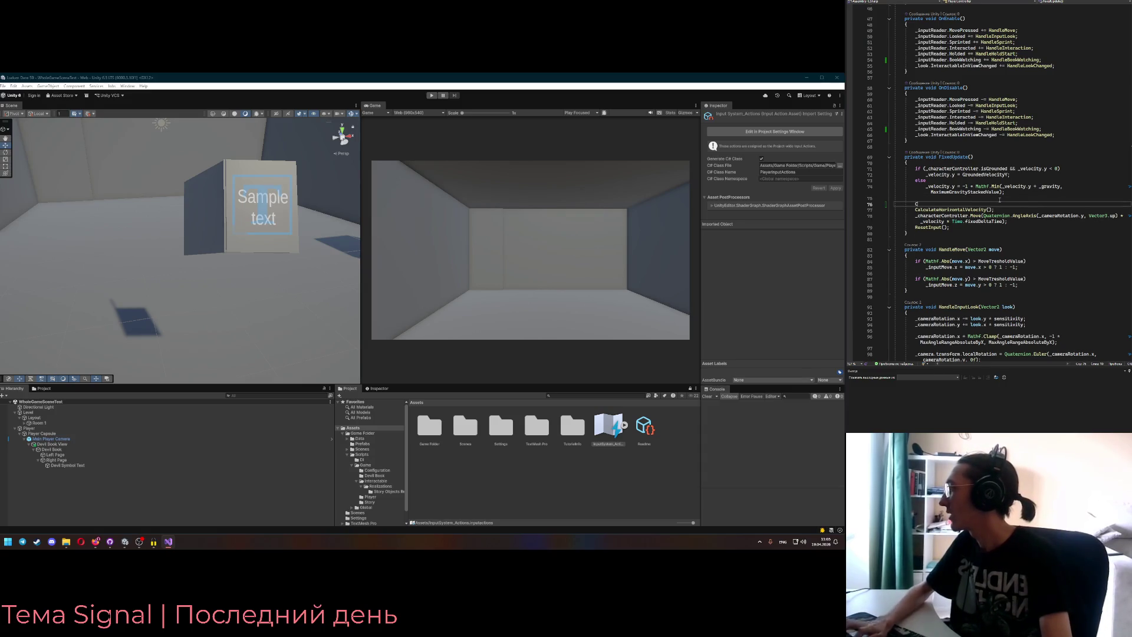
{"action": "key", "text": "BackSpace"}
{"action": "key", "text": "BackSpace"}
{"action": "key", "text": "BackSpace"}
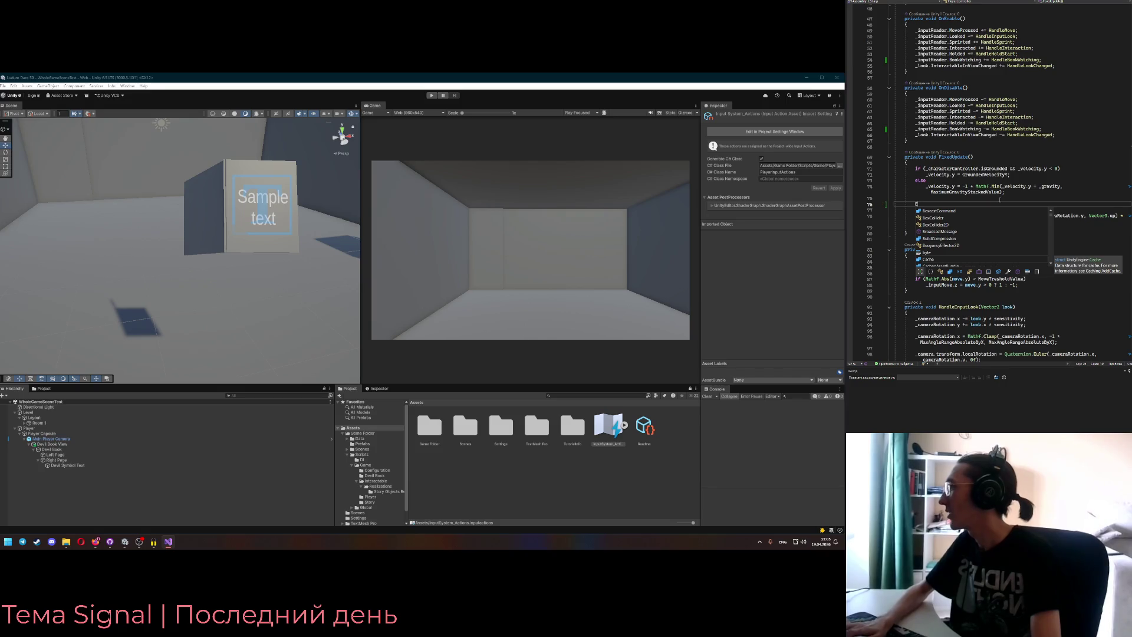
{"action": "type", "text": "Exe"}
{"action": "key", "text": "Escape"}
{"action": "type", "text": "cuteA"}
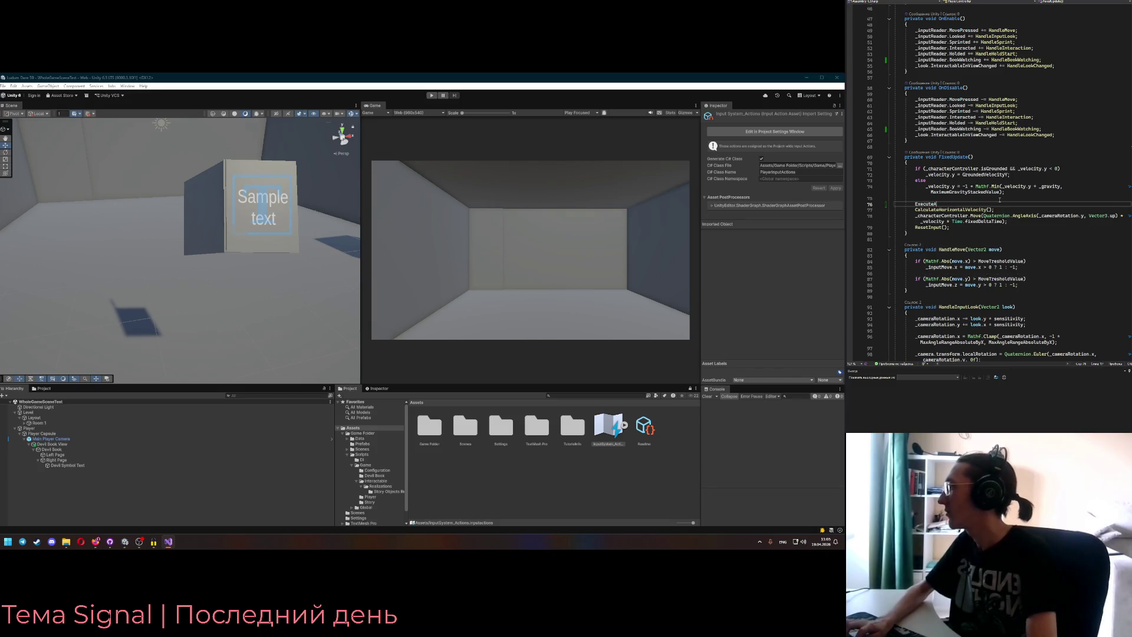
{"action": "key", "text": "BackSpace"}
{"action": "type", "text": "BookWatching();"}
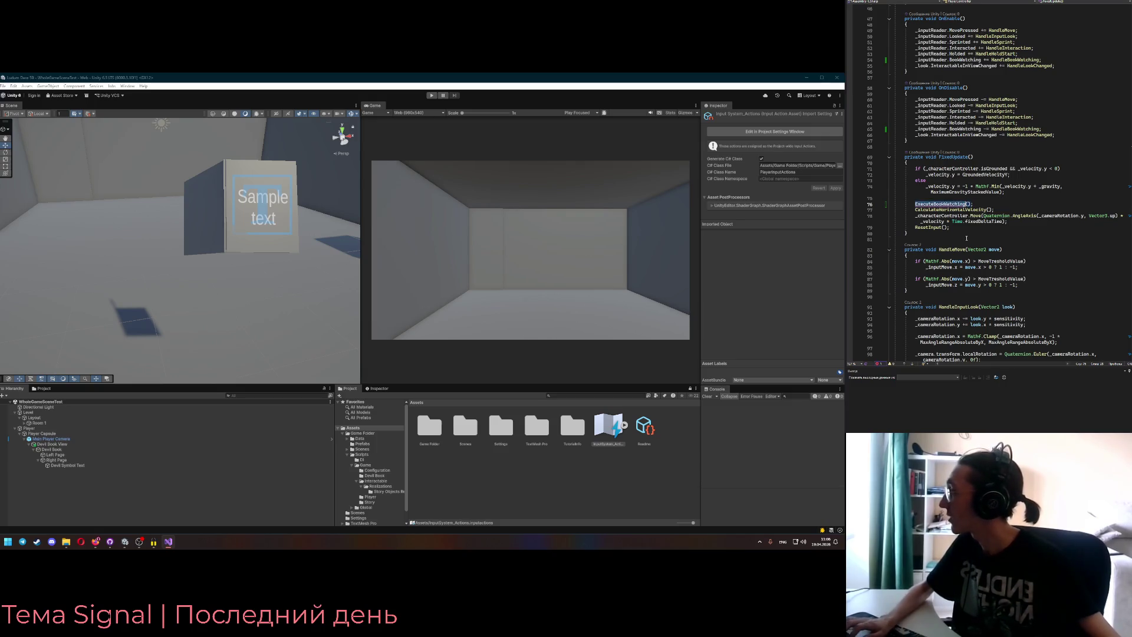
{"action": "scroll", "coordinate": [965, 238], "scroll_direction": "up", "scroll_amount": 10}
{"action": "scroll", "coordinate": [965, 239], "scroll_direction": "up", "scroll_amount": 4}
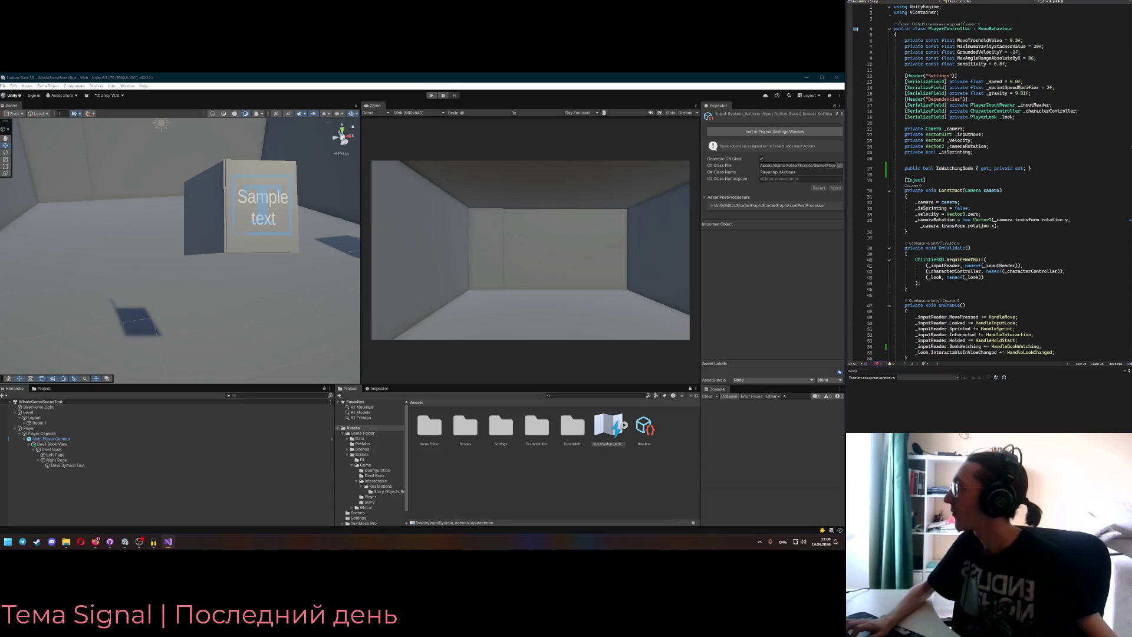
- Go to the sensitivity constant at the class top, then run the game in Unity's Play mode
{"action": "left_click", "coordinate": [1010, 64]}
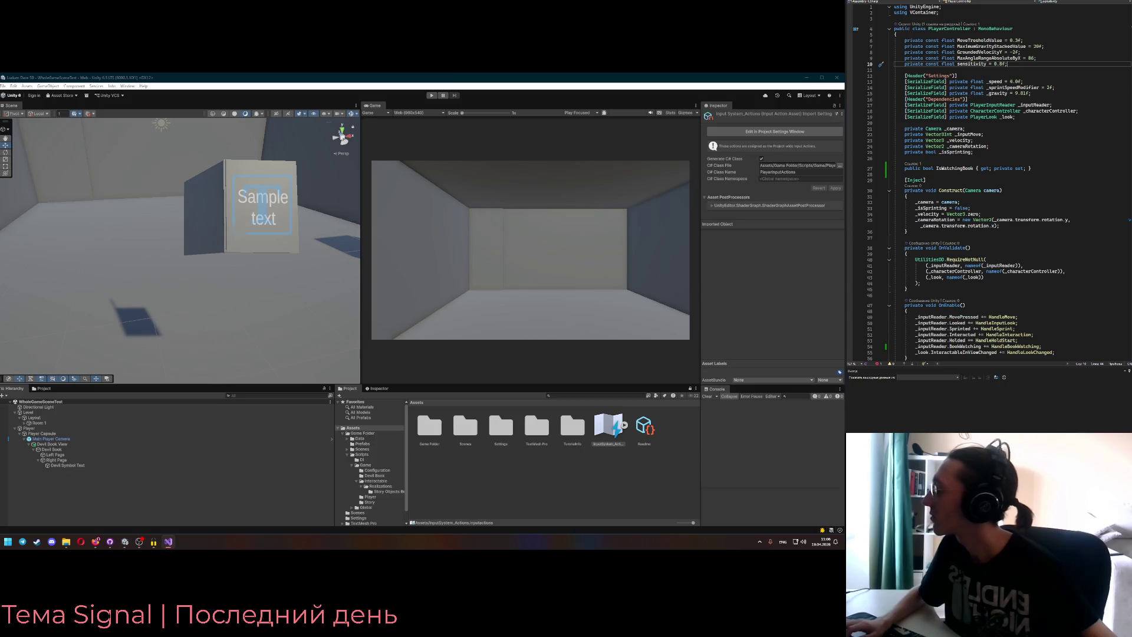
{"action": "left_click", "coordinate": [431, 96]}
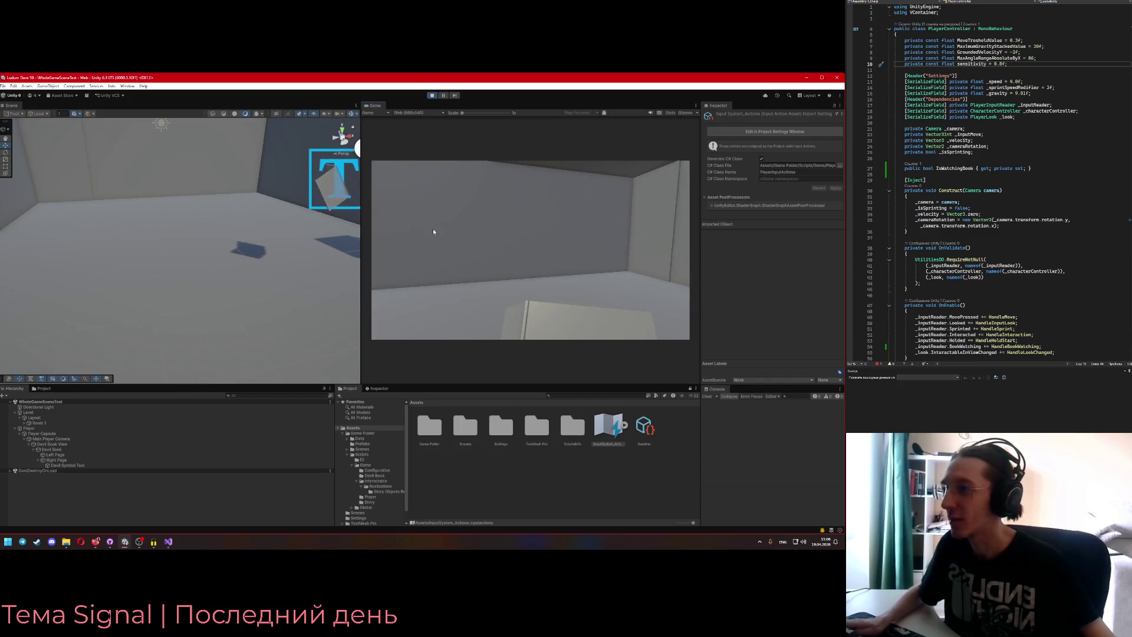
- Select the Devil Book View object and view the book from another angle
{"action": "key", "text": "alt+Tab"}
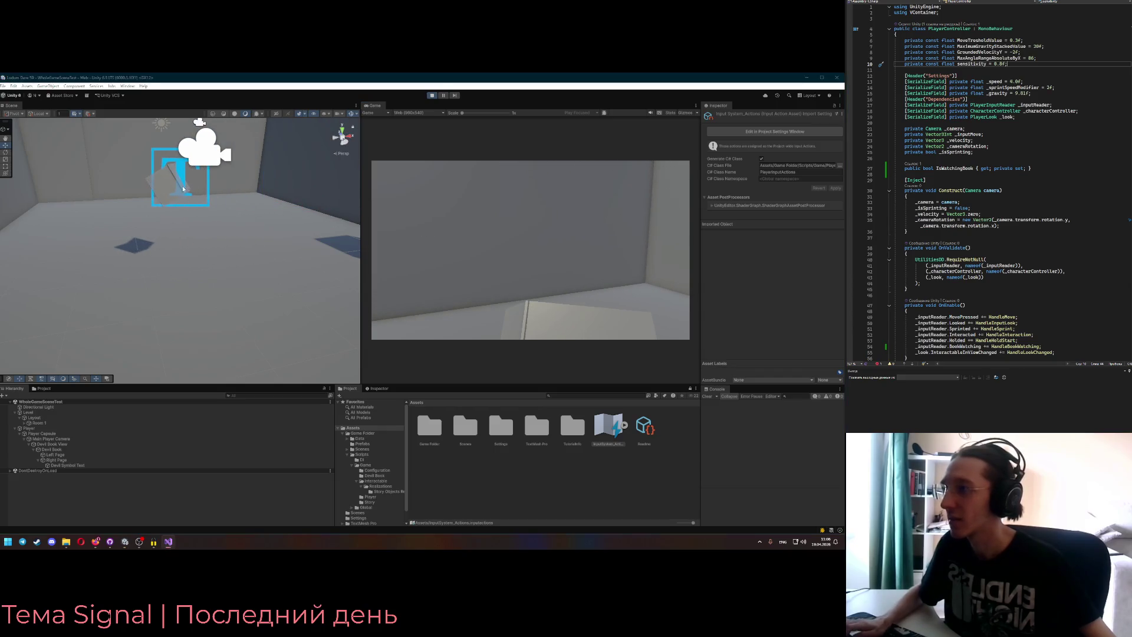
{"action": "left_click", "coordinate": [187, 187]}
{"action": "left_click", "coordinate": [51, 445]}
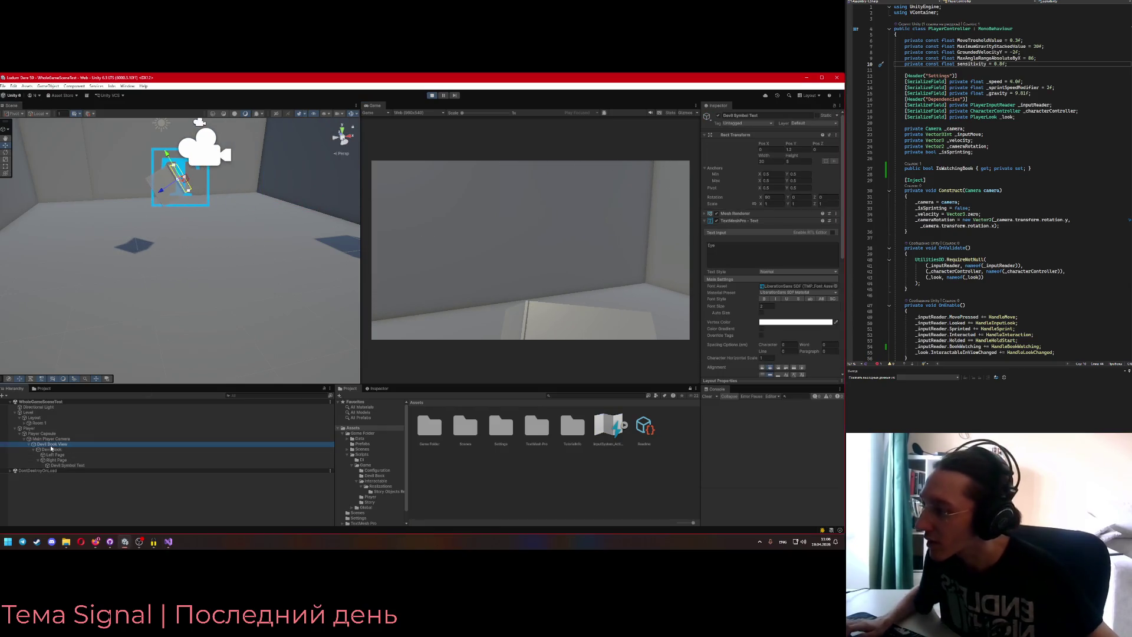
{"action": "mouse_move", "coordinate": [233, 203]}
{"action": "left_mouse_down"}
{"action": "mouse_move", "coordinate": [234, 187]}
{"action": "mouse_move", "coordinate": [172, 188]}
{"action": "mouse_move", "coordinate": [159, 161]}
{"action": "left_mouse_up"}
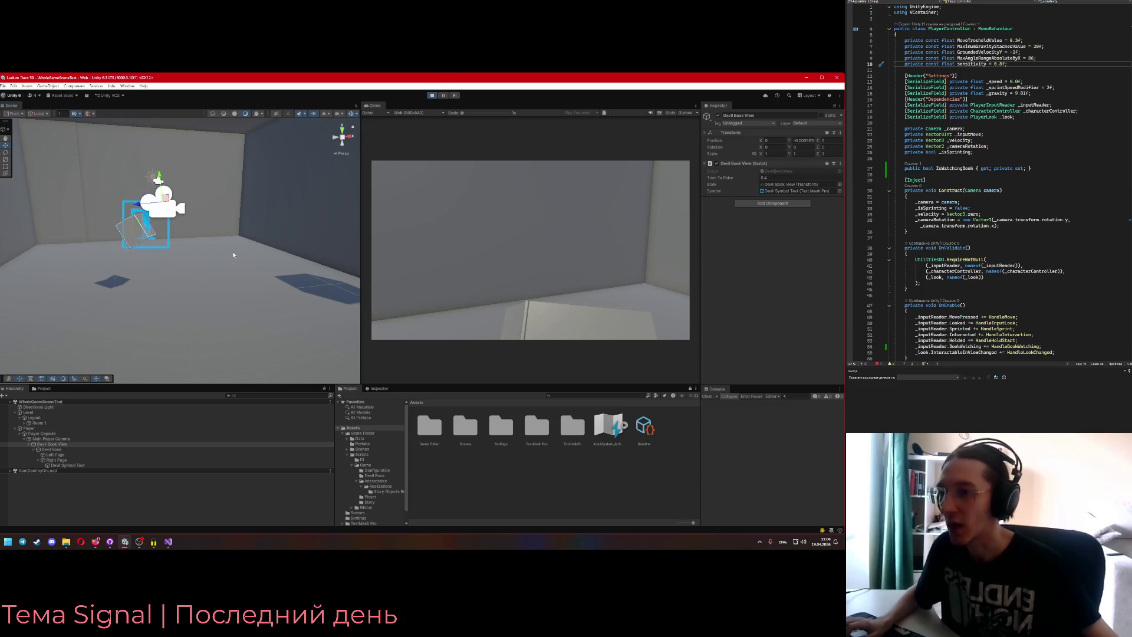
- Set the book's Position Y to 0, raise it until the Eye page shows, then stop play
{"action": "left_click", "coordinate": [805, 142]}
{"action": "type", "text": "0"}
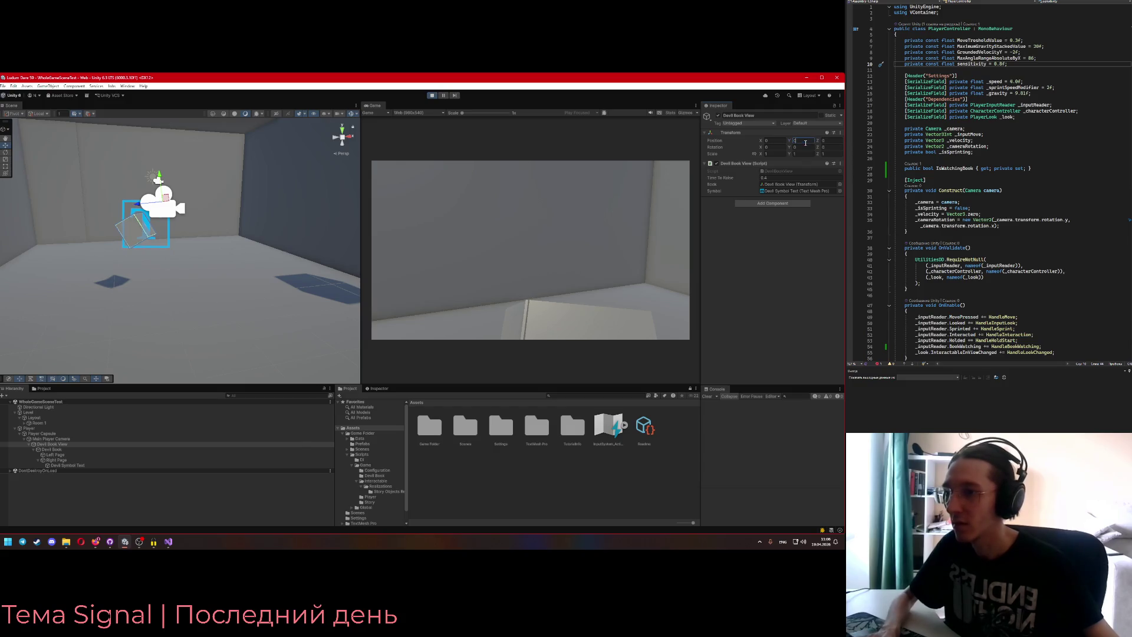
{"action": "left_click_drag", "start_coordinate": [160, 177], "coordinate": [155, 162]}
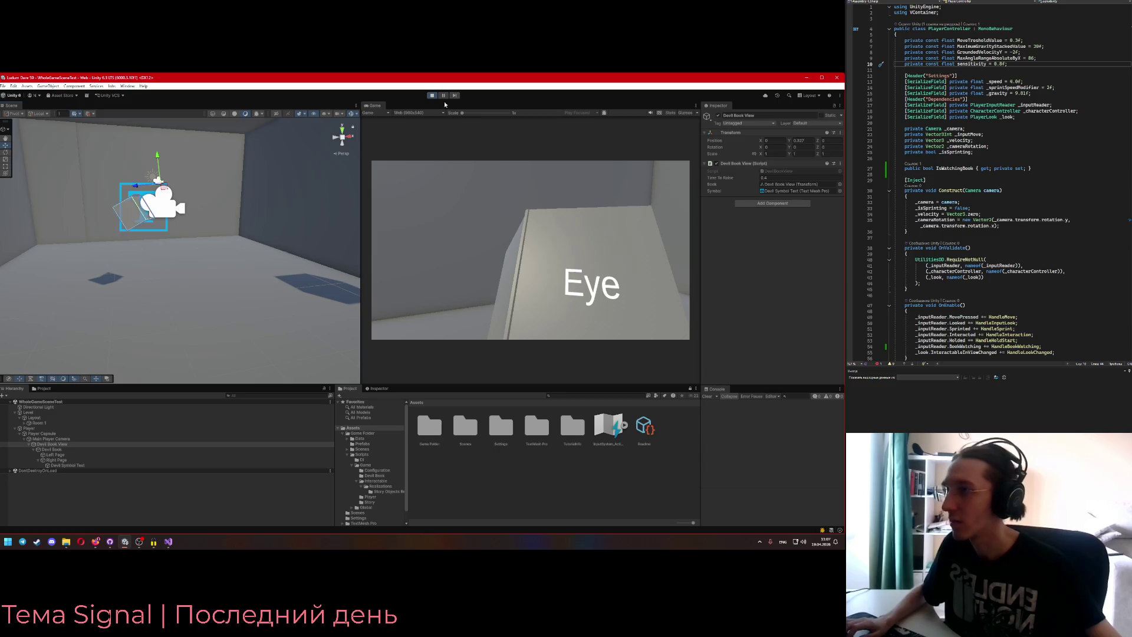
{"action": "key", "text": "ctrl+p"}
{"action": "left_click", "coordinate": [1018, 67]}
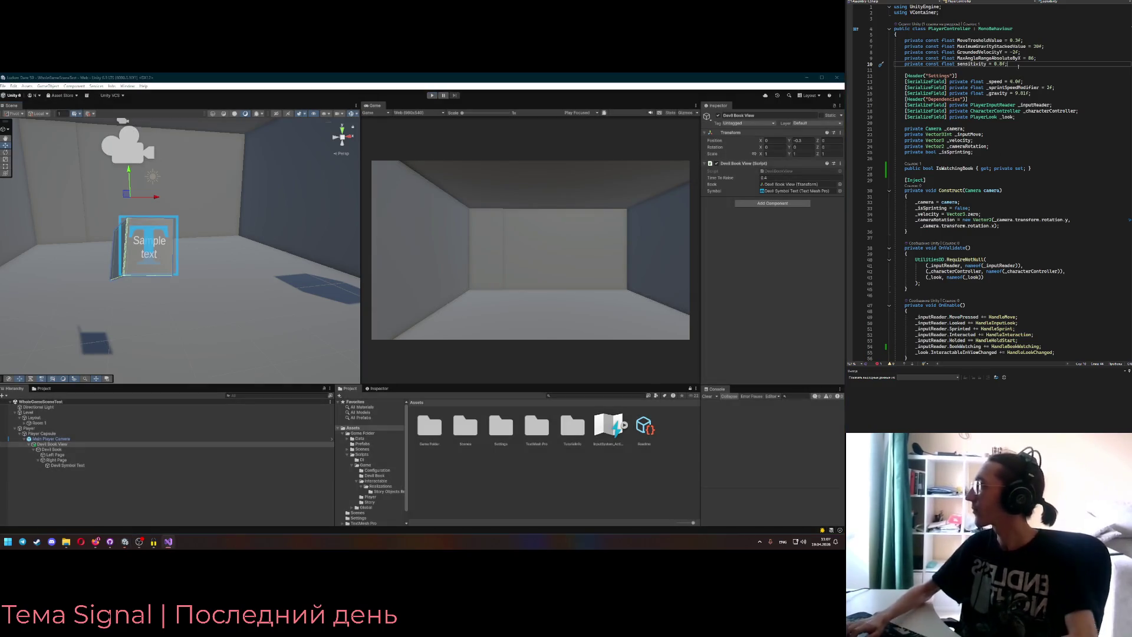
- Remove the unused BookPosition constant below the sensitivity constant
{"action": "key", "text": "Return"}
{"action": "type", "text": "privat"}
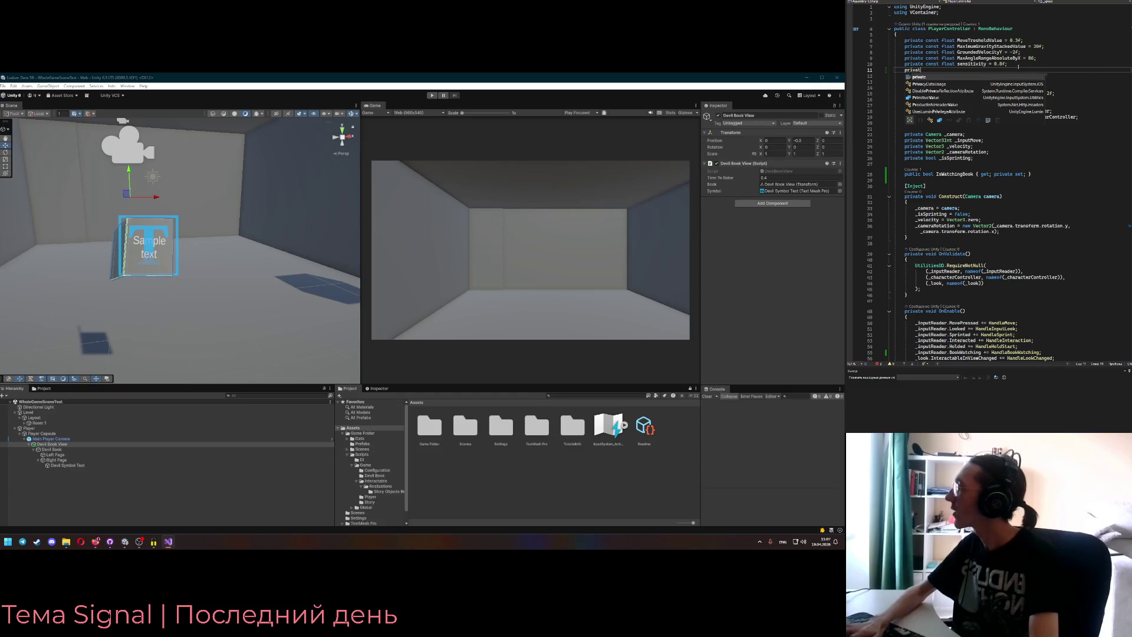
{"action": "type", "text": "e const boo"}
{"action": "key", "text": "BackSpace"}
{"action": "key", "text": "BackSpace"}
{"action": "key", "text": "BackSpace"}
{"action": "type", "text": "float B"}
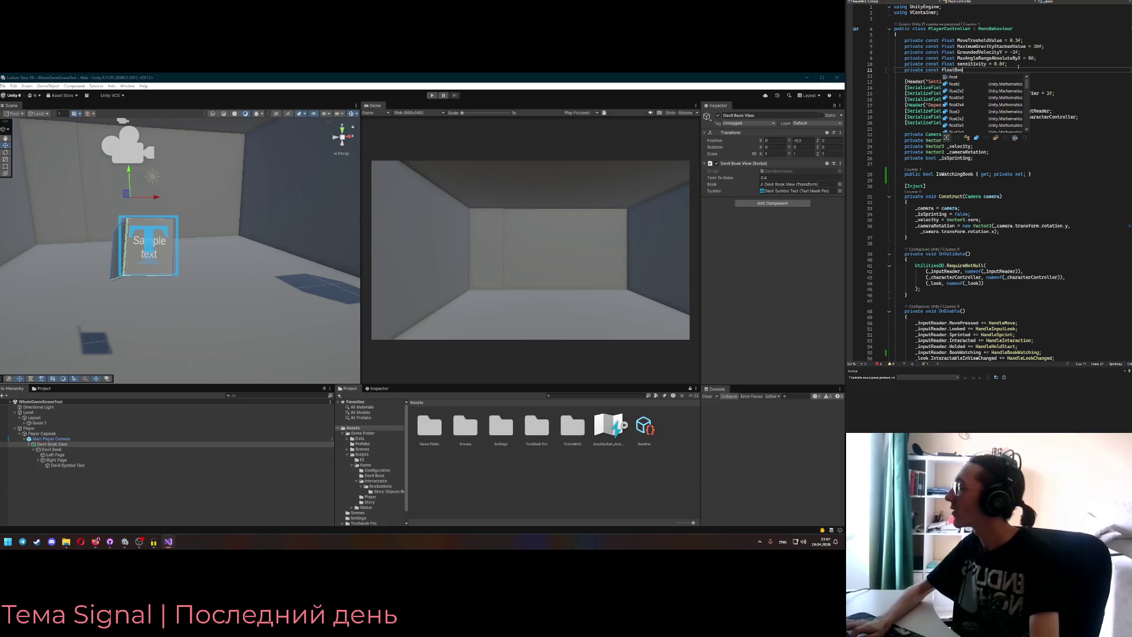
{"action": "key", "text": "BackSpace"}
{"action": "type", "text": "BookPosition;"}
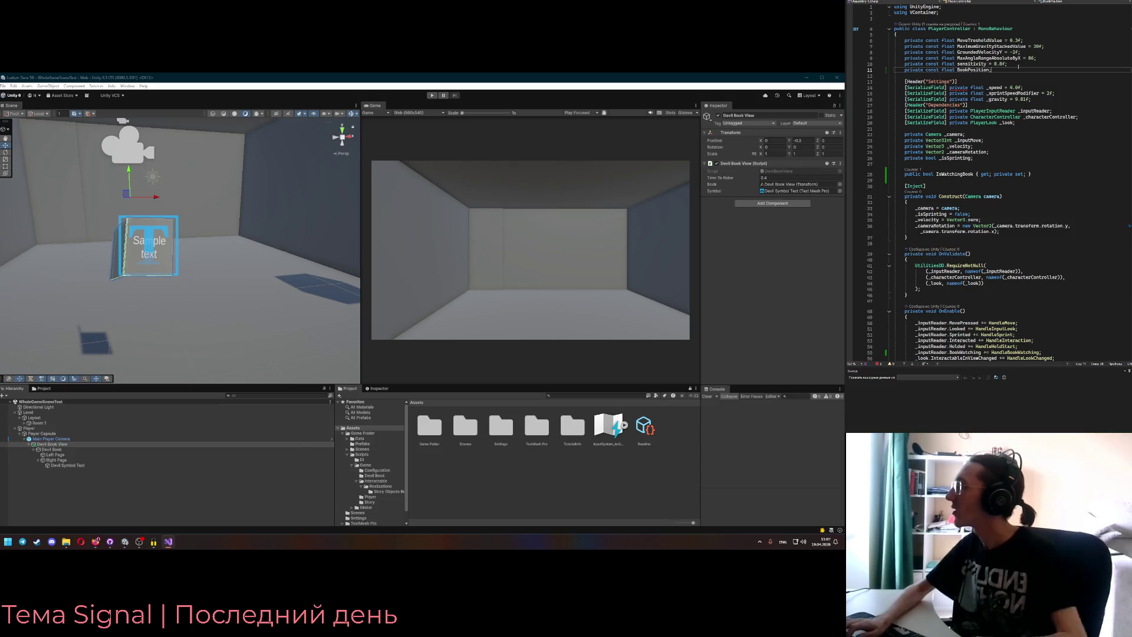
{"action": "key", "text": "shift+Up"}
{"action": "key", "text": "Delete"}
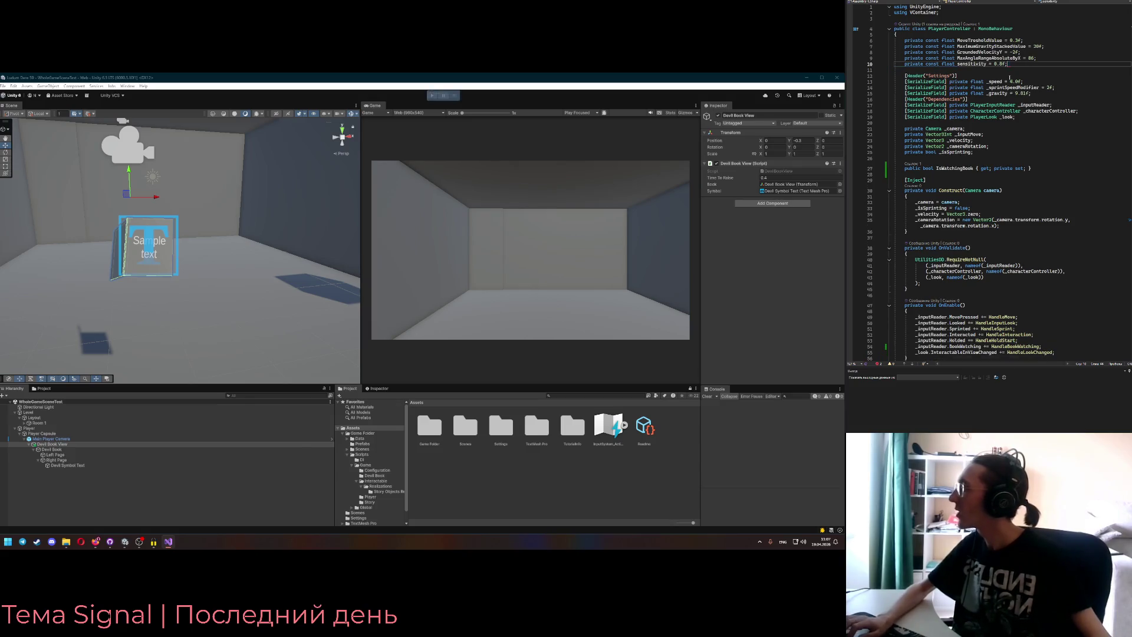
- Declare a private DevilBookView _book field right after the _camera field
{"action": "left_click", "coordinate": [1042, 118]}
{"action": "key", "text": "Down"}
{"action": "key", "text": "Down"}
{"action": "key", "text": "Down"}
{"action": "left_click", "coordinate": [1013, 131]}
{"action": "key", "text": "Return"}
{"action": "type", "text": "private Devil"}
{"action": "key", "text": "Tab"}
{"action": "type", "text": "_book;"}
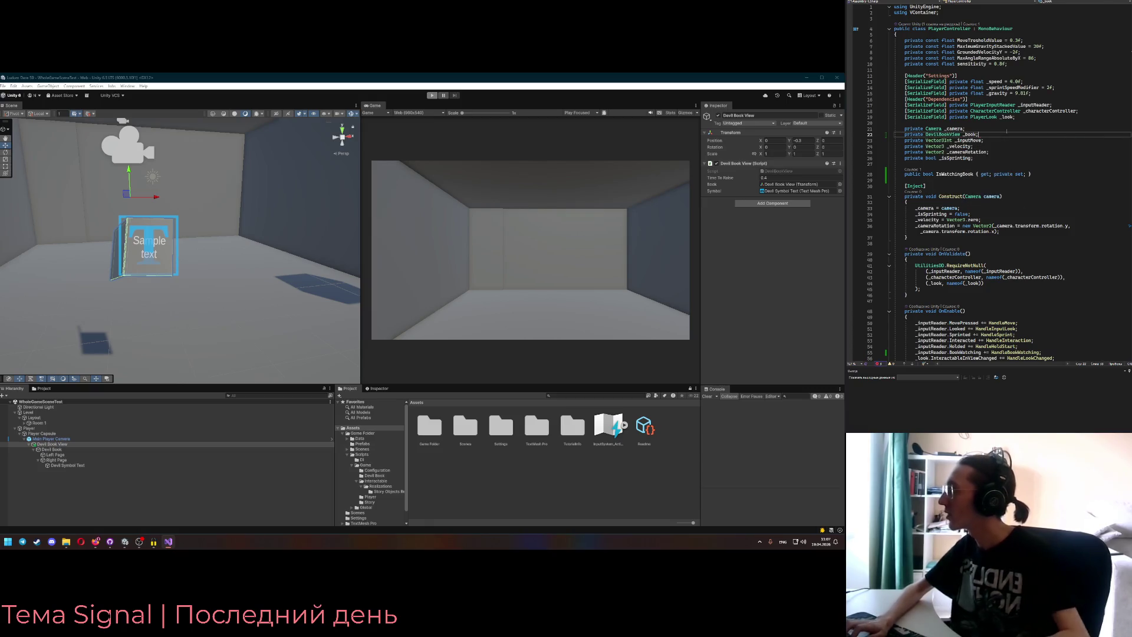
{"action": "type", "text": "View"}
- Add a DevilBookView book parameter to the Construct method
{"action": "left_click", "coordinate": [1001, 196]}
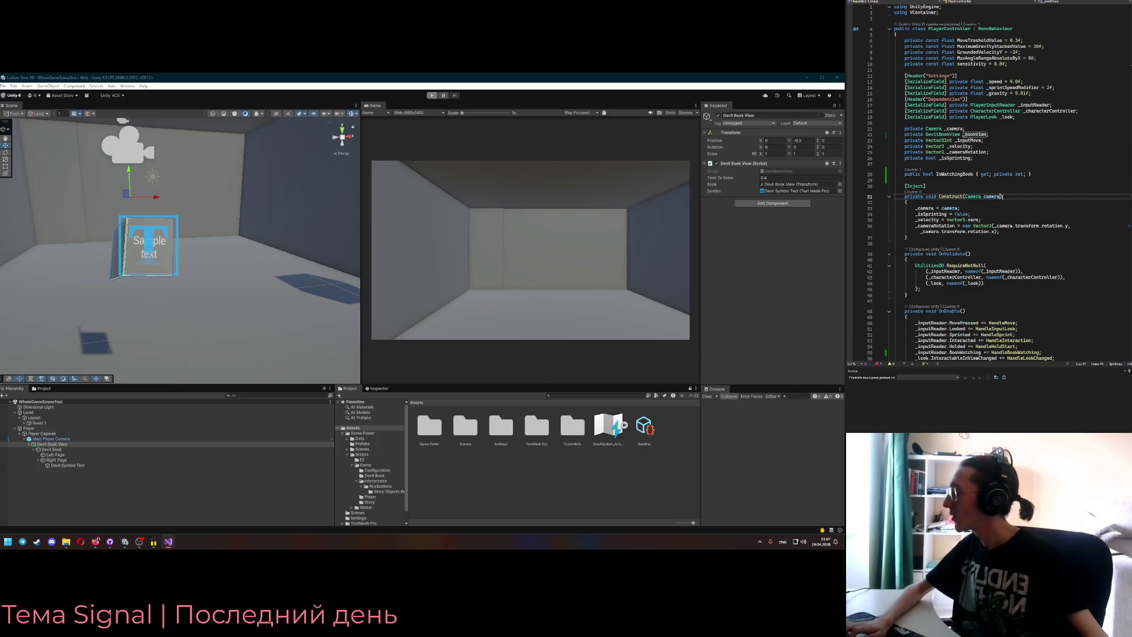
{"action": "type", "text": ", Deb"}
{"action": "key", "text": "BackSpace"}
{"action": "type", "text": "vilBo"}
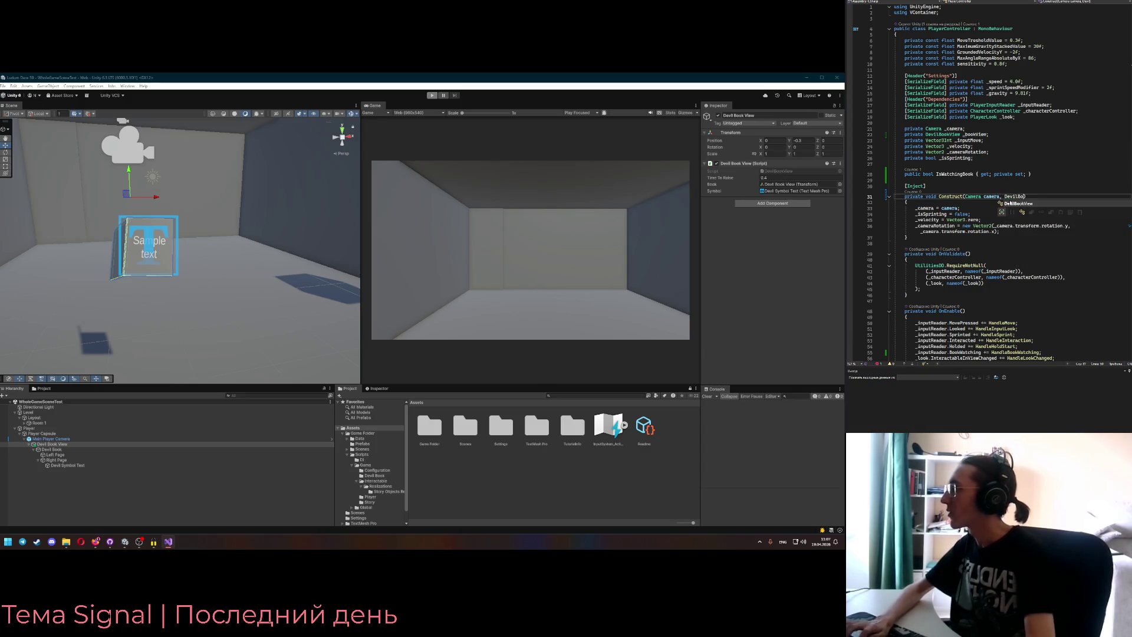
{"action": "key", "text": "Tab"}
{"action": "type", "text": "book"}
- Rename the parameter to bookView and assign _bookView = bookView after the _camera assignment
{"action": "left_click", "coordinate": [987, 207]}
{"action": "key", "text": "Return"}
{"action": "type", "text": "_bookView ="}
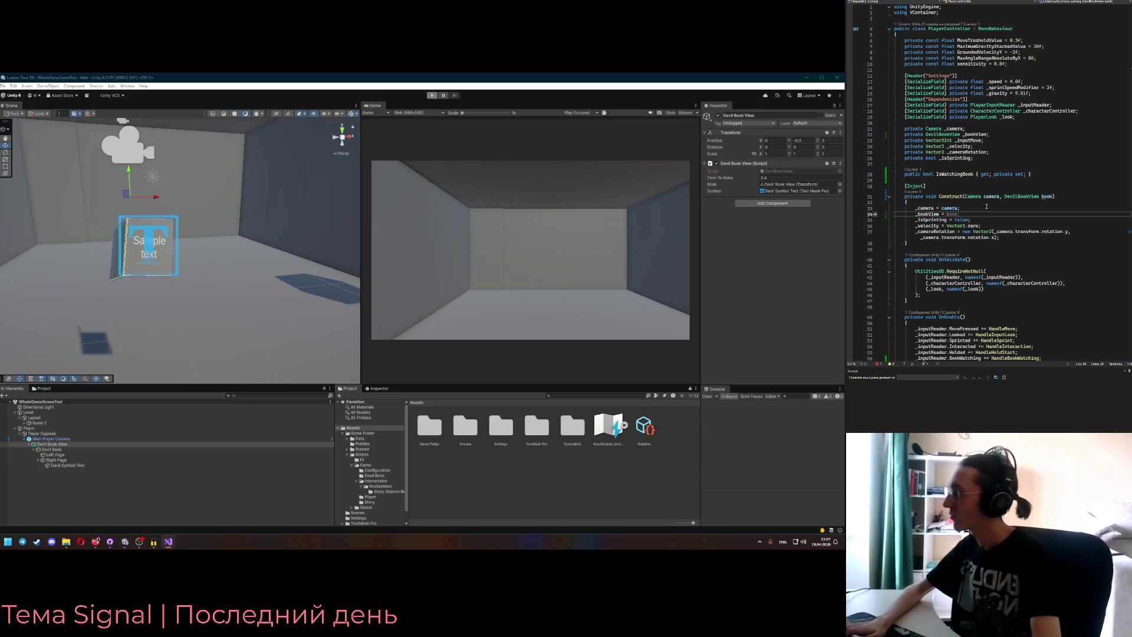
{"action": "left_click", "coordinate": [1054, 197]}
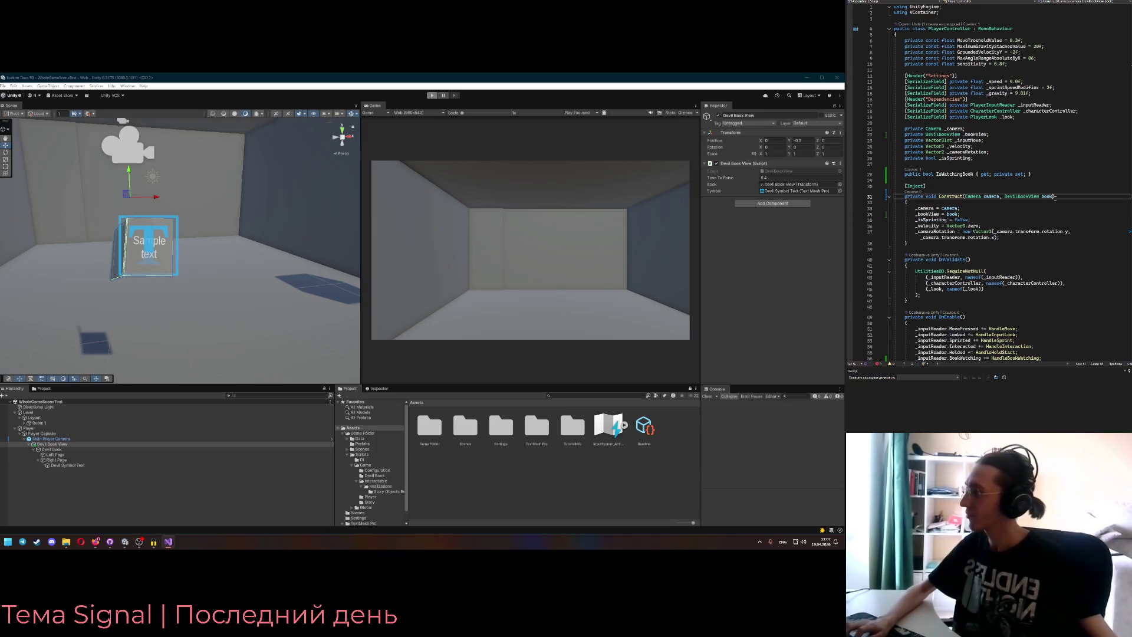
{"action": "type", "text": "ew"}
{"action": "left_click", "coordinate": [960, 214]}
{"action": "type", "text": "View"}
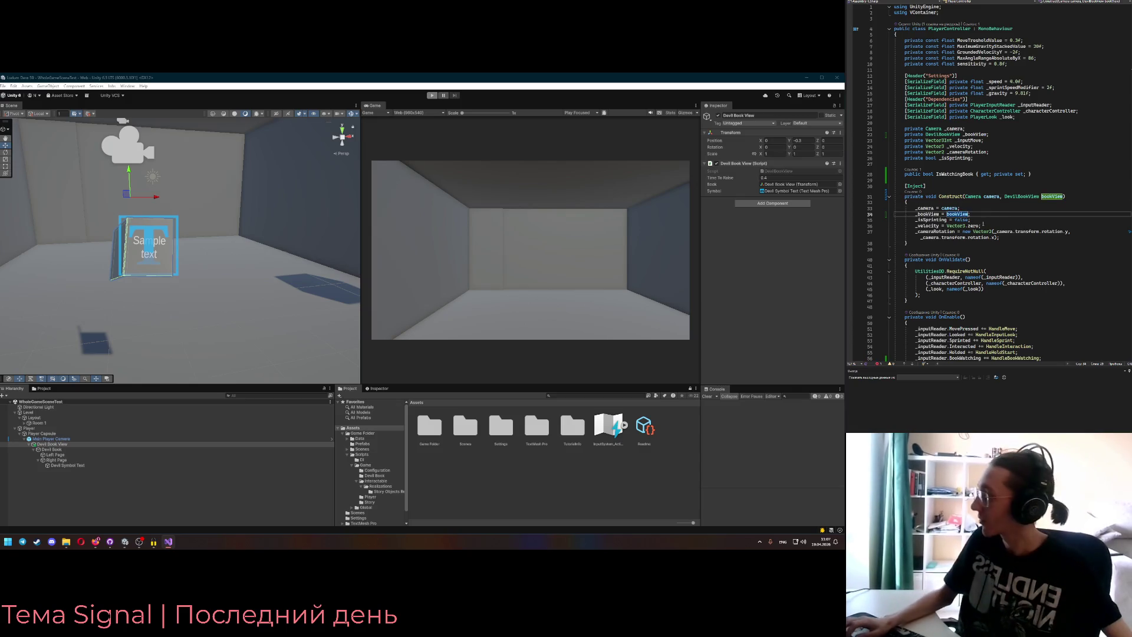
{"action": "scroll", "coordinate": [1004, 170], "scroll_direction": "down", "scroll_amount": 4}
{"action": "key", "text": "Down"}
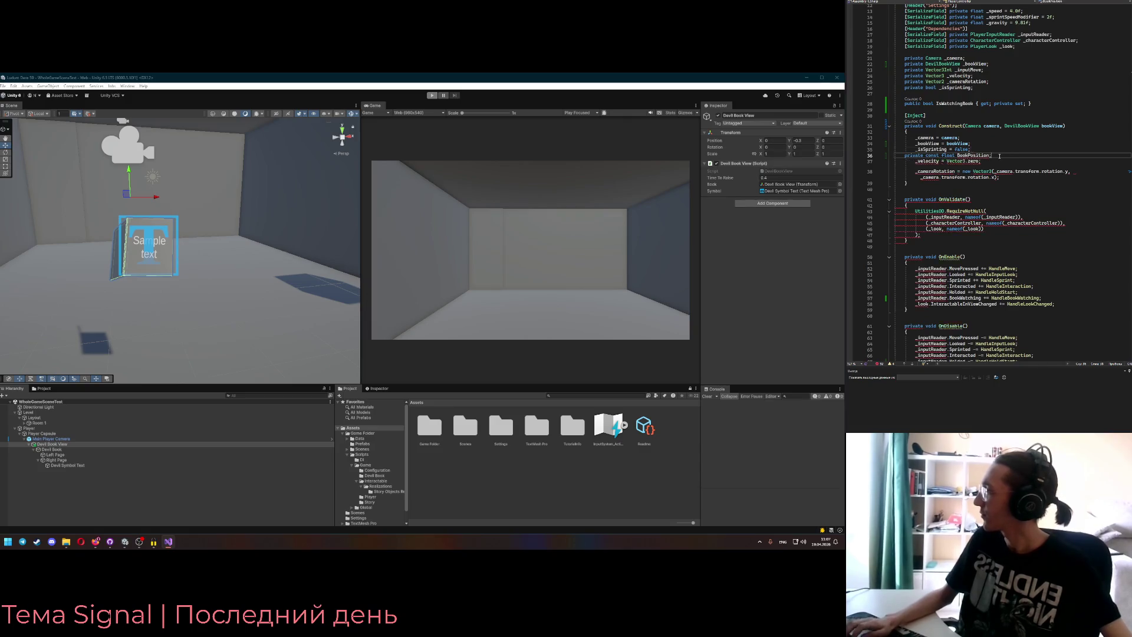
{"action": "scroll", "coordinate": [992, 184], "scroll_direction": "down", "scroll_amount": 14}
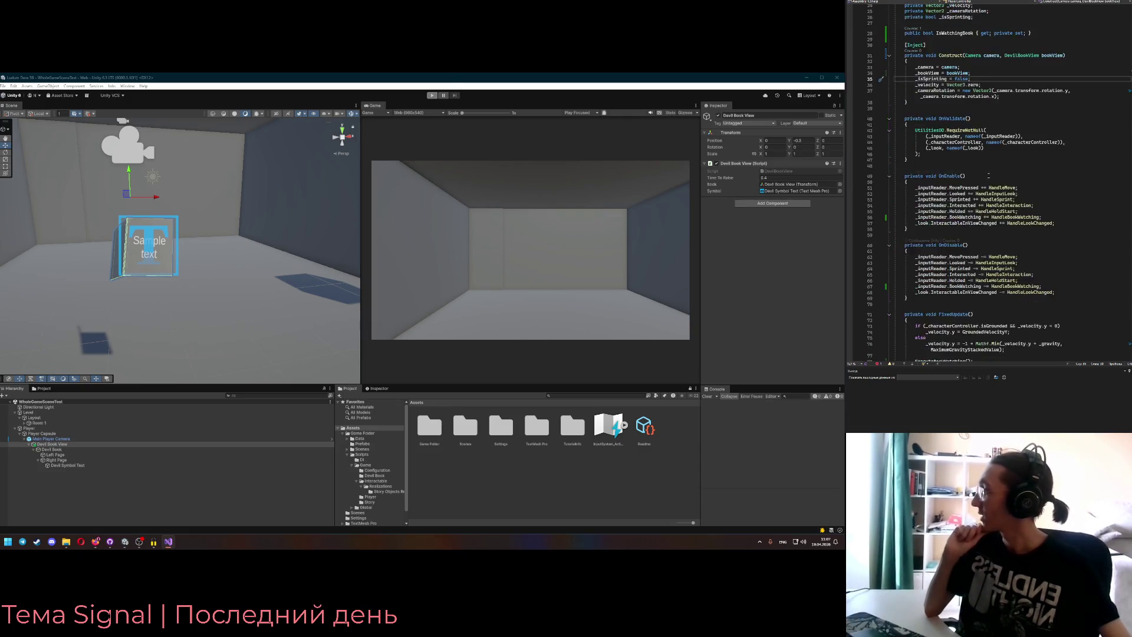
{"action": "mouse_move", "coordinate": [942, 168]}
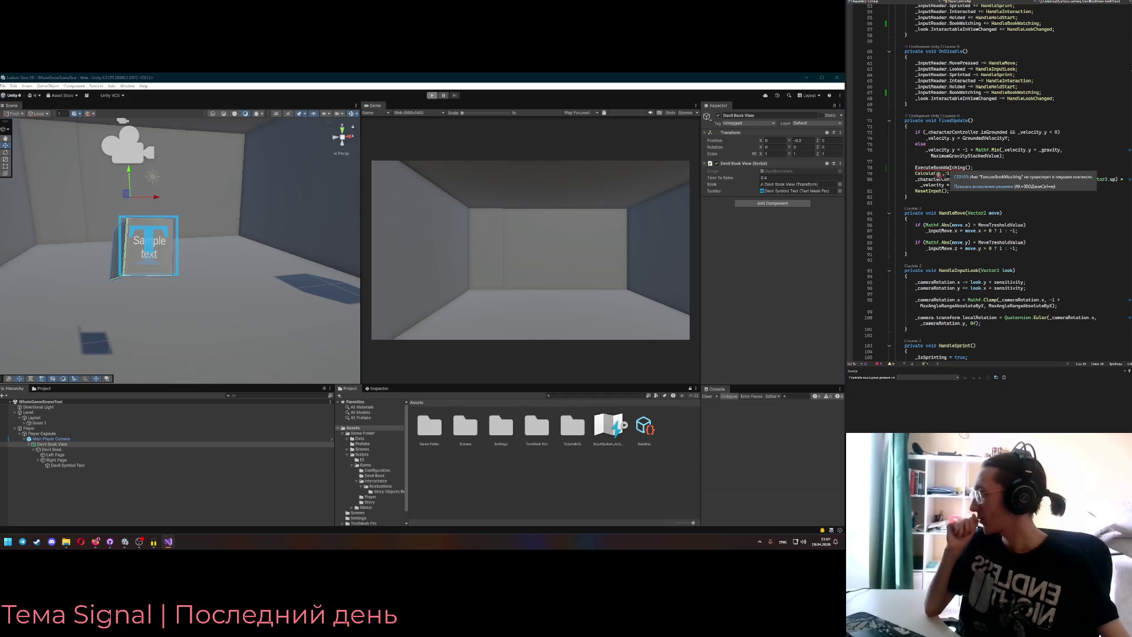
{"action": "left_click", "coordinate": [941, 168]}
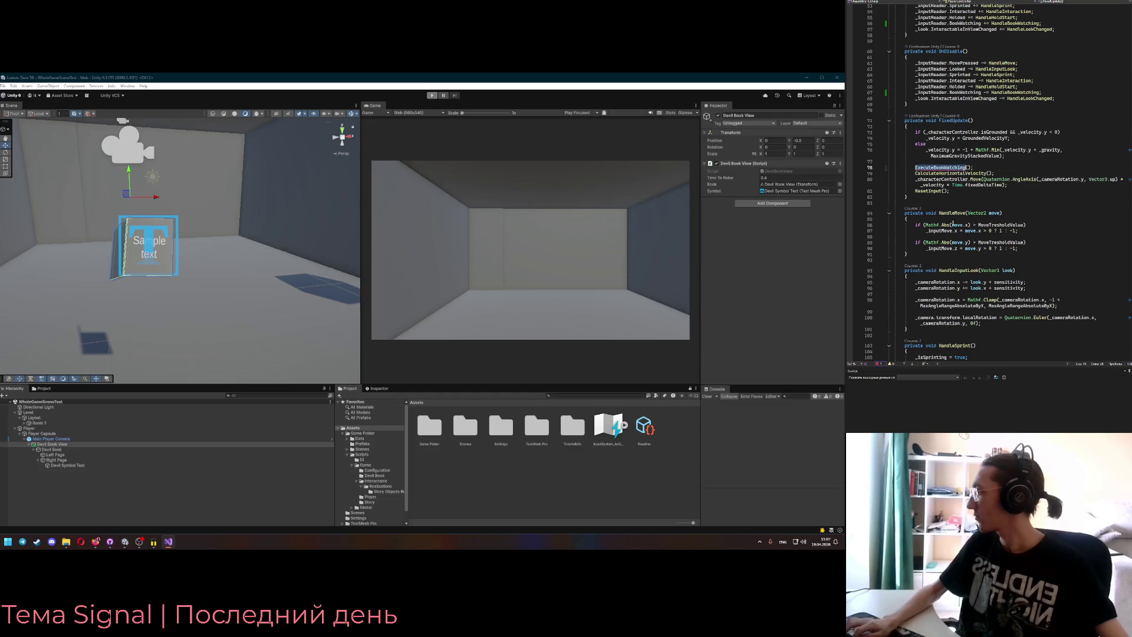
{"action": "scroll", "coordinate": [955, 213], "scroll_direction": "down", "scroll_amount": 13}
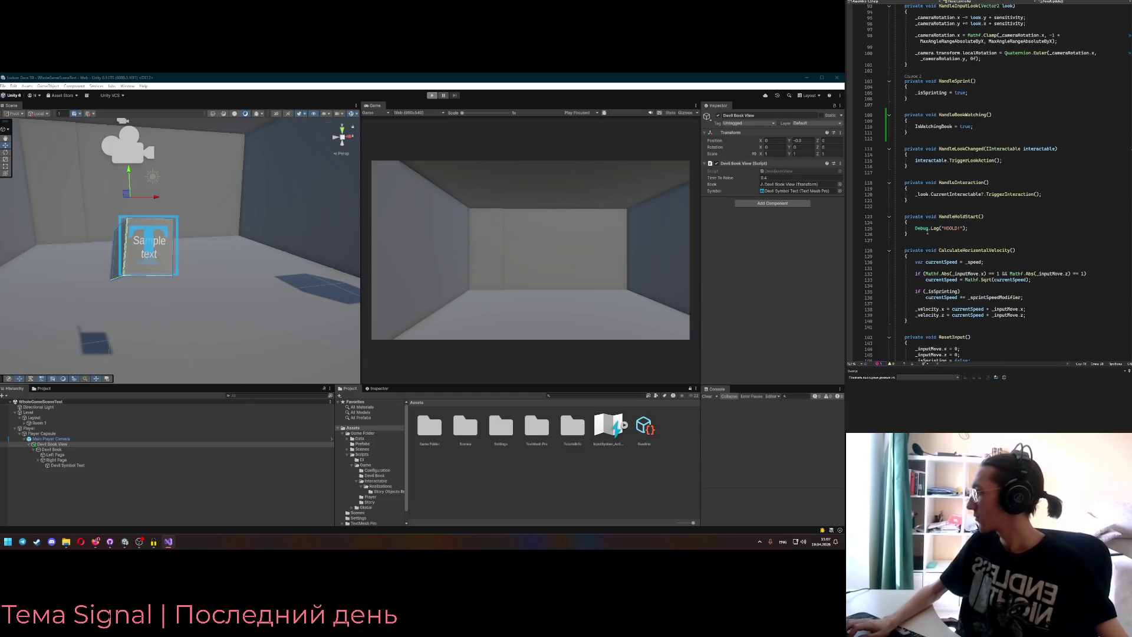
- Write a private ExecuteBookWatching() method below HandleHoldStart with if/else branches calling _bookView
{"action": "left_click", "coordinate": [928, 232]}
{"action": "key", "text": "Return"}
{"action": "key", "text": "Return"}
{"action": "type", "text": "private void ExecuteBookWatching()"}
{"action": "key", "text": "Return"}
{"action": "type", "text": "{"}
{"action": "key", "text": "Return"}
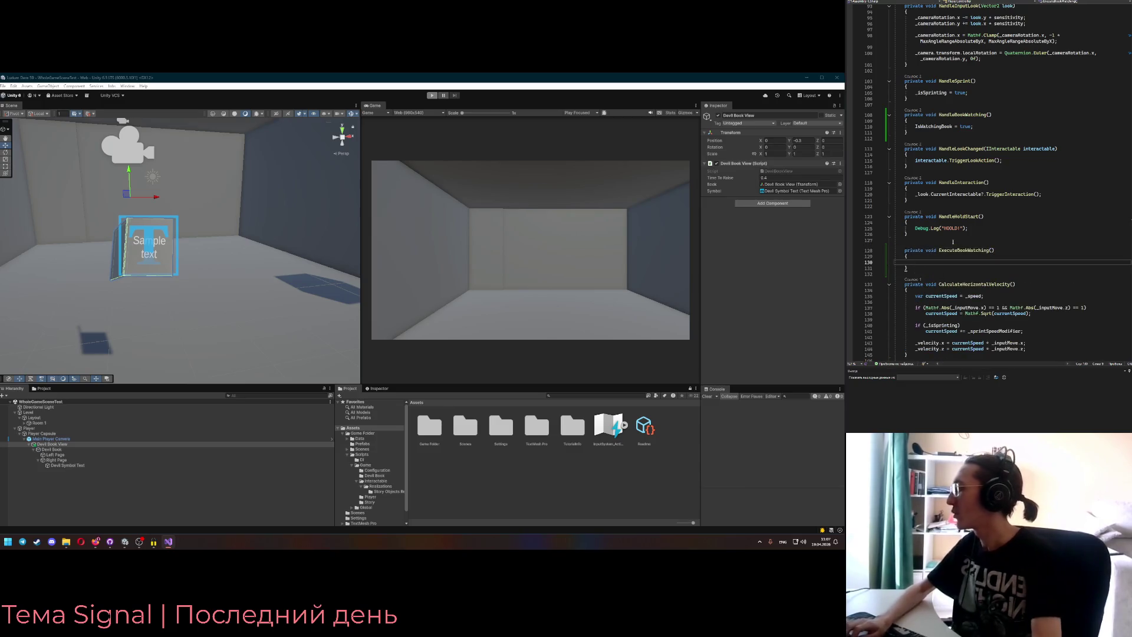
{"action": "type", "text": ") {"}
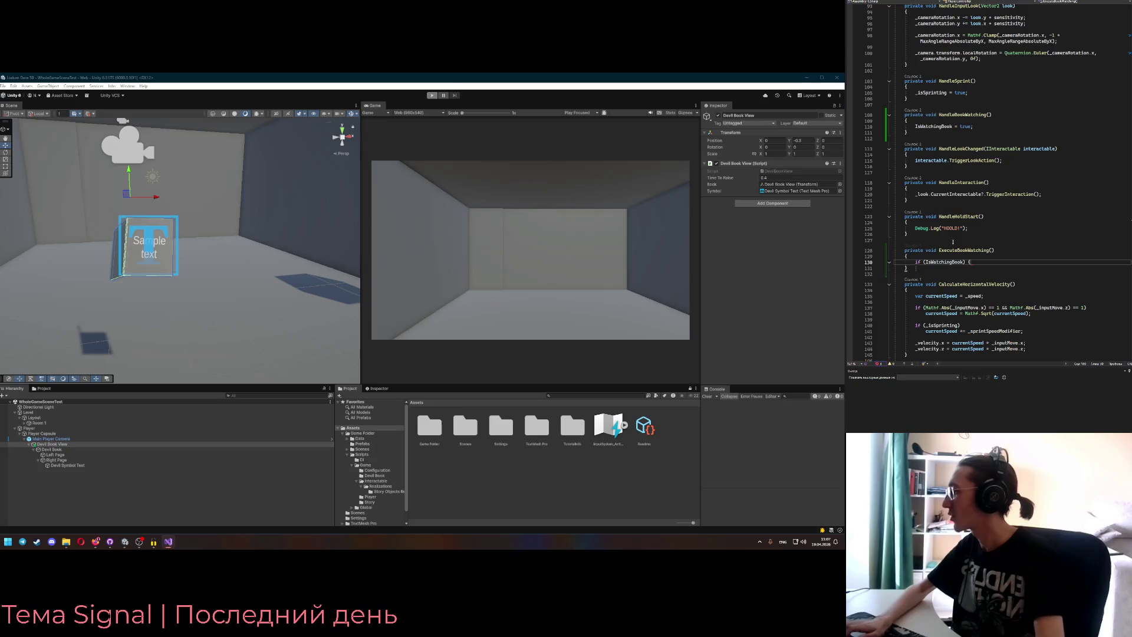
{"action": "key", "text": "Return"}
{"action": "type", "text": "_bo"}
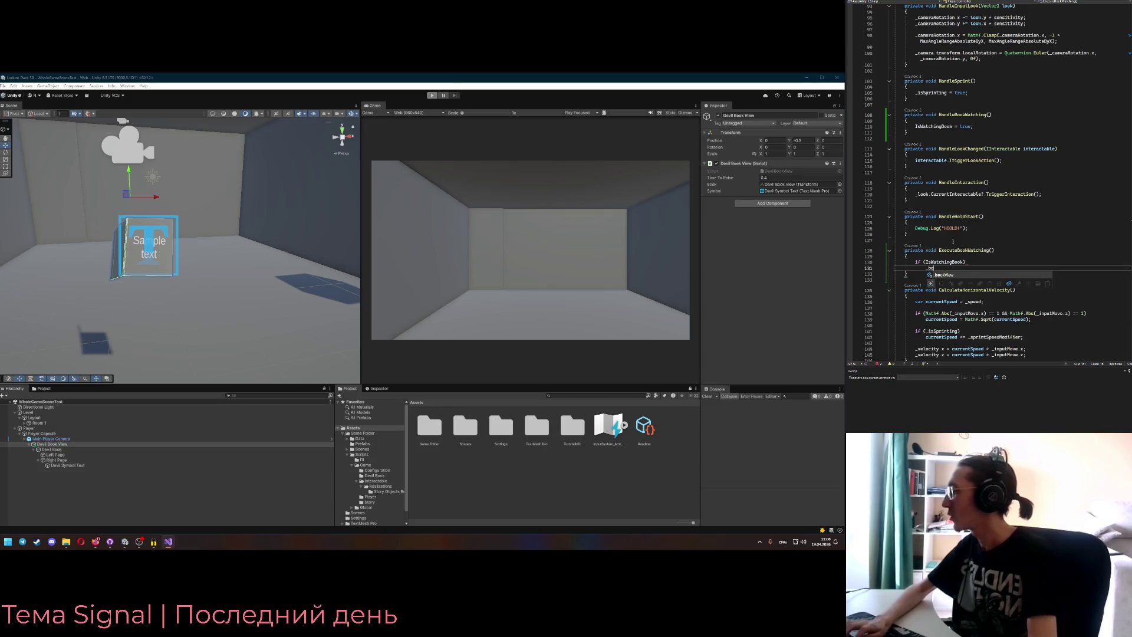
{"action": "type", "text": "okView.Rai"}
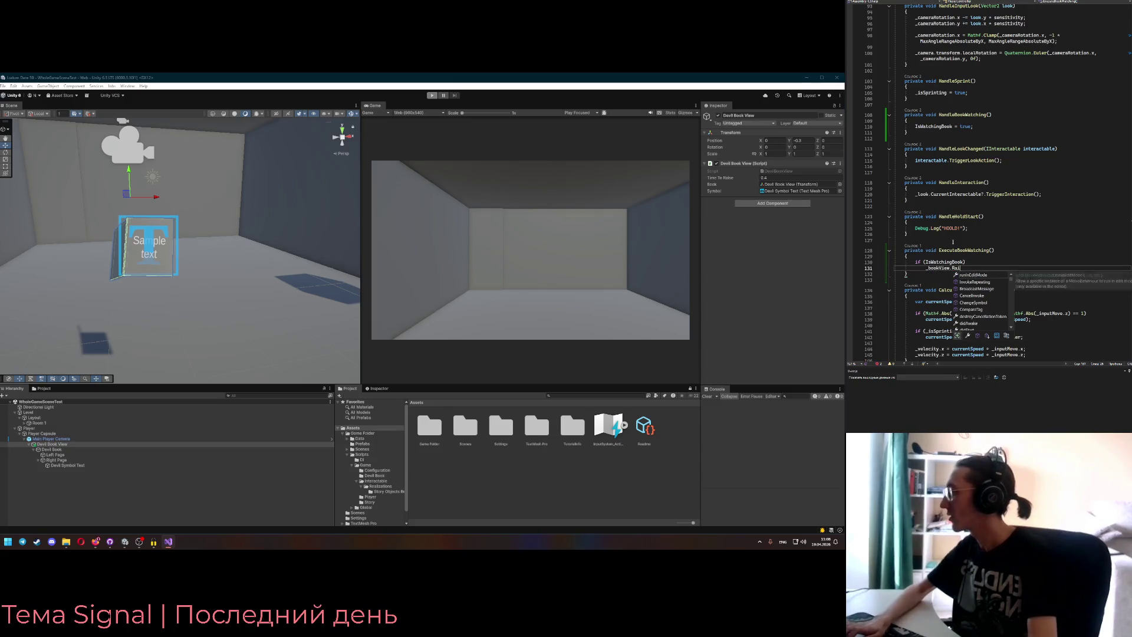
{"action": "type", "text": "seBook();"}
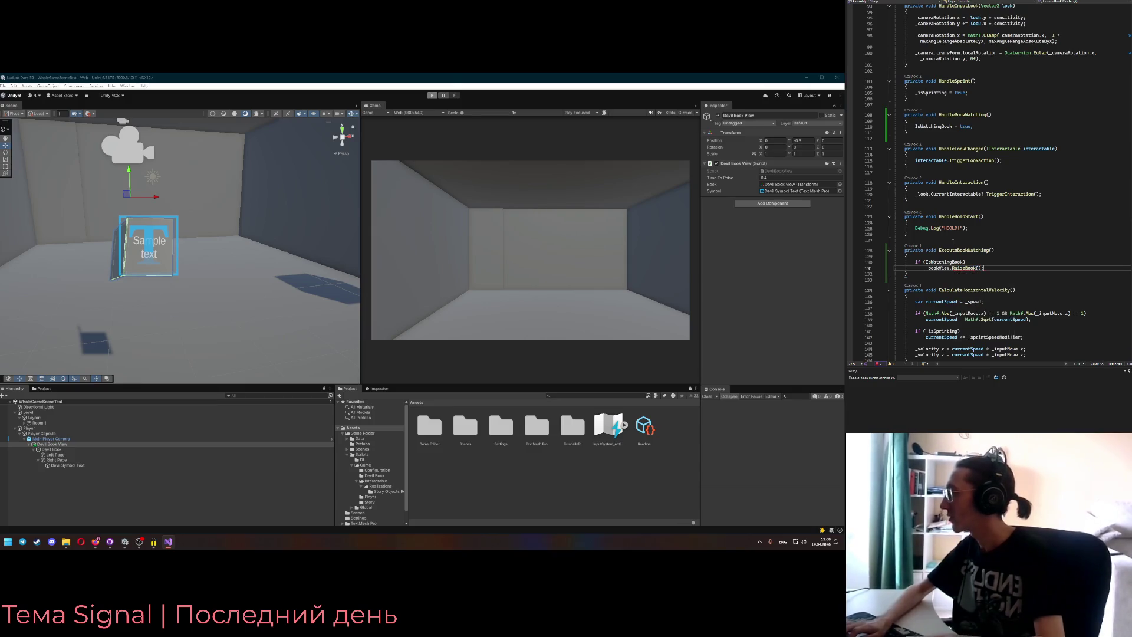
{"action": "key", "text": "Return"}
{"action": "type", "text": "else"}
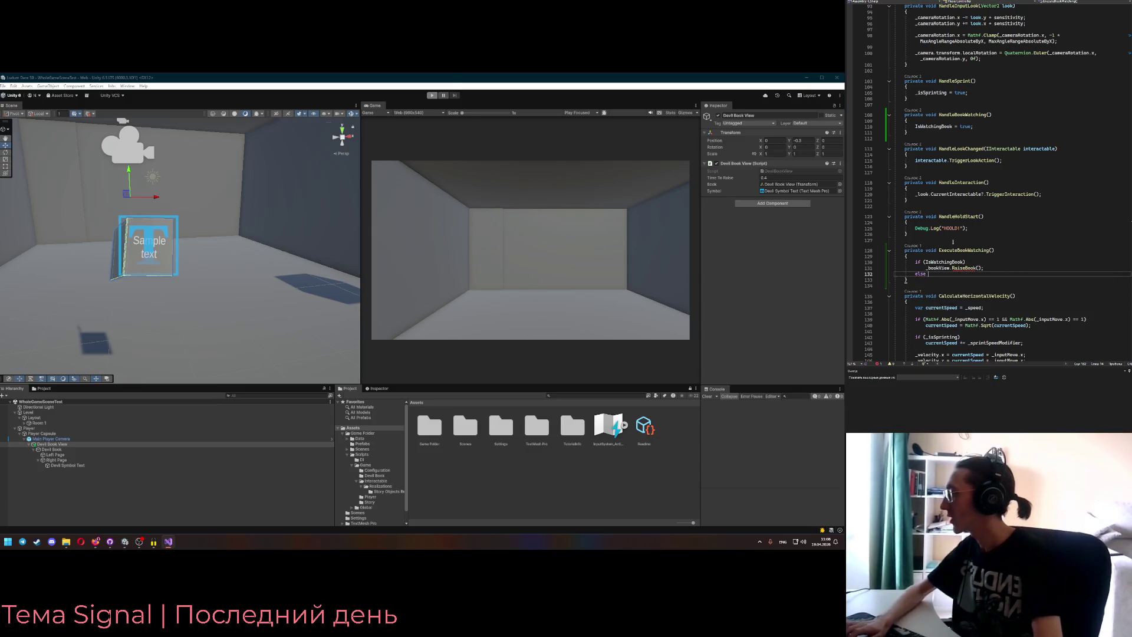
{"action": "key", "text": "Return"}
{"action": "type", "text": "_boo"}
{"action": "key", "text": "Tab"}
{"action": "type", "text": "("}
- Make the watched branch call _bookView.WatchBook() and start naming the release call in else
{"action": "key", "text": "Up"}
{"action": "key", "text": "Up"}
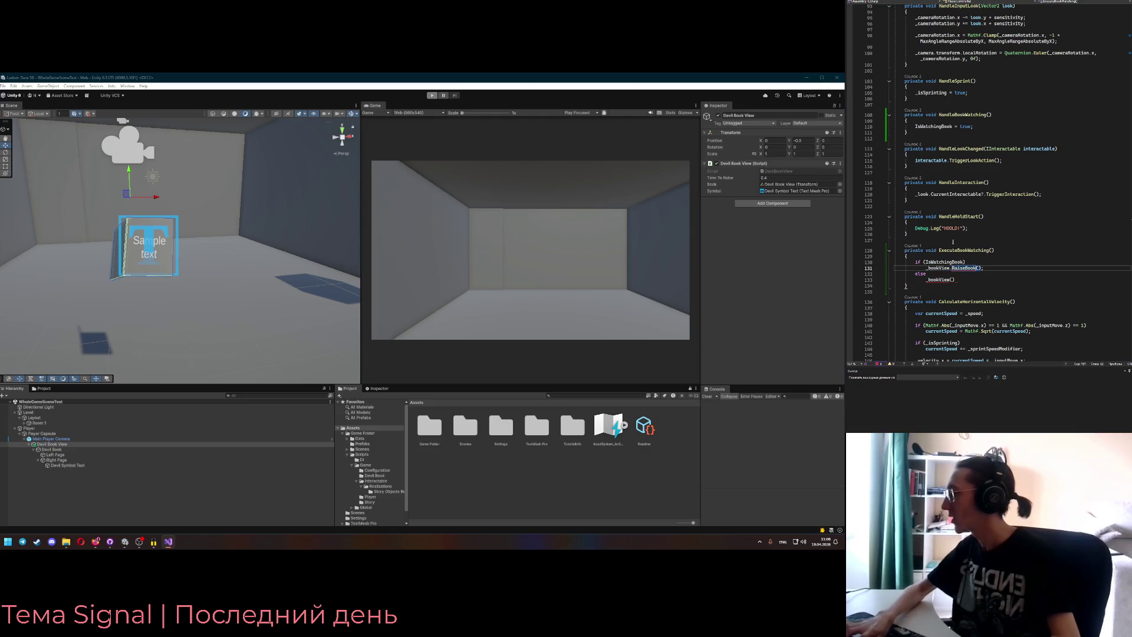
{"action": "key", "text": "BackSpace"}
{"action": "type", "text": "WatchBoo"}
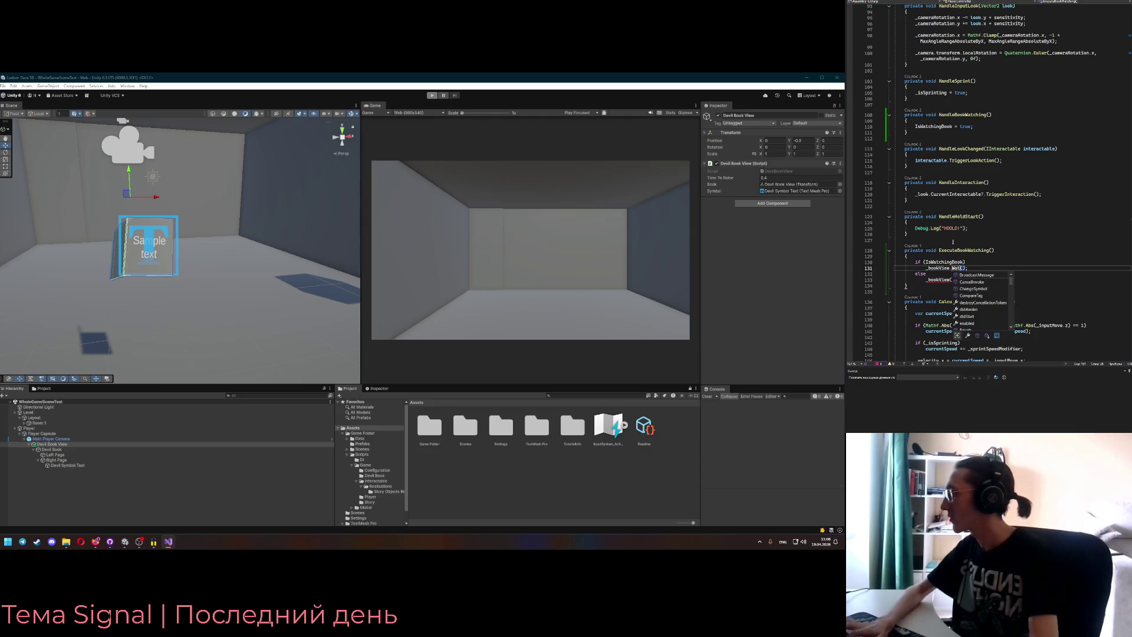
{"action": "type", "text": "k"}
{"action": "key", "text": "Escape"}
{"action": "key", "text": "Down"}
{"action": "key", "text": "Down"}
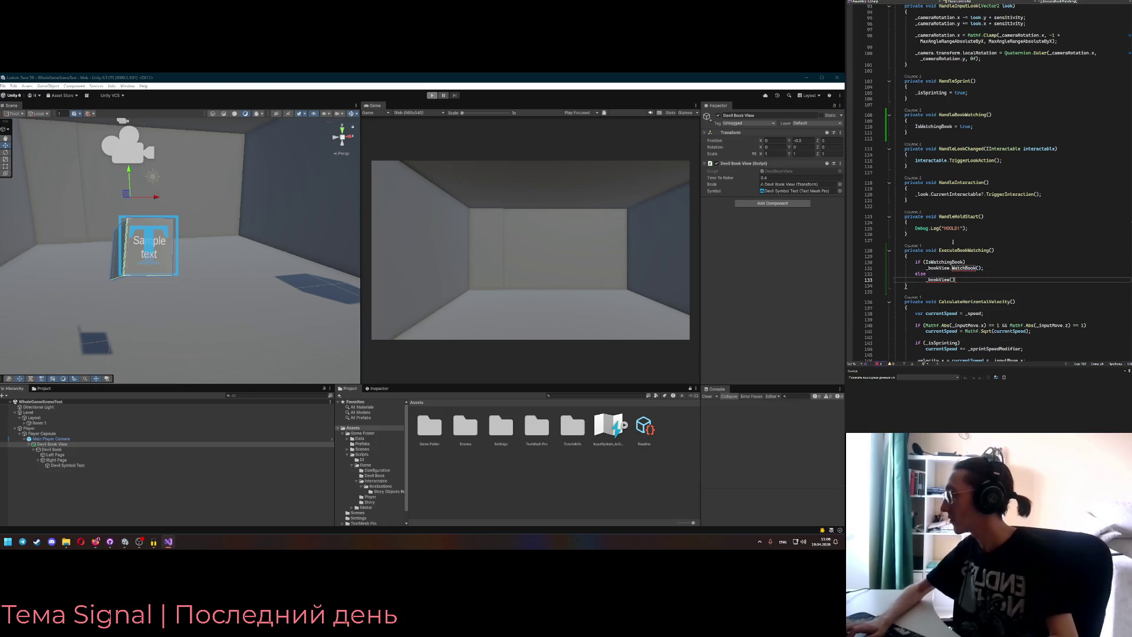
{"action": "key", "text": "Left"}
{"action": "key", "text": "Left"}
{"action": "type", "text": ".H"}
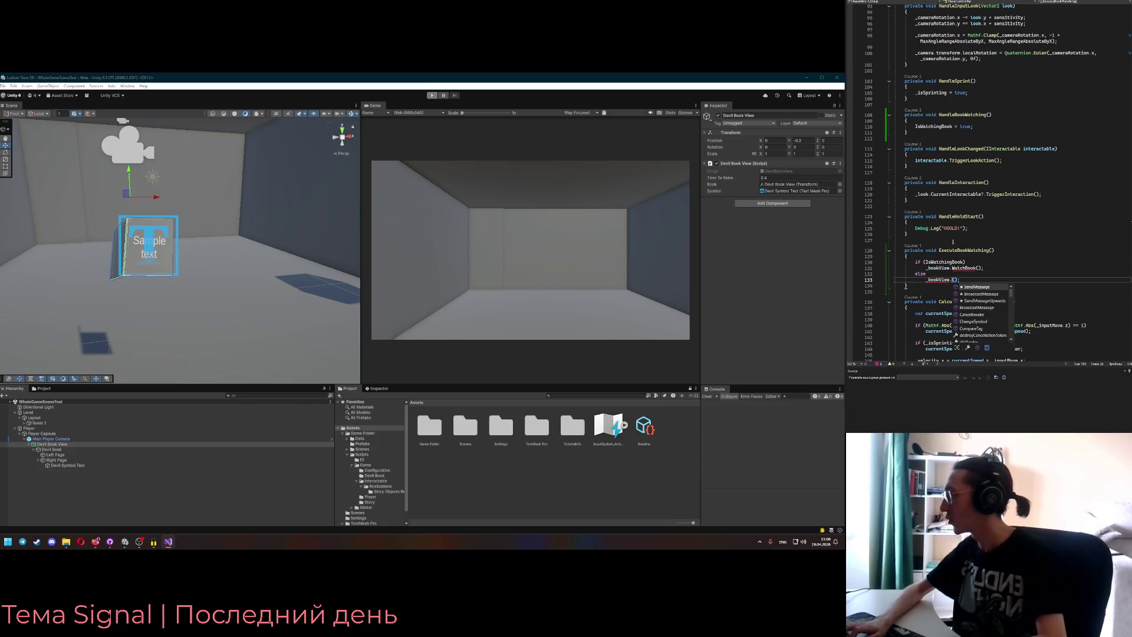
{"action": "type", "text": "ide"}
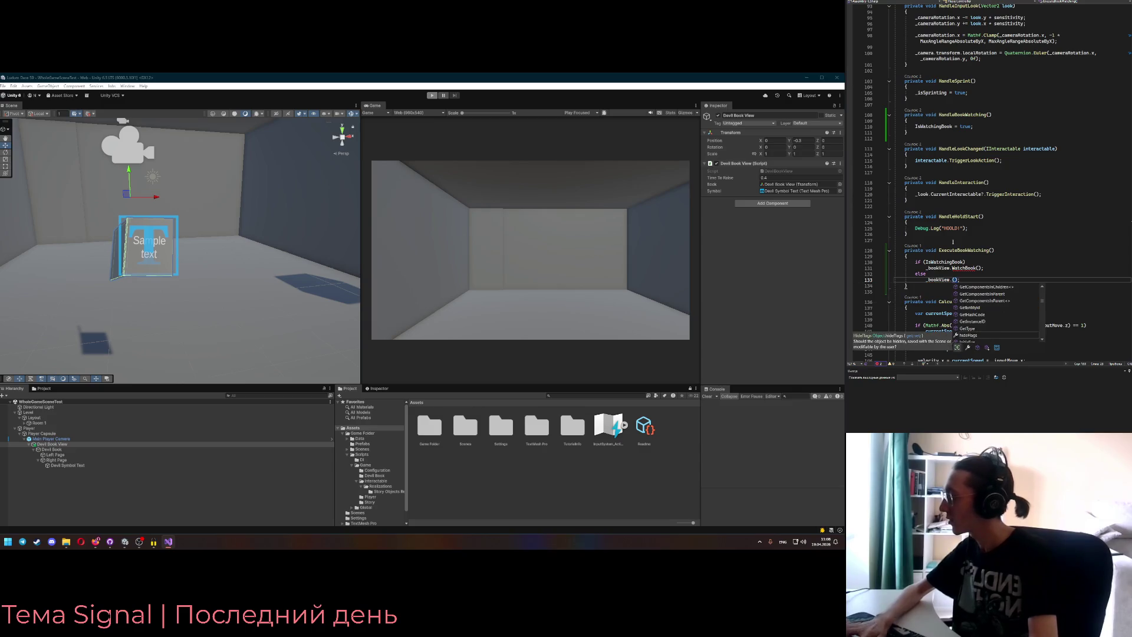
{"action": "type", "text": "Book"}
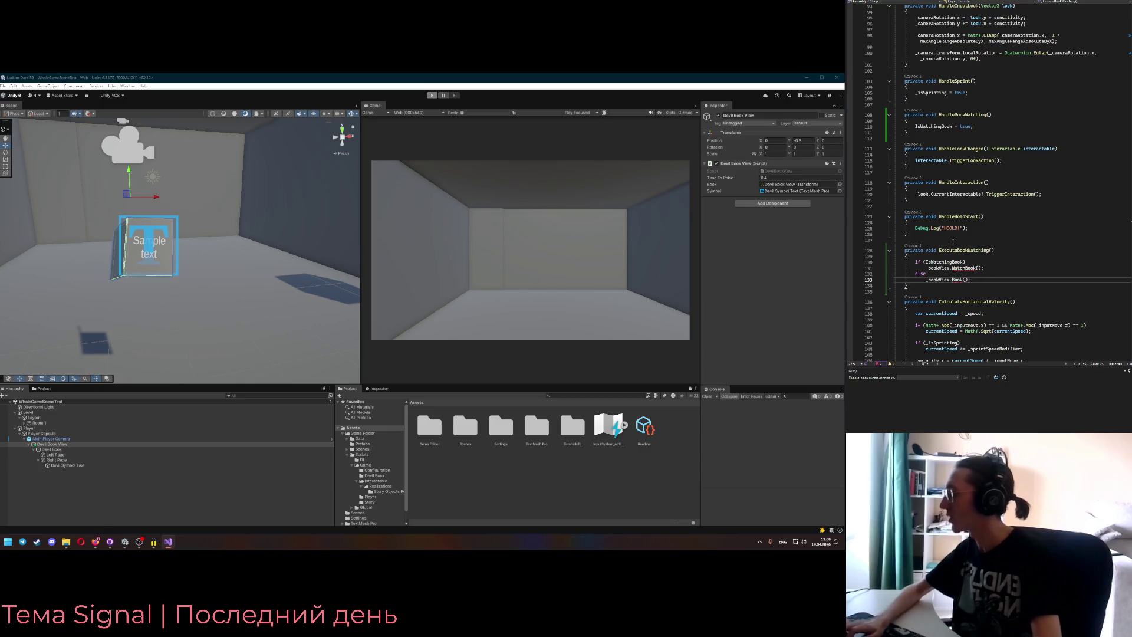
{"action": "type", "text": "Release"}
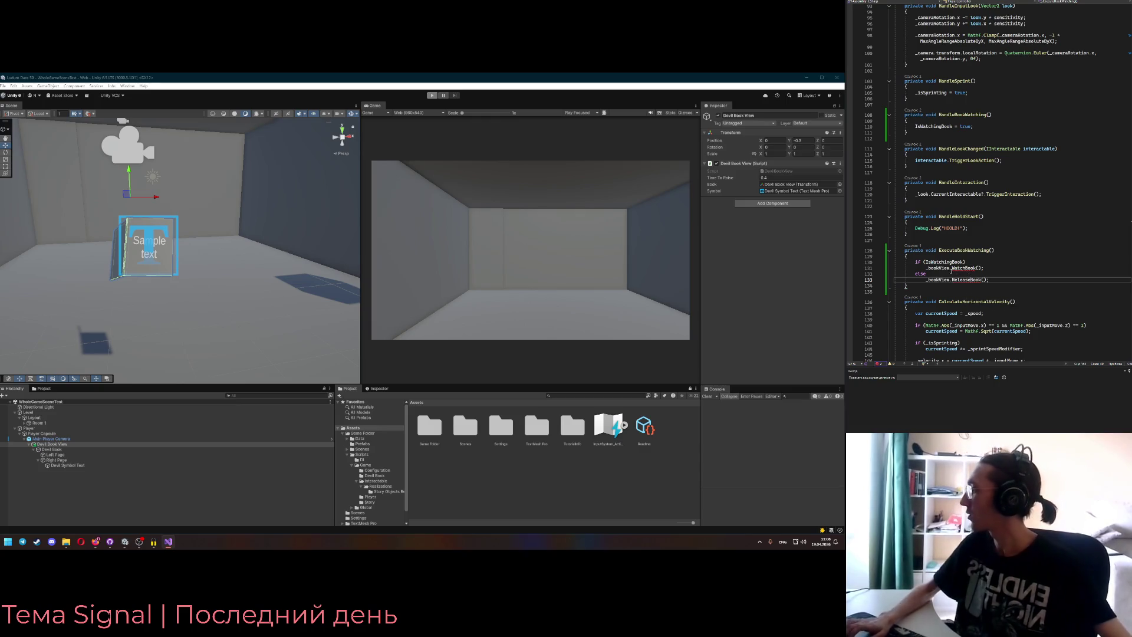
- Jump to the DevilBookView script definition with F12
{"action": "scroll", "coordinate": [949, 207], "scroll_direction": "up", "scroll_amount": 20}
{"action": "double_click", "coordinate": [943, 135]}
{"action": "key", "text": "F12"}
{"action": "scroll", "coordinate": [939, 210], "scroll_direction": "down", "scroll_amount": 10}
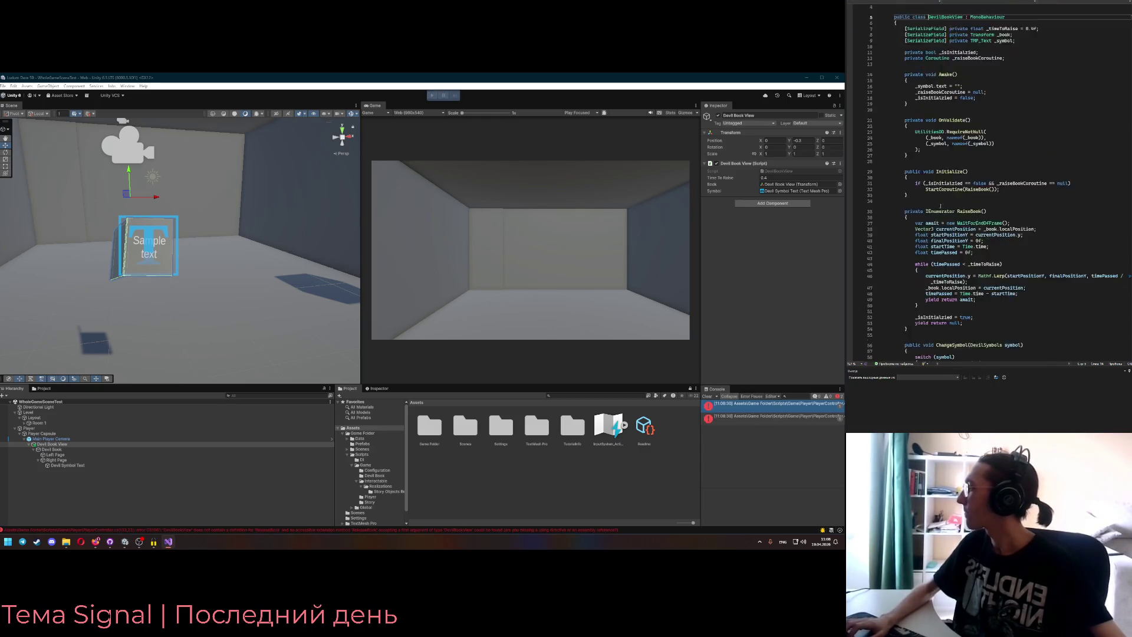
- Add public void RaiseBook() and ReleaseBook() method stubs after ChangeSymbol
{"action": "left_click", "coordinate": [925, 217]}
{"action": "left_click", "coordinate": [923, 211]}
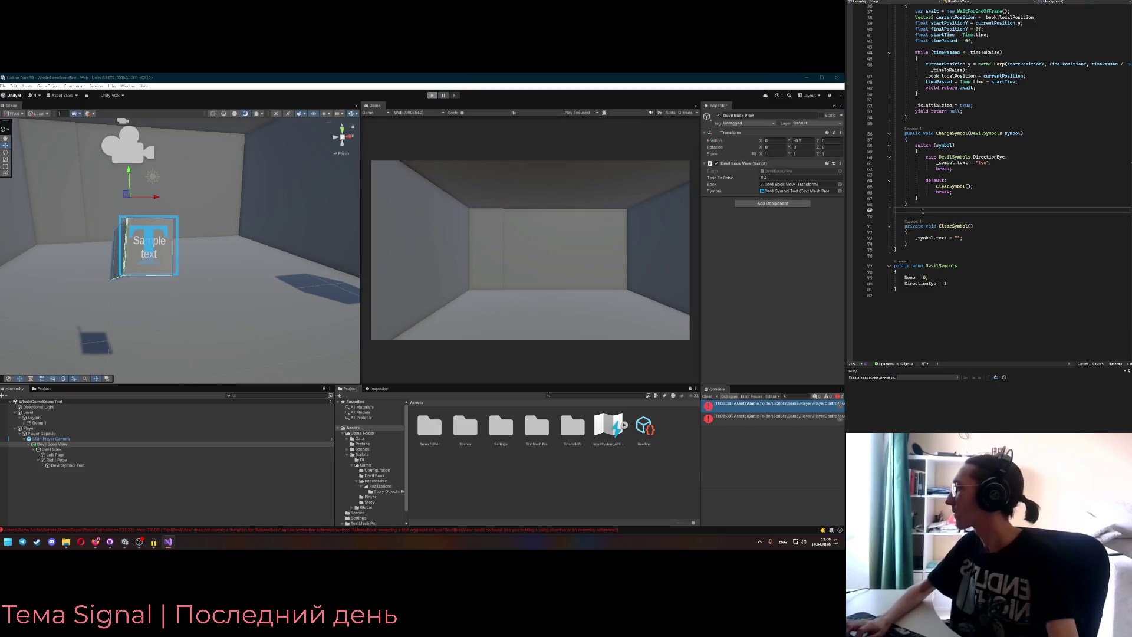
{"action": "key", "text": "Return"}
{"action": "type", "text": "pu"}
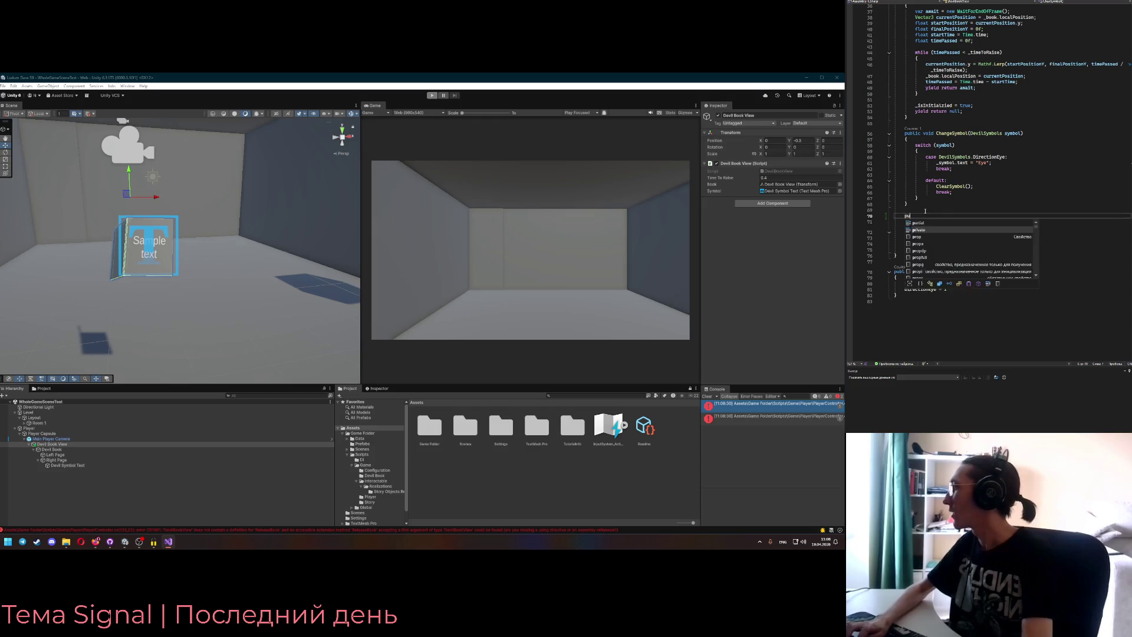
{"action": "type", "text": "blic void RaiseBook()"}
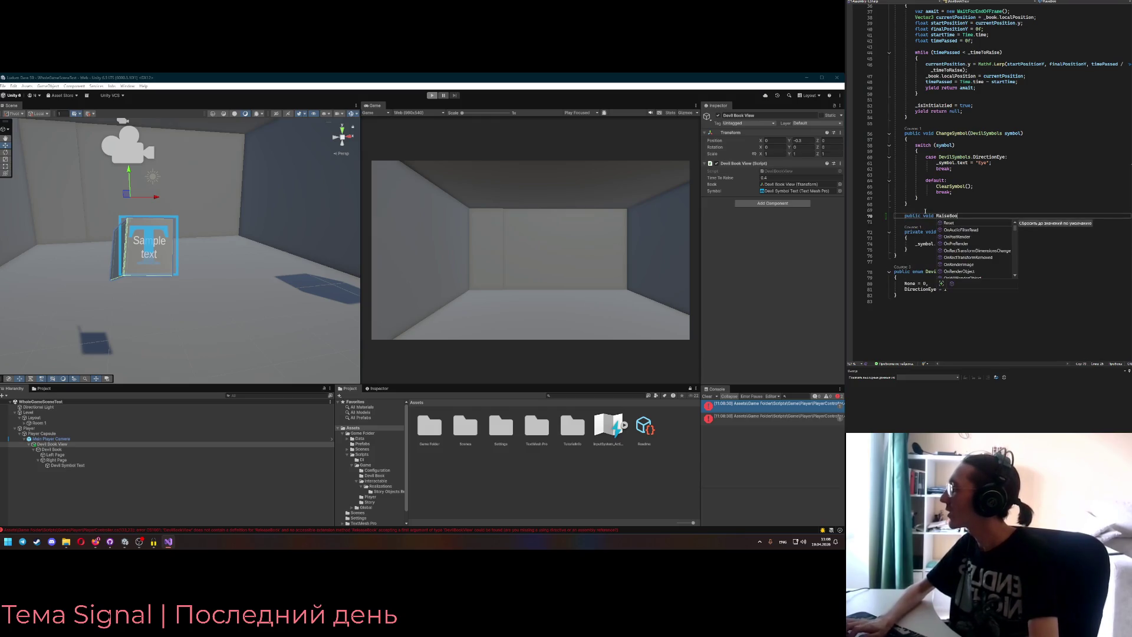
{"action": "key", "text": "Return"}
{"action": "type", "text": "{"}
{"action": "key", "text": "Return"}
{"action": "key", "text": "Escape"}
{"action": "key", "text": "Down"}
{"action": "key", "text": "Return"}
{"action": "key", "text": "Return"}
{"action": "type", "text": "public void"}
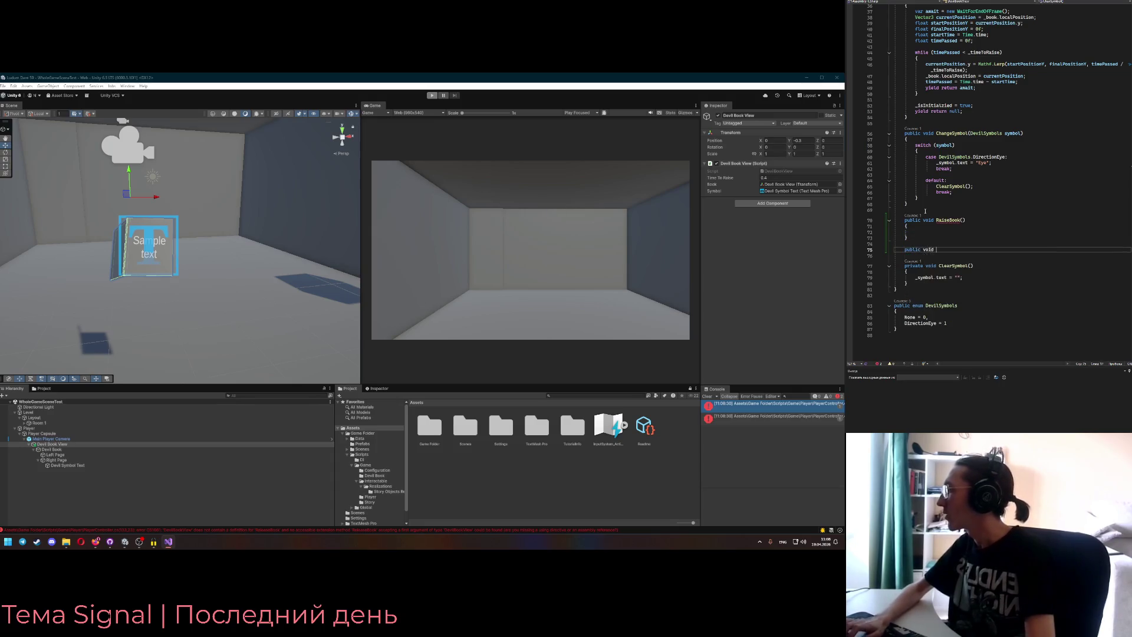
{"action": "type", "text": " Releas"}
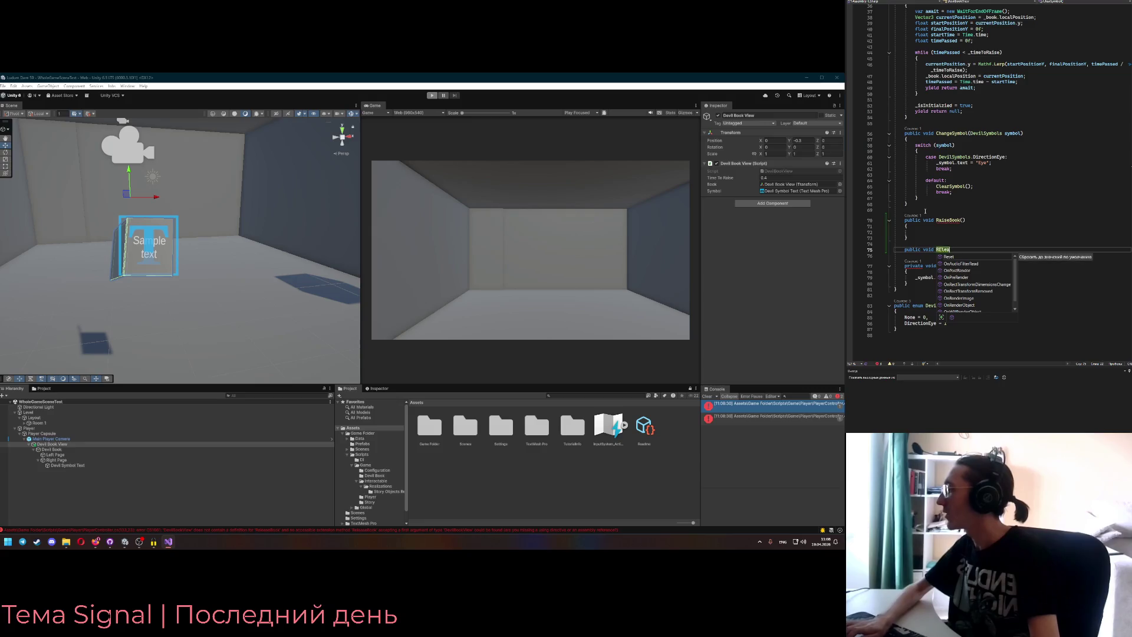
{"action": "type", "text": "eBook()"}
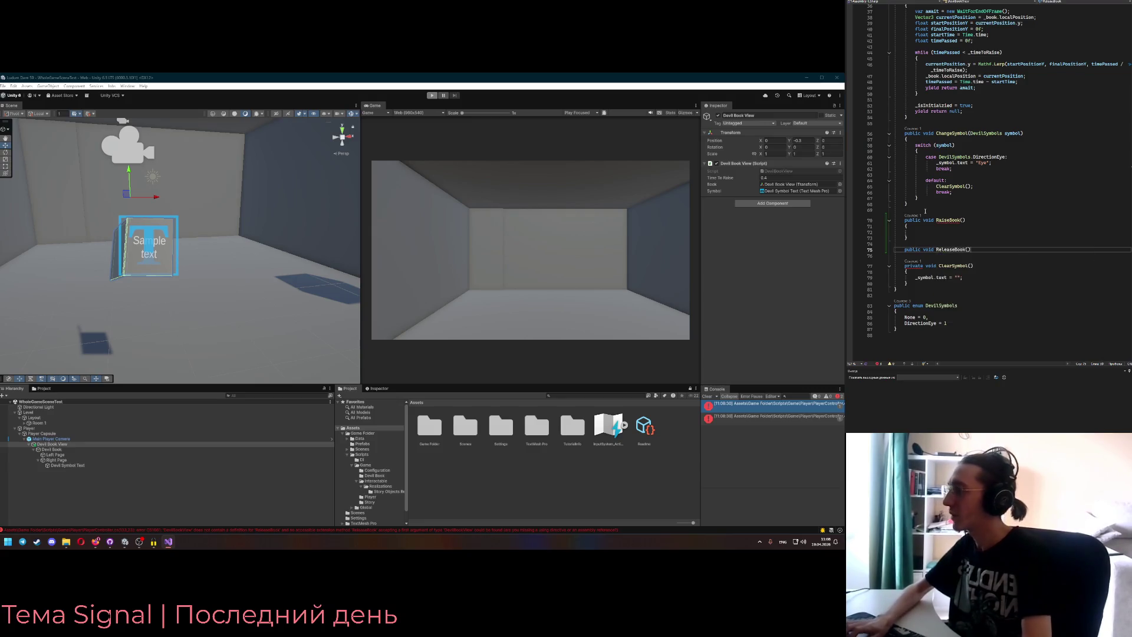
{"action": "key", "text": "Return"}
{"action": "type", "text": "{"}
{"action": "key", "text": "Return"}
- Rename the duplicate RaiseBook method to WatchBook
{"action": "mouse_move", "coordinate": [944, 223]}
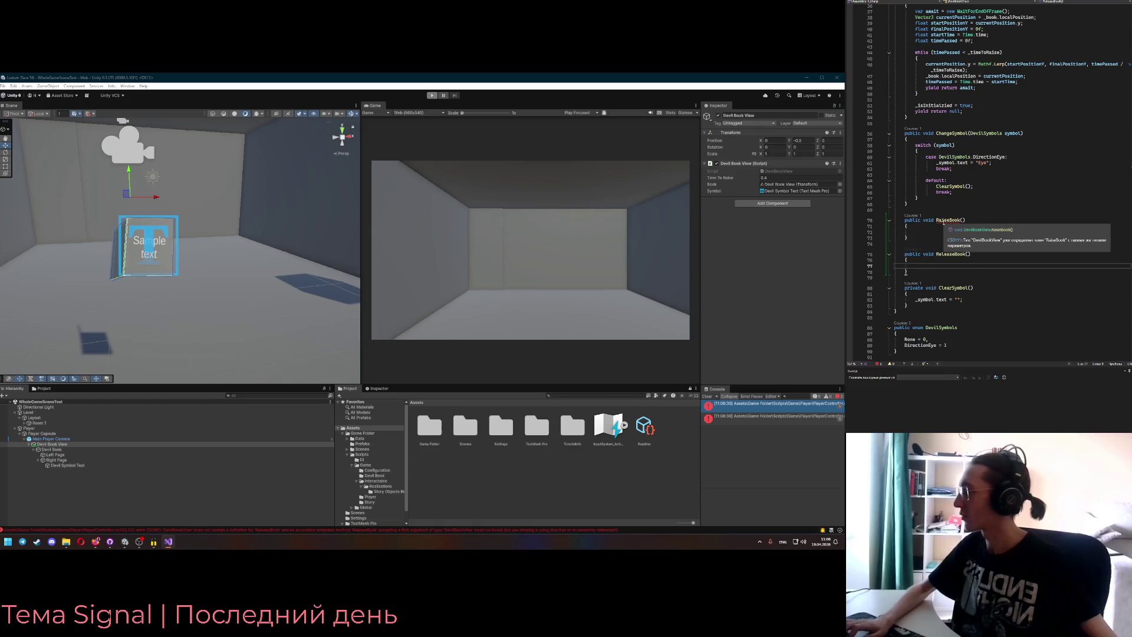
{"action": "left_click", "coordinate": [944, 221]}
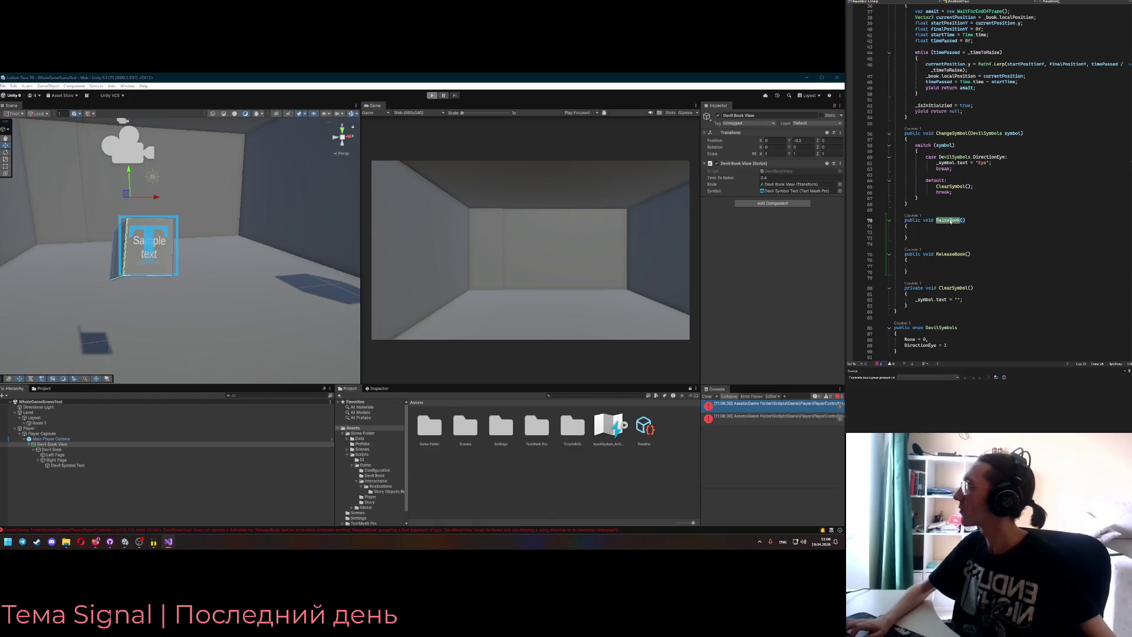
{"action": "key", "text": "BackSpace"}
{"action": "key", "text": "BackSpace"}
{"action": "key", "text": "BackSpace"}
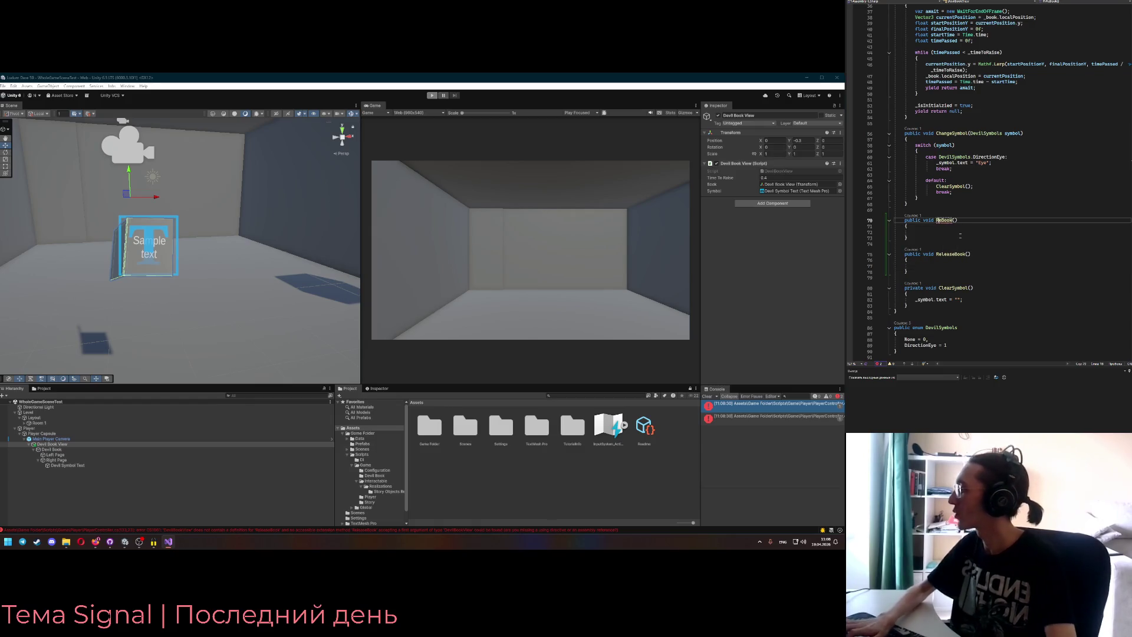
{"action": "type", "text": "ch"}
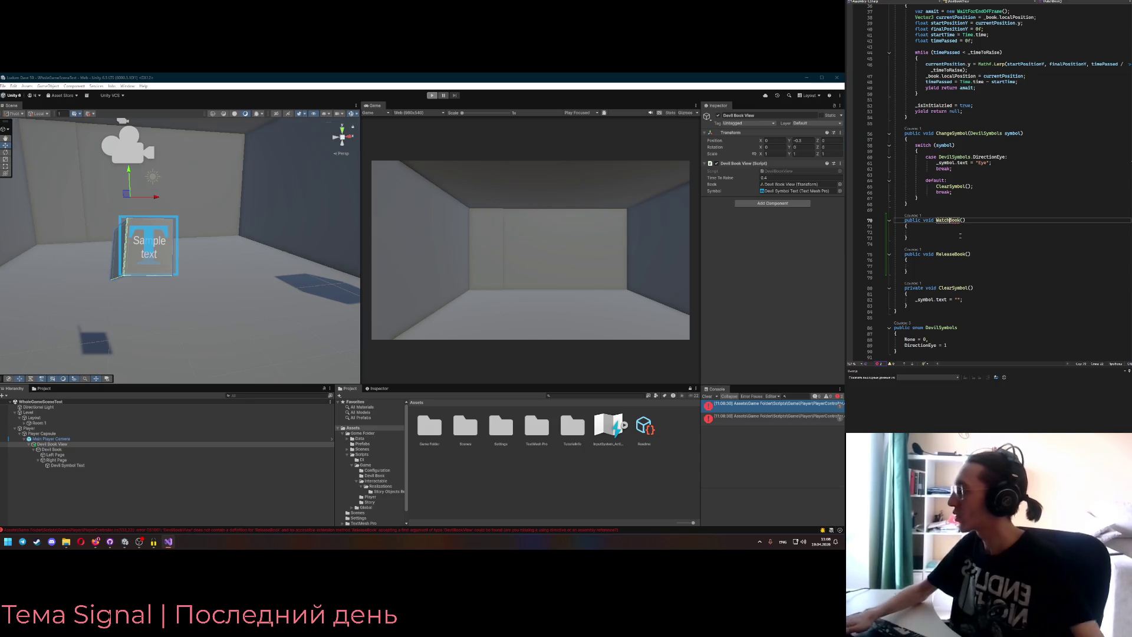
- Move the RaiseBook coroutine below the ReleaseBook method
{"action": "scroll", "coordinate": [960, 236], "scroll_direction": "up", "scroll_amount": 6}
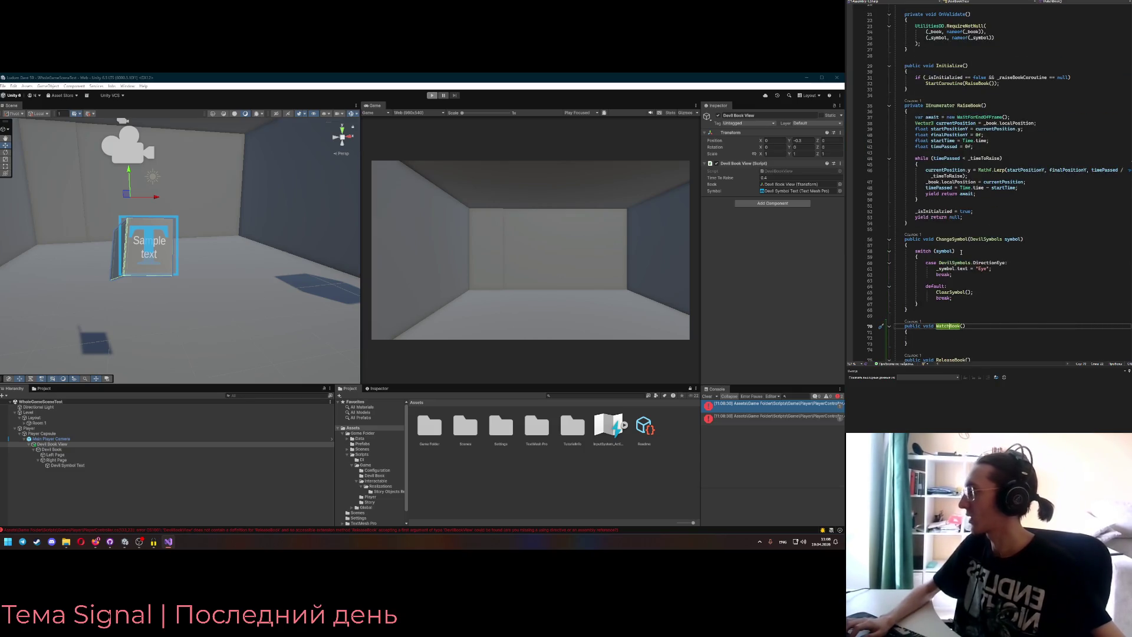
{"action": "scroll", "coordinate": [961, 251], "scroll_direction": "up", "scroll_amount": 1}
{"action": "left_click", "coordinate": [926, 242]}
{"action": "left_click", "coordinate": [909, 123], "text": "shift"}
{"action": "key", "text": "ctrl+x"}
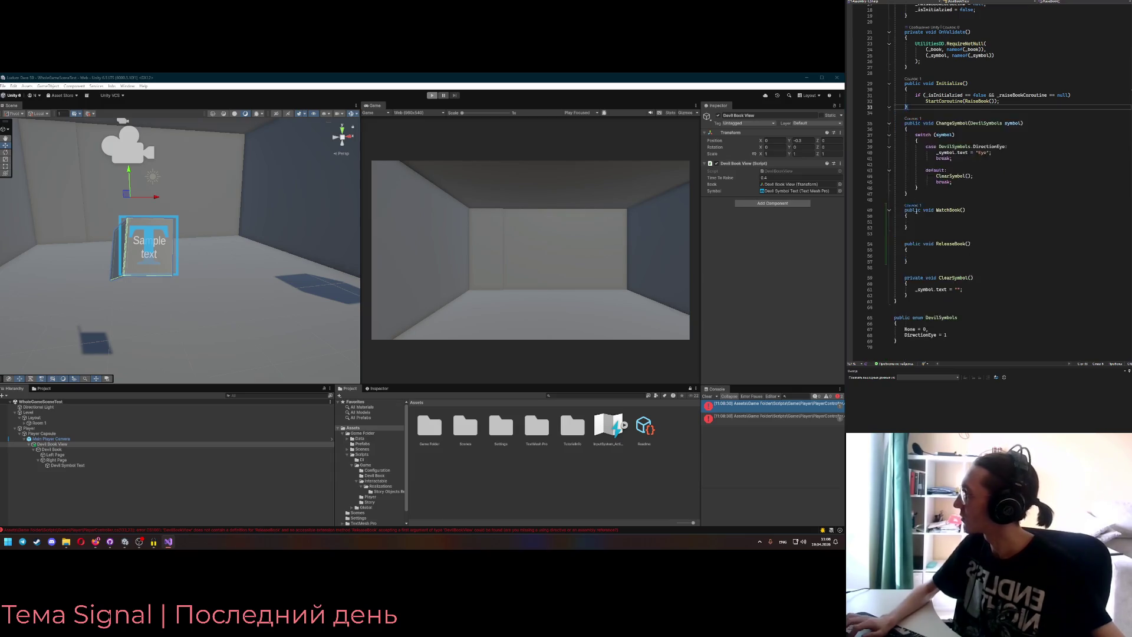
{"action": "left_click", "coordinate": [908, 157]}
{"action": "key", "text": "ctrl+v"}
- Check DevilBookView's usage in PlayerController, then select the _raiseBookCoroutine field name
{"action": "scroll", "coordinate": [929, 187], "scroll_direction": "up", "scroll_amount": 6}
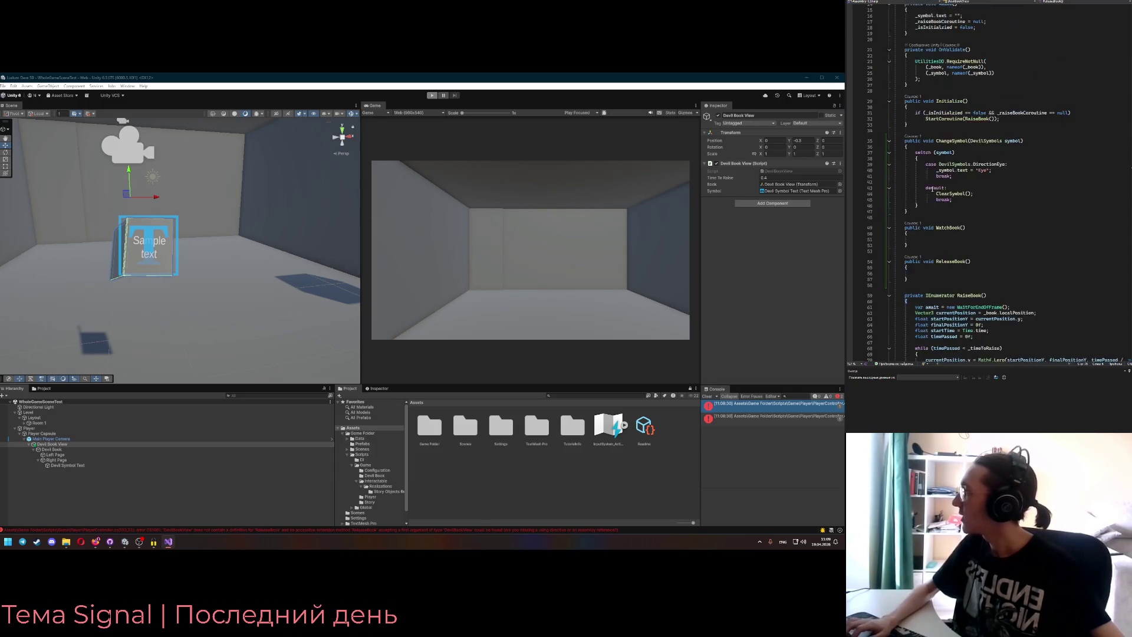
{"action": "scroll", "coordinate": [930, 187], "scroll_direction": "down", "scroll_amount": 5}
{"action": "left_click", "coordinate": [946, 152]}
{"action": "key", "text": "ctrl+minus"}
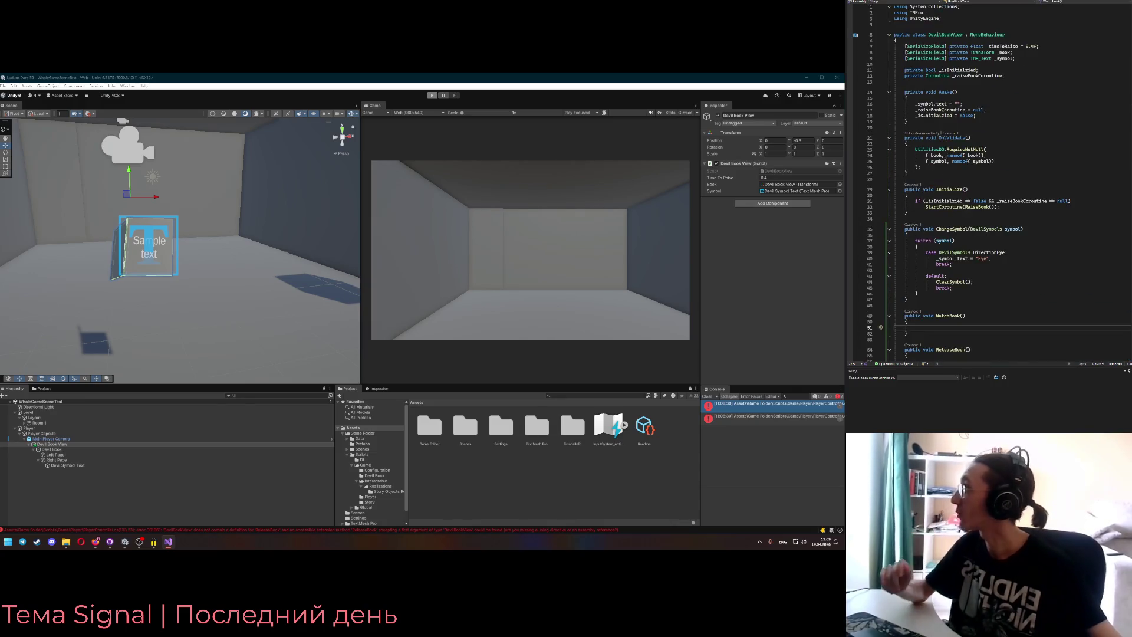
{"action": "key", "text": "ctrl+minus"}
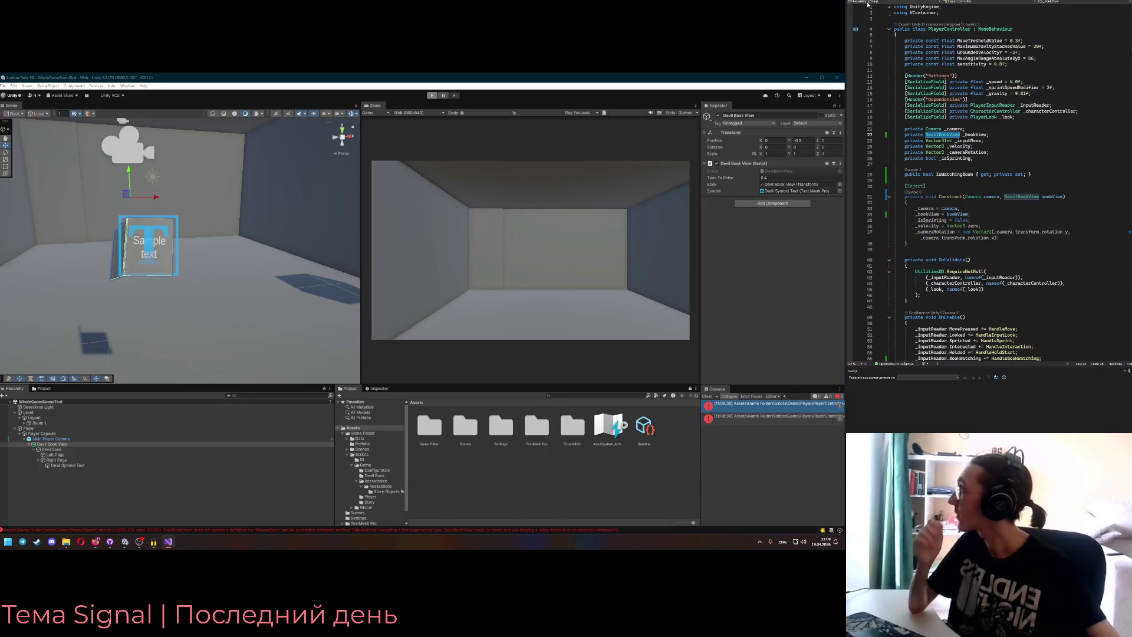
{"action": "key", "text": "ctrl+shift+minus"}
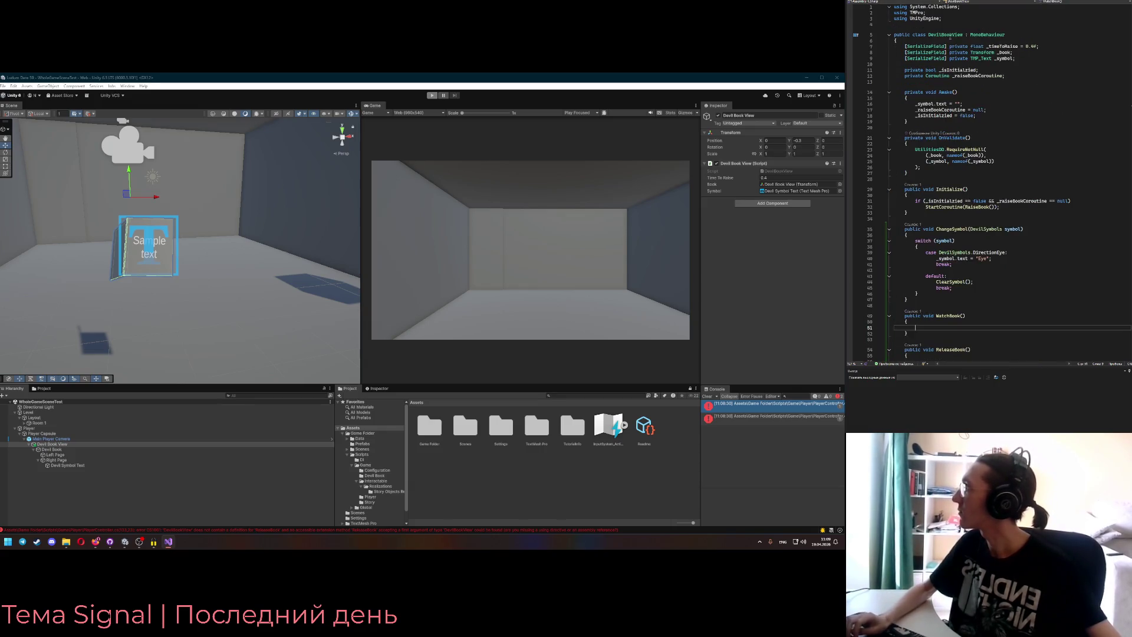
{"action": "double_click", "coordinate": [984, 75]}
- Paste the BookPosition constant from clipboard history, delete the duplicate line, and end the coroutine field with 'e;'
{"action": "key", "text": "super+v"}
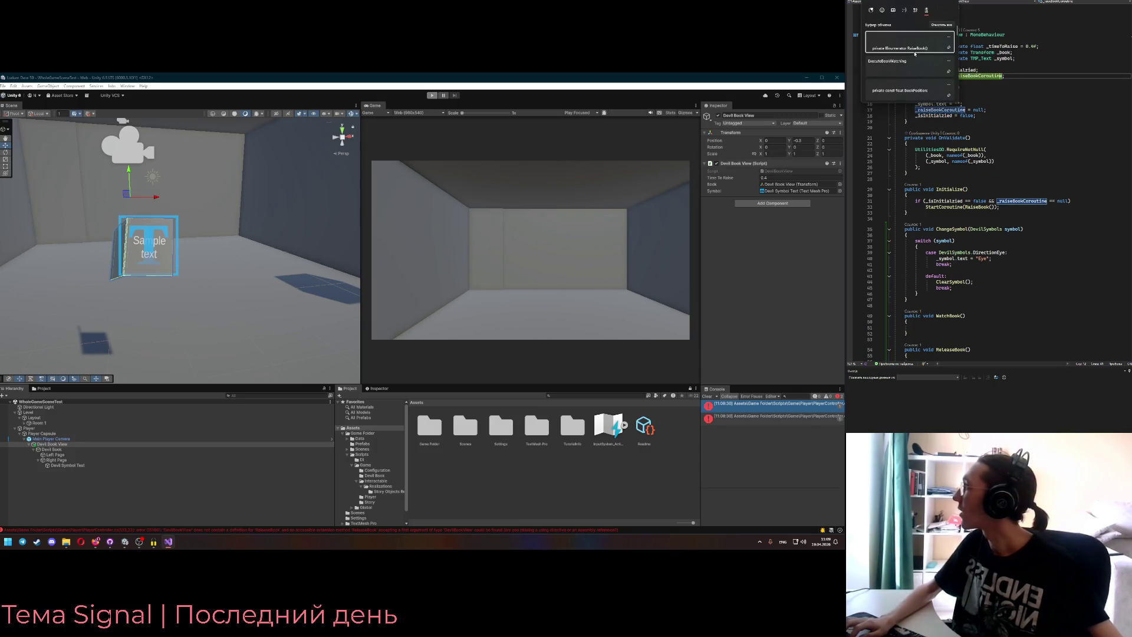
{"action": "left_click", "coordinate": [903, 90]}
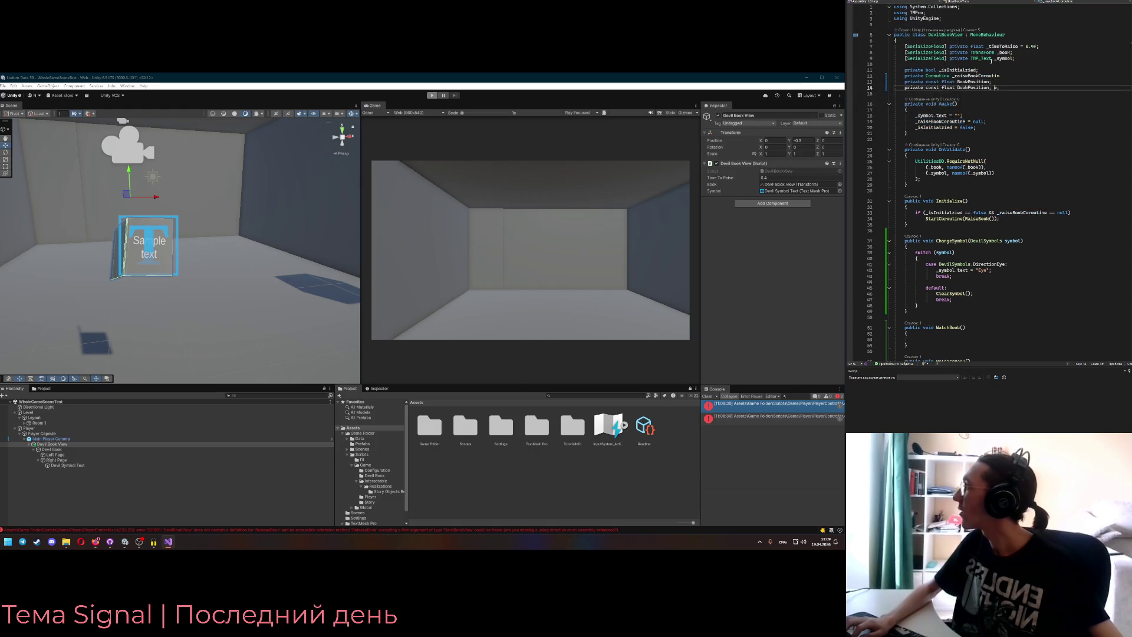
{"action": "key", "text": "BackSpace"}
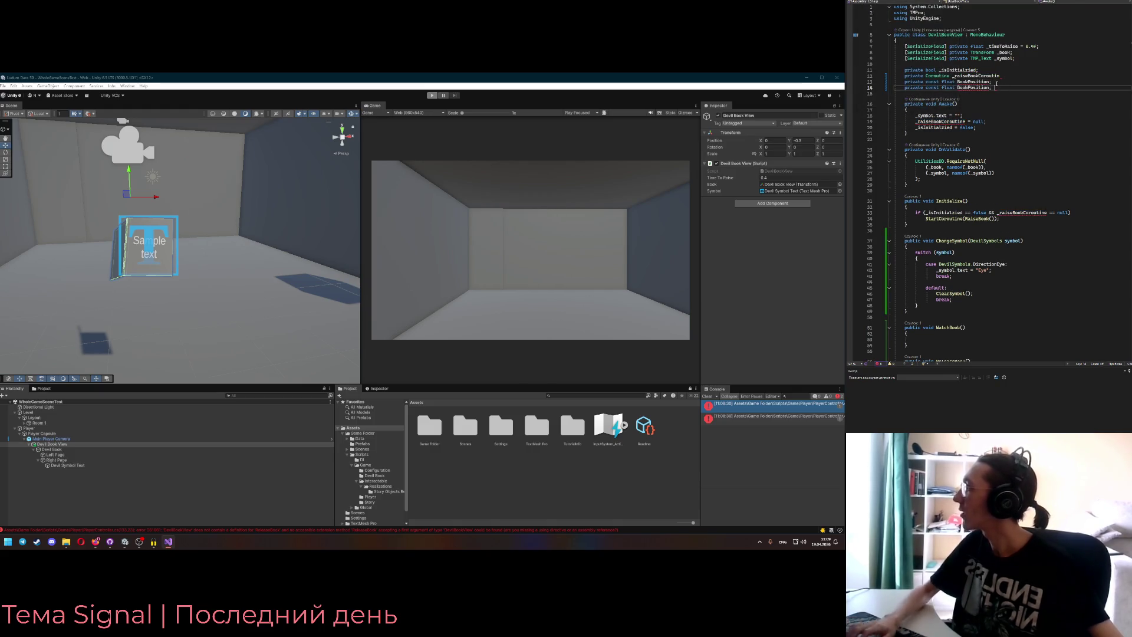
{"action": "key", "text": "shift+Up"}
{"action": "key", "text": "BackSpace"}
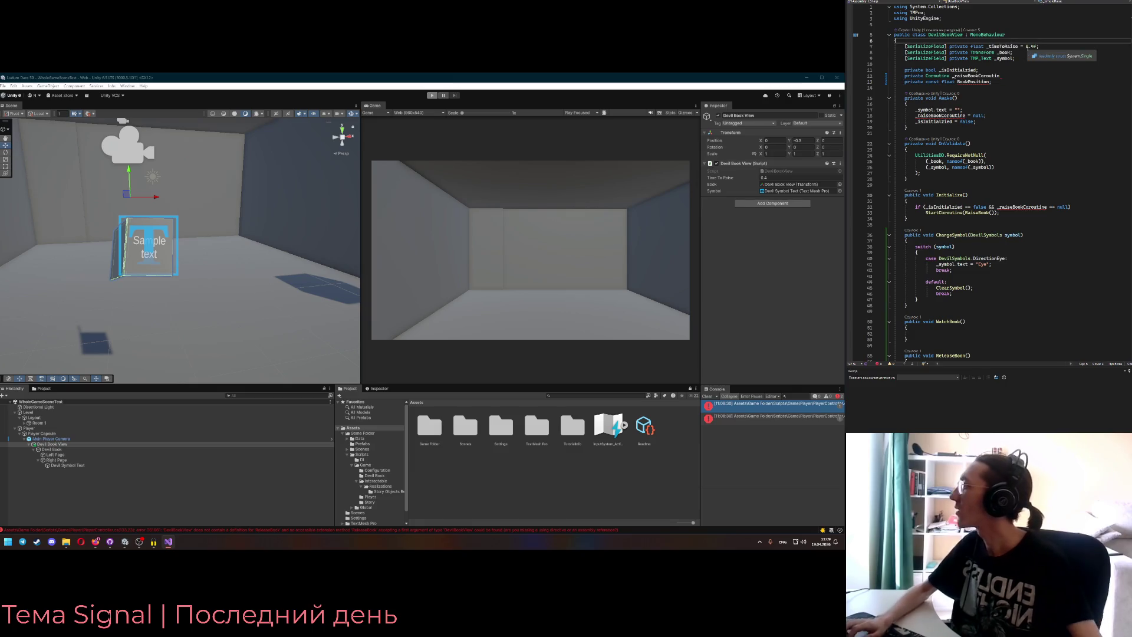
{"action": "left_click", "coordinate": [1018, 76]}
{"action": "type", "text": "e;"}
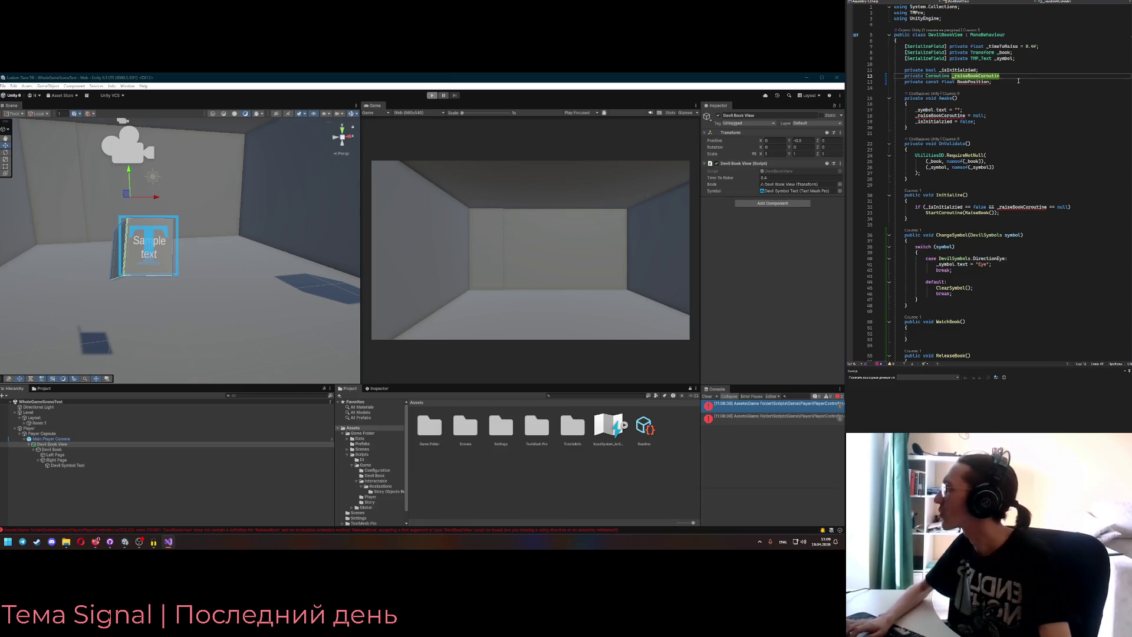
{"action": "mouse_move", "coordinate": [980, 84]}
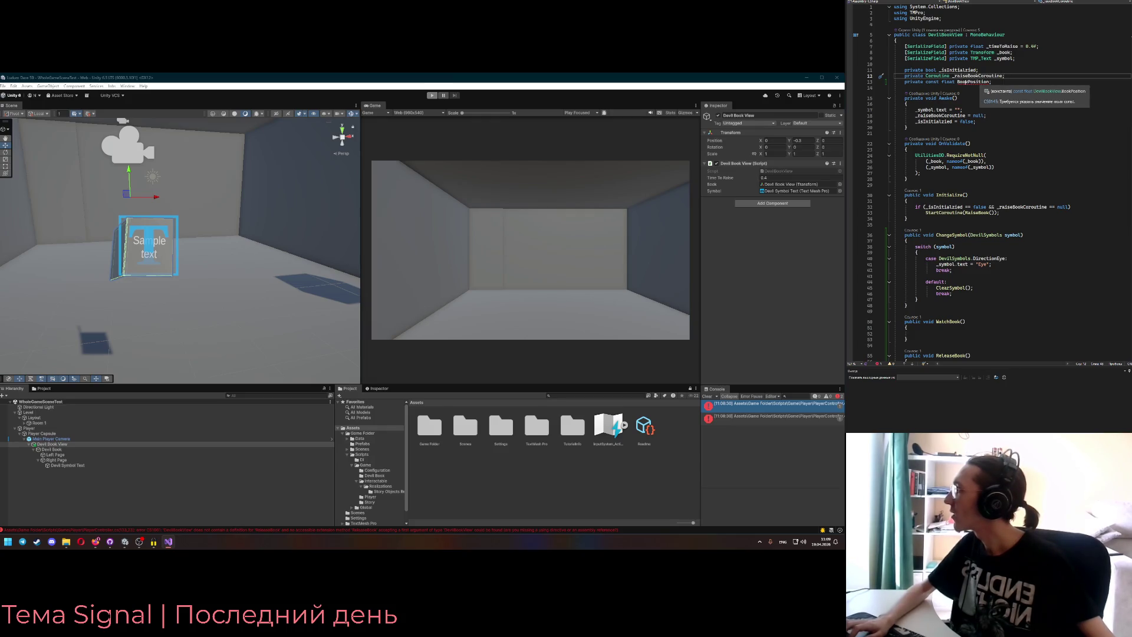
- Move the constant above the serialized fields as HighestBookPosition and duplicate it as LowestBookPosition
{"action": "key", "text": "alt+Up"}
{"action": "key", "text": "alt+Up"}
{"action": "key", "text": "alt+Up"}
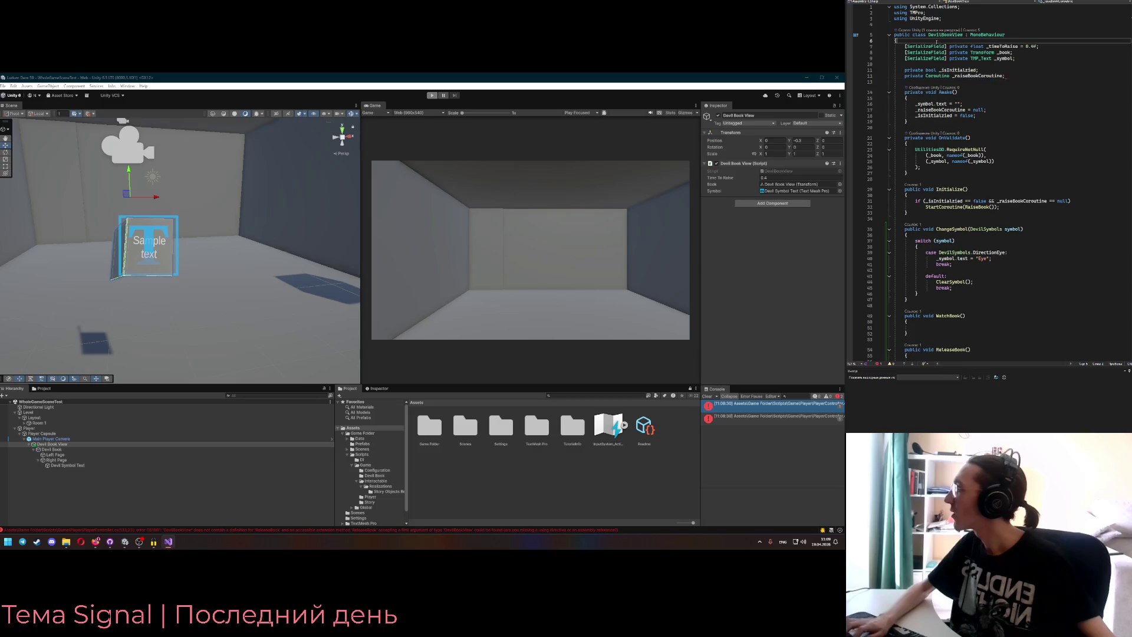
{"action": "key", "text": "Return"}
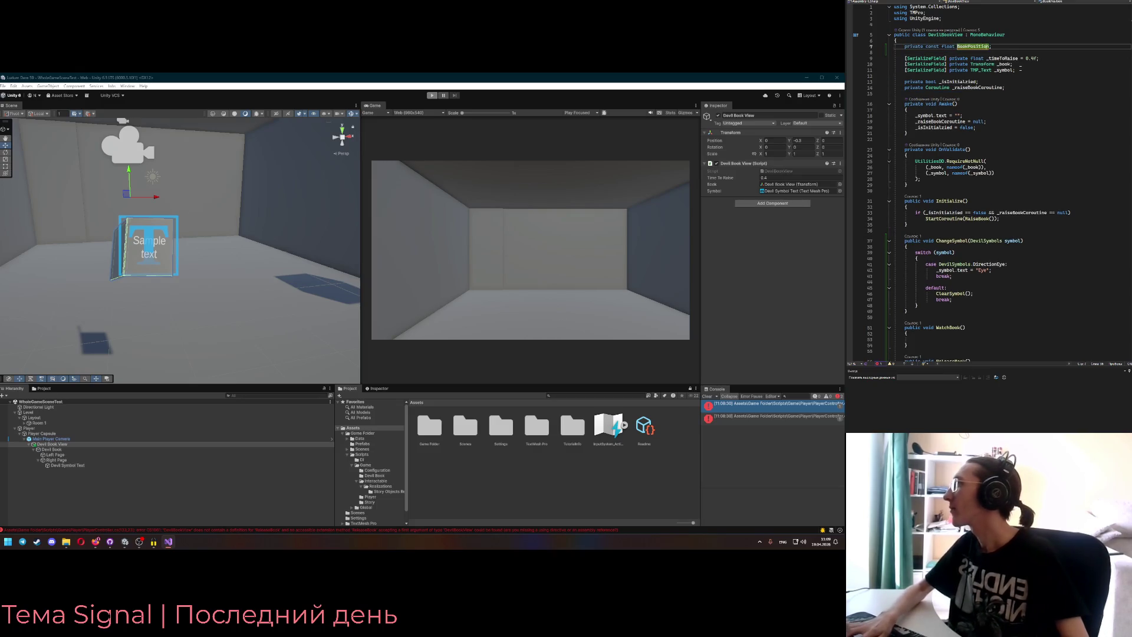
{"action": "type", "text": "Highest"}
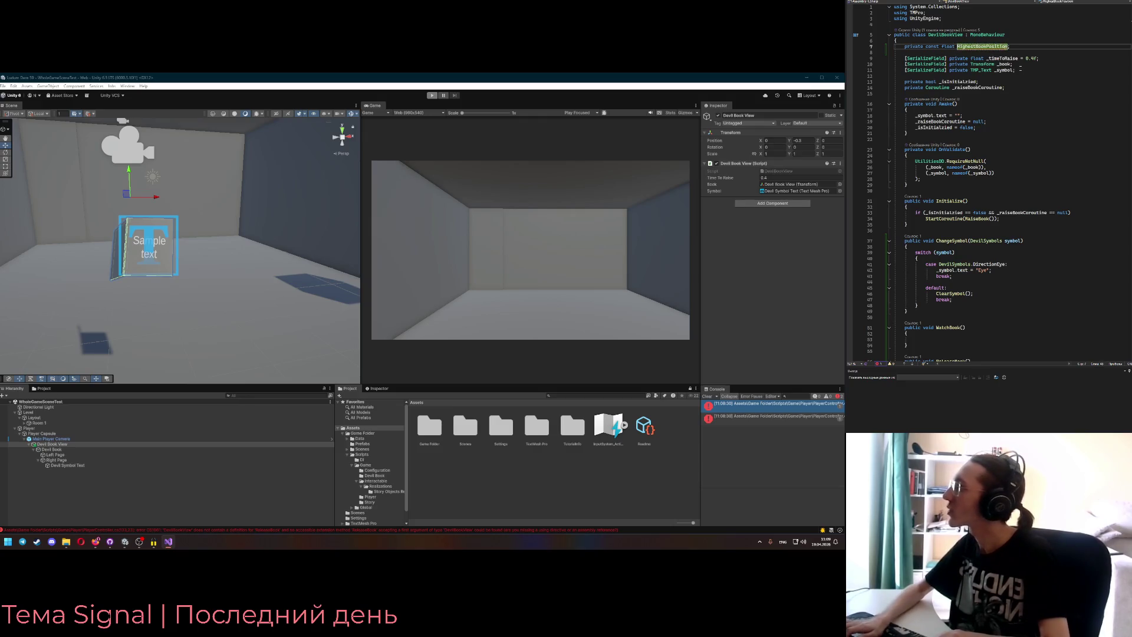
{"action": "type", "text": " = 0.3f"}
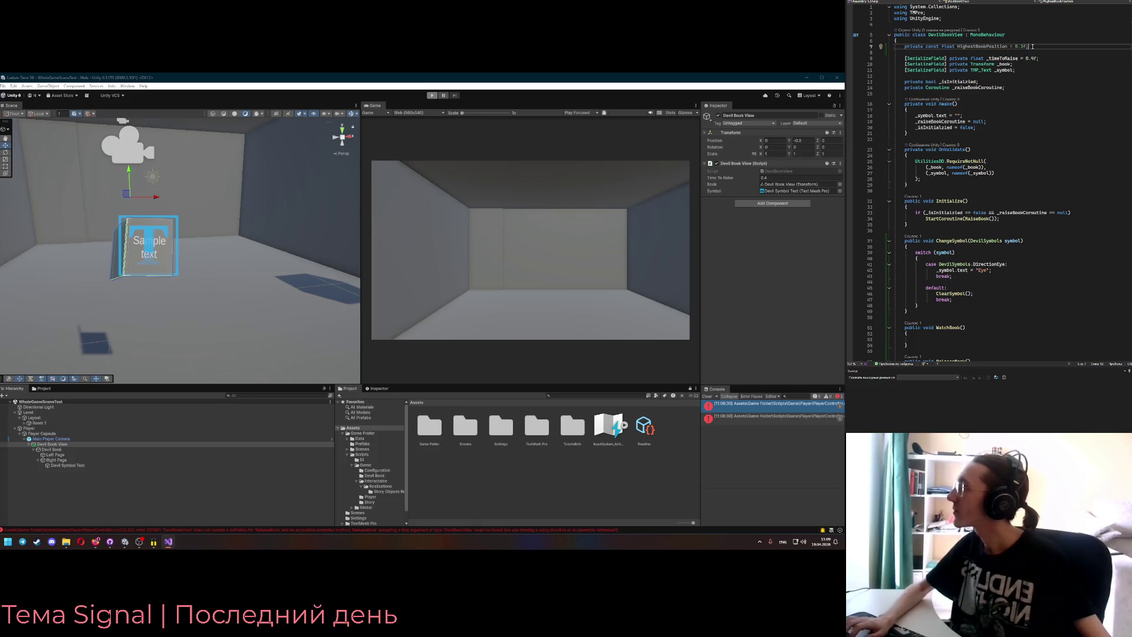
{"action": "key", "text": "ctrl+d"}
{"action": "left_click_drag", "start_coordinate": [974, 52], "coordinate": [957, 52]}
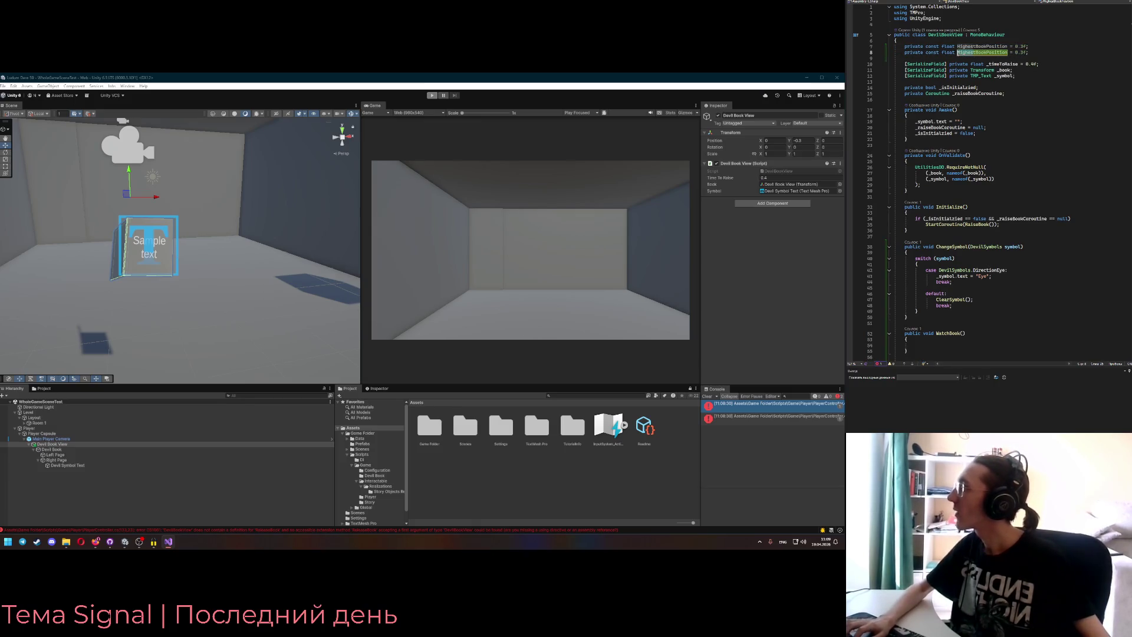
{"action": "key", "text": "BackSpace"}
{"action": "type", "text": "west"}
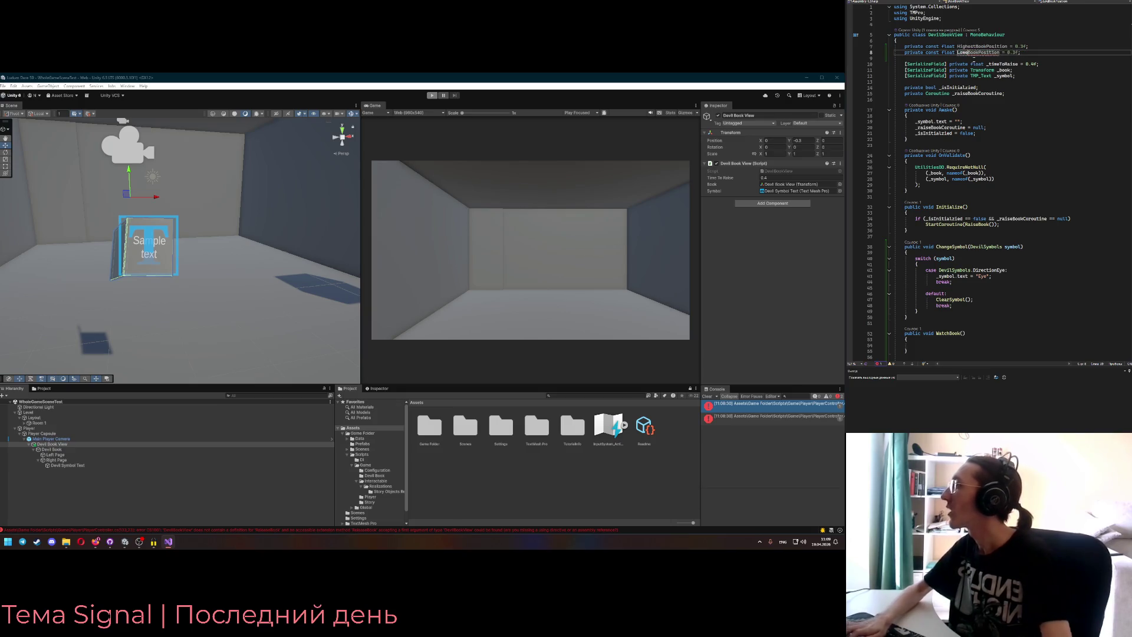
- Set LowestBookPosition to 0f and rename the constants HighestBookPositionY and LowestBookPositionY
{"action": "left_click", "coordinate": [1018, 53]}
{"action": "key", "text": "BackSpace"}
{"action": "key", "text": "BackSpace"}
{"action": "left_click", "coordinate": [1004, 46]}
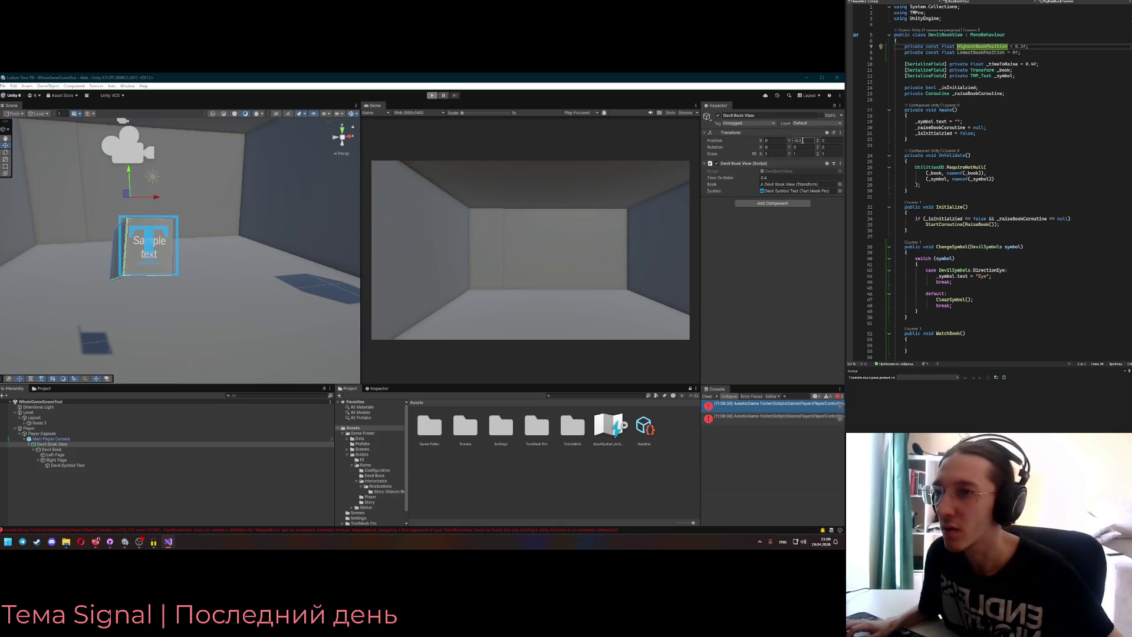
{"action": "type", "text": "Y"}
{"action": "key", "text": "Down"}
{"action": "key", "text": "Left"}
{"action": "type", "text": "Y"}
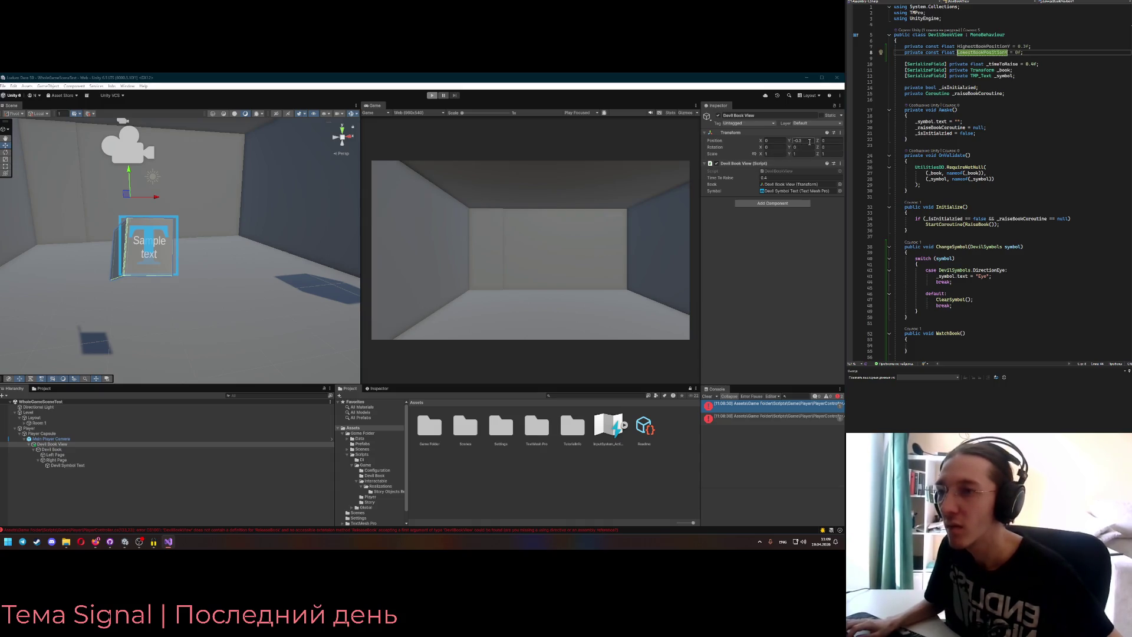
{"action": "key", "text": "Up"}
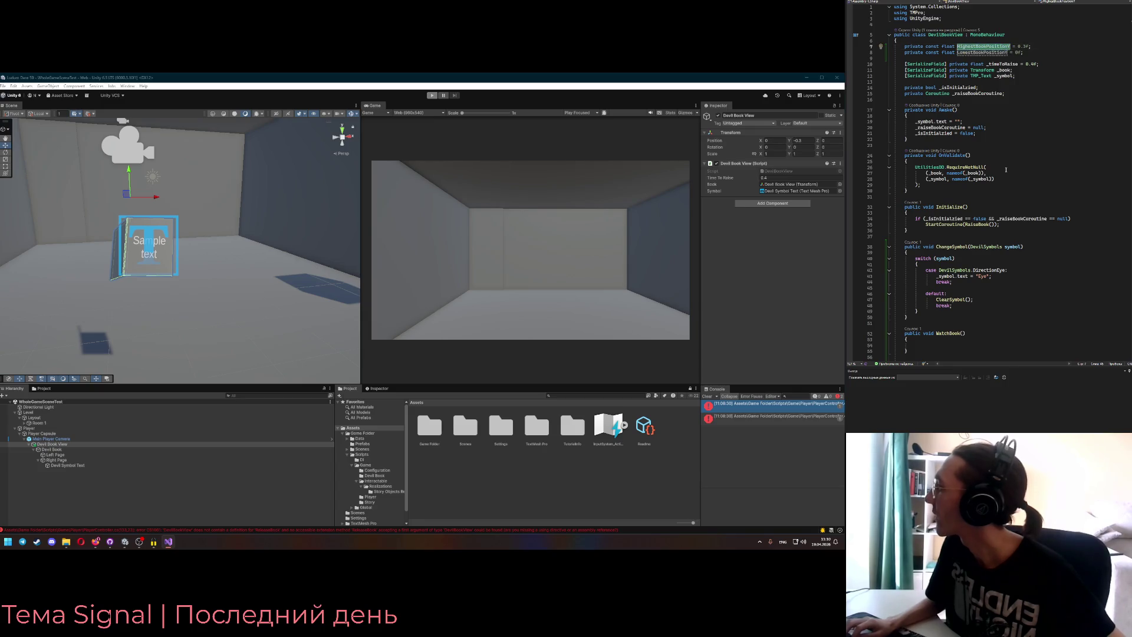
{"action": "scroll", "coordinate": [1006, 170], "scroll_direction": "down", "scroll_amount": 5}
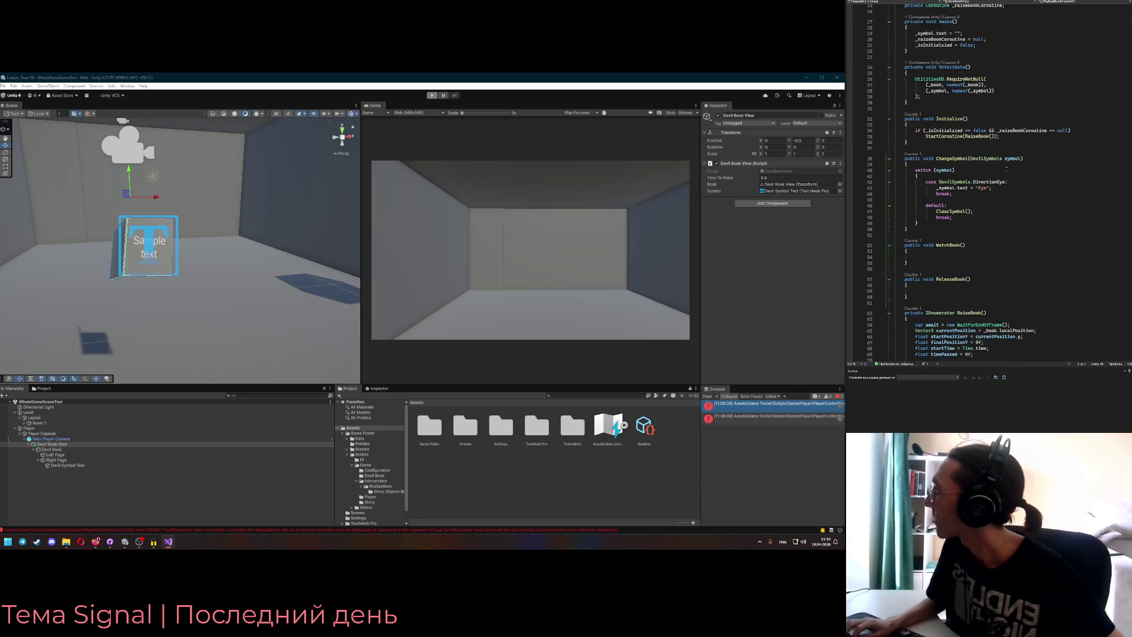
{"action": "scroll", "coordinate": [1006, 170], "scroll_direction": "up", "scroll_amount": 5}
{"action": "scroll", "coordinate": [986, 75], "scroll_direction": "down", "scroll_amount": 5}
{"action": "scroll", "coordinate": [961, 168], "scroll_direction": "down", "scroll_amount": 10}
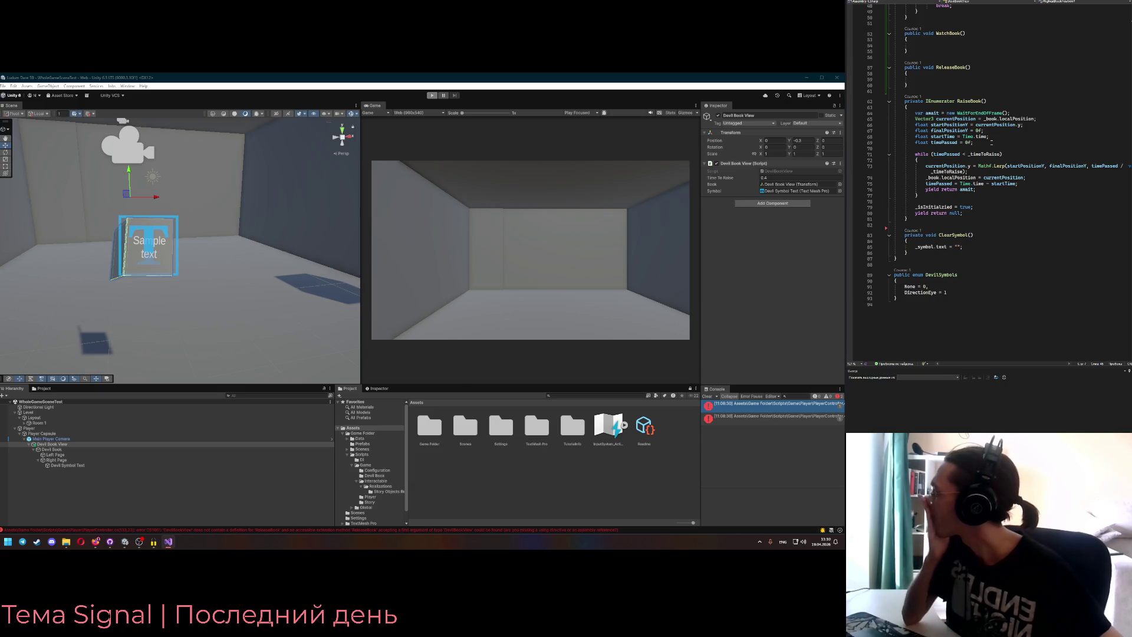
{"action": "scroll", "coordinate": [986, 153], "scroll_direction": "up", "scroll_amount": 15}
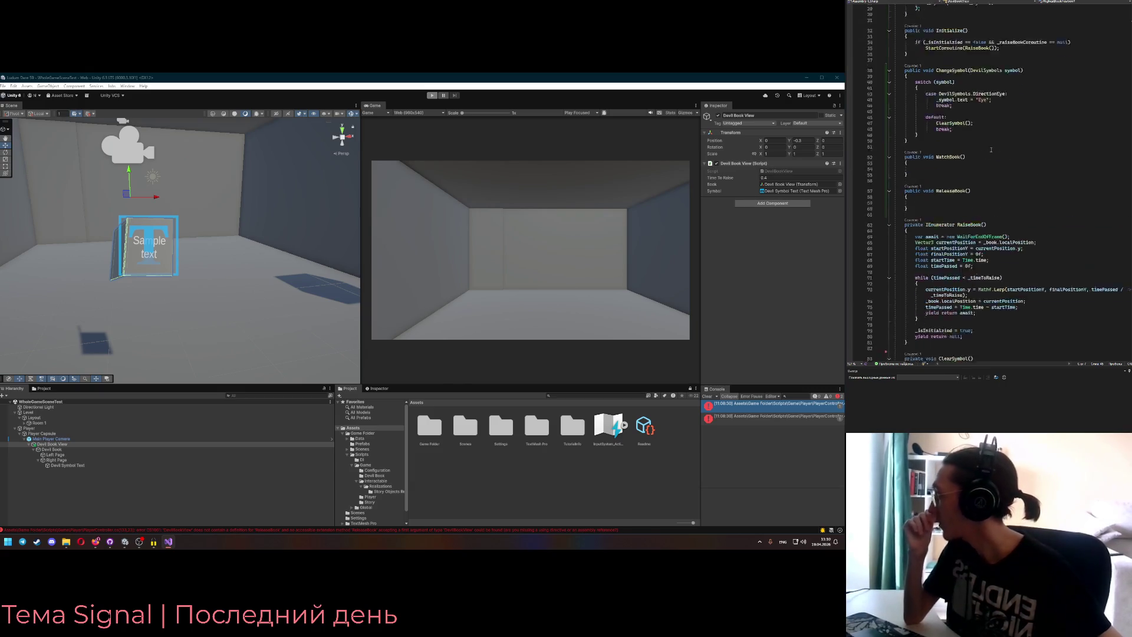
{"action": "left_click", "coordinate": [1040, 48]}
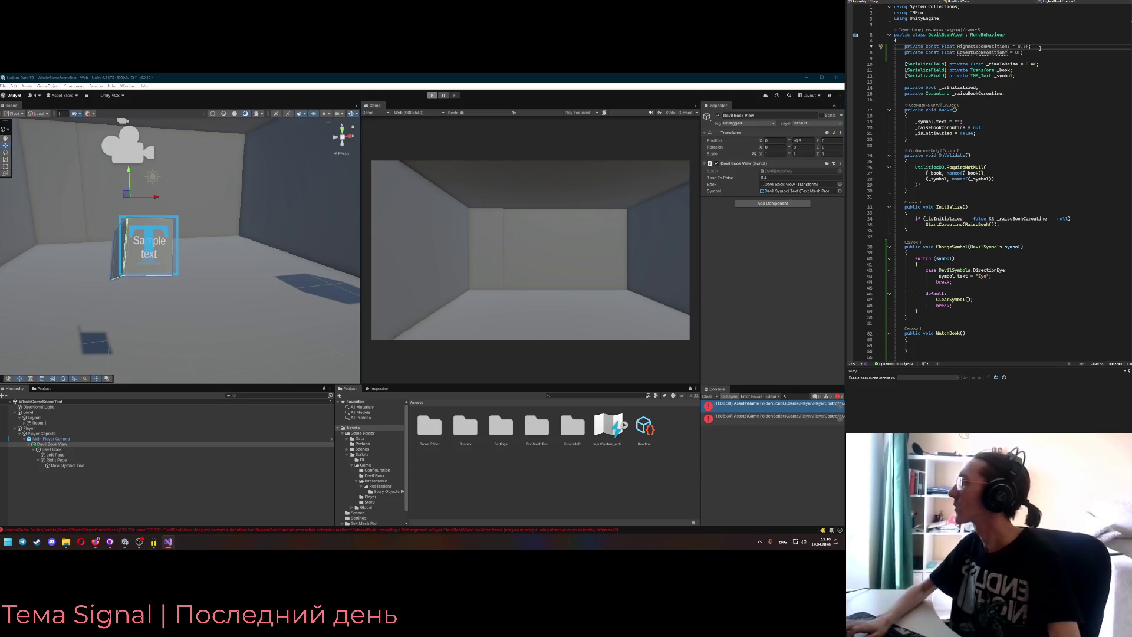
- Declare 'private const float DefaultBookPosition = 0f;' and use it as RaiseBook's final Y position
{"action": "key", "text": "Return"}
{"action": "type", "text": "private const"}
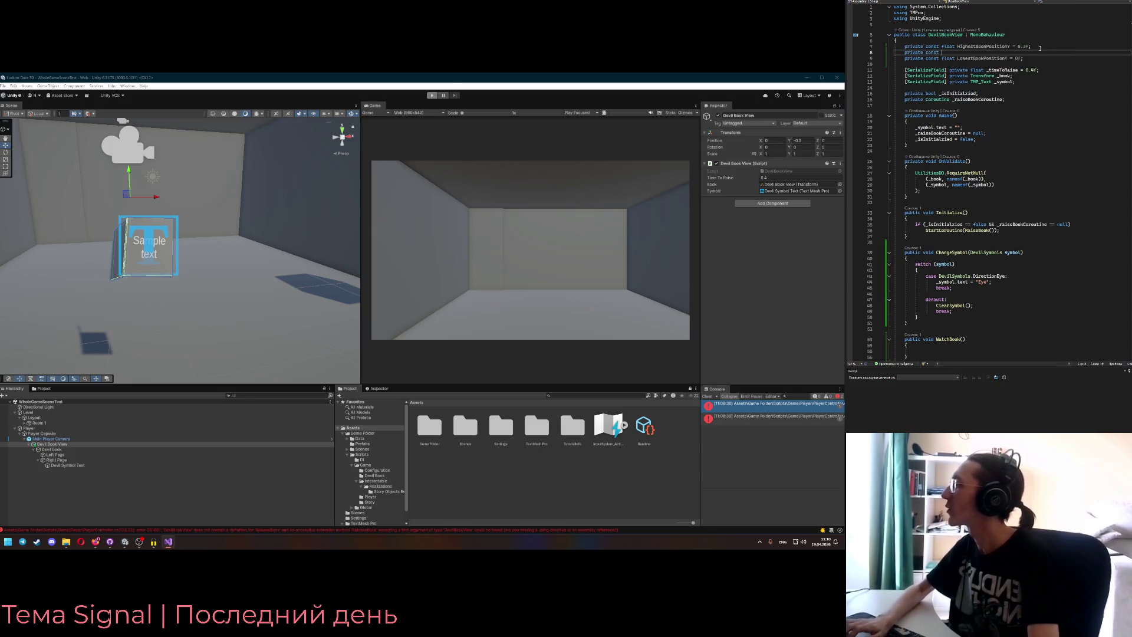
{"action": "type", "text": " float Defa"}
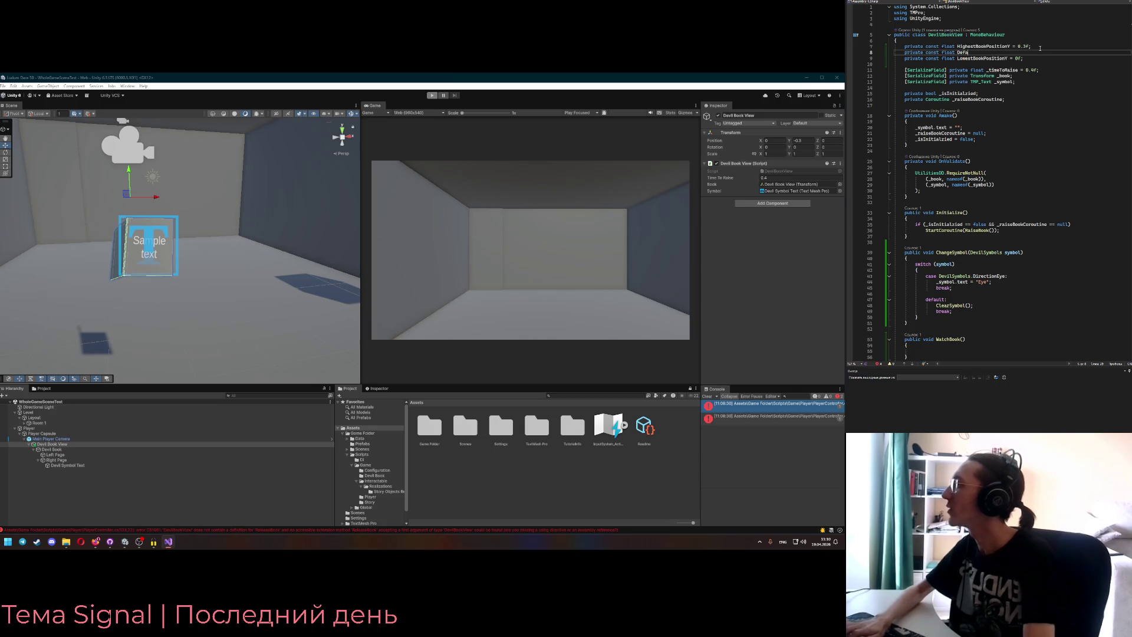
{"action": "type", "text": "ultBookPosition "}
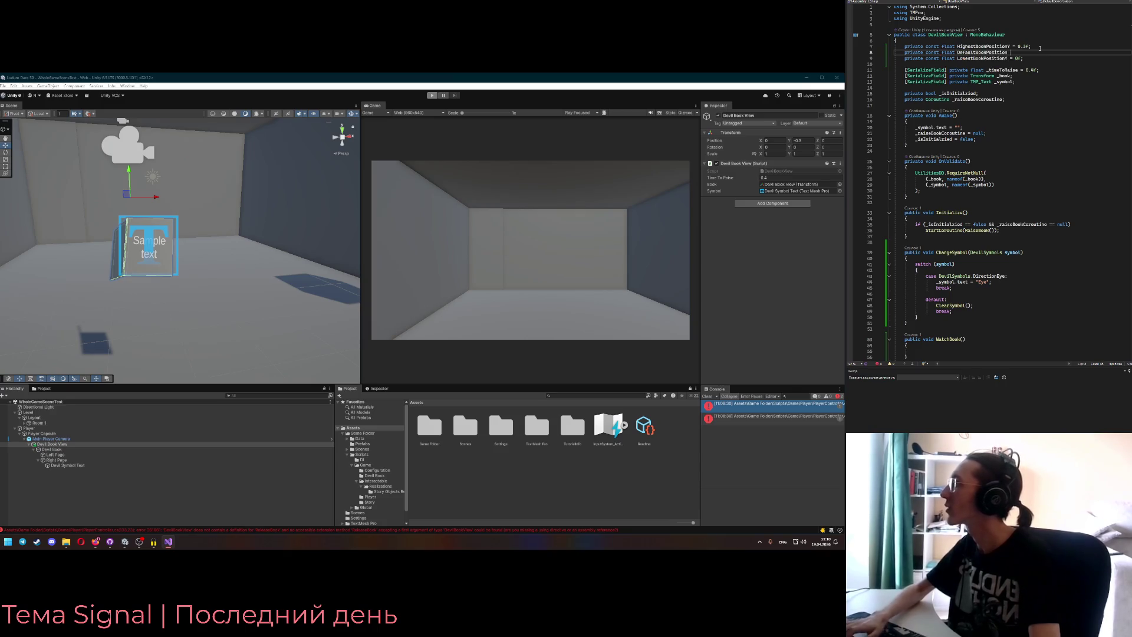
{"action": "type", "text": "= 0f;"}
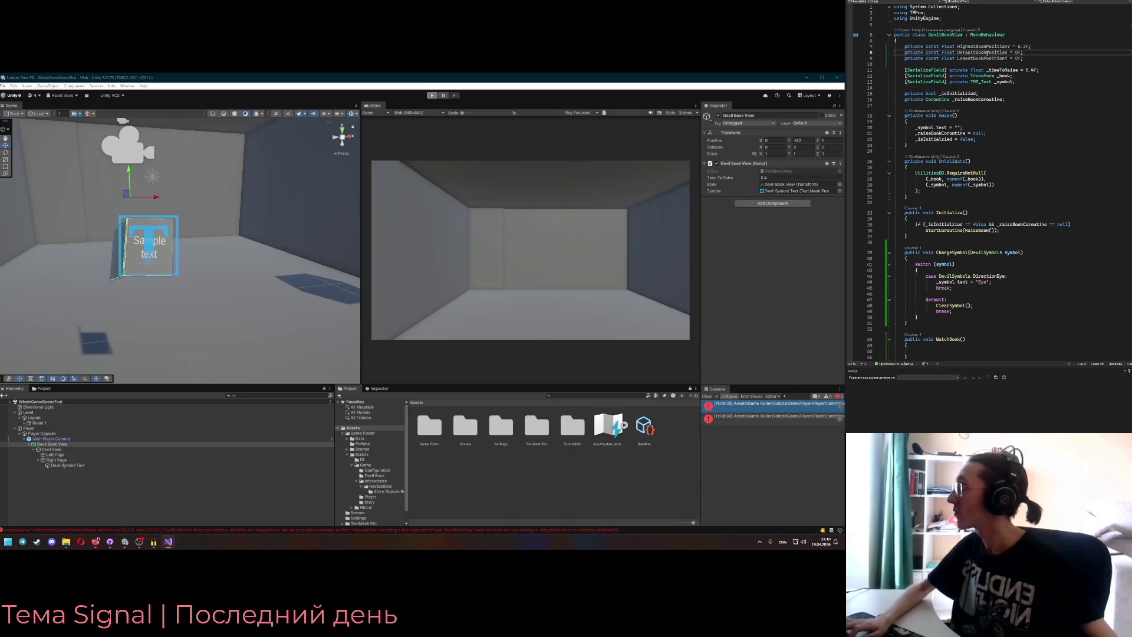
{"action": "scroll", "coordinate": [983, 151], "scroll_direction": "down", "scroll_amount": 12}
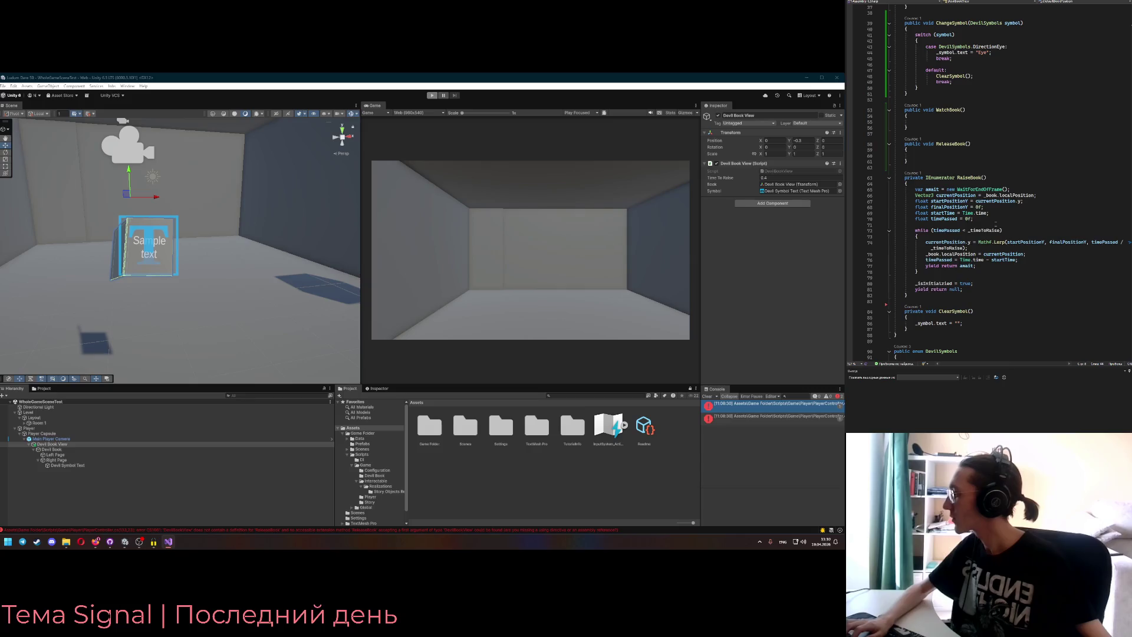
{"action": "scroll", "coordinate": [996, 225], "scroll_direction": "down", "scroll_amount": 2}
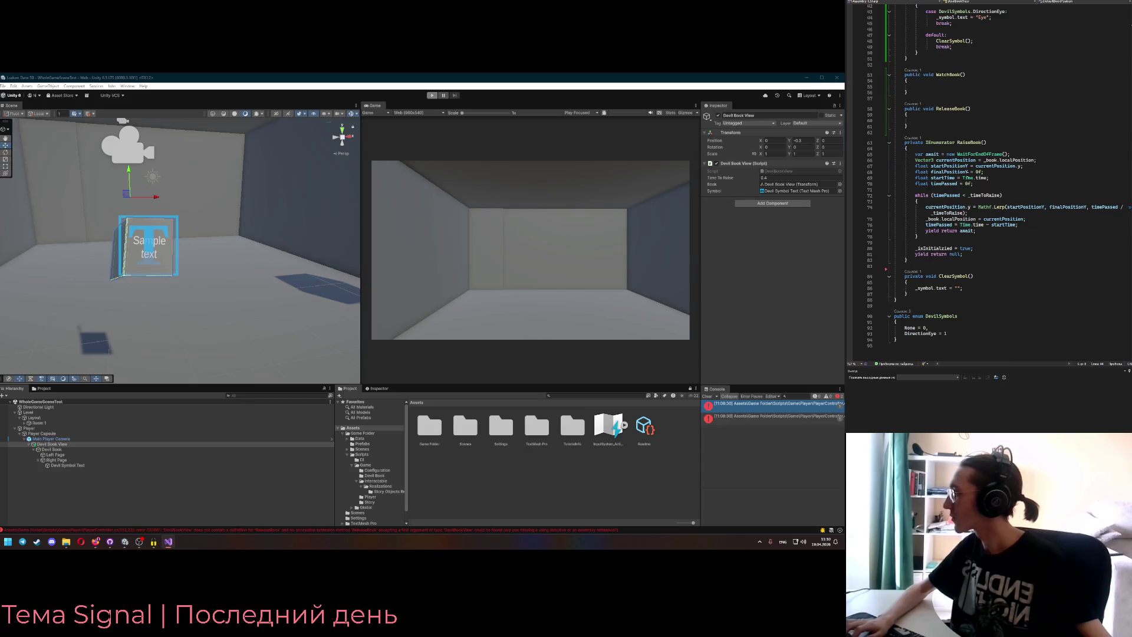
{"action": "type", "text": "DefaultBookPosition"}
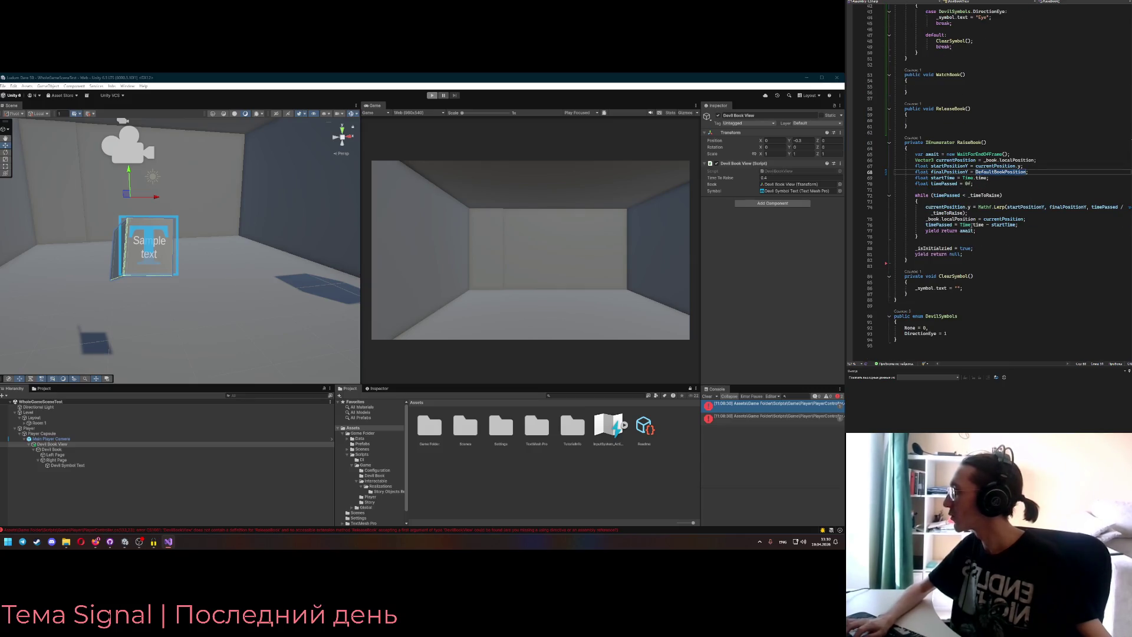
{"action": "scroll", "coordinate": [939, 255], "scroll_direction": "up", "scroll_amount": 3}
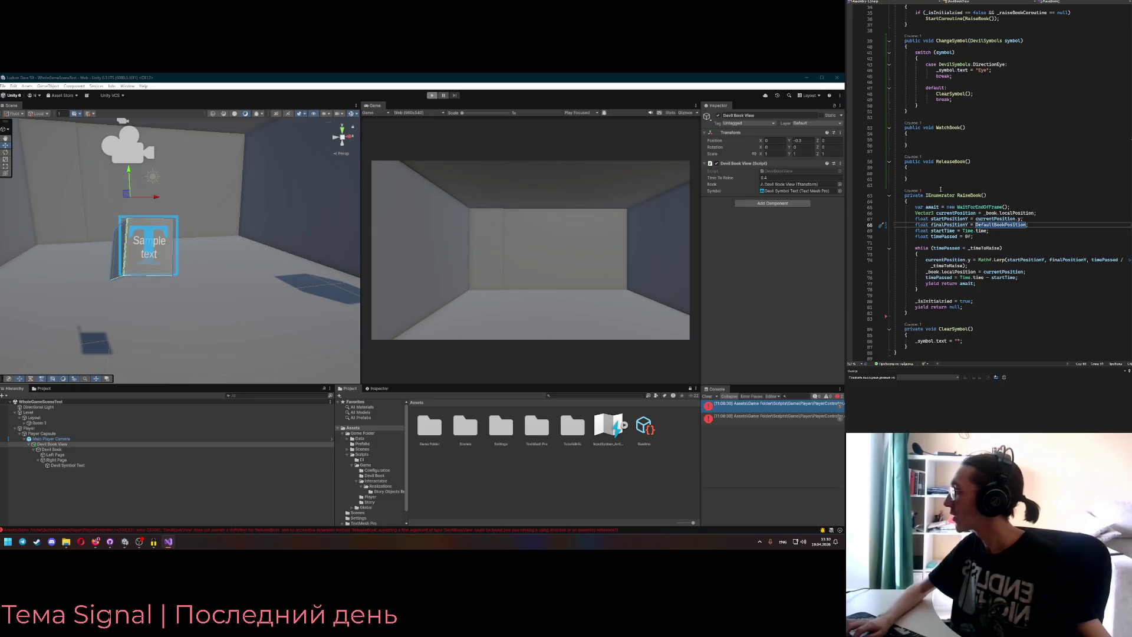
{"action": "scroll", "coordinate": [940, 185], "scroll_direction": "up", "scroll_amount": 10}
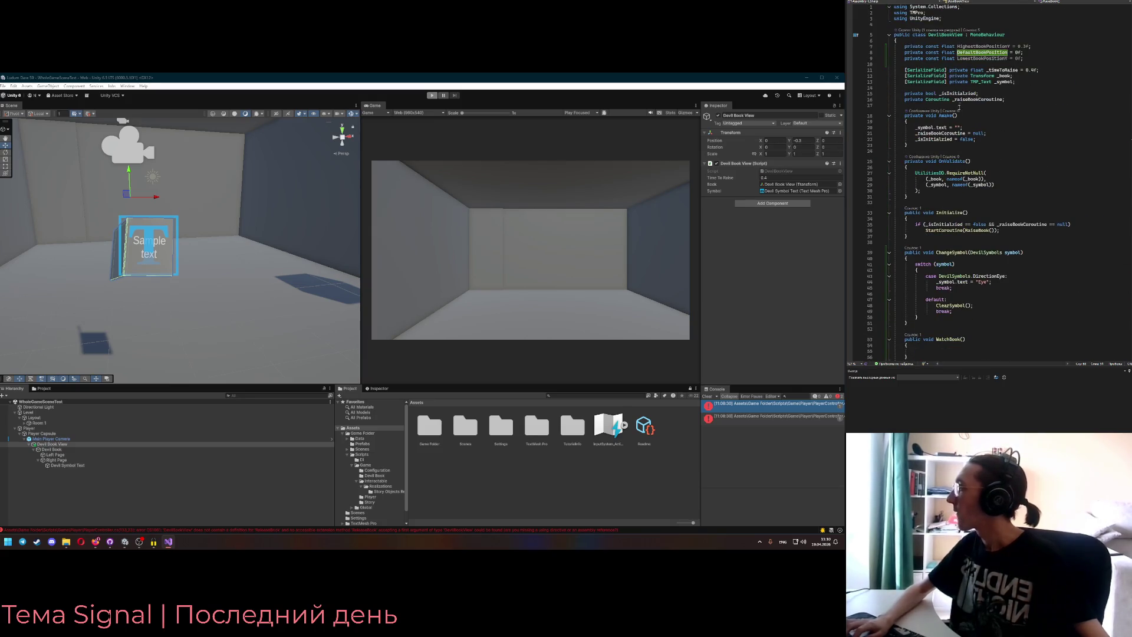
{"action": "left_click", "coordinate": [967, 93]}
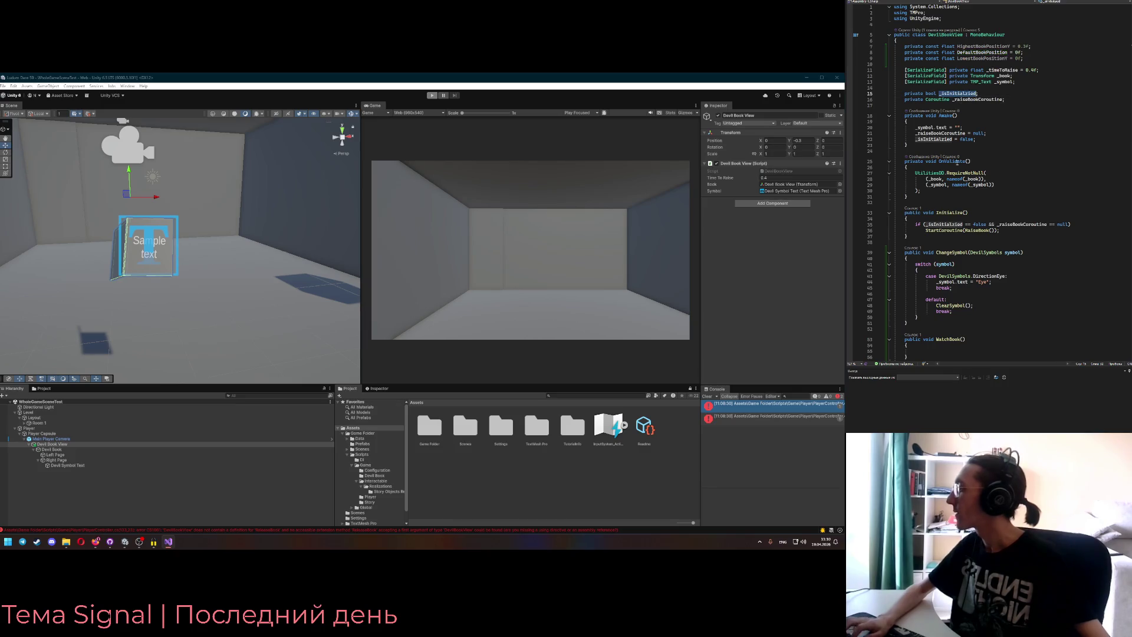
- Add an 'if (_isInitialzied == false) return;' guard at the start of WatchBook
{"action": "scroll", "coordinate": [958, 142], "scroll_direction": "down", "scroll_amount": 6}
{"action": "left_click", "coordinate": [967, 246]}
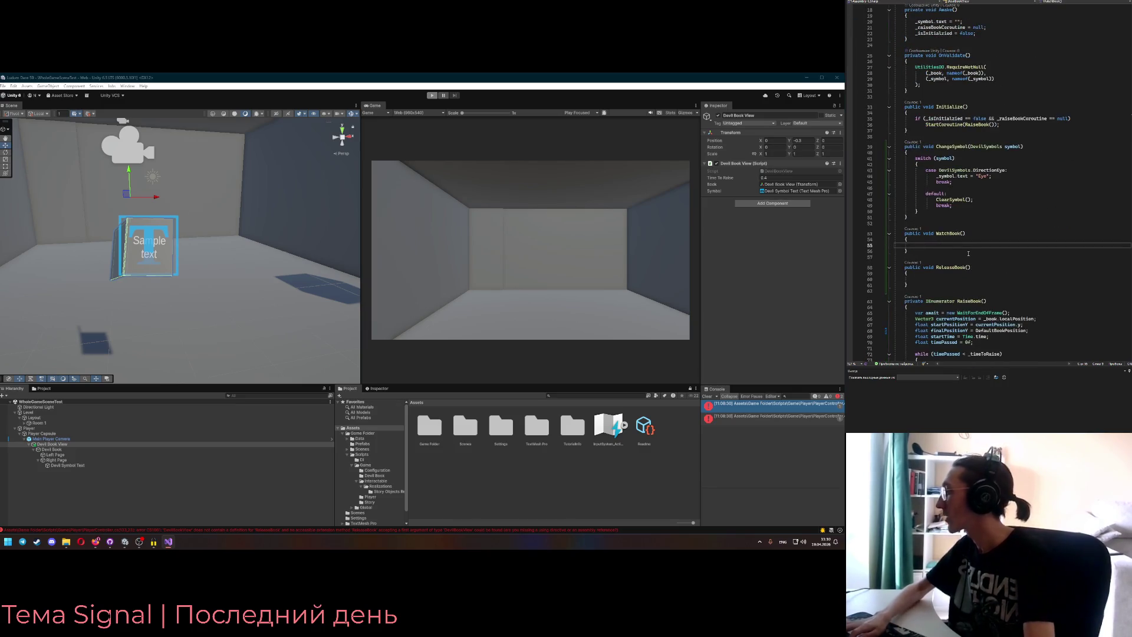
{"action": "type", "text": "if (_isInitialzied)"}
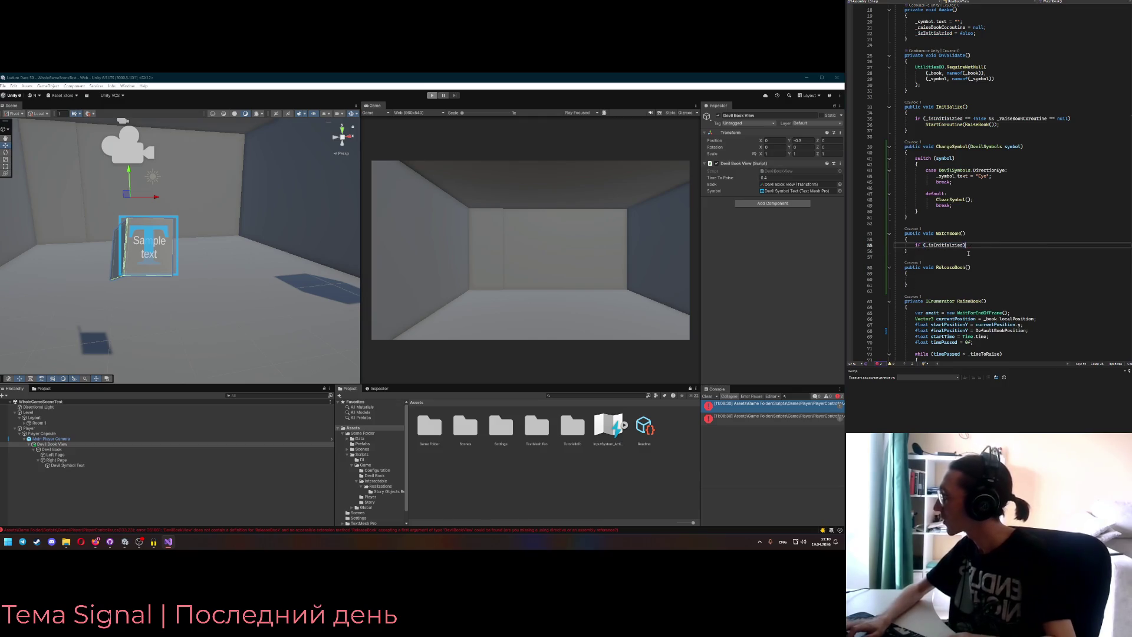
{"action": "key", "text": "Return"}
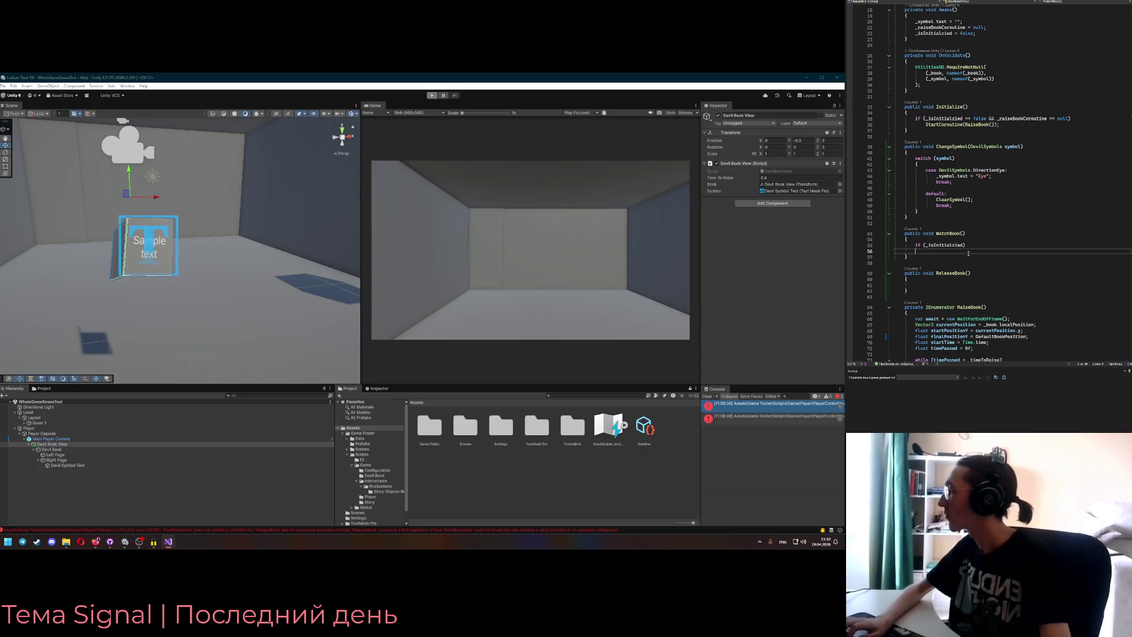
{"action": "left_click", "coordinate": [964, 246]}
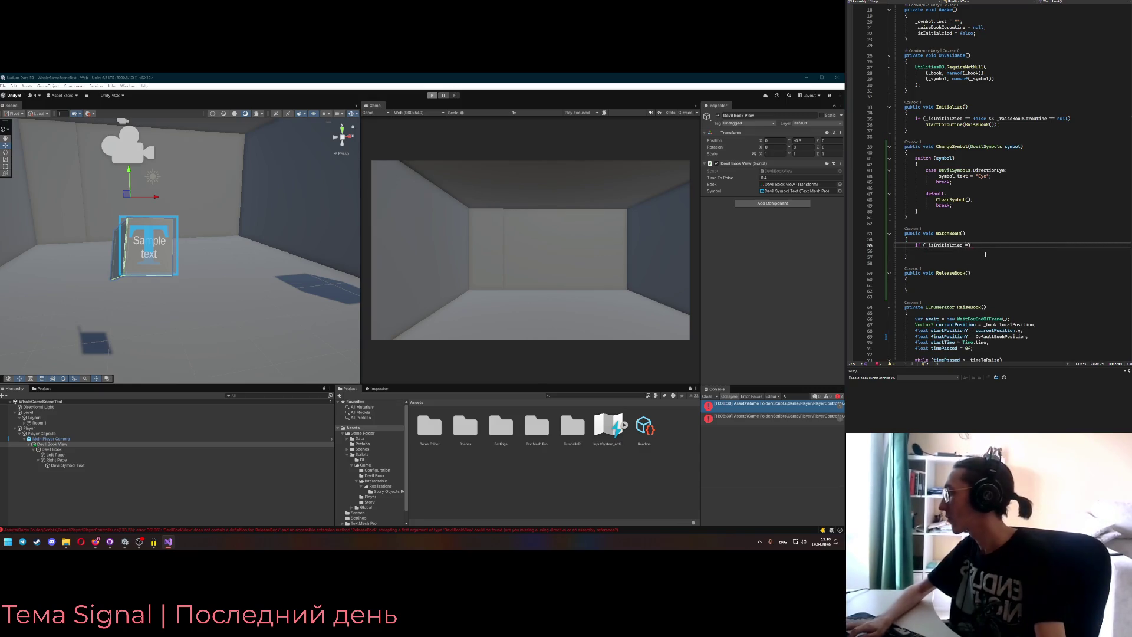
{"action": "type", "text": "== false"}
{"action": "key", "text": "End"}
{"action": "key", "text": "Return"}
{"action": "type", "text": "return;"}
- Copy the same guard lines into ReleaseBook
{"action": "left_click_drag", "start_coordinate": [944, 252], "coordinate": [923, 238]}
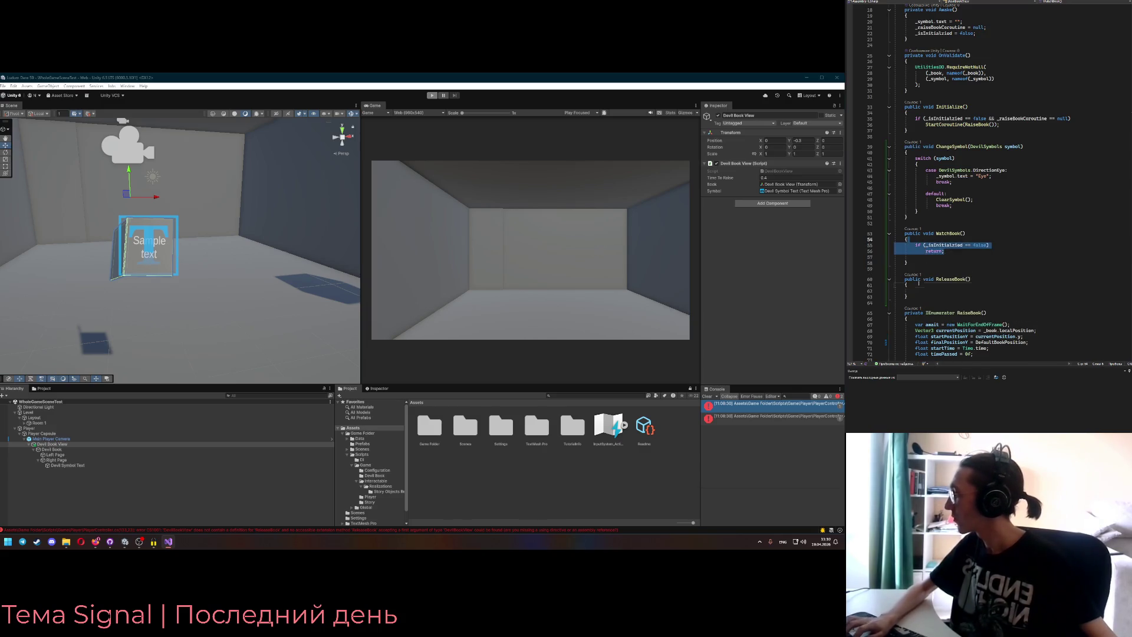
{"action": "key", "text": "ctrl+c"}
{"action": "left_click", "coordinate": [919, 289]}
{"action": "key", "text": "ctrl+v"}
{"action": "left_click", "coordinate": [938, 257]}
{"action": "key", "text": "Return"}
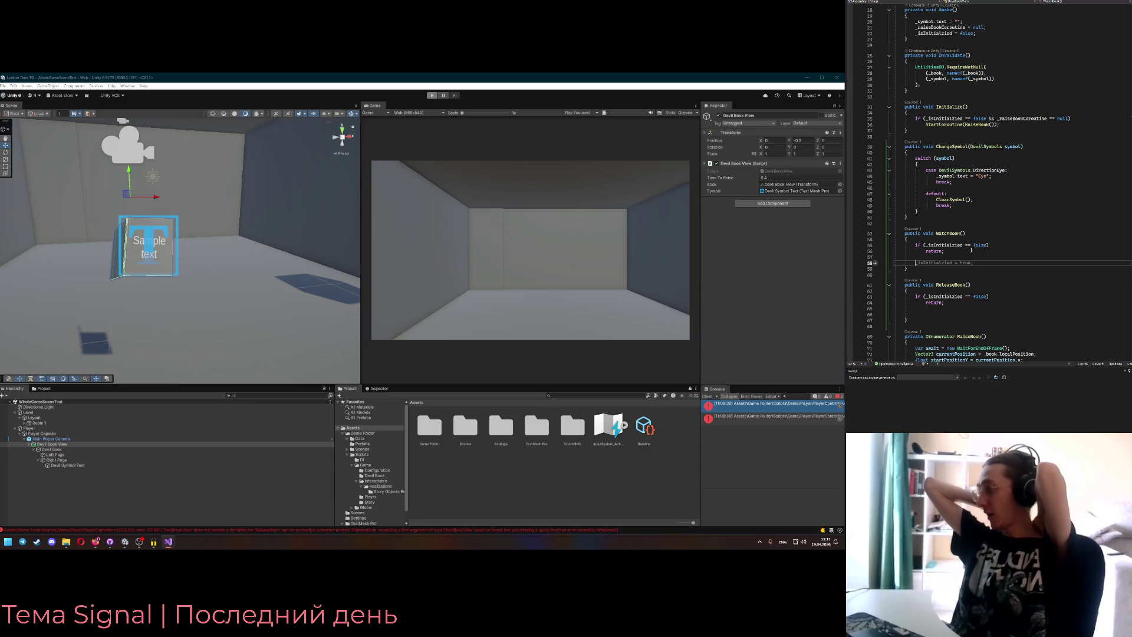
{"action": "scroll", "coordinate": [971, 250], "scroll_direction": "down", "scroll_amount": 8}
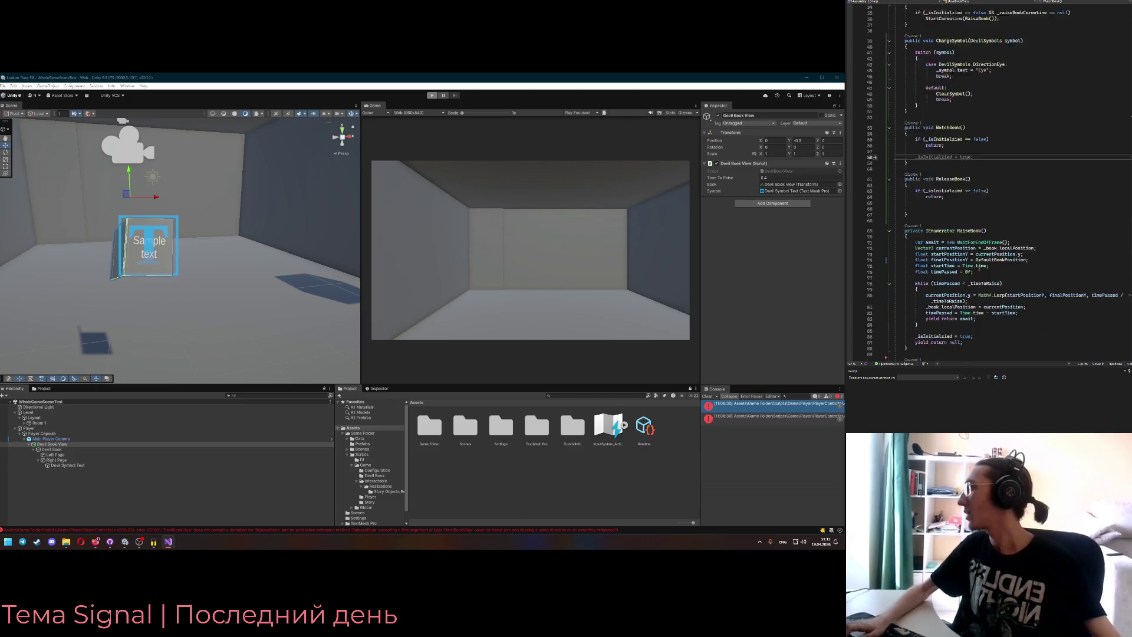
- Rename _timeToRaise to _timeToRaiseInitally throughout the script and save
{"action": "left_click", "coordinate": [926, 242]}
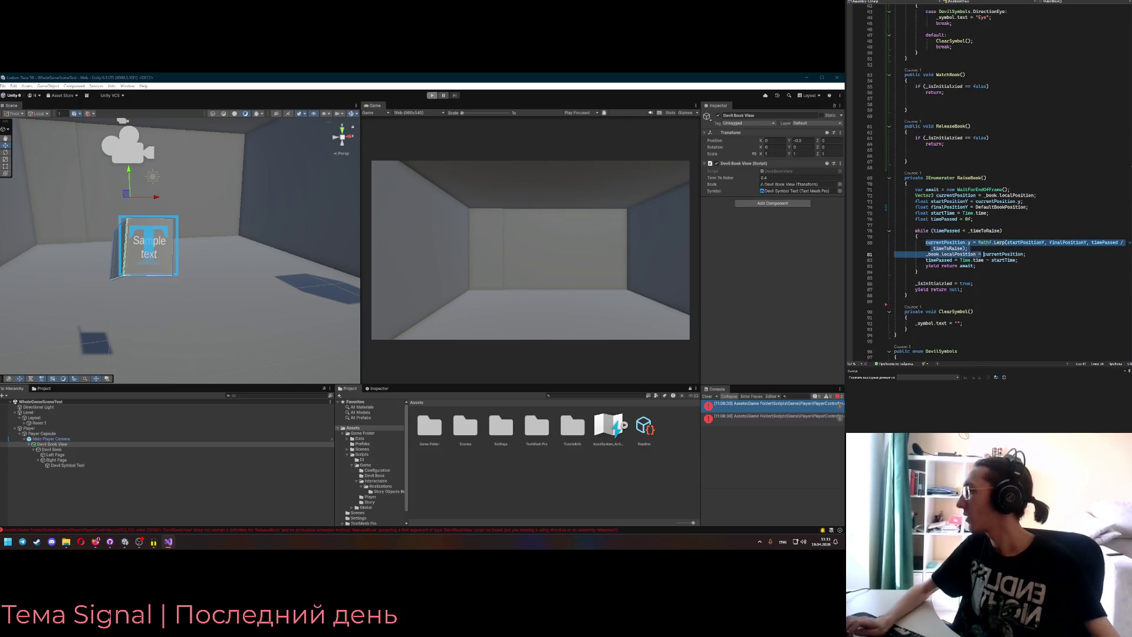
{"action": "scroll", "coordinate": [971, 177], "scroll_direction": "up", "scroll_amount": 14}
{"action": "mouse_move", "coordinate": [1023, 86]}
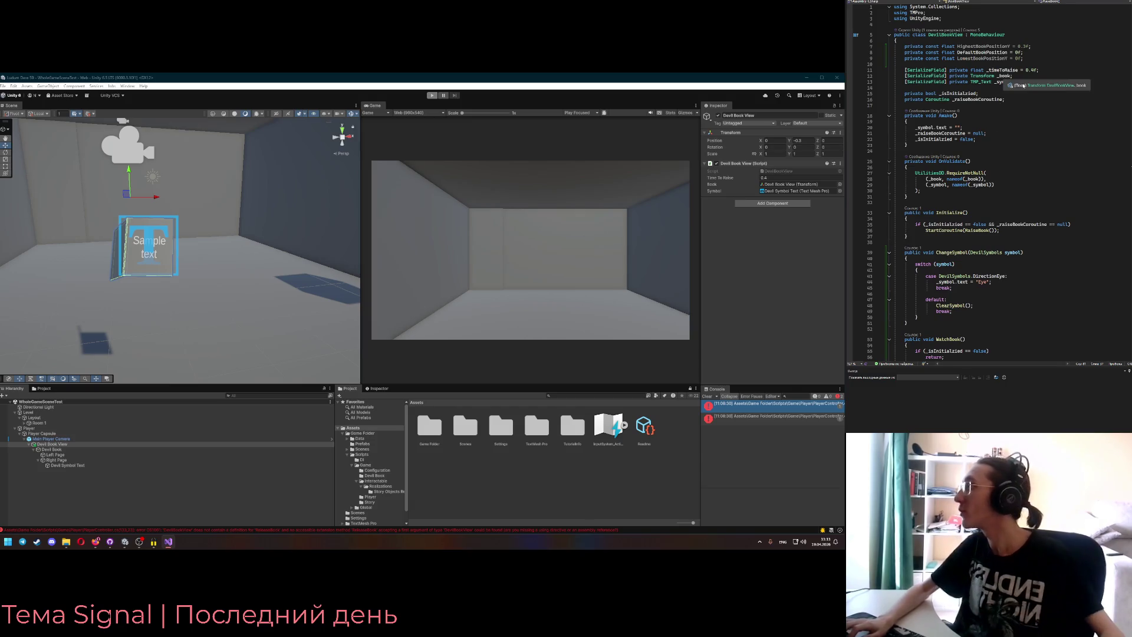
{"action": "left_click", "coordinate": [1046, 70]}
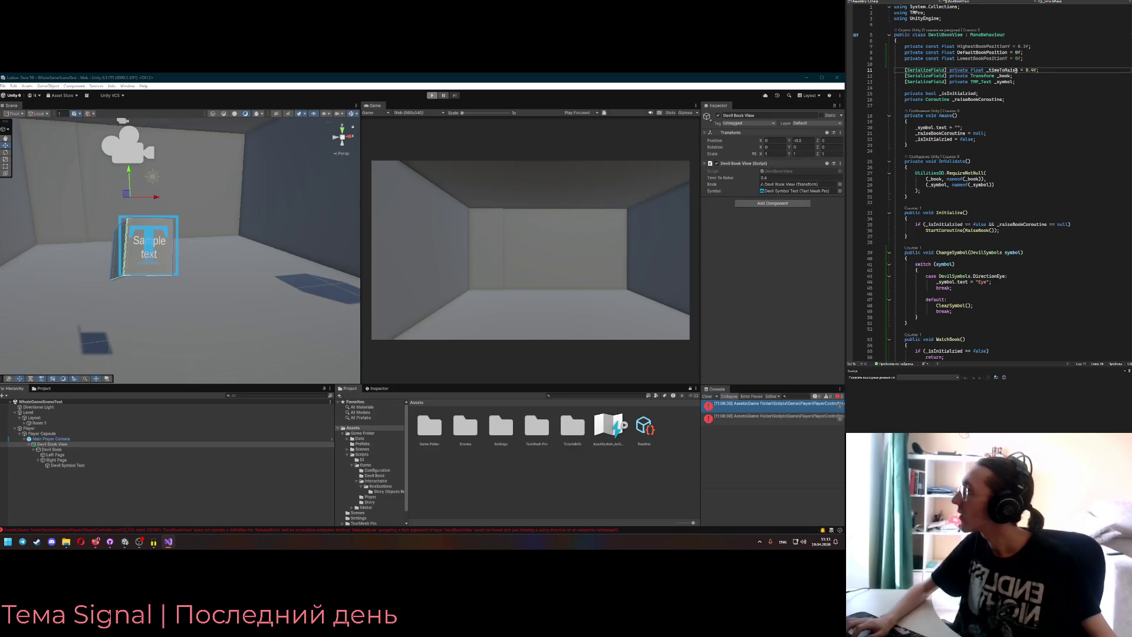
{"action": "left_click", "coordinate": [1003, 70]}
{"action": "key", "text": "ctrl+r"}
{"action": "key", "text": "ctrl+r"}
{"action": "type", "text": "Init"}
{"action": "key", "text": "Return"}
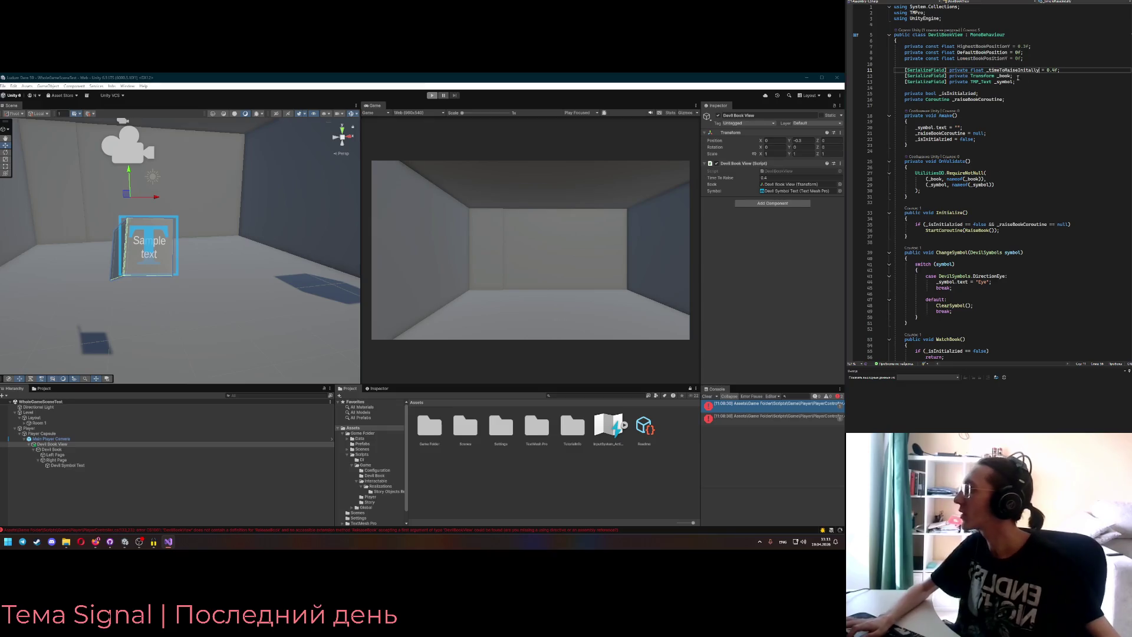
{"action": "key", "text": "ctrl+s"}
- Duplicate the field as _timeToWatch with a value of 0.3f
{"action": "key", "text": "ctrl+d"}
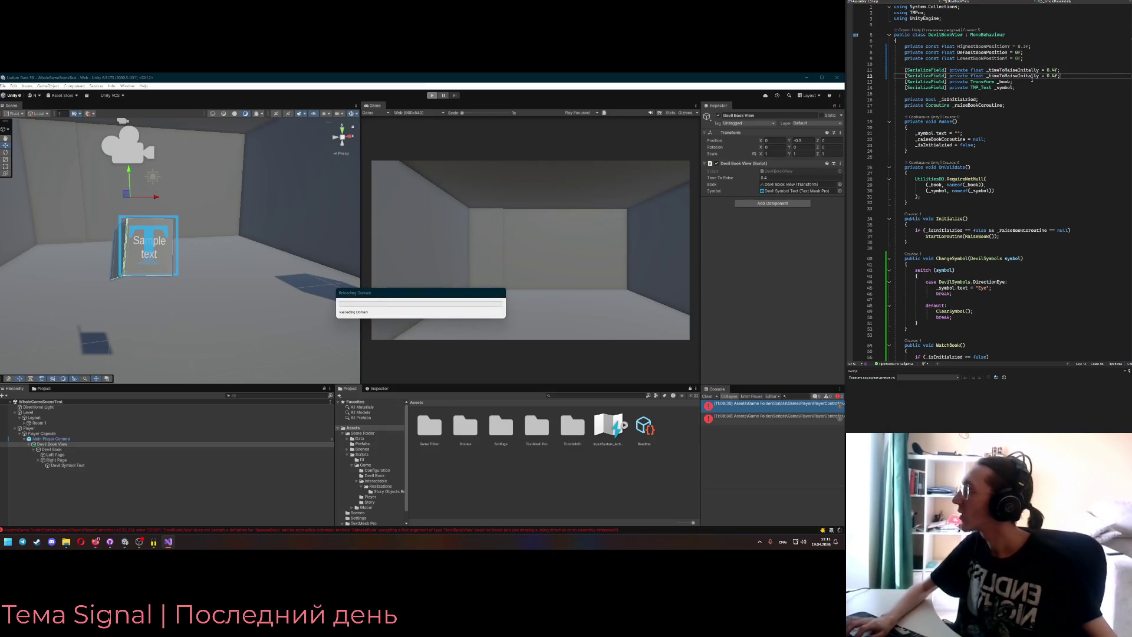
{"action": "double_click", "coordinate": [1021, 76]}
{"action": "type", "text": "_timeToR"}
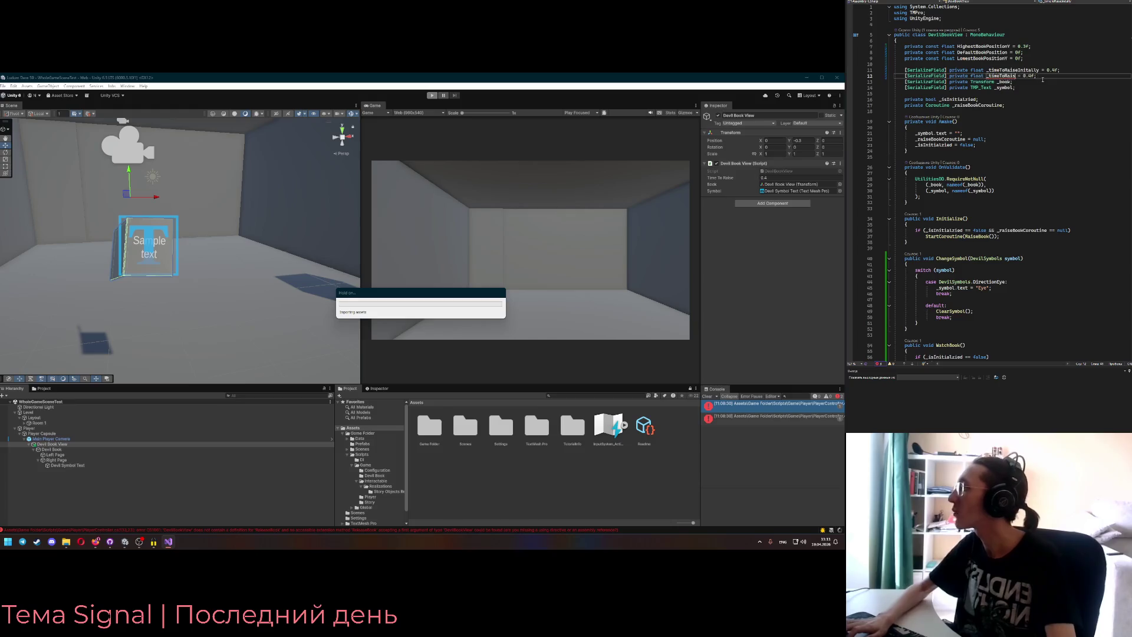
{"action": "type", "text": "ch"}
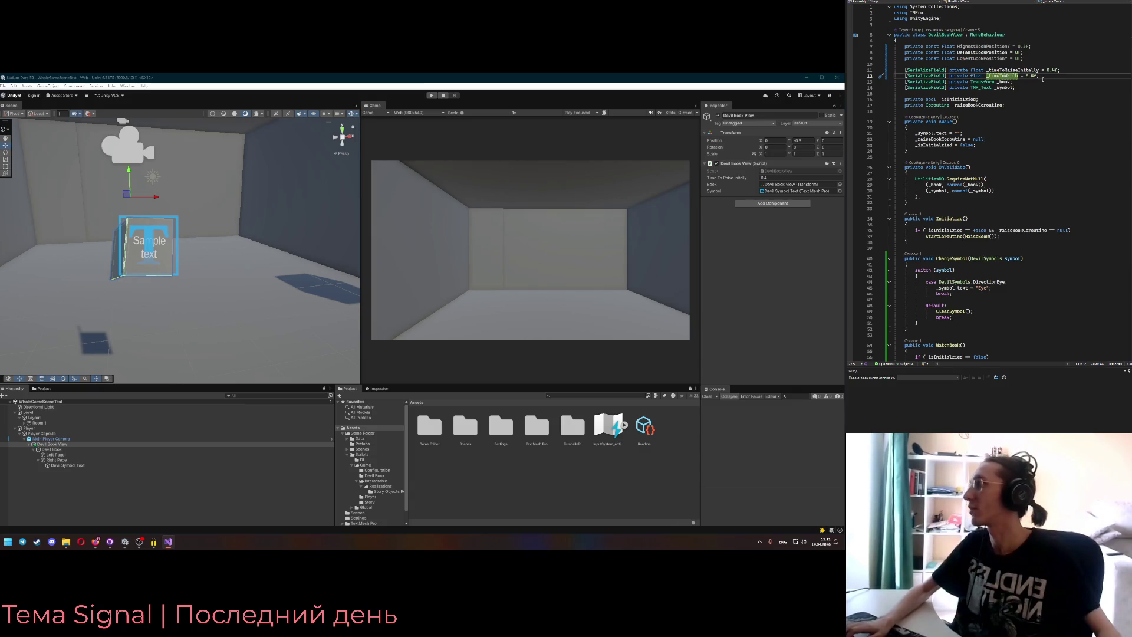
{"action": "type", "text": "3"}
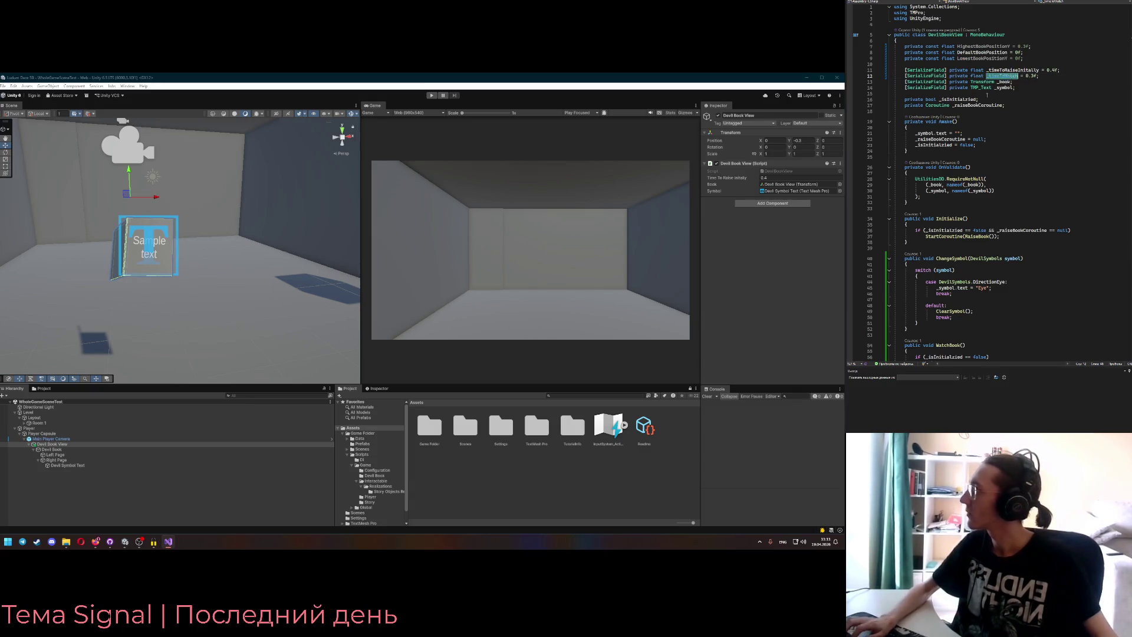
{"action": "scroll", "coordinate": [996, 88], "scroll_direction": "down", "scroll_amount": 15}
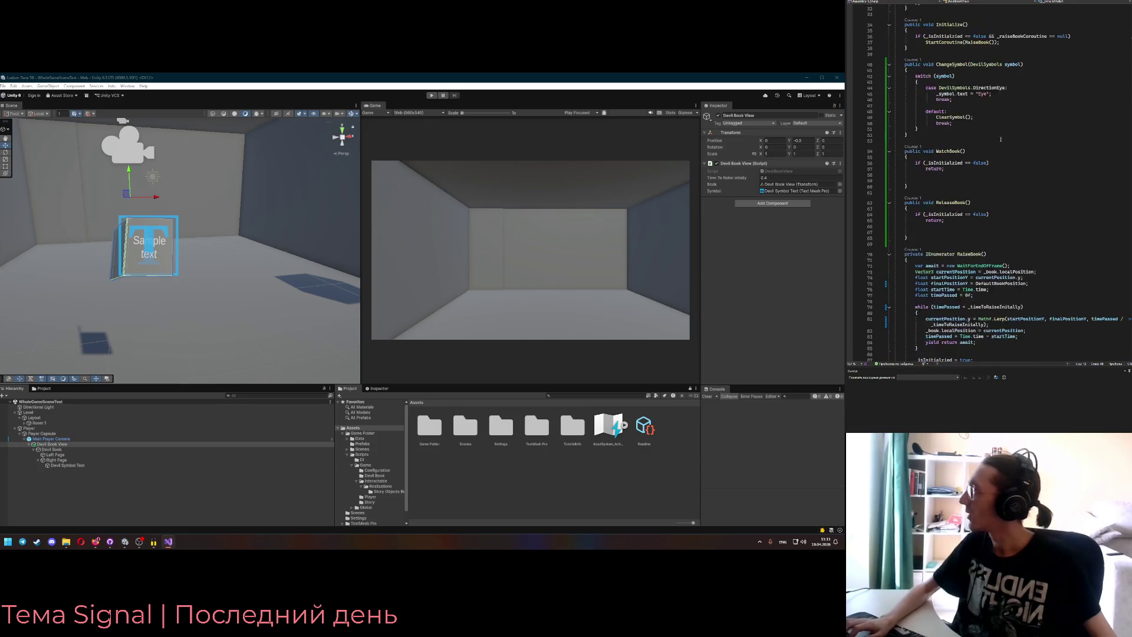
{"action": "left_click", "coordinate": [984, 93]}
{"action": "type", "text": "_timeToWatch"}
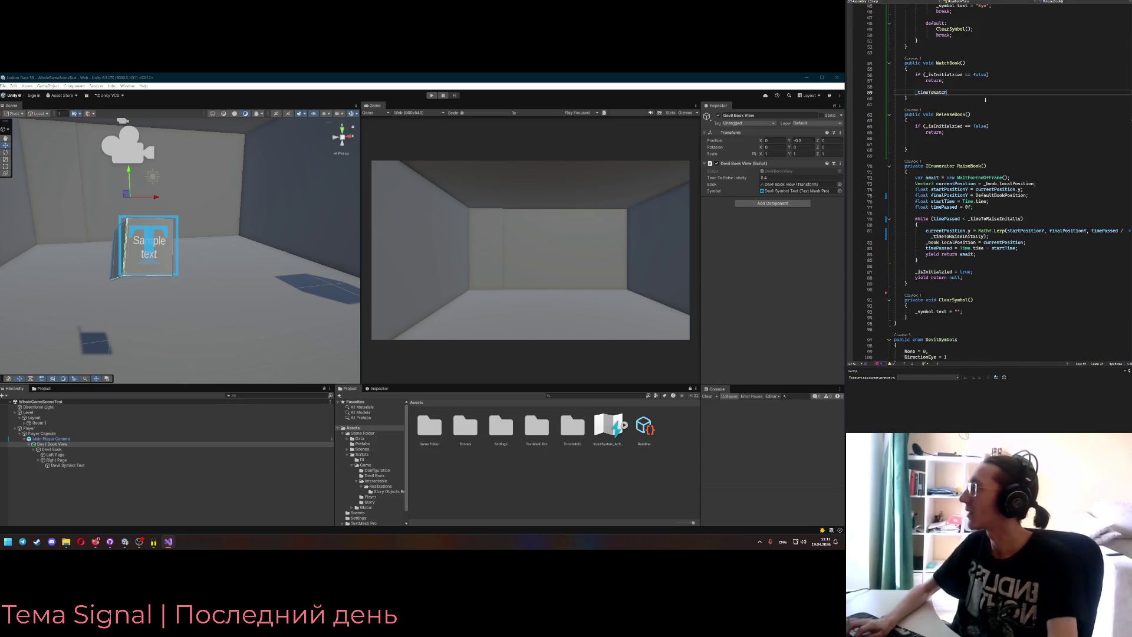
{"action": "key", "text": "ctrl+BackSpace"}
{"action": "scroll", "coordinate": [963, 198], "scroll_direction": "down", "scroll_amount": 1}
{"action": "scroll", "coordinate": [962, 198], "scroll_direction": "down", "scroll_amount": 1}
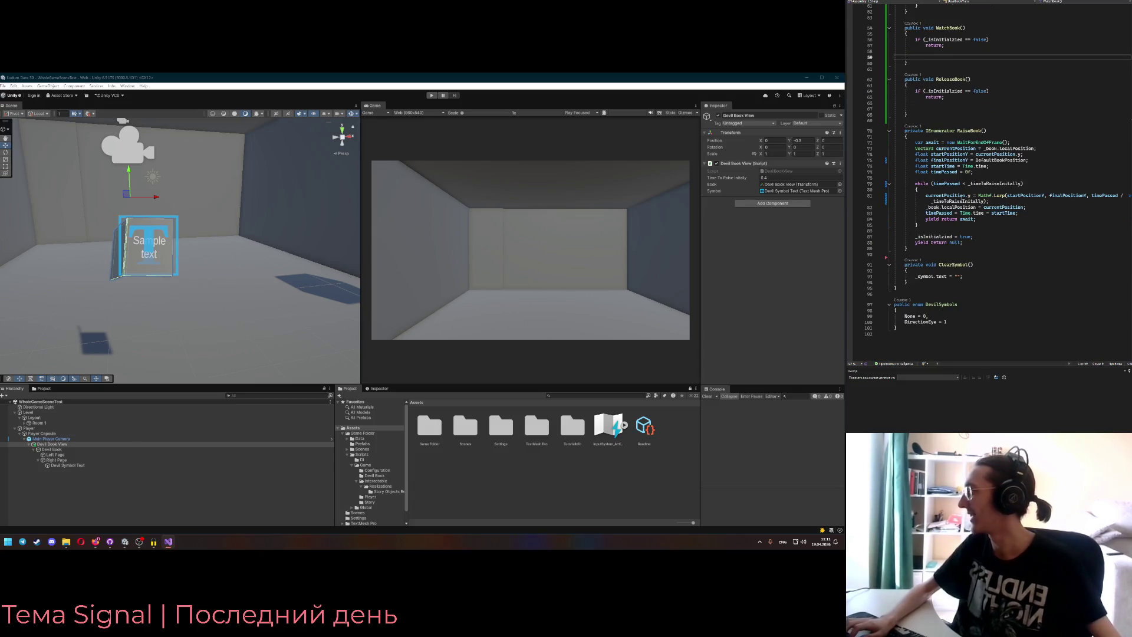
{"action": "left_click", "coordinate": [956, 224]}
{"action": "left_click", "coordinate": [957, 250]}
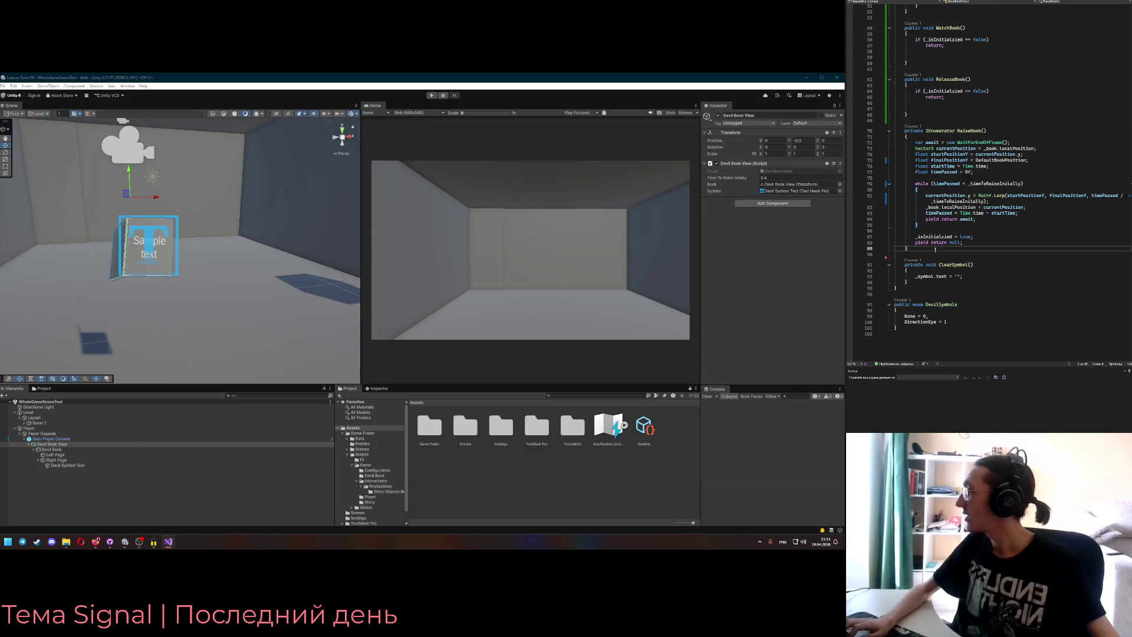
{"action": "key", "text": "Return"}
{"action": "key", "text": "Return"}
{"action": "type", "text": "private "}
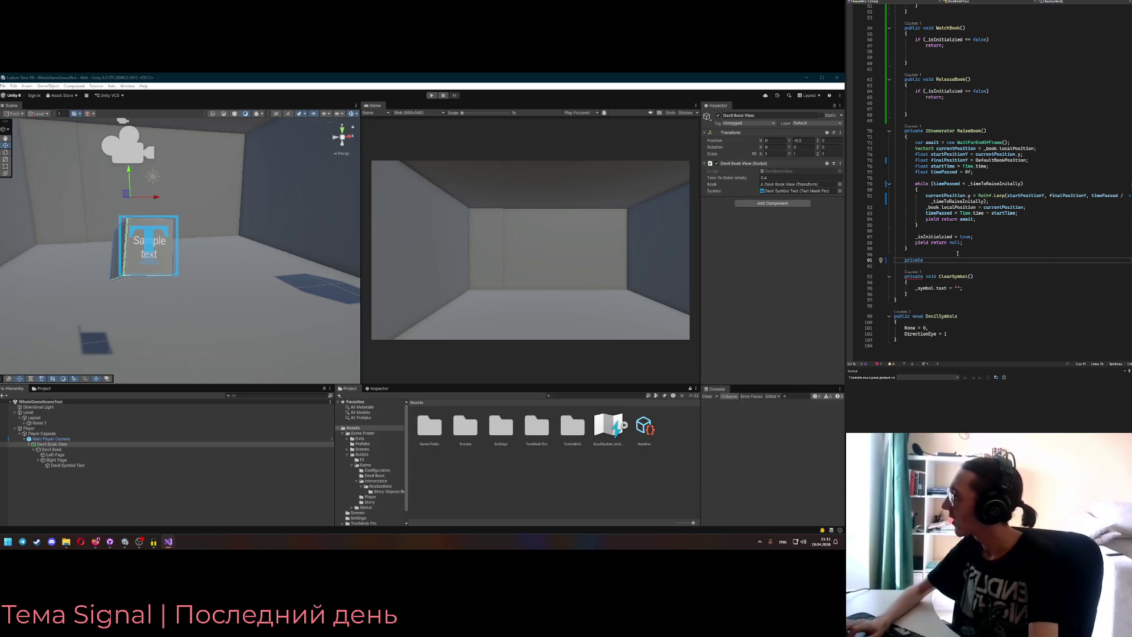
{"action": "type", "text": "IEnum"}
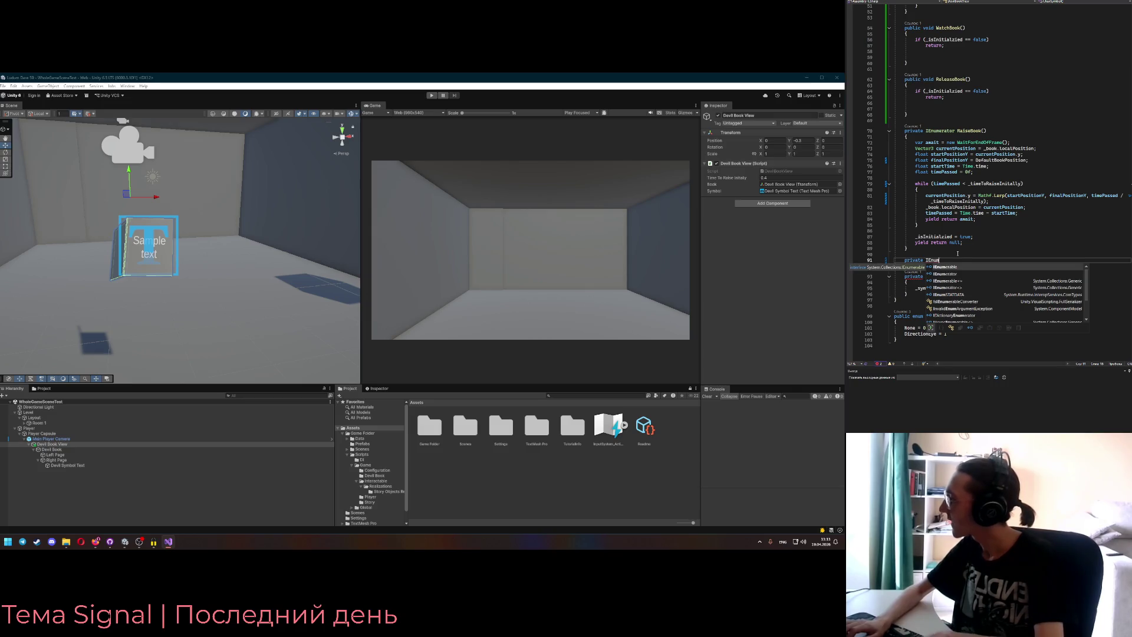
{"action": "key", "text": "BackSpace"}
{"action": "key", "text": "BackSpace"}
{"action": "key", "text": "BackSpace"}
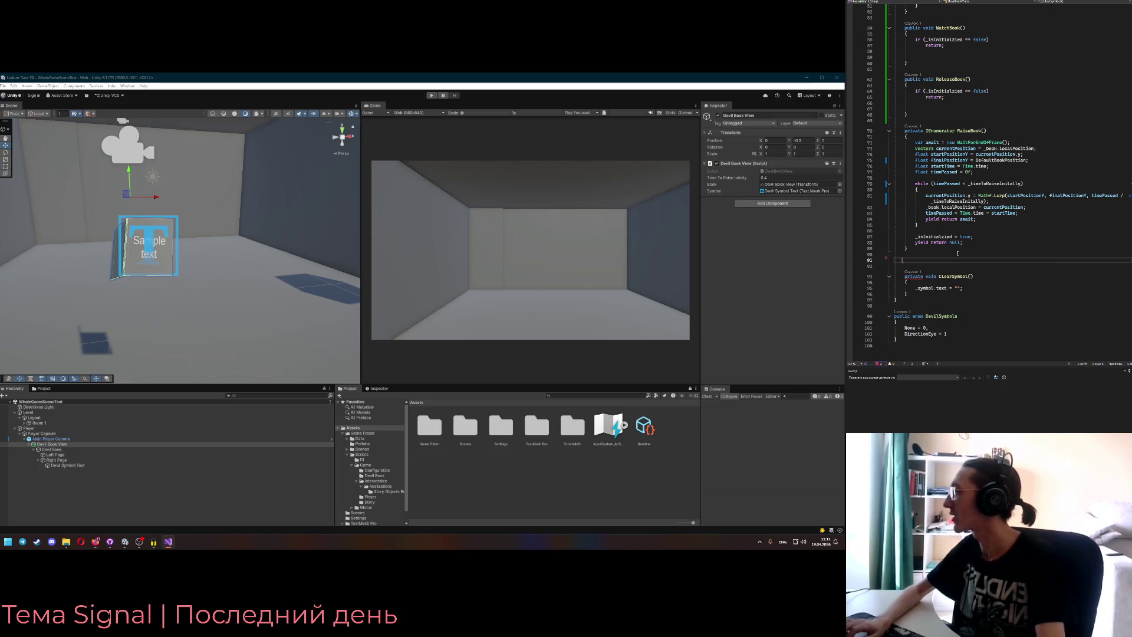
{"action": "key", "text": "BackSpace"}
{"action": "key", "text": "BackSpace"}
{"action": "mouse_move", "coordinate": [962, 243]}
{"action": "left_mouse_down"}
{"action": "mouse_move", "coordinate": [920, 180]}
{"action": "mouse_move", "coordinate": [916, 142]}
{"action": "left_mouse_up"}
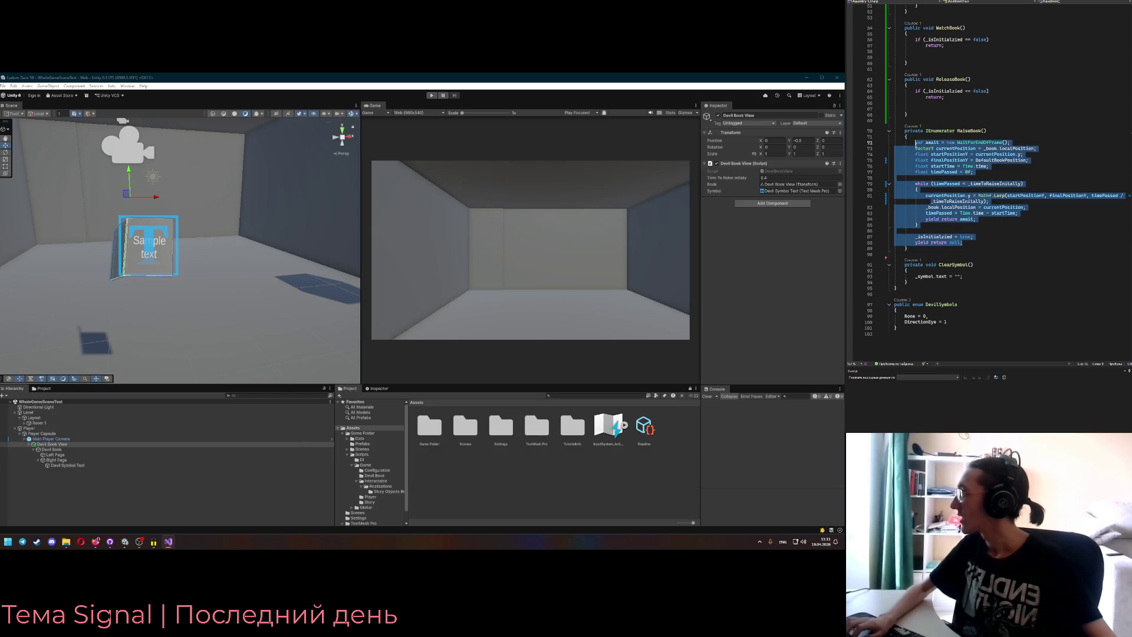
{"action": "key", "text": "ctrl+c"}
{"action": "scroll", "coordinate": [916, 143], "scroll_direction": "up", "scroll_amount": 4}
{"action": "left_click", "coordinate": [916, 127]}
{"action": "key", "text": "ctrl+v"}
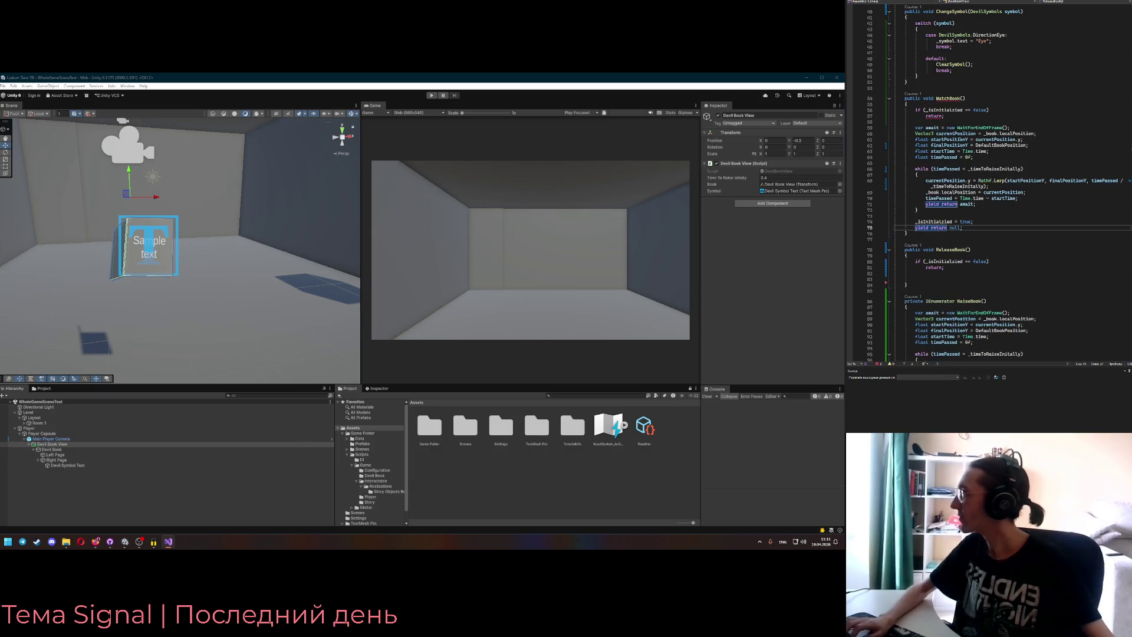
{"action": "left_click", "coordinate": [989, 127]}
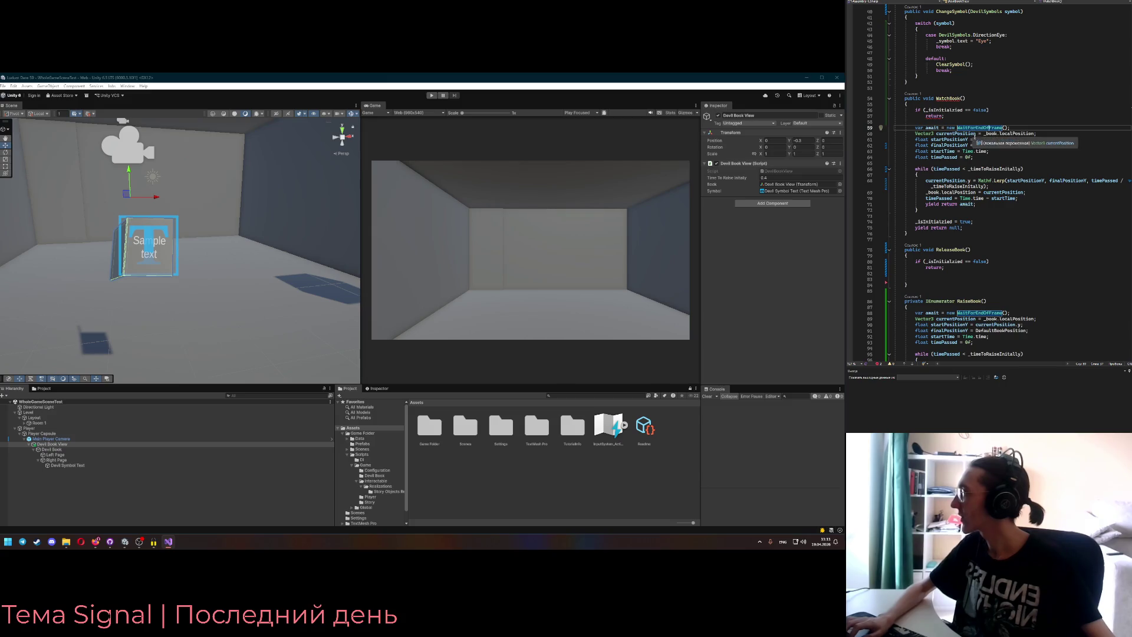
{"action": "scroll", "coordinate": [955, 148], "scroll_direction": "up", "scroll_amount": 2}
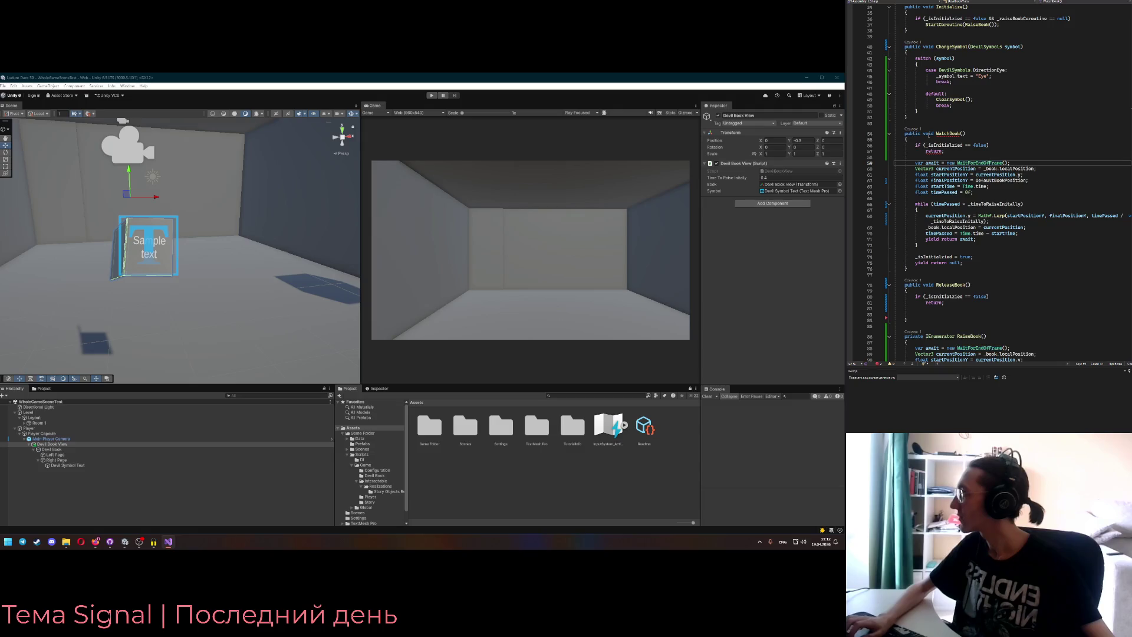
{"action": "key", "text": "Delete"}
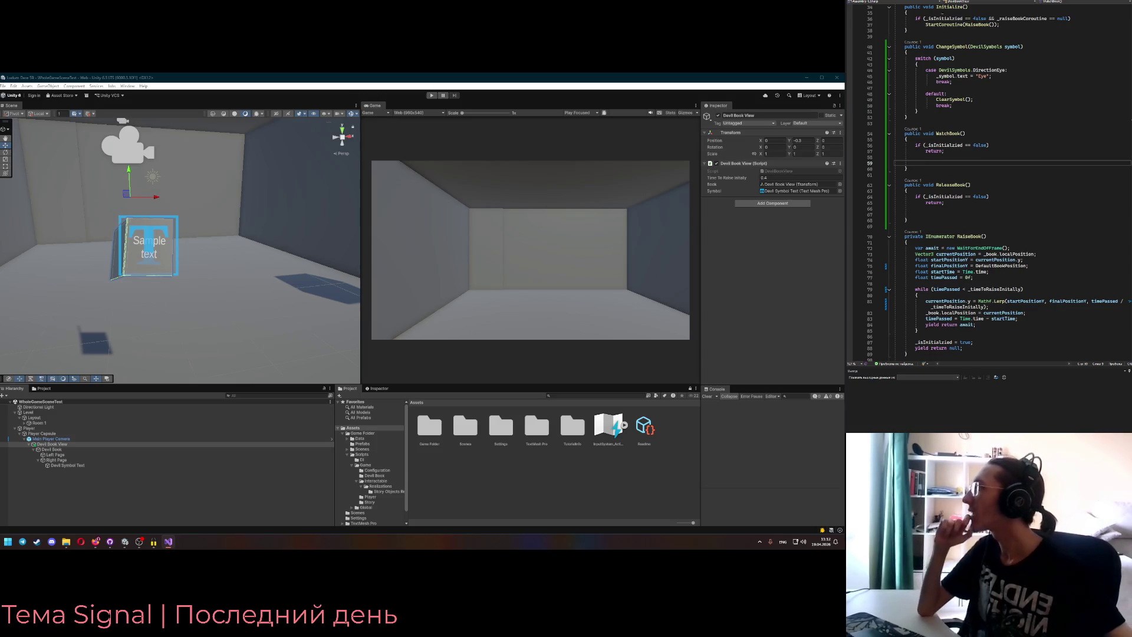
{"action": "key", "text": "ctrl+Tab"}
{"action": "key", "text": "ctrl+Tab"}
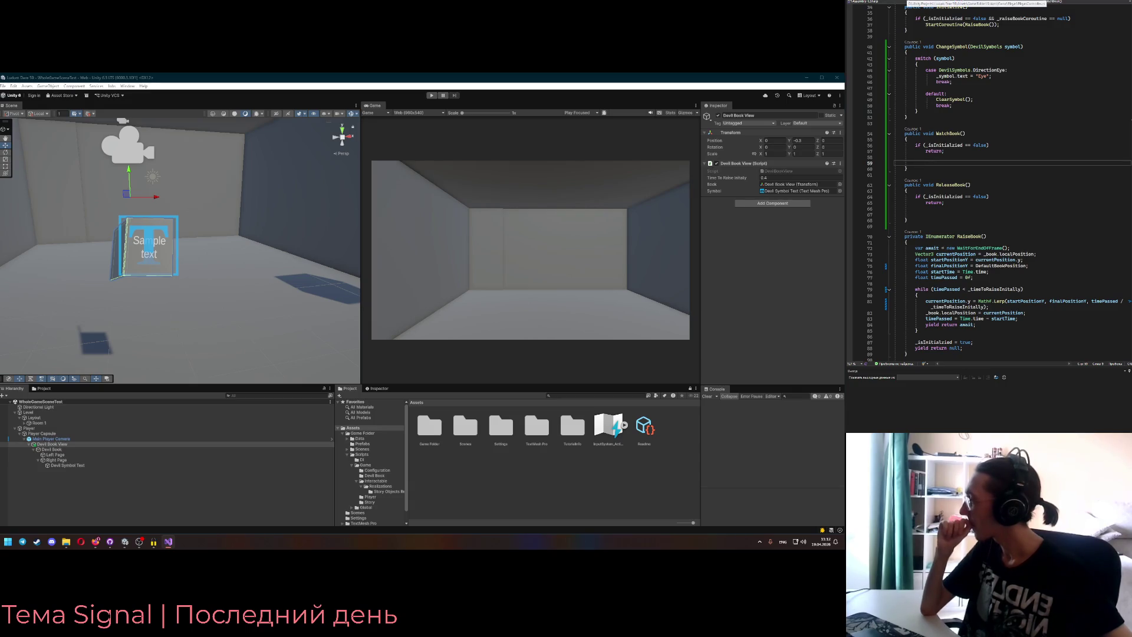
- Paste 'Vector3 currentPosition = _book.localPosition;' into WatchBook after the guard and start a new line
{"action": "scroll", "coordinate": [946, 158], "scroll_direction": "up", "scroll_amount": 11}
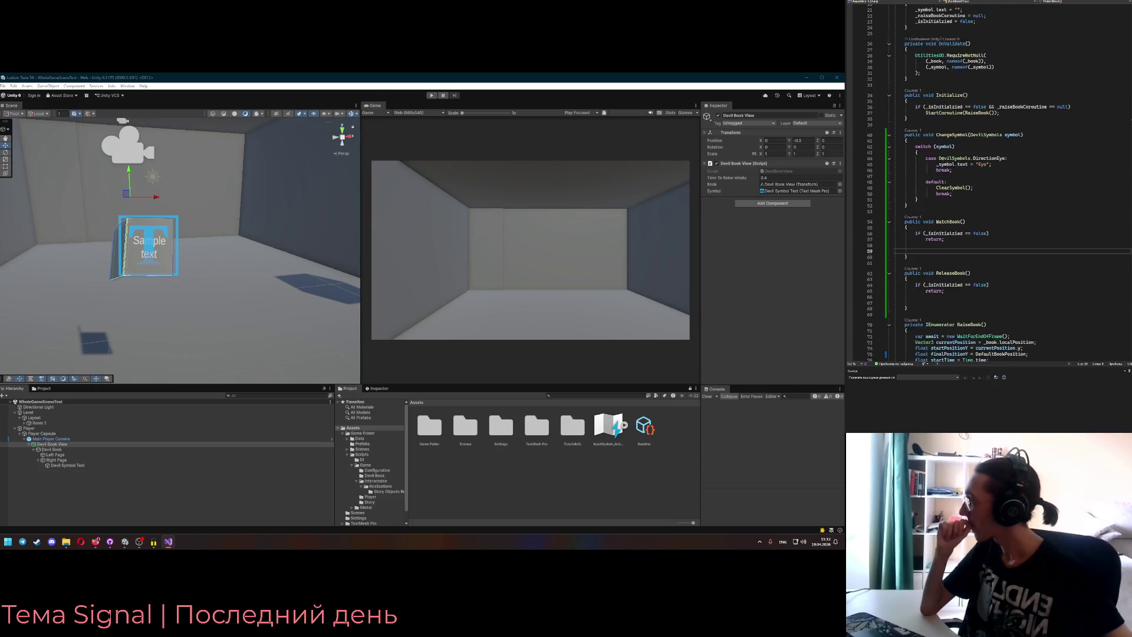
{"action": "mouse_move", "coordinate": [997, 52]}
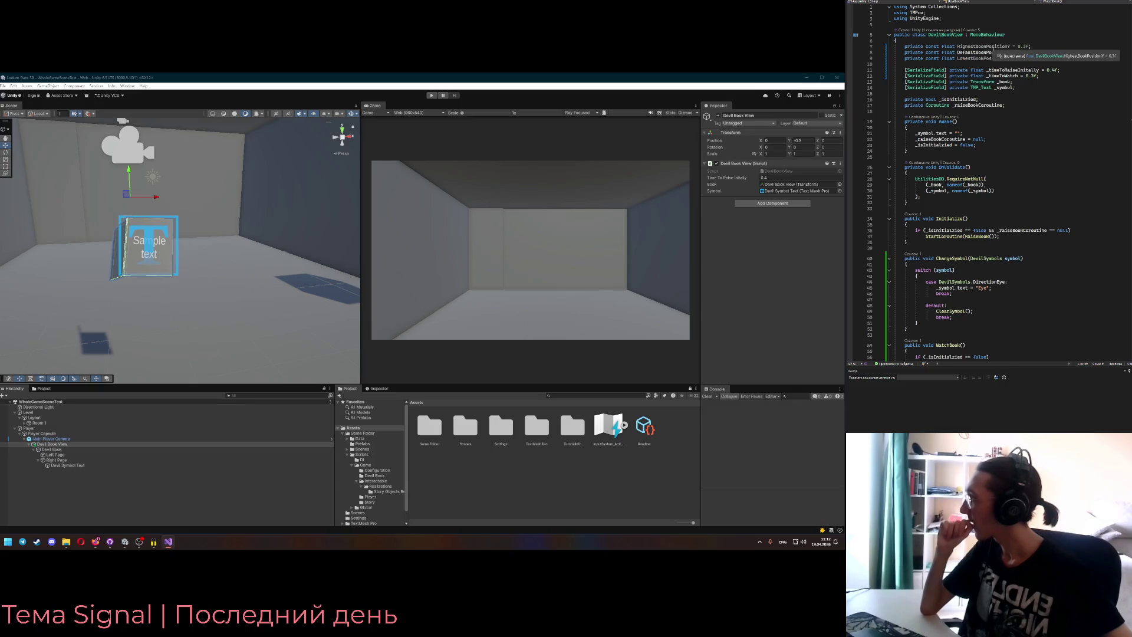
{"action": "scroll", "coordinate": [988, 114], "scroll_direction": "down", "scroll_amount": 1}
{"action": "scroll", "coordinate": [988, 114], "scroll_direction": "down", "scroll_amount": 12}
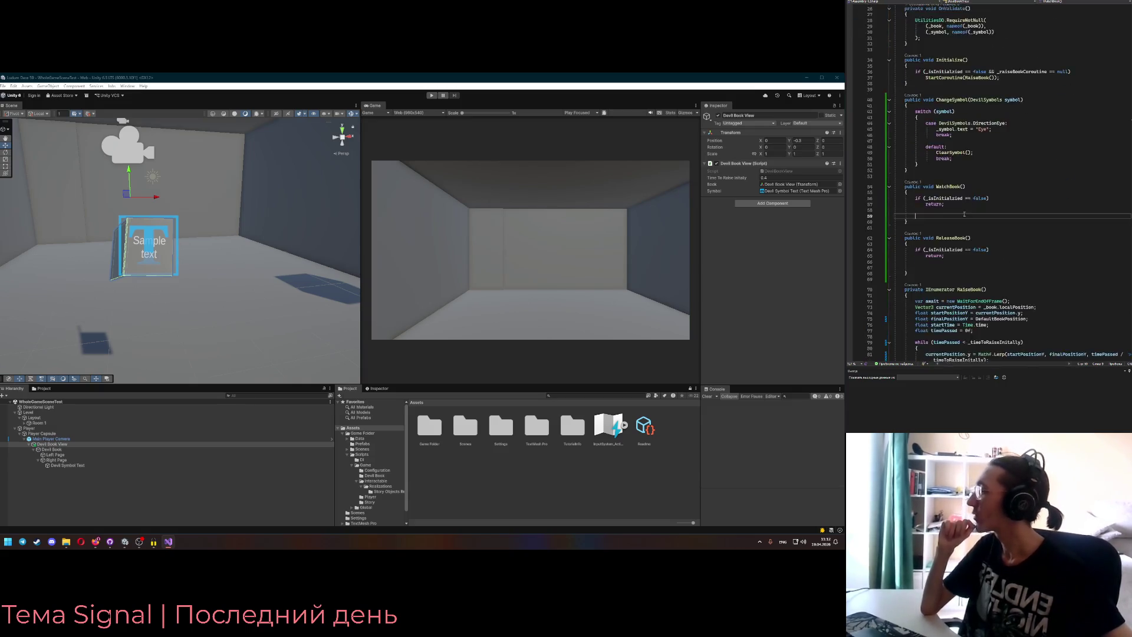
{"action": "left_click", "coordinate": [931, 250]}
{"action": "left_click", "coordinate": [968, 218]}
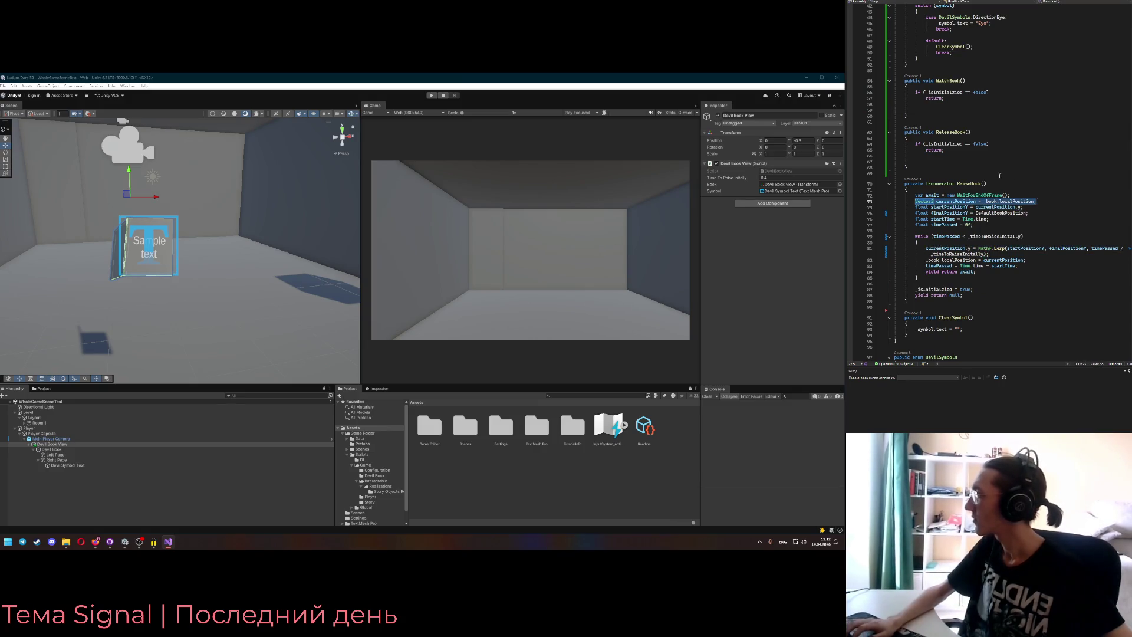
{"action": "left_click", "coordinate": [919, 161]}
{"action": "key", "text": "ctrl+v"}
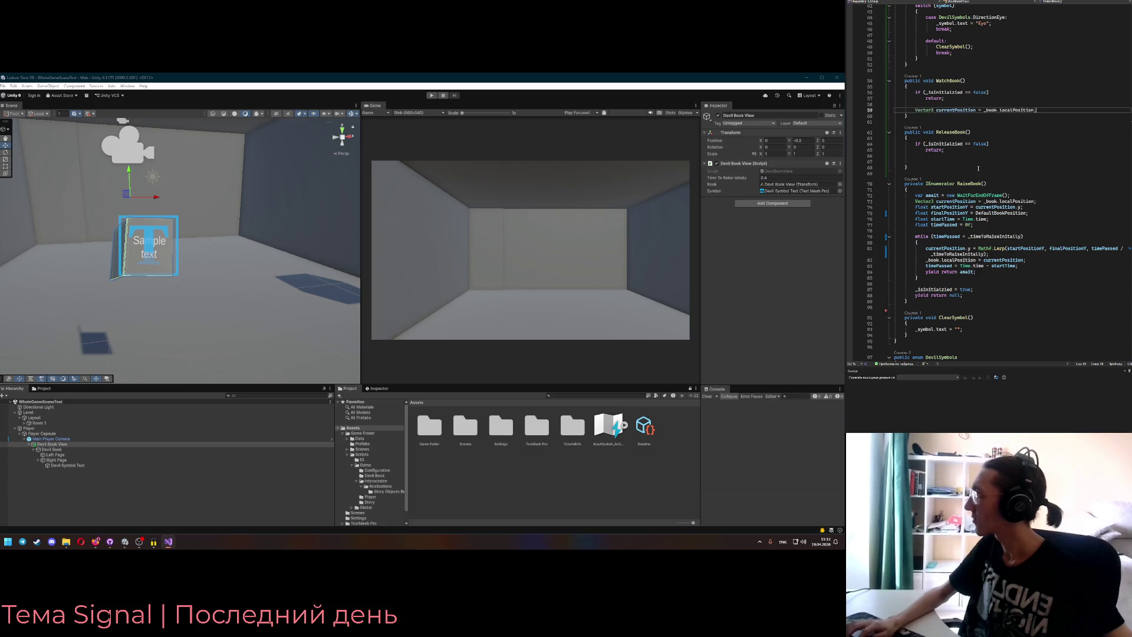
{"action": "scroll", "coordinate": [975, 156], "scroll_direction": "up", "scroll_amount": 2}
{"action": "left_click_drag", "start_coordinate": [924, 284], "coordinate": [944, 283]}
{"action": "left_click", "coordinate": [1048, 145]}
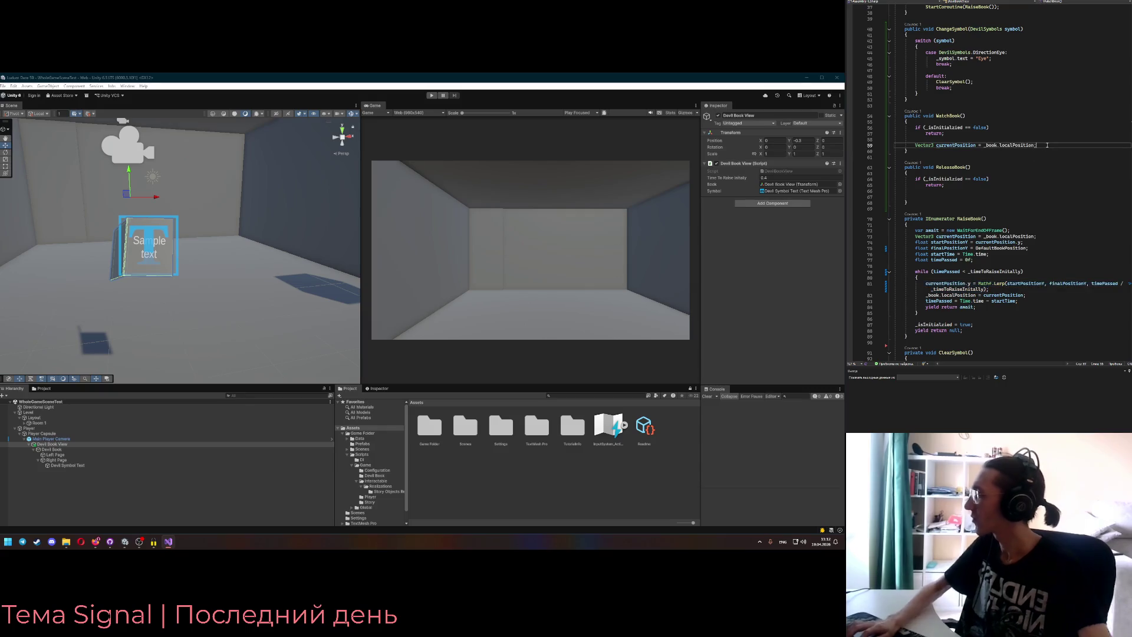
{"action": "key", "text": "Return"}
- Paste the Lerp line into WatchBook and make it start from DefaultBookPosition
{"action": "key", "text": "ctrl+v"}
{"action": "left_click", "coordinate": [1039, 145]}
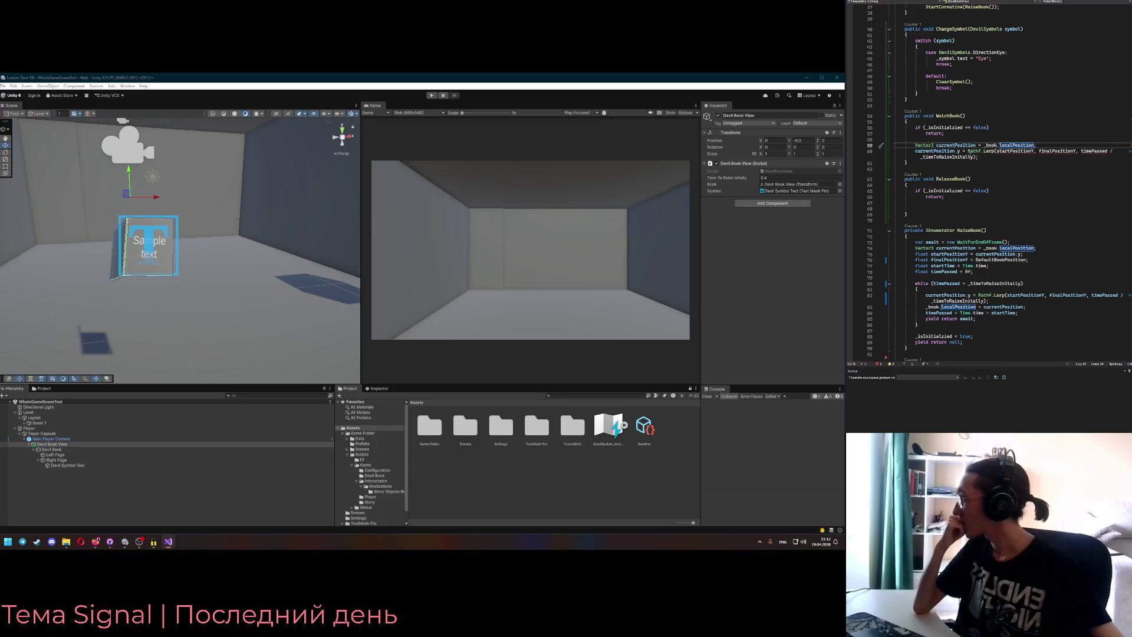
{"action": "left_click", "coordinate": [1004, 151]}
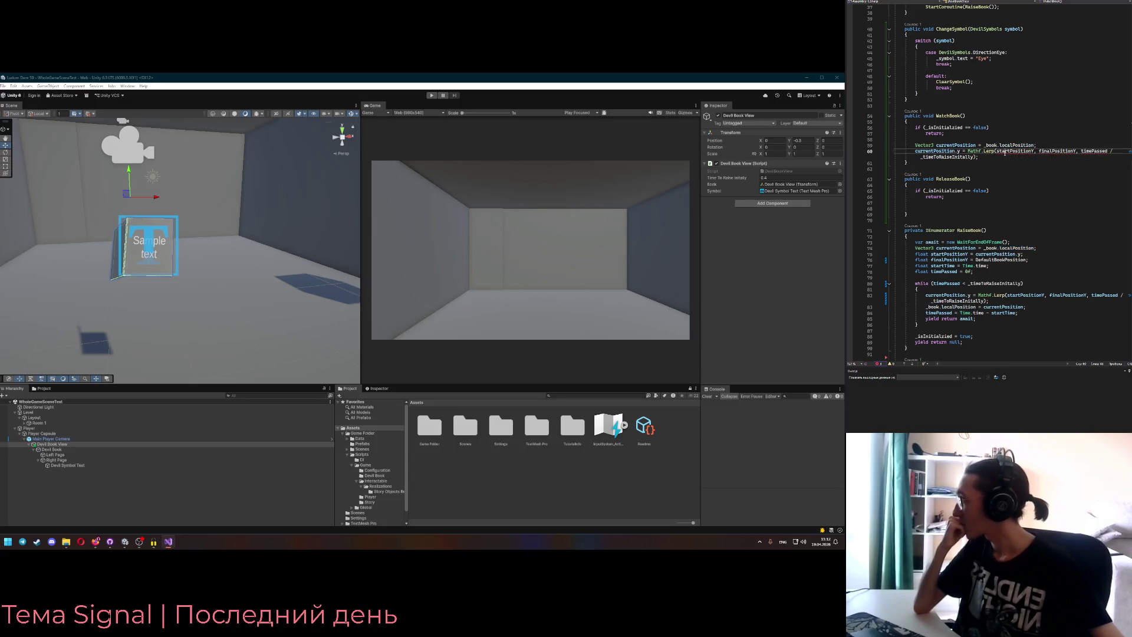
{"action": "scroll", "coordinate": [1048, 180], "scroll_direction": "up", "scroll_amount": 2}
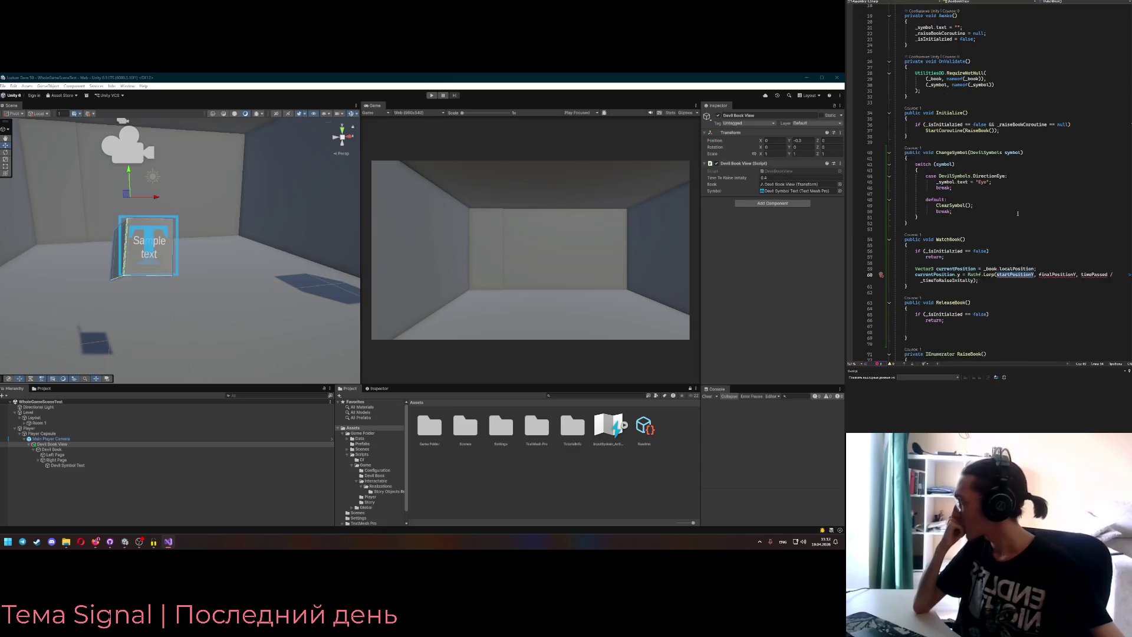
{"action": "scroll", "coordinate": [1019, 195], "scroll_direction": "up", "scroll_amount": 10}
{"action": "left_click", "coordinate": [989, 52]}
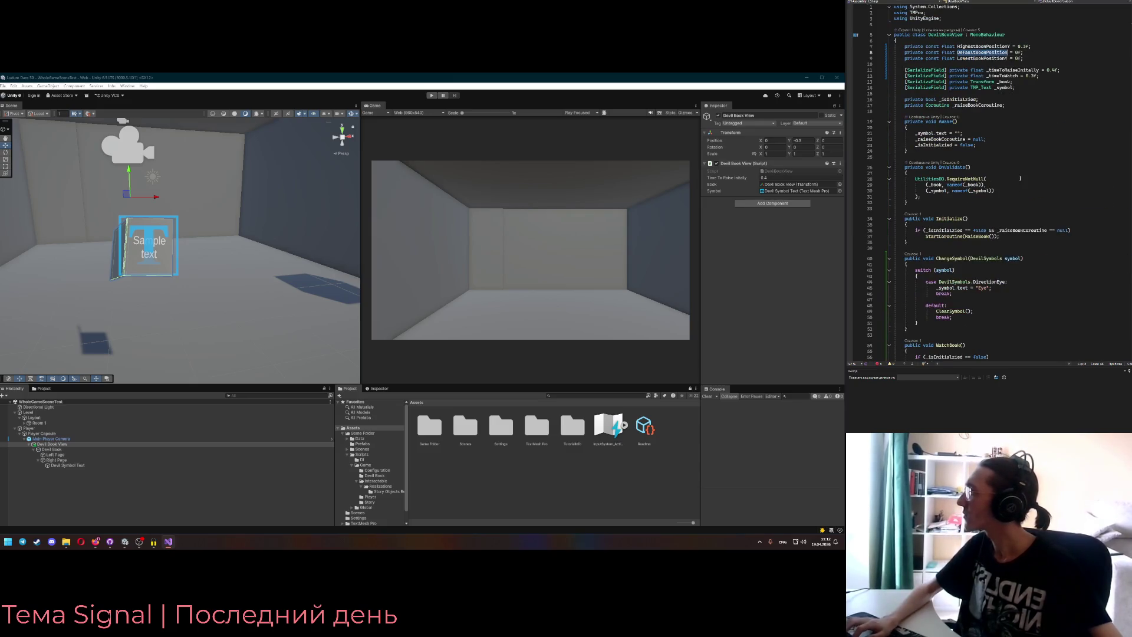
{"action": "scroll", "coordinate": [1026, 197], "scroll_direction": "down", "scroll_amount": 11}
{"action": "mouse_move", "coordinate": [1008, 171]}
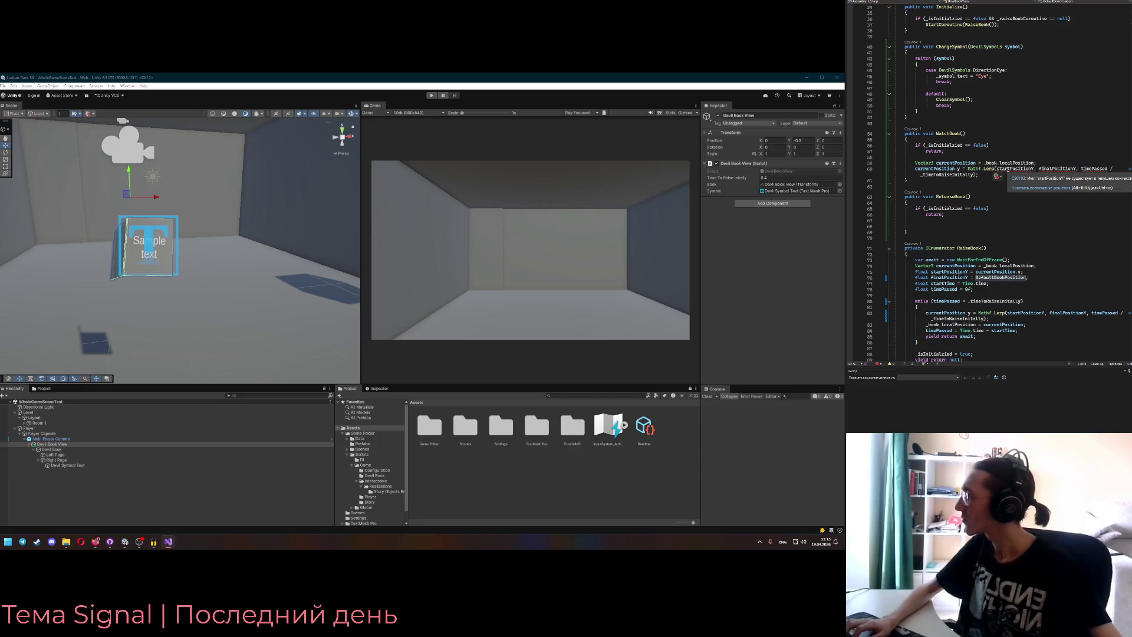
{"action": "left_click", "coordinate": [1025, 272]}
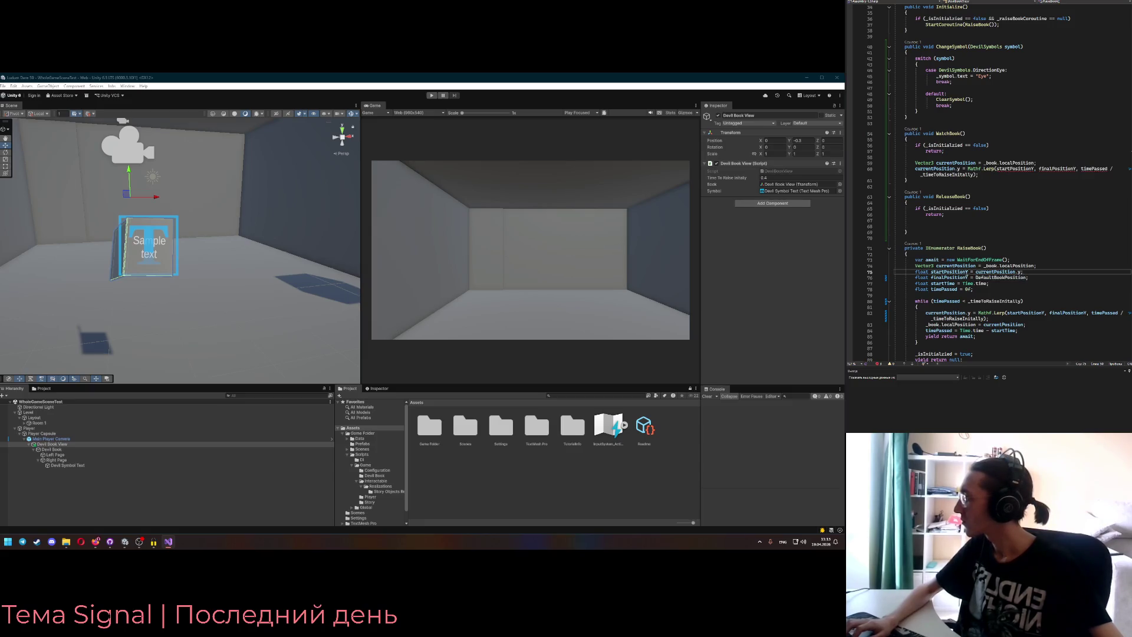
{"action": "left_click", "coordinate": [966, 272]}
{"action": "scroll", "coordinate": [1006, 217], "scroll_direction": "up", "scroll_amount": 1}
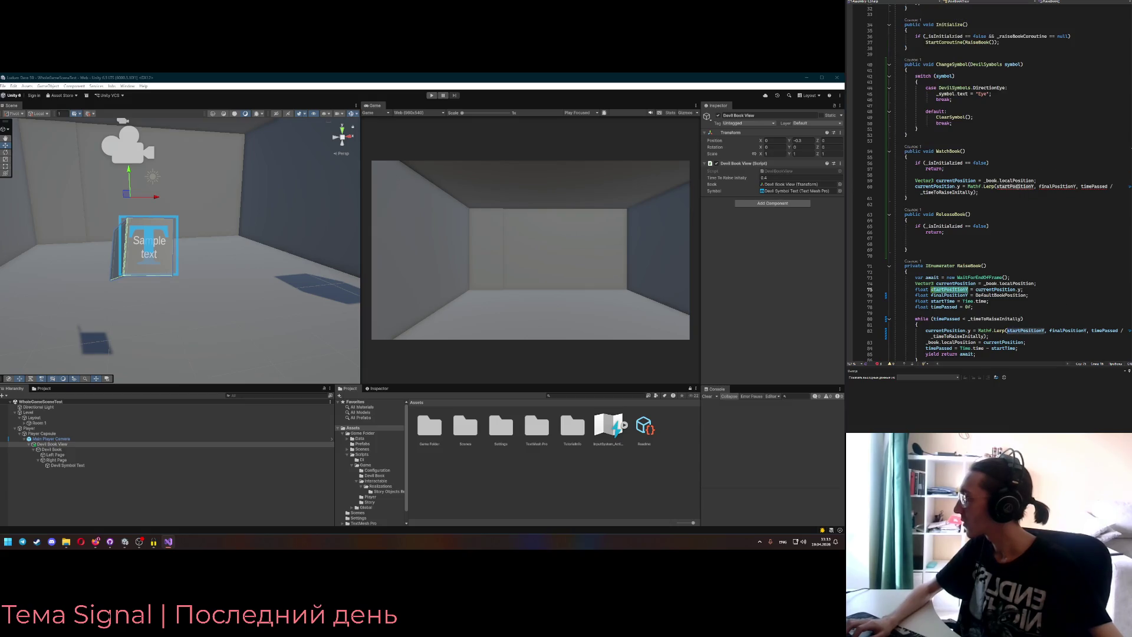
{"action": "double_click", "coordinate": [1011, 187]}
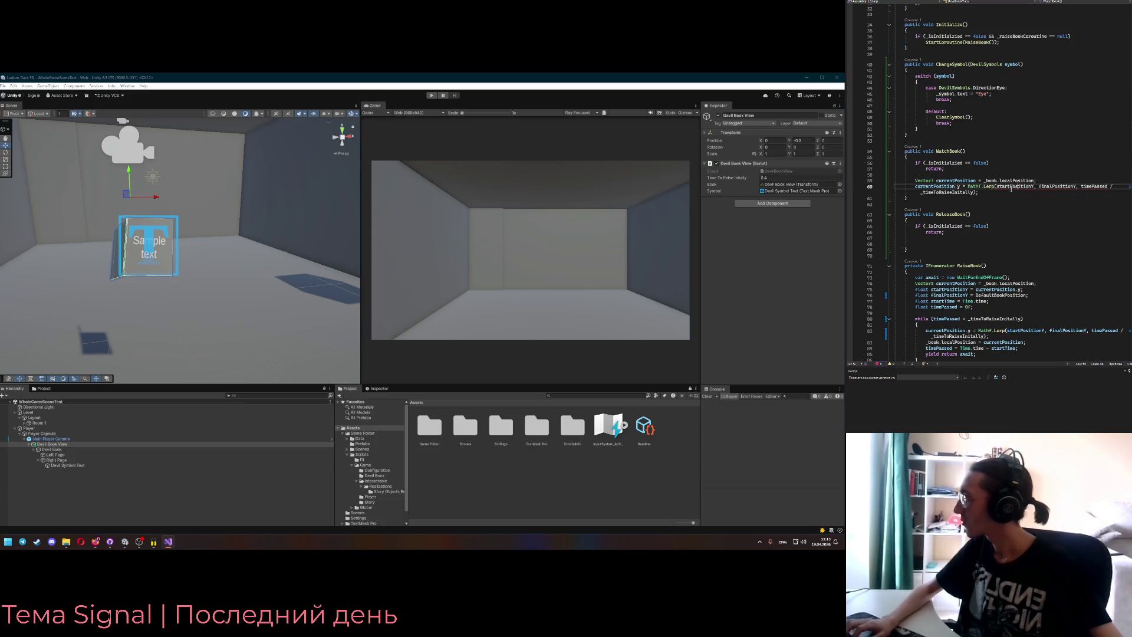
{"action": "type", "text": "DefaultBookPosition"}
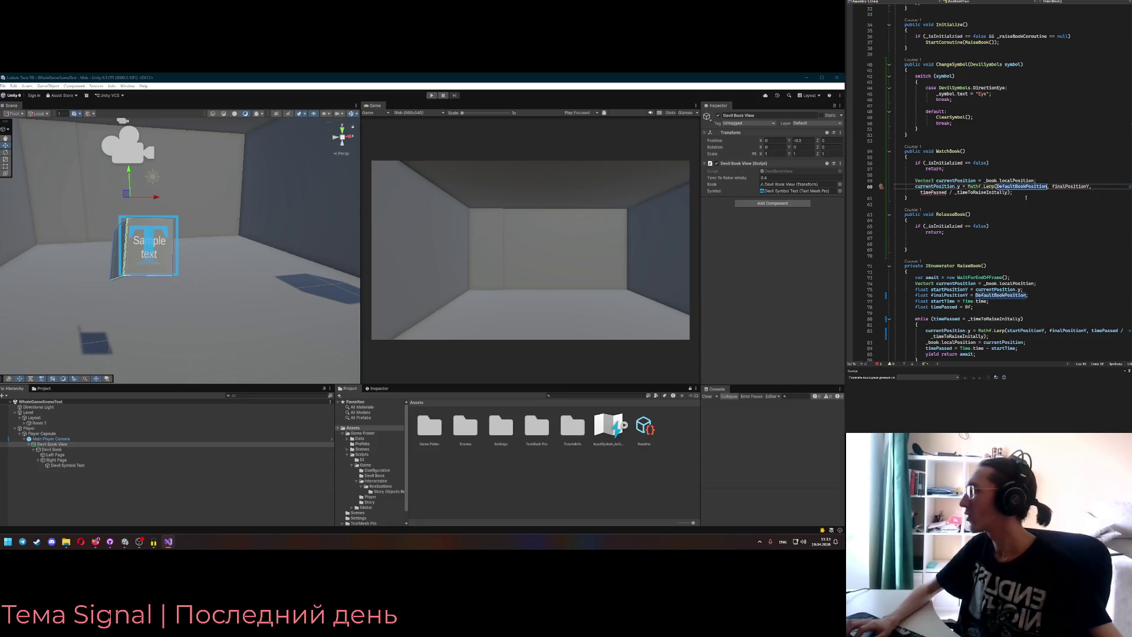
- Make the Lerp target HighestBookPositionY with currentPosition.y / _timeToRaiseInitally as the factor
{"action": "scroll", "coordinate": [1024, 189], "scroll_direction": "up", "scroll_amount": 10}
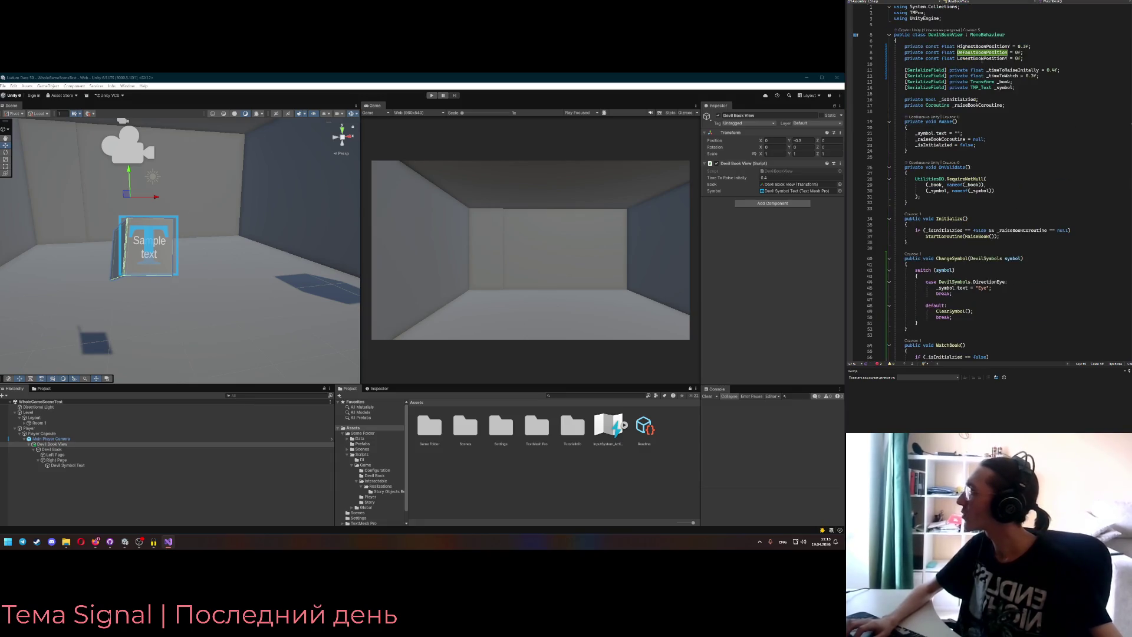
{"action": "left_click", "coordinate": [986, 59]}
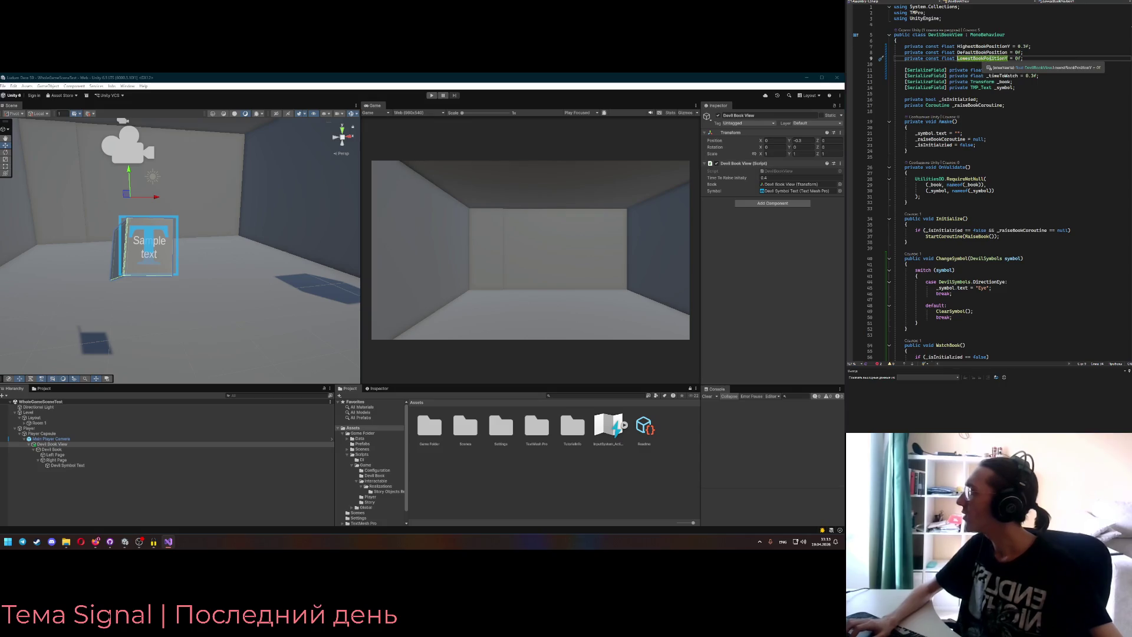
{"action": "scroll", "coordinate": [1057, 187], "scroll_direction": "down", "scroll_amount": 10}
{"action": "double_click", "coordinate": [1057, 186]}
{"action": "type", "text": "HighestBookPositionY"}
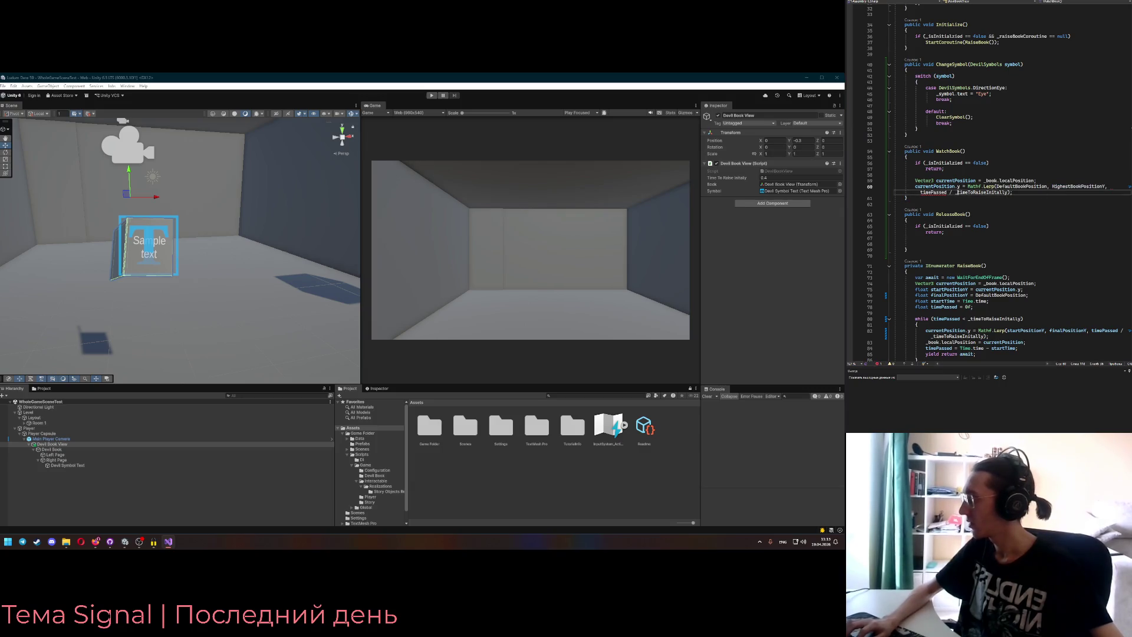
{"action": "left_click_drag", "start_coordinate": [984, 180], "coordinate": [1033, 181]}
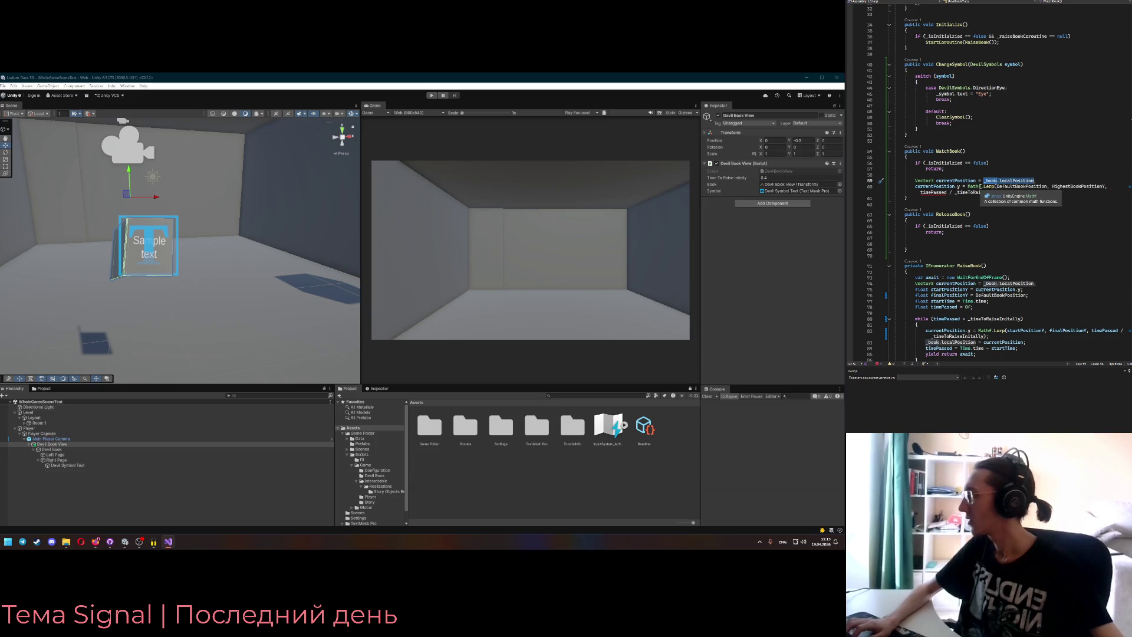
{"action": "left_click", "coordinate": [955, 180]}
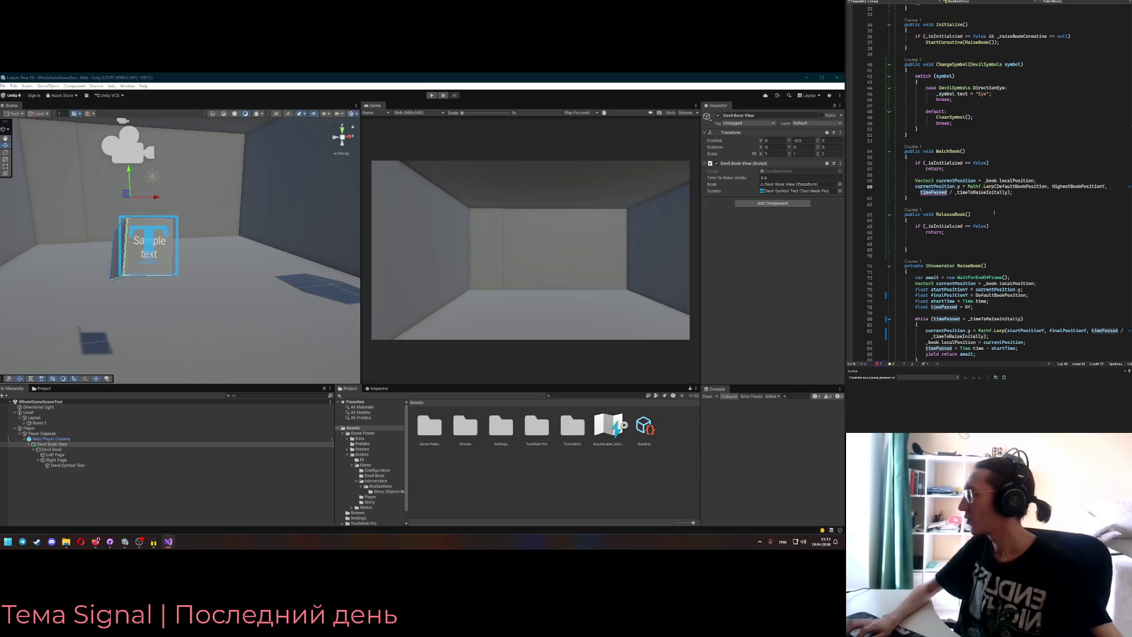
{"action": "double_click", "coordinate": [931, 192]}
{"action": "type", "text": "currentPosition.y"}
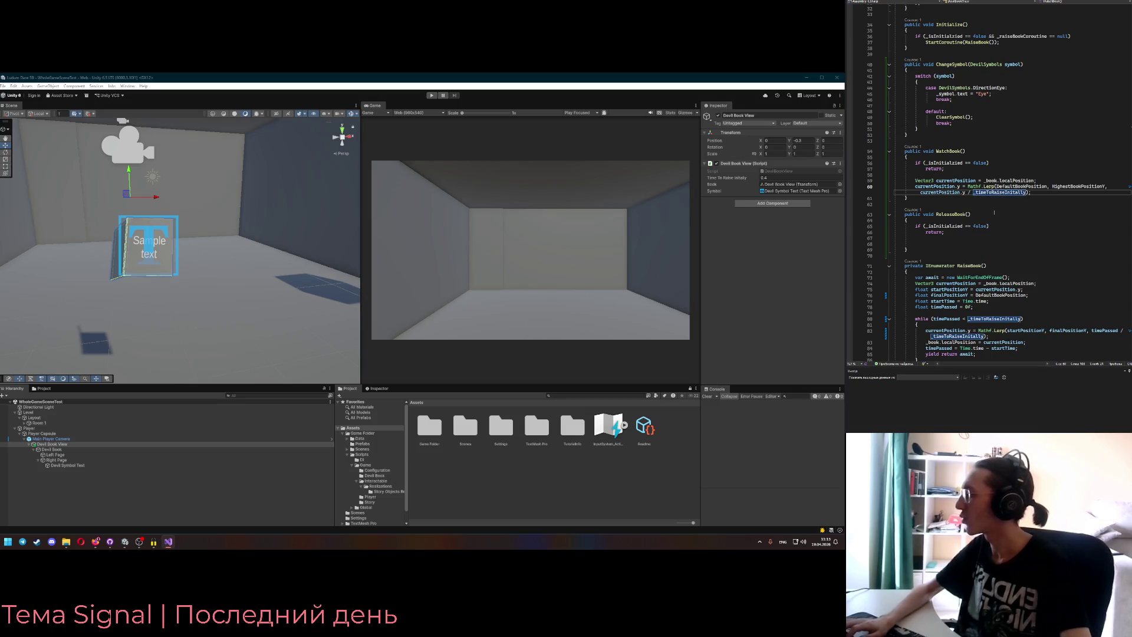
{"action": "key", "text": "shift+Right"}
{"action": "key", "text": "shift+Right"}
{"action": "key", "text": "shift+Right"}
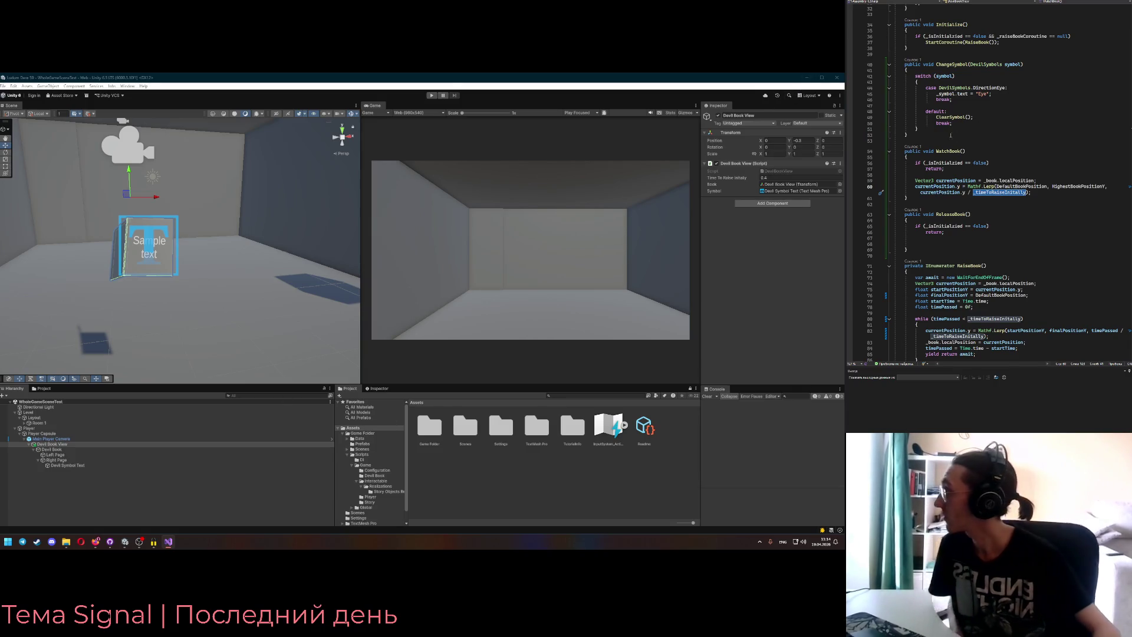
{"action": "left_click", "coordinate": [913, 146]}
{"action": "left_click", "coordinate": [943, 131]}
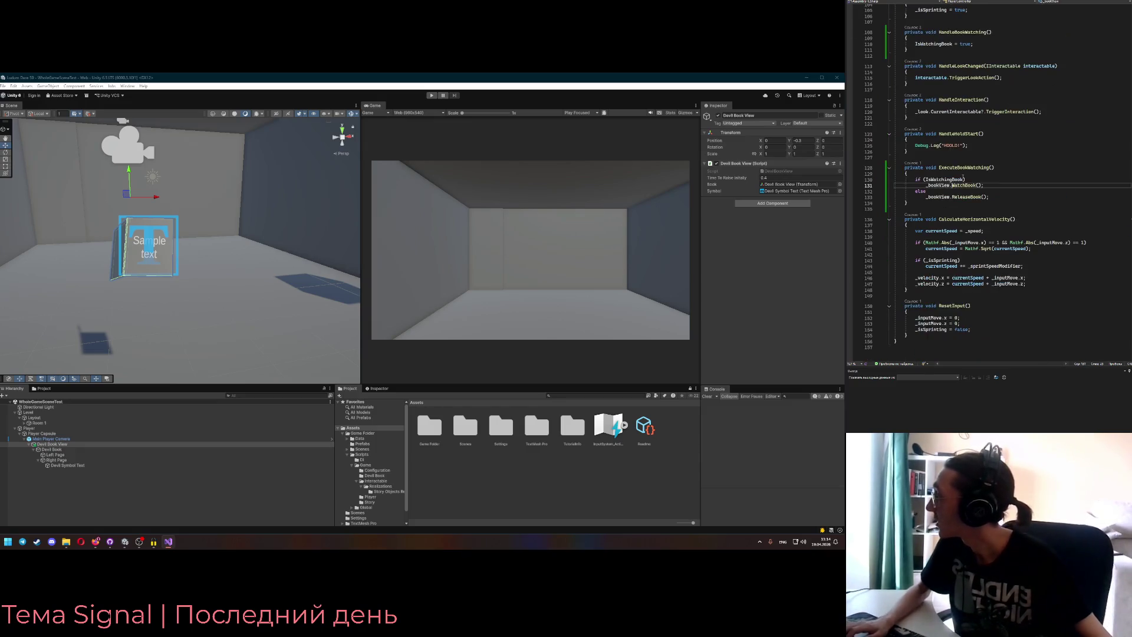
{"action": "left_click", "coordinate": [996, 198]}
{"action": "key", "text": "Up"}
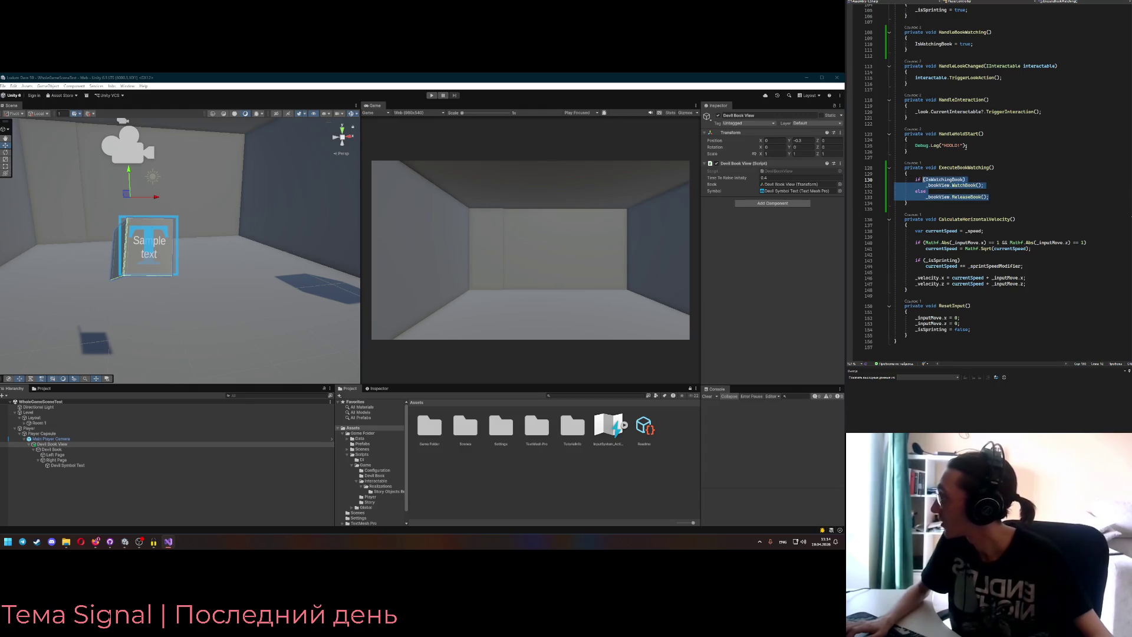
{"action": "left_click", "coordinate": [918, 178]}
{"action": "left_click", "coordinate": [1015, 198]}
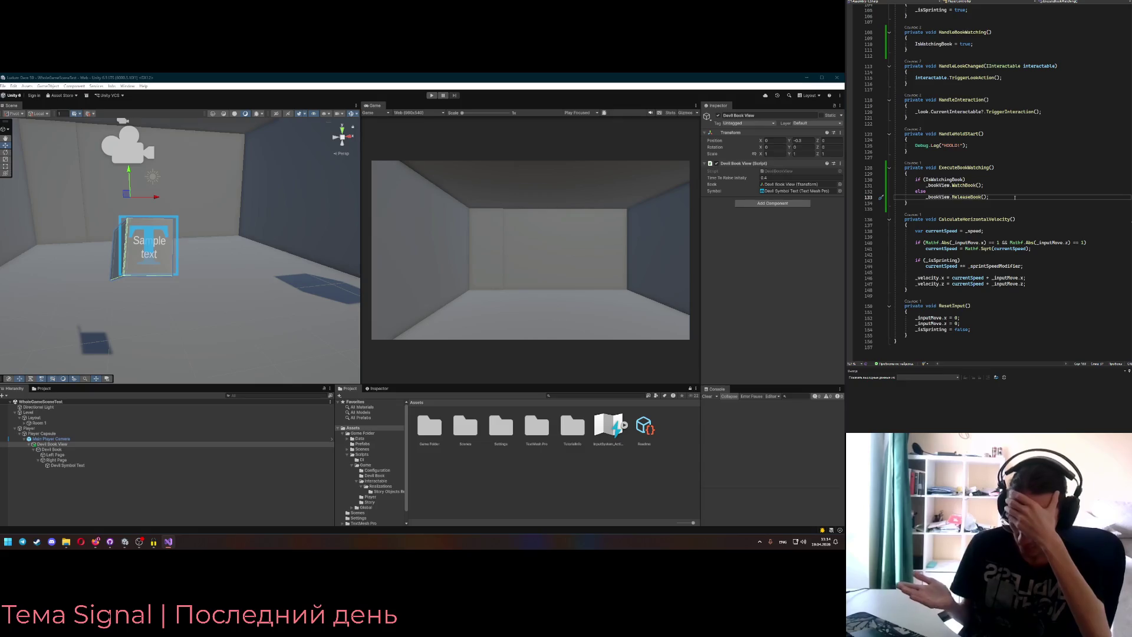
{"action": "key", "text": "ctrl+Tab"}
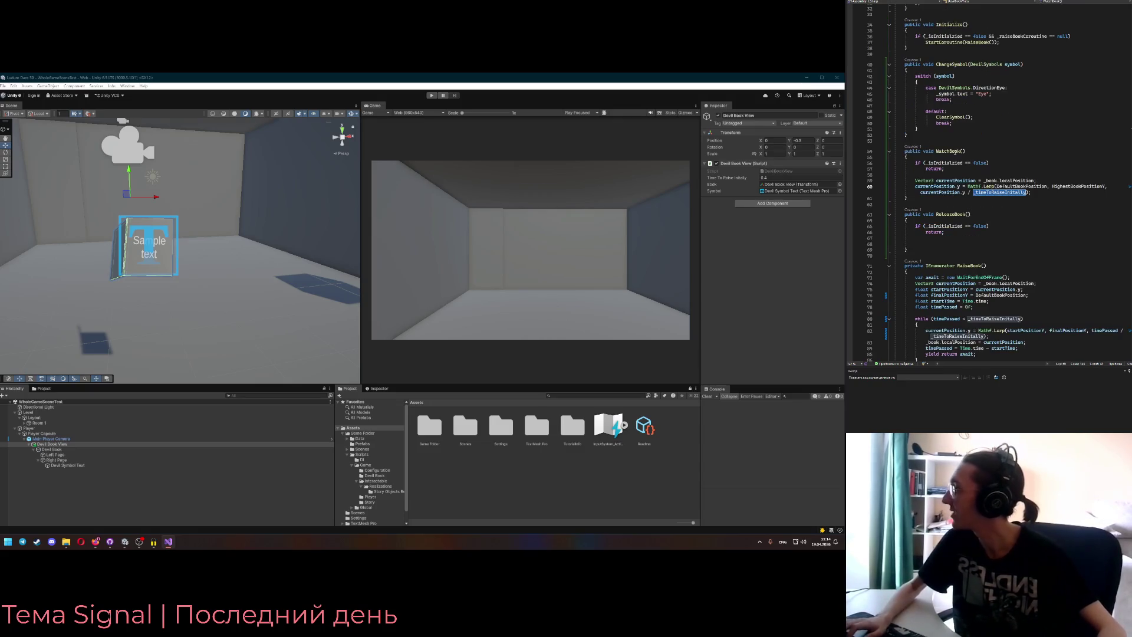
- Add '_book.localPosition = currentPosition;' below line 60 of WatchBook
{"action": "key", "text": "Up"}
{"action": "left_click", "coordinate": [1030, 192]}
{"action": "left_click", "coordinate": [1026, 193]}
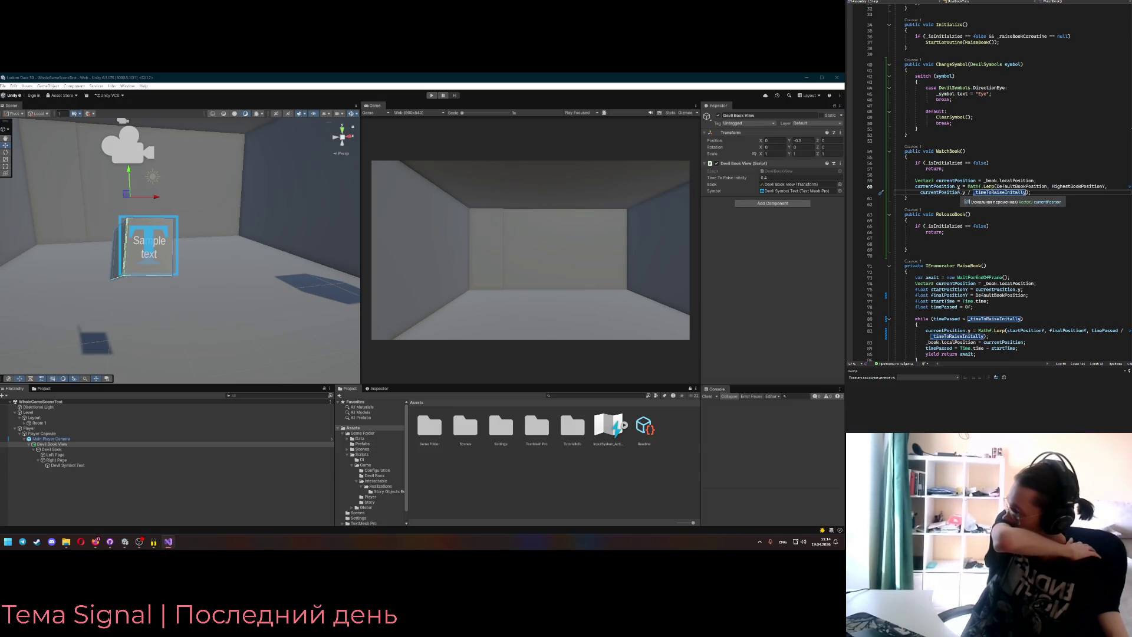
{"action": "scroll", "coordinate": [958, 192], "scroll_direction": "down", "scroll_amount": 3}
{"action": "left_click_drag", "start_coordinate": [926, 290], "coordinate": [1018, 290]}
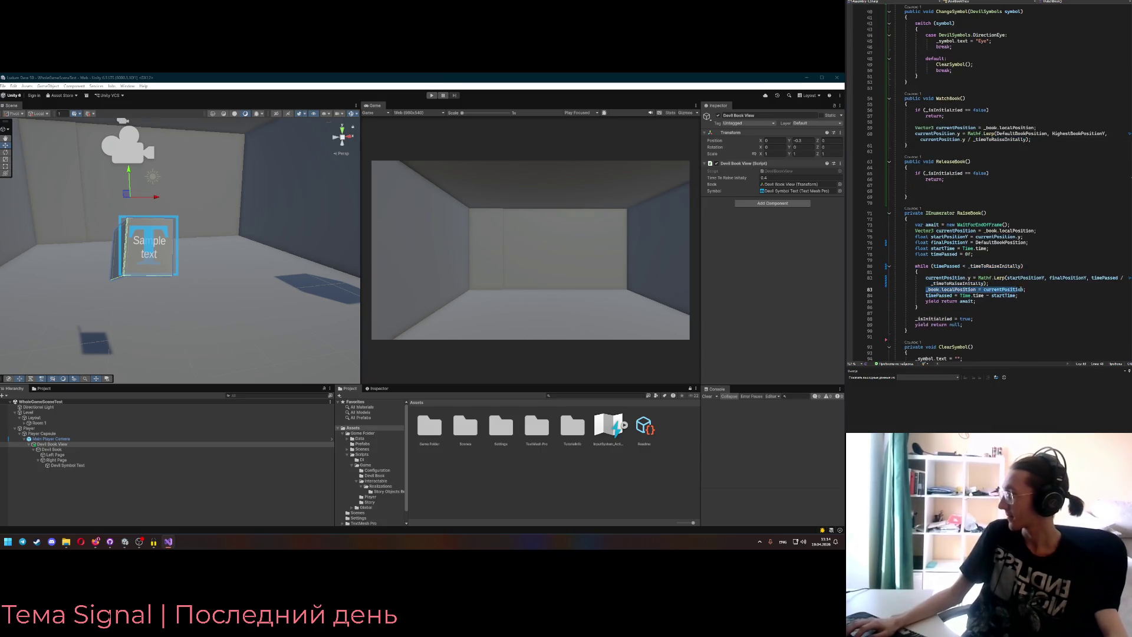
{"action": "left_click", "coordinate": [1053, 139]}
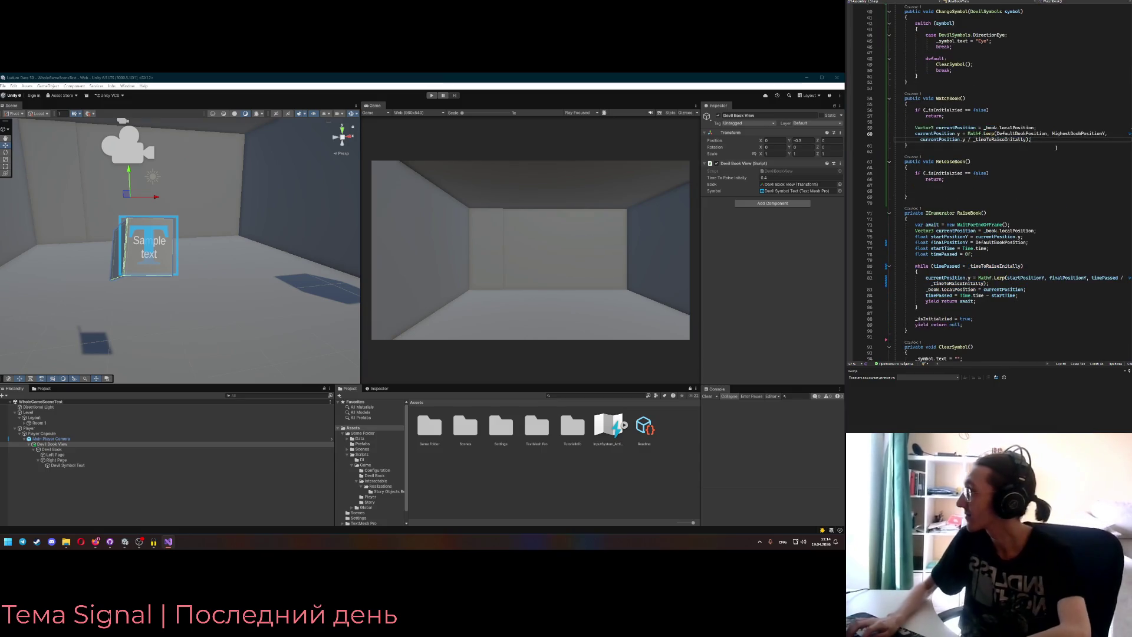
{"action": "key", "text": "Return"}
{"action": "type", "text": "_book.localPosition = currentPosition;"}
- Divide currentPosition.y by HighestBookPositionY instead of _timeToRaiseInitally in the Lerp factor
{"action": "key", "text": "Up"}
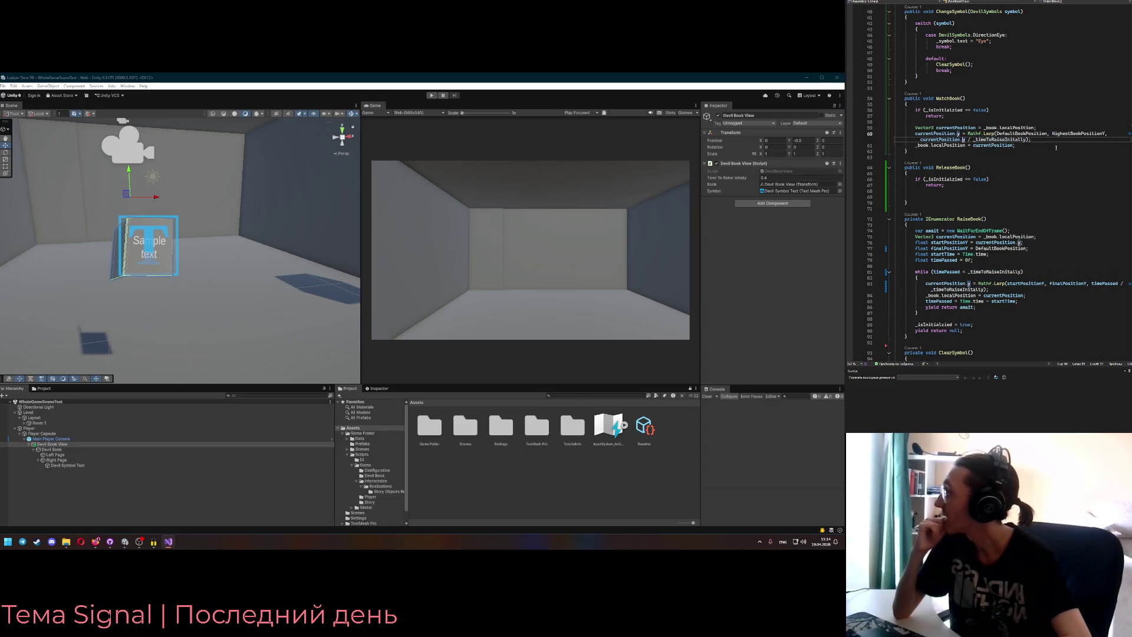
{"action": "key", "text": "ctrl+Right"}
{"action": "key", "text": "ctrl+Right"}
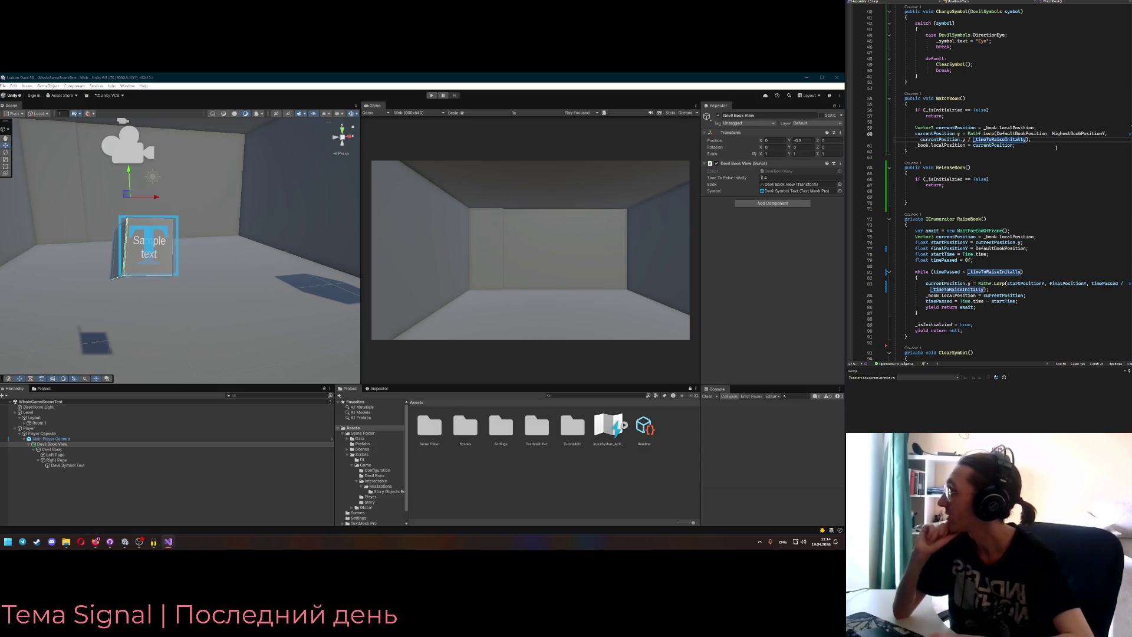
{"action": "key", "text": "ctrl+shift+Right"}
{"action": "key", "text": "shift+Right"}
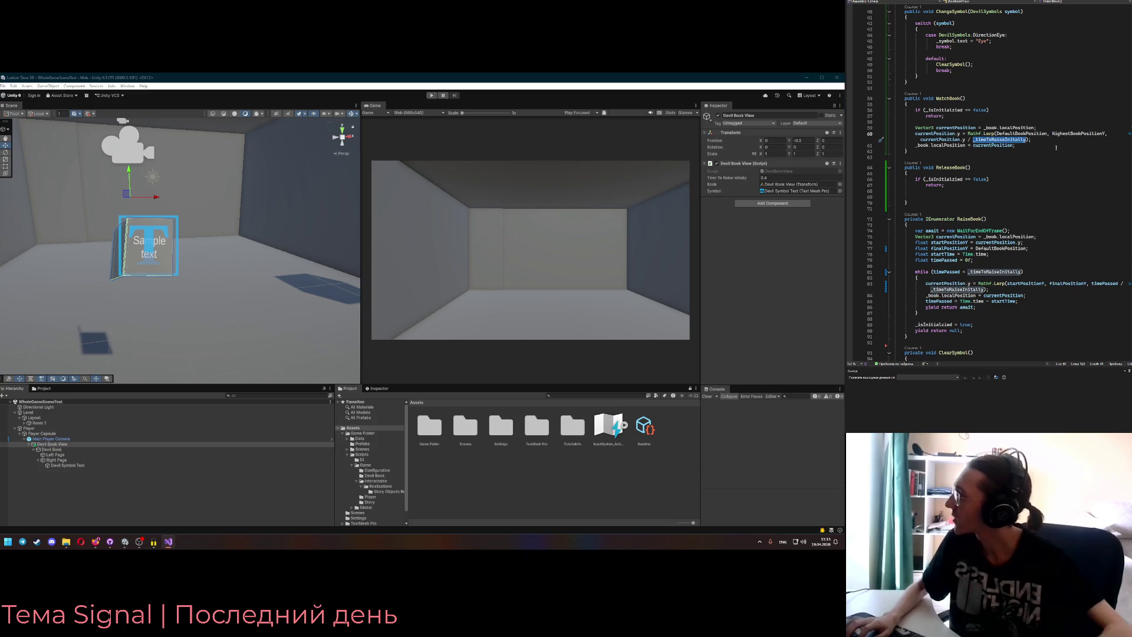
{"action": "type", "text": "HighestBookPositionY)"}
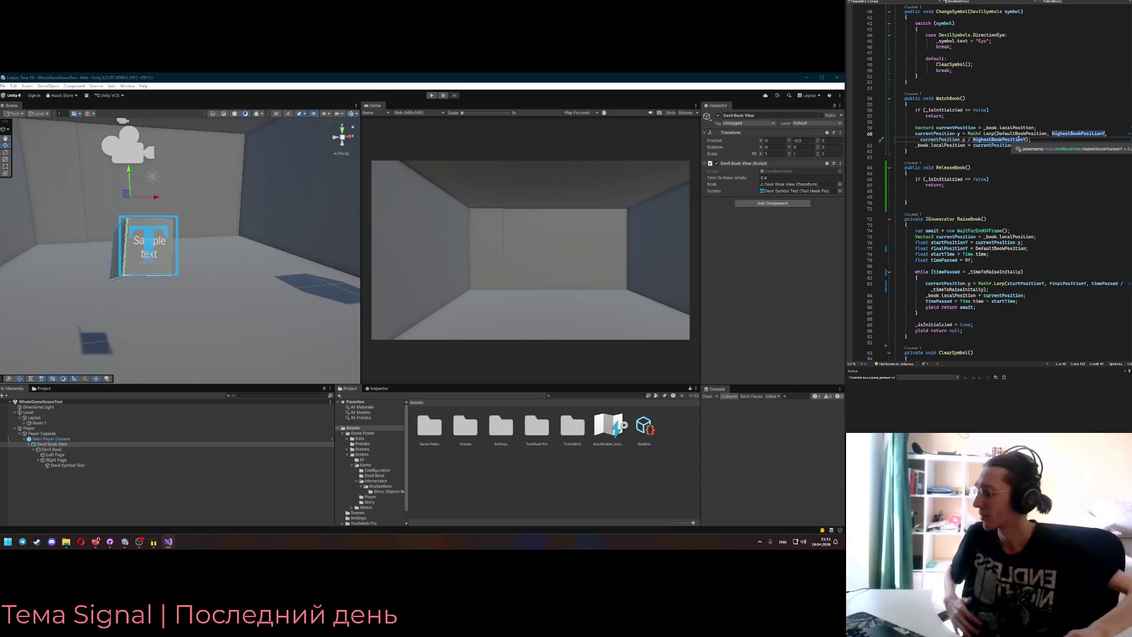
{"action": "key", "text": "End"}
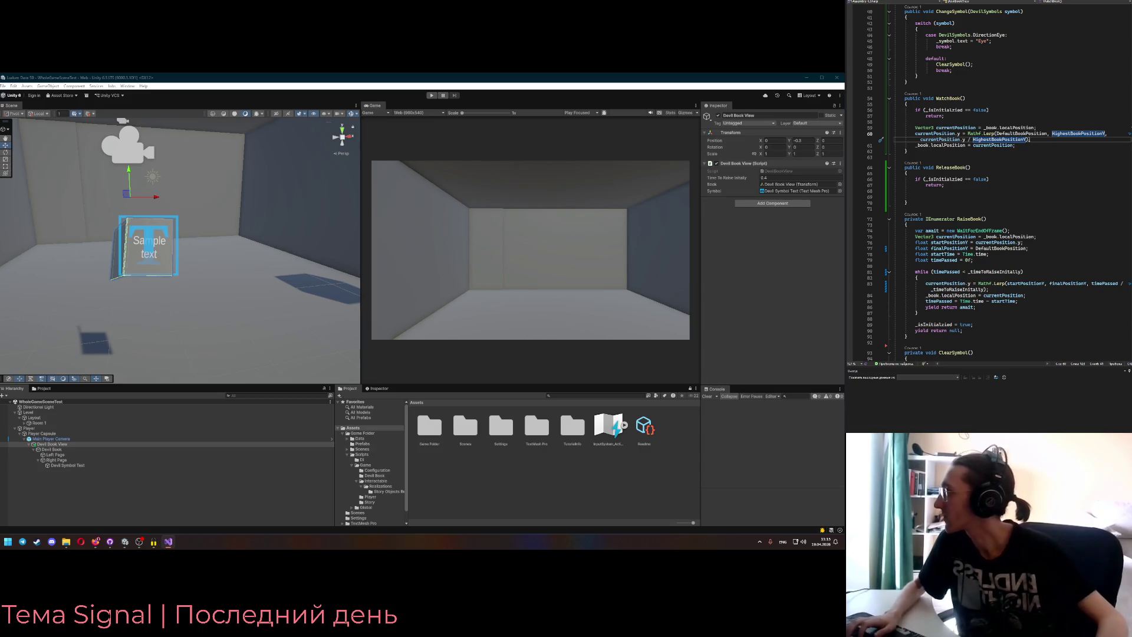
- Replace the Lerp with Mathf.Clamp on currentPosition.y plus a trial 15 / 50 step
{"action": "left_click", "coordinate": [967, 133], "text": "shift"}
{"action": "key", "text": "BackSpace"}
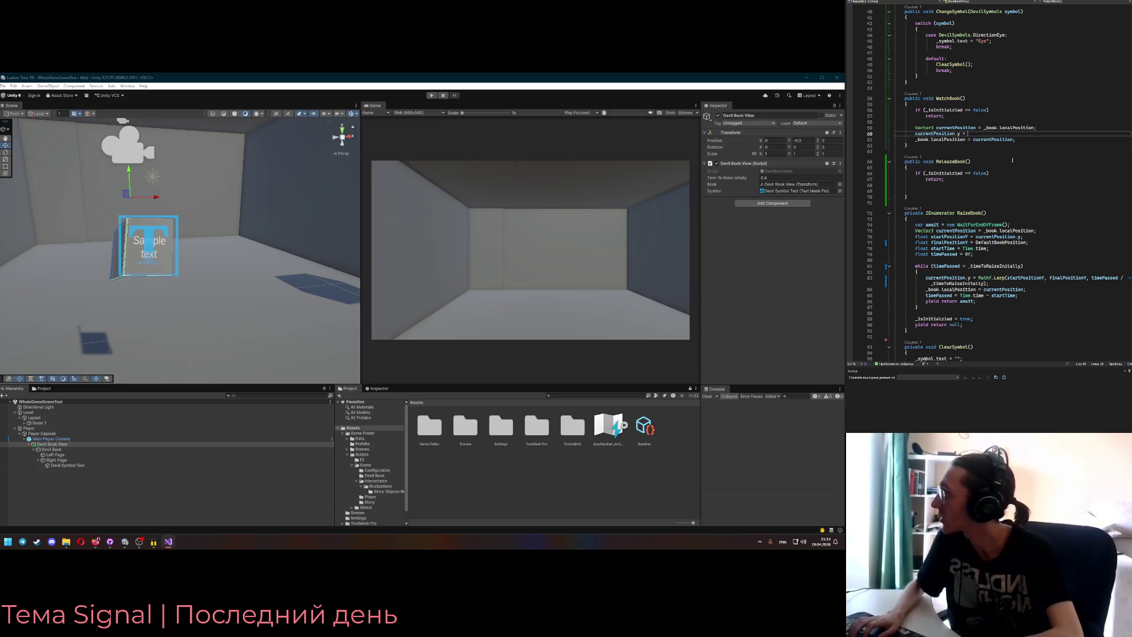
{"action": "type", "text": "Mathf.C"}
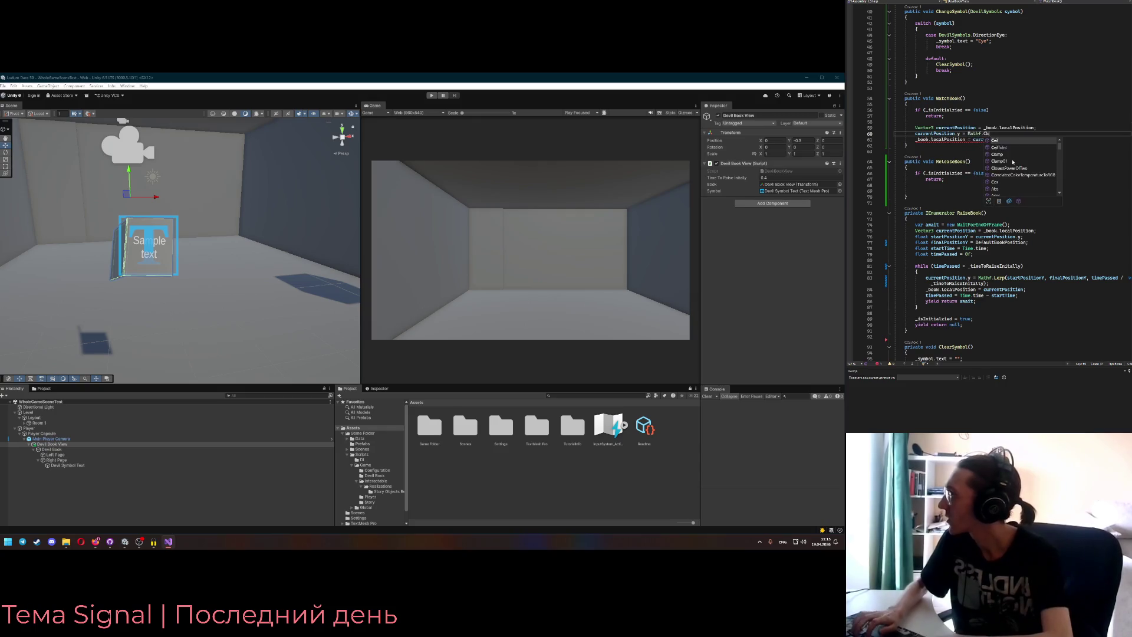
{"action": "type", "text": "lamp();"}
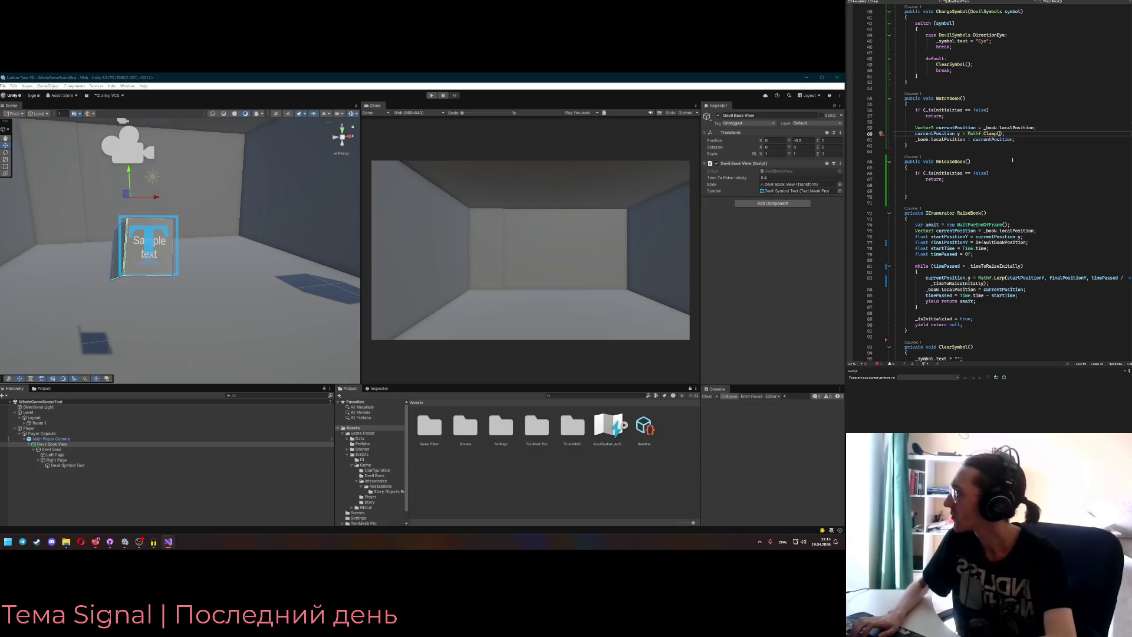
{"action": "type", "text": "currentPosition.y +"}
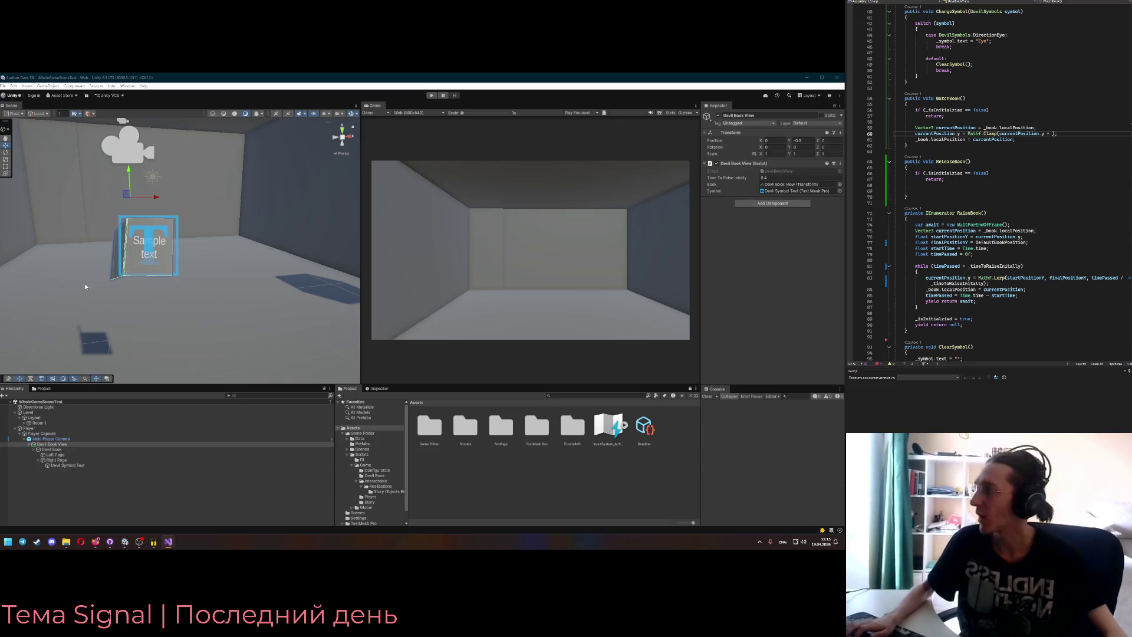
{"action": "scroll", "coordinate": [1031, 176], "scroll_direction": "up", "scroll_amount": 13}
{"action": "type", "text": "+"}
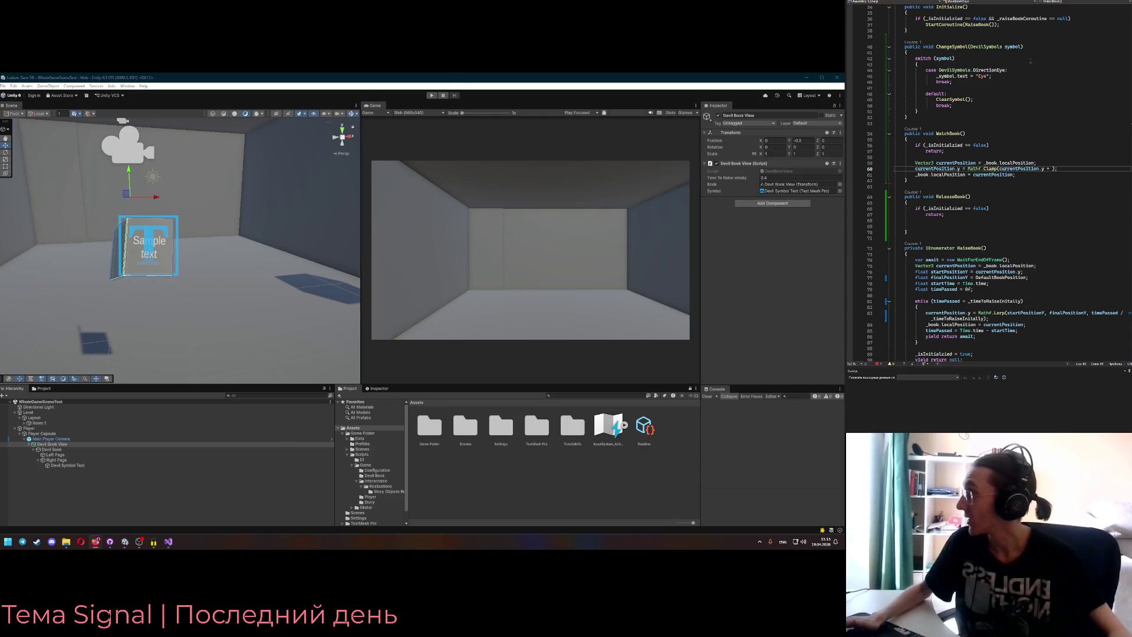
{"action": "key", "text": "alt+Tab"}
{"action": "type", "text": "15 / 50"}
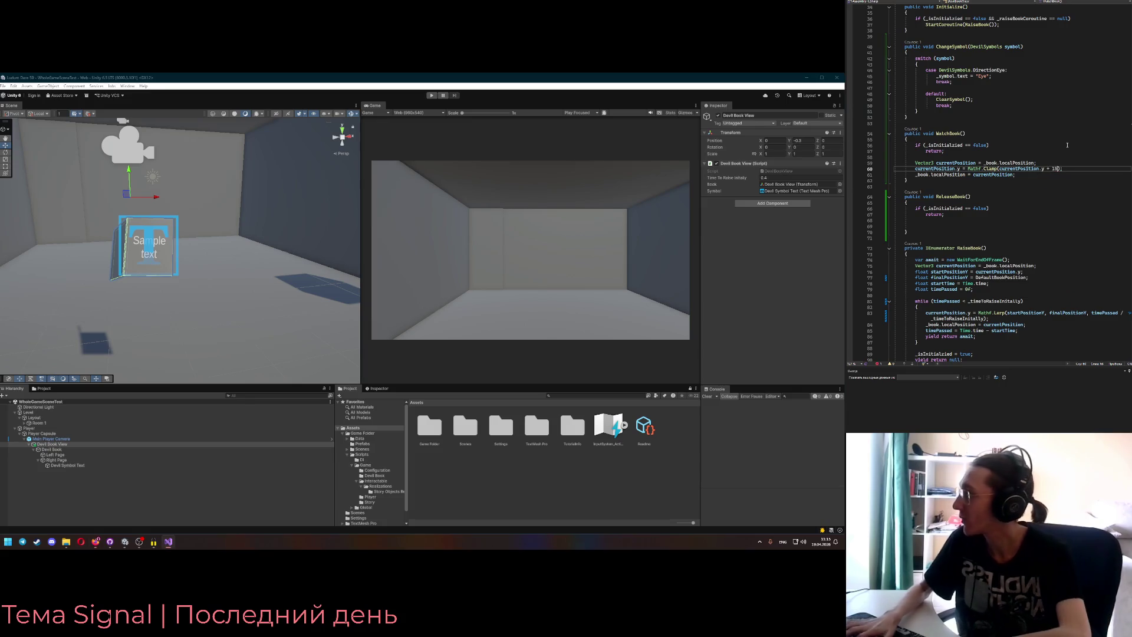
{"action": "key", "text": "ctrl+shift+Left"}
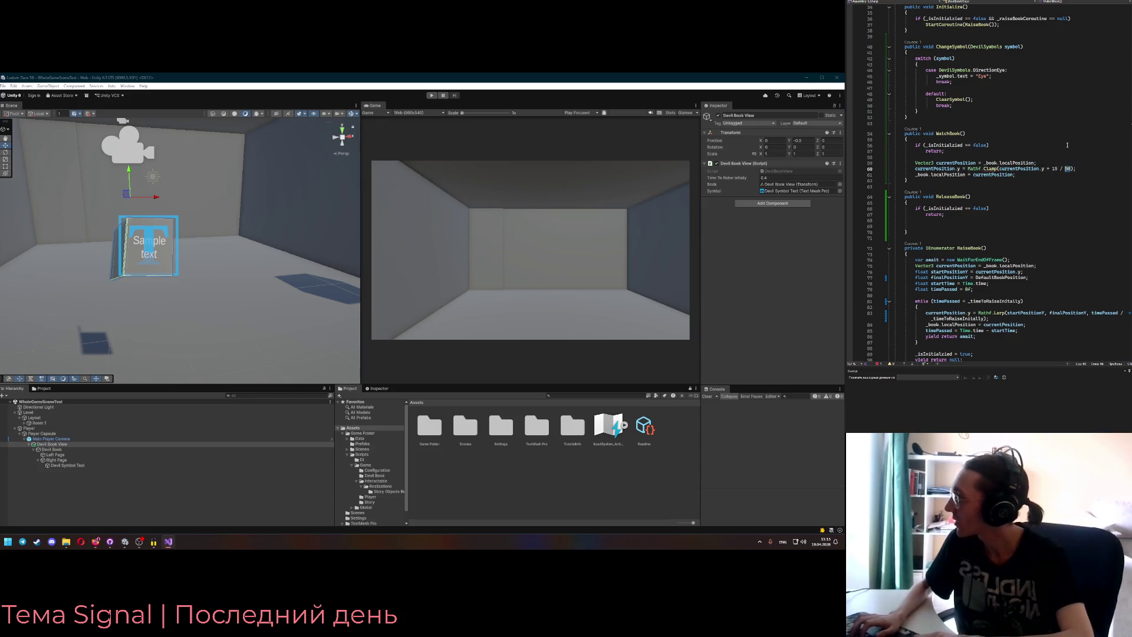
{"action": "key", "text": "Left"}
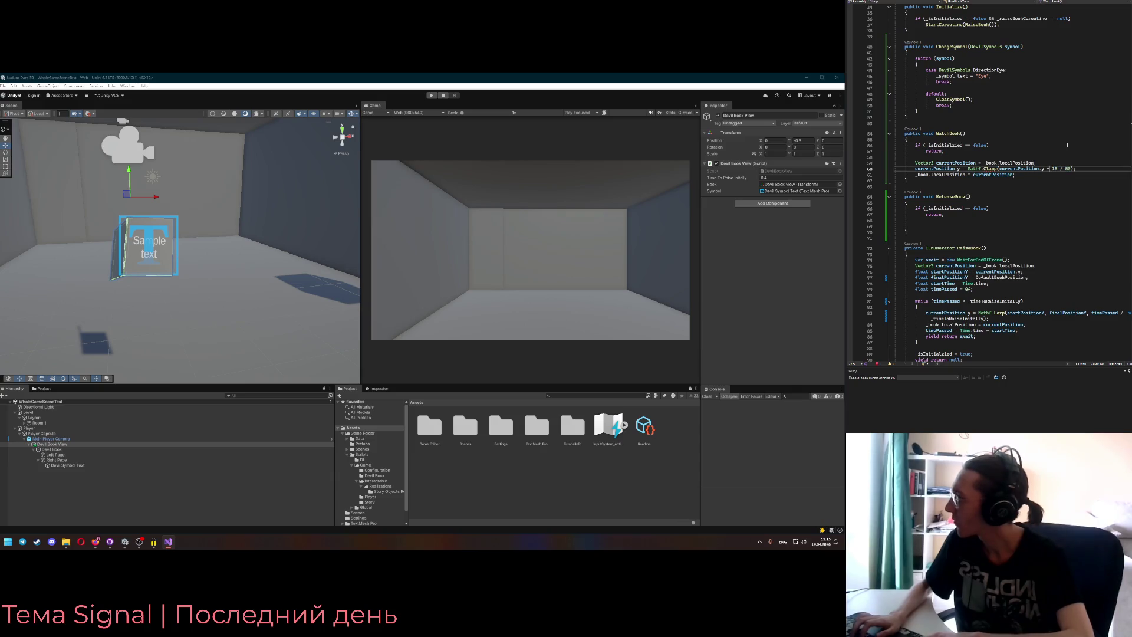
{"action": "type", "text": "+ 50)"}
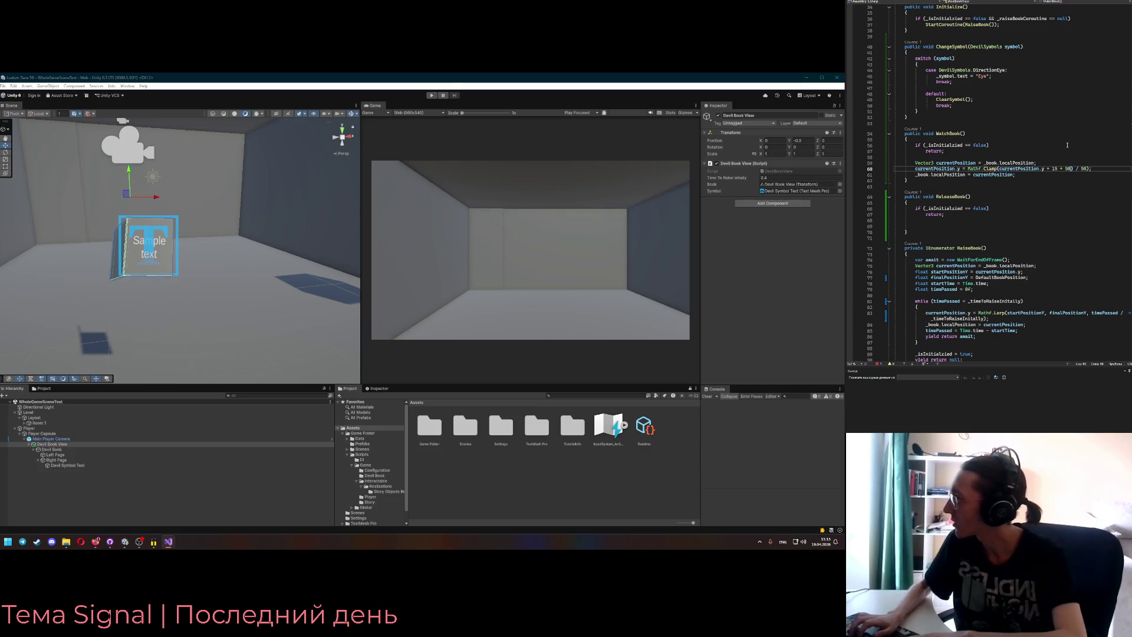
- Settle the Clamp argument on currentPosition.y + (1 / 50)
{"action": "key", "text": "ctrl+shift+Left"}
{"action": "key", "text": "ctrl+shift+Left"}
{"action": "key", "text": "ctrl+shift+Left"}
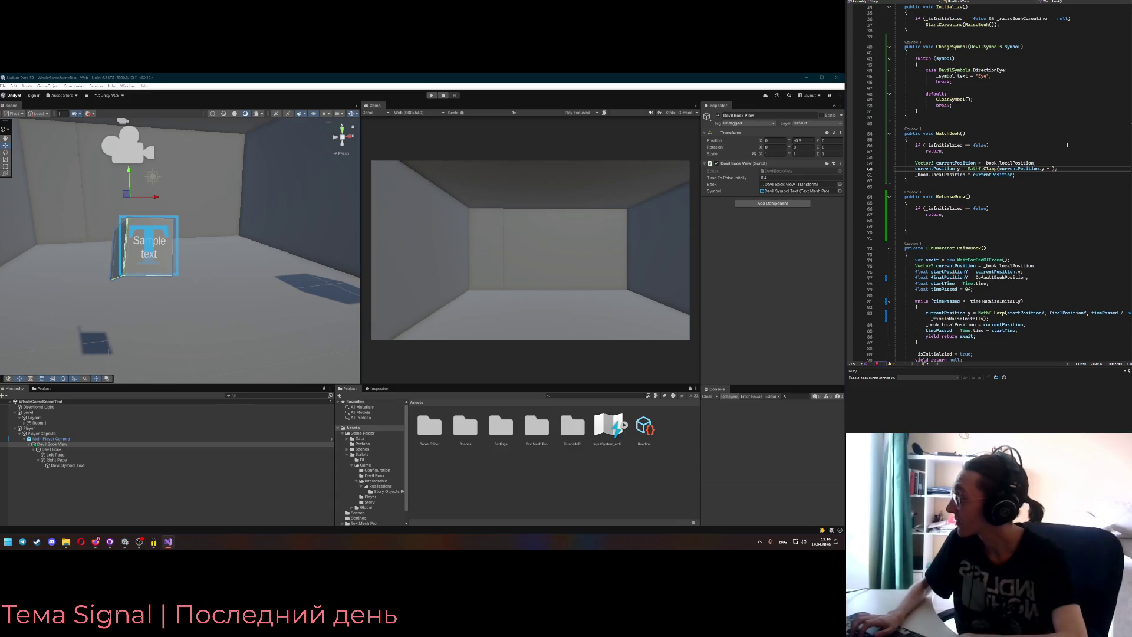
{"action": "key", "text": "BackSpace"}
{"action": "key", "text": "BackSpace"}
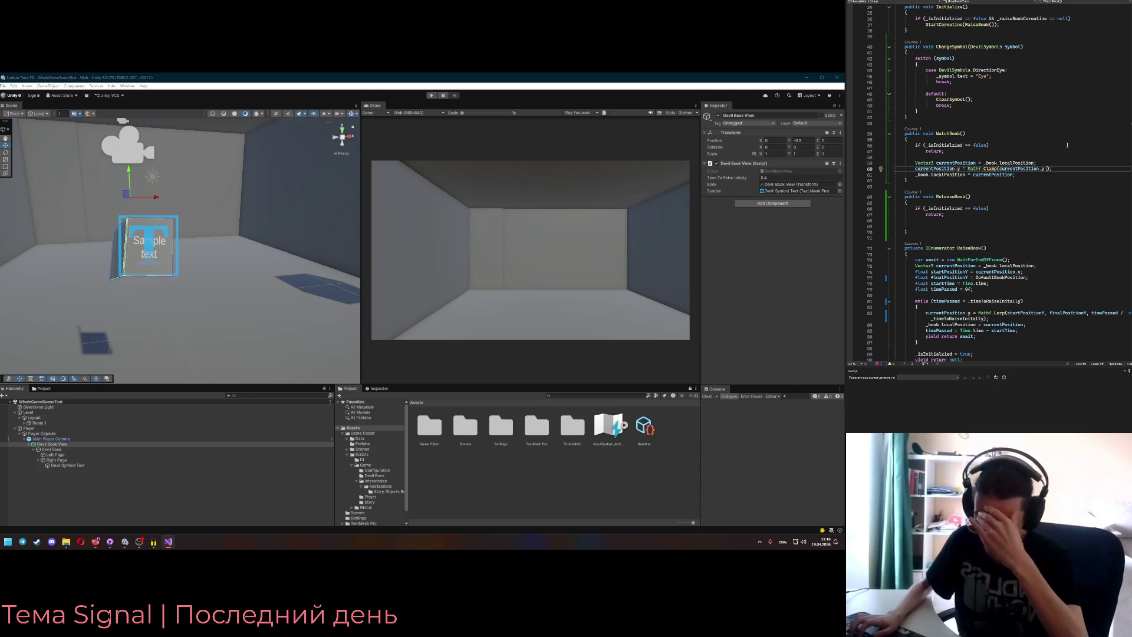
{"action": "key", "text": "BackSpace"}
{"action": "key", "text": "BackSpace"}
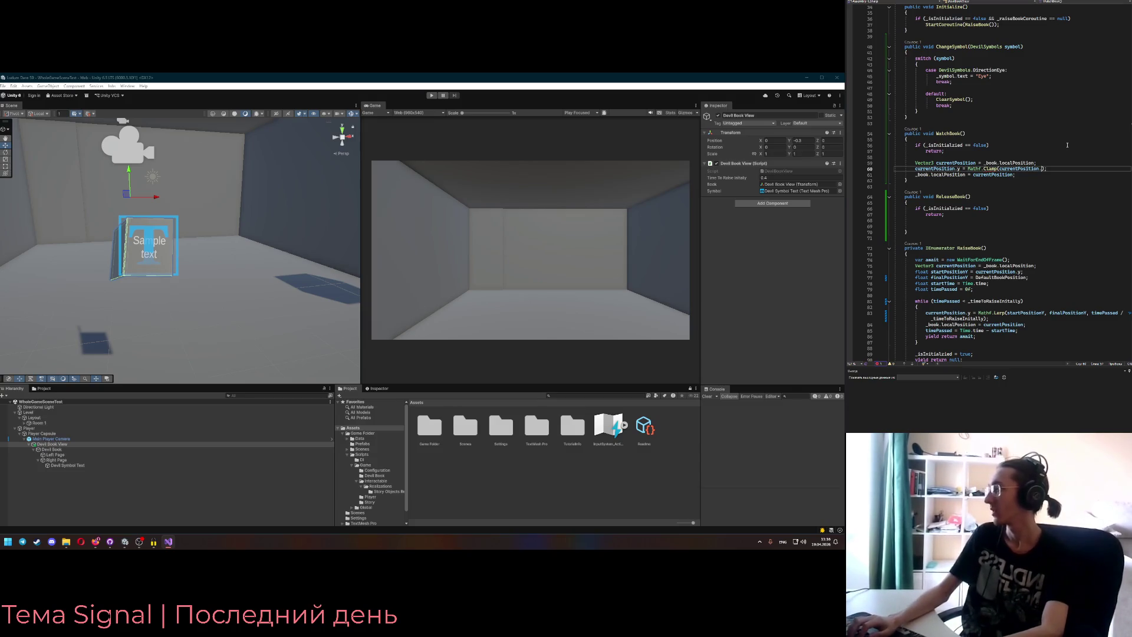
{"action": "type", "text": "y"}
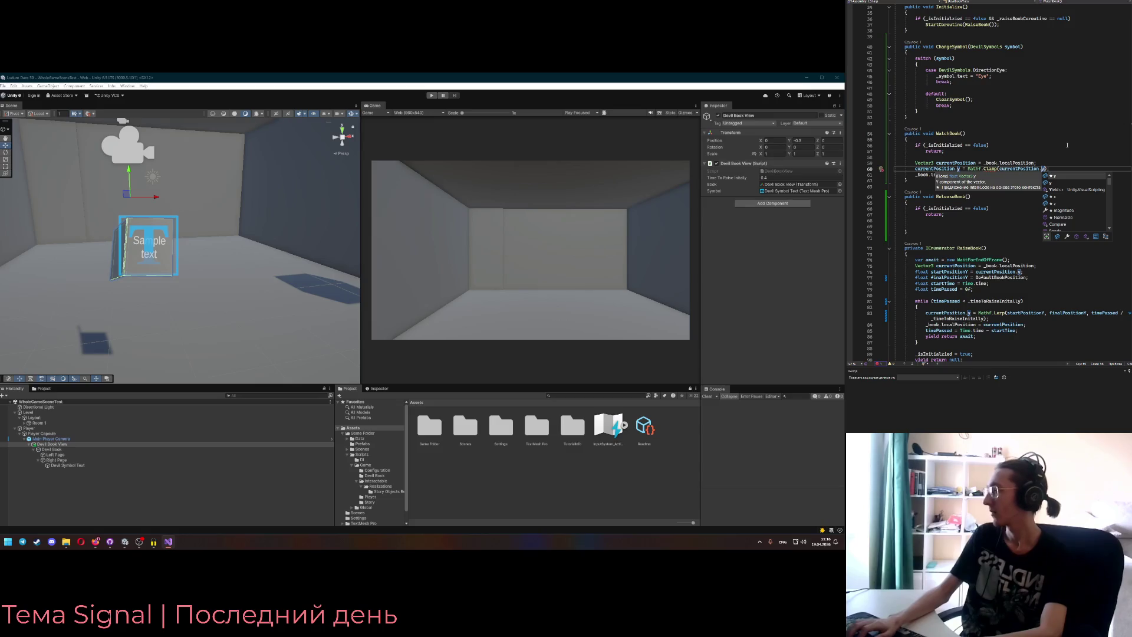
{"action": "type", "text": " +"}
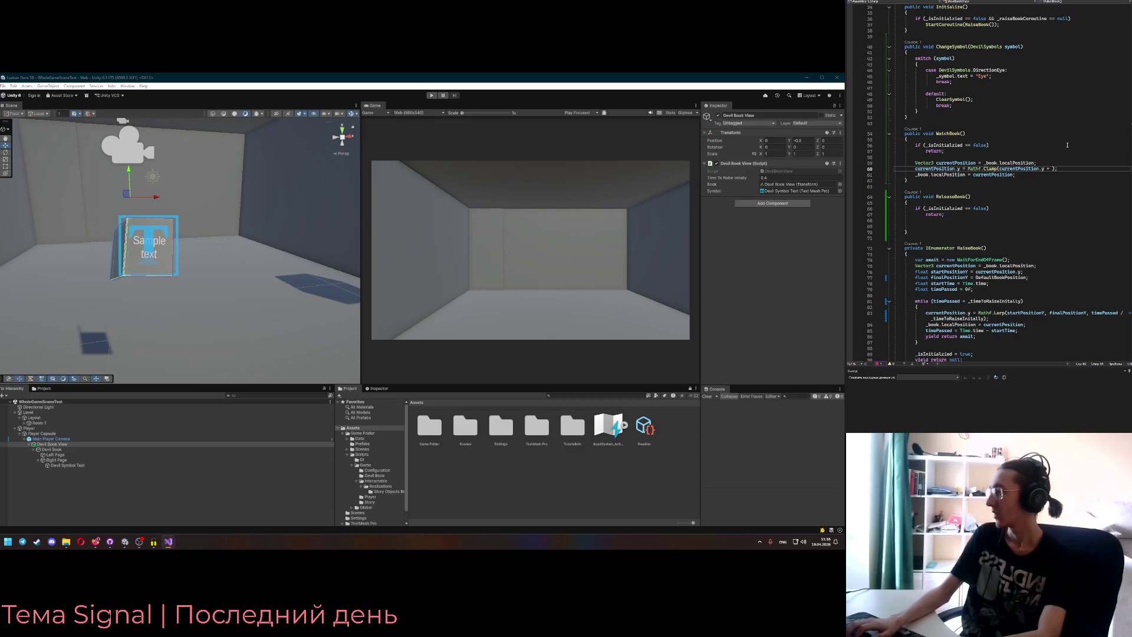
{"action": "type", "text": "1 / 50"}
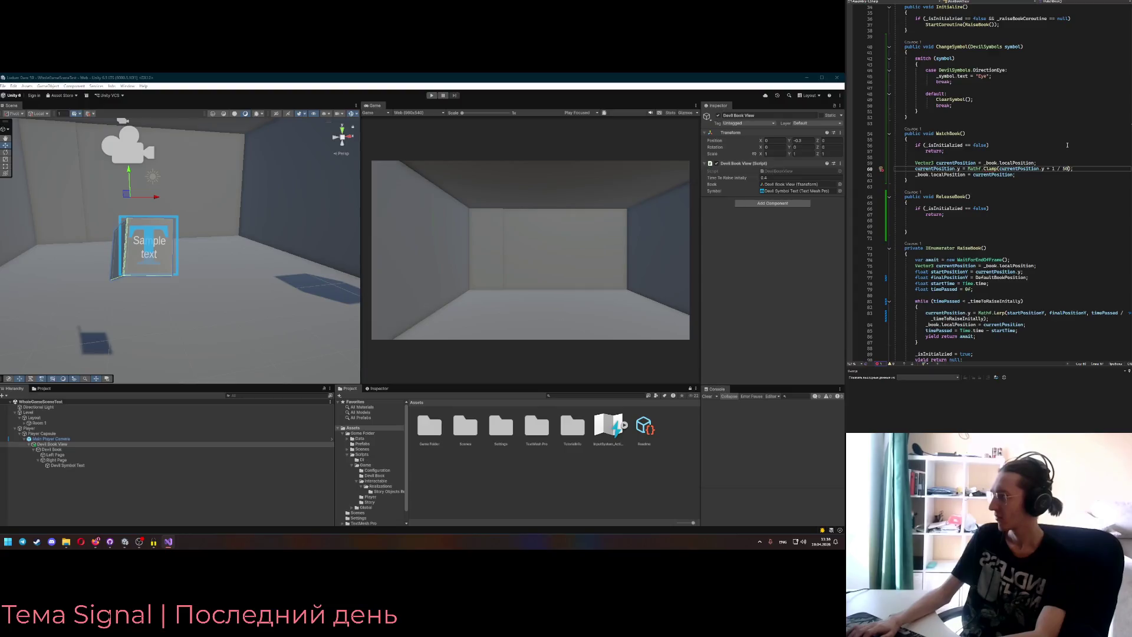
{"action": "key", "text": "ctrl+shift+Left"}
{"action": "type", "text": "("}
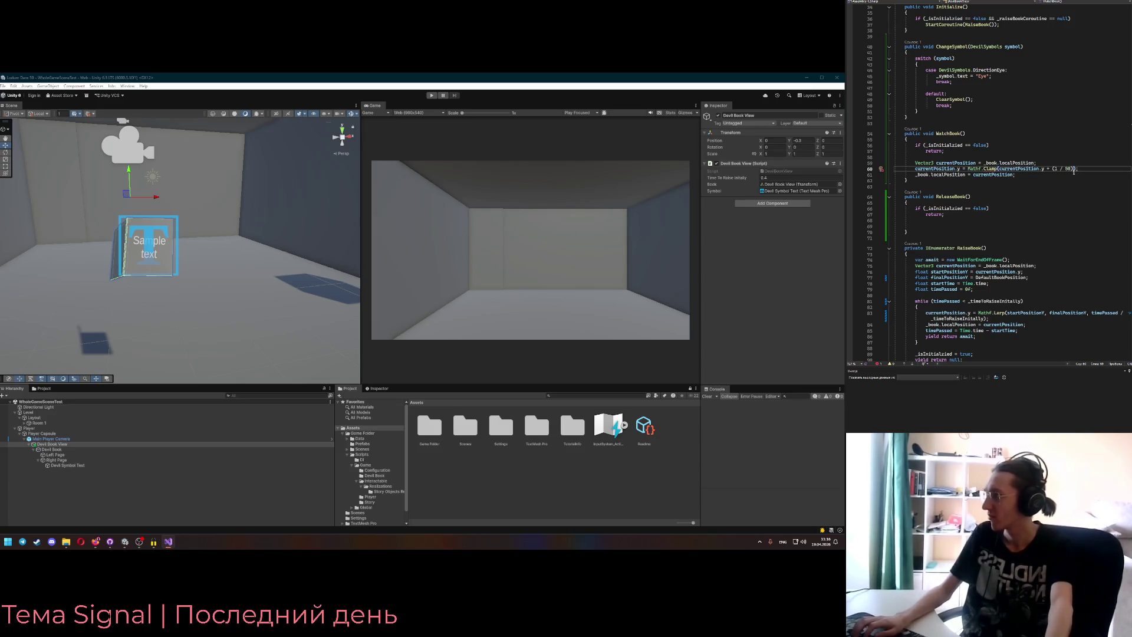
{"action": "scroll", "coordinate": [1094, 255], "scroll_direction": "up", "scroll_amount": 5}
{"action": "key", "text": "ctrl+shift+Left"}
{"action": "key", "text": "ctrl+shift+Left"}
{"action": "key", "text": "ctrl+shift+Left"}
- Delete WatchBook's currentPosition and Clamp lines, keeping only the initialization guard, and save
{"action": "key", "text": "shift+Home"}
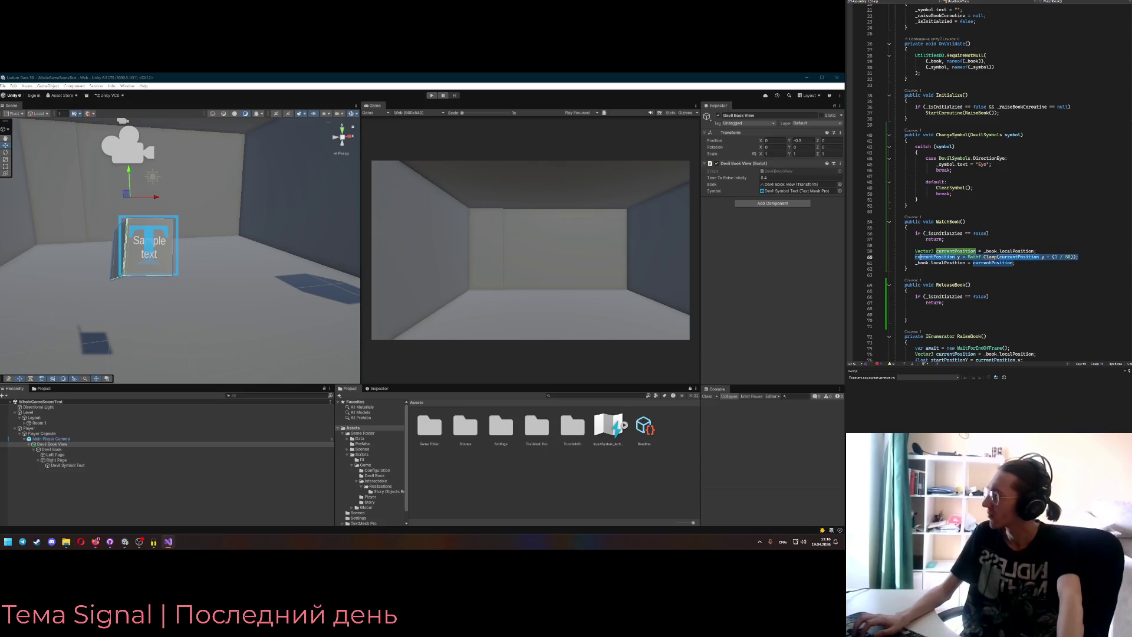
{"action": "key", "text": "Down"}
{"action": "key", "text": "End"}
{"action": "key", "text": "shift+Up"}
{"action": "key", "text": "shift+Up"}
{"action": "key", "text": "shift+Home"}
{"action": "key", "text": "Delete"}
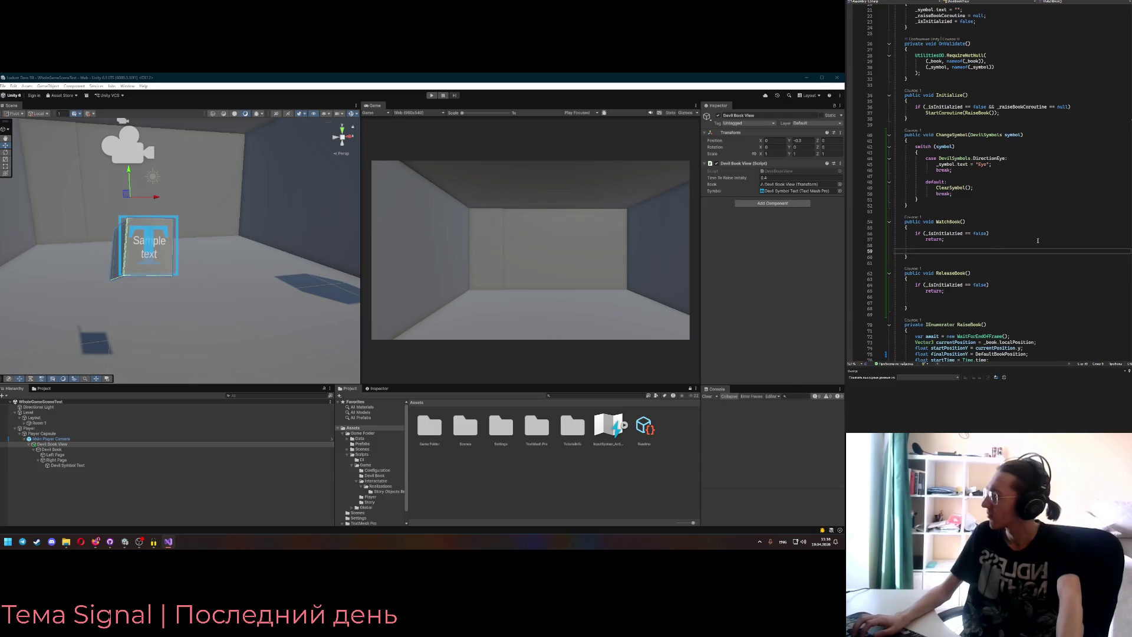
{"action": "key", "text": "ctrl+s"}
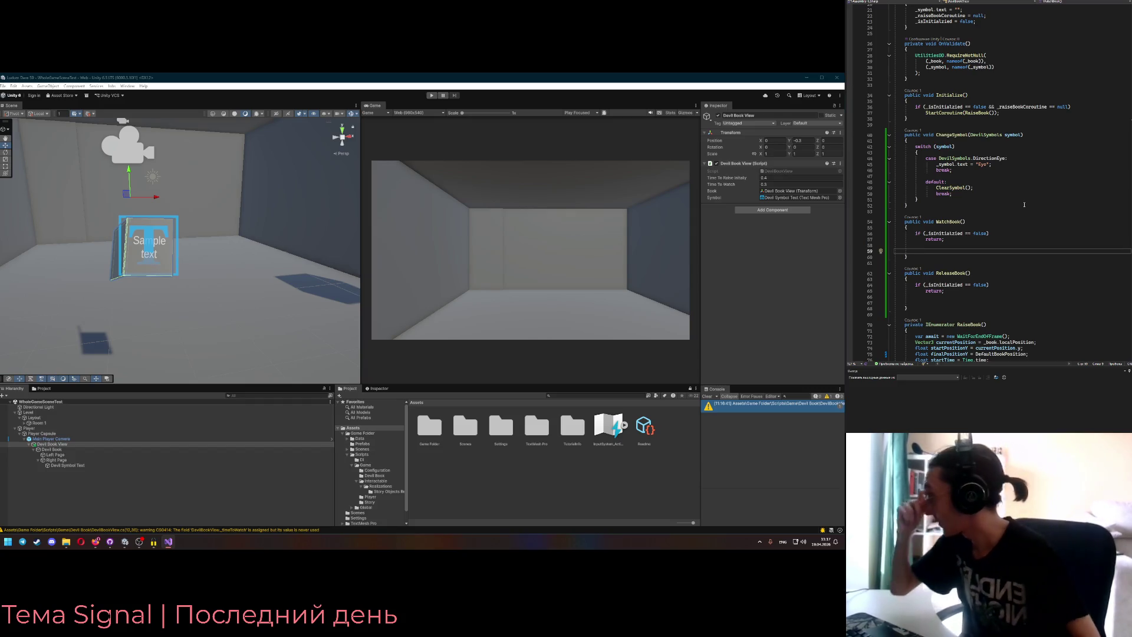
- Append .3 to the LowestBookPositionY constant's value and inspect the identifier
{"action": "scroll", "coordinate": [996, 191], "scroll_direction": "up", "scroll_amount": 7}
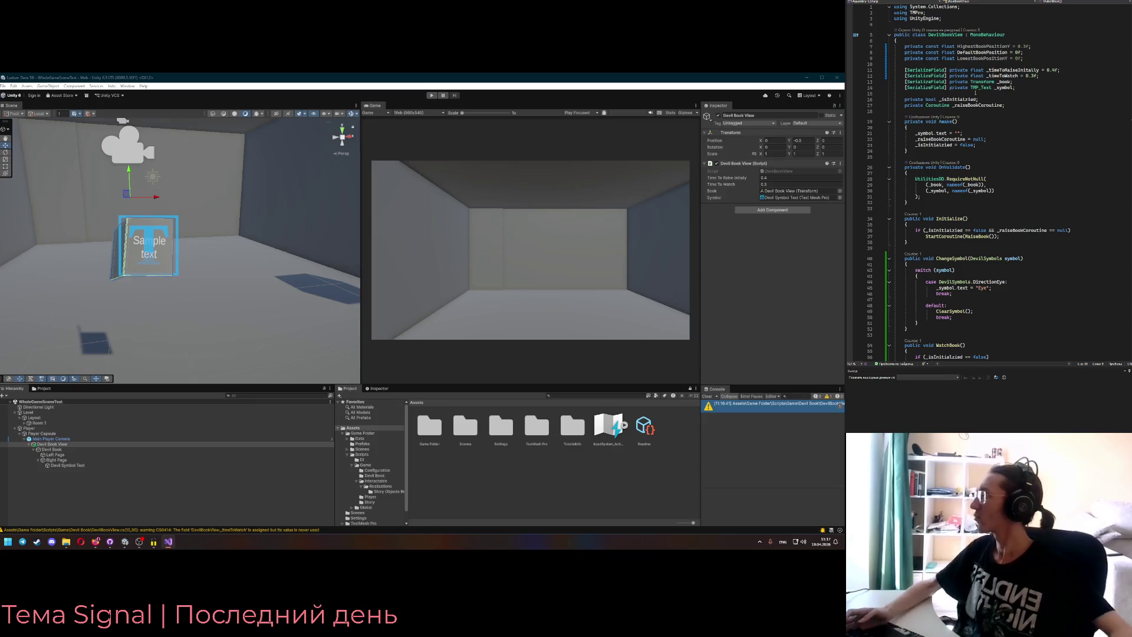
{"action": "scroll", "coordinate": [1031, 89], "scroll_direction": "down", "scroll_amount": 4}
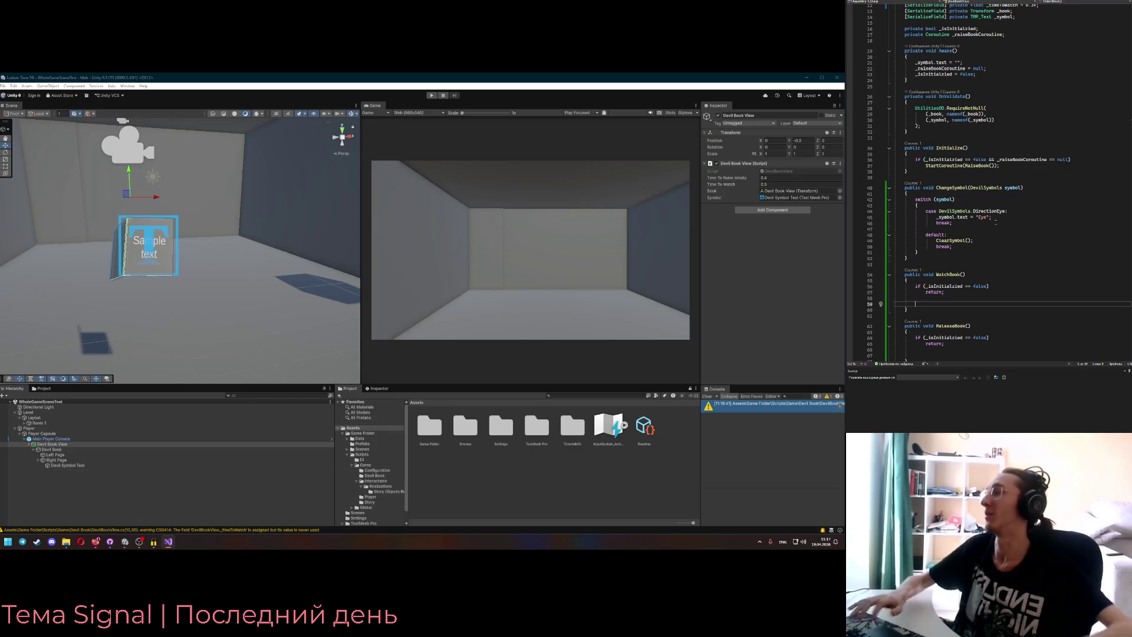
{"action": "scroll", "coordinate": [953, 200], "scroll_direction": "up", "scroll_amount": 4}
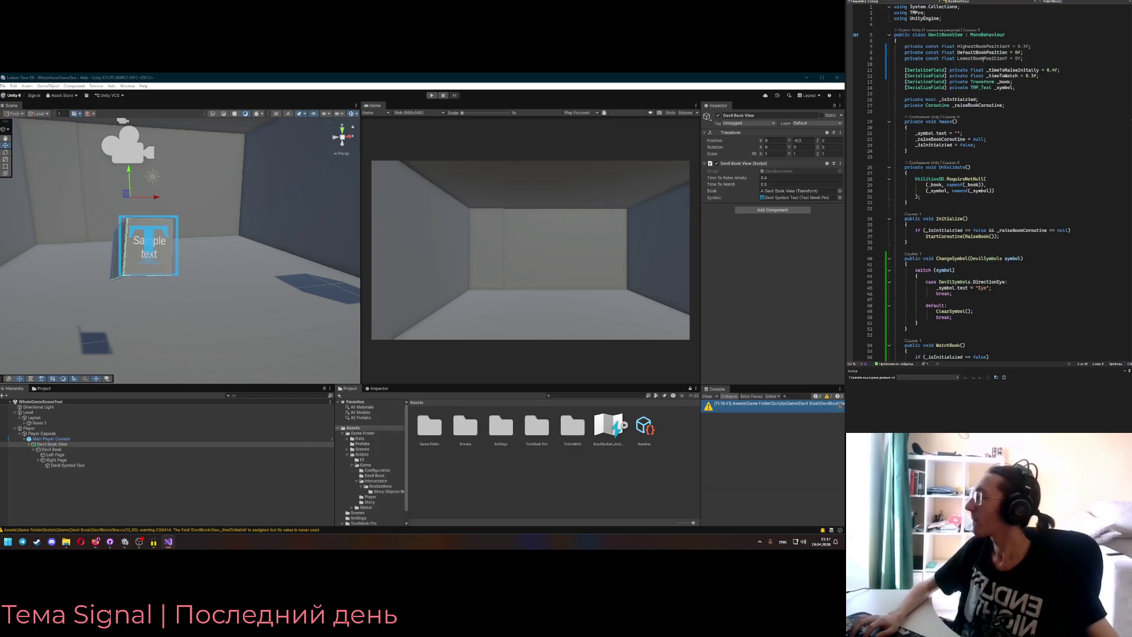
{"action": "left_click", "coordinate": [982, 58]}
{"action": "key", "text": "Down"}
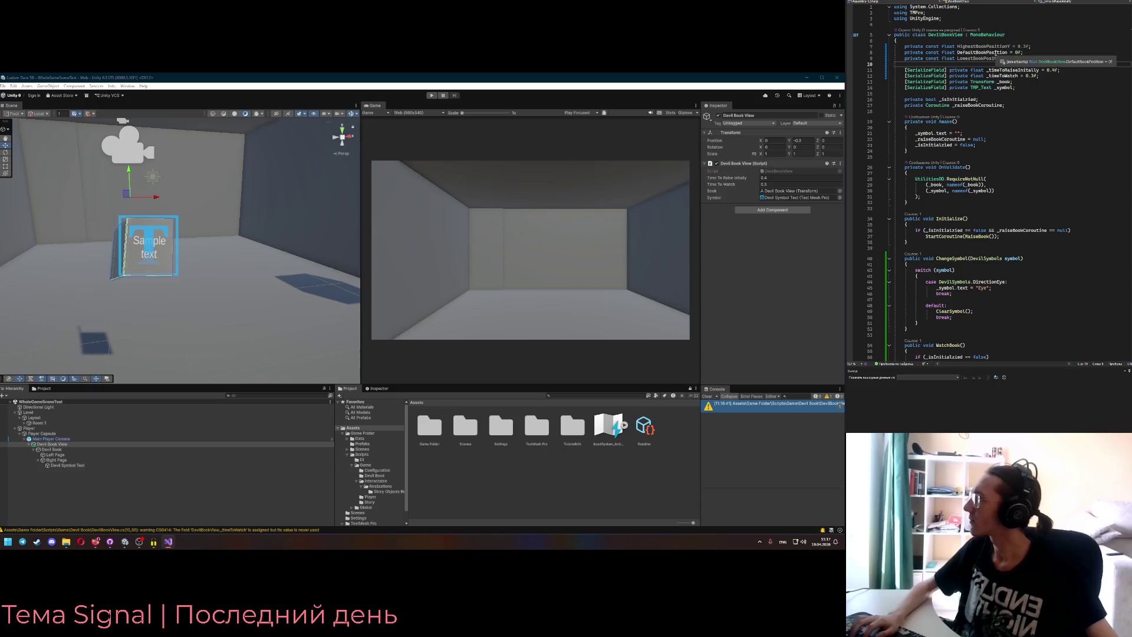
{"action": "left_click", "coordinate": [1020, 59]}
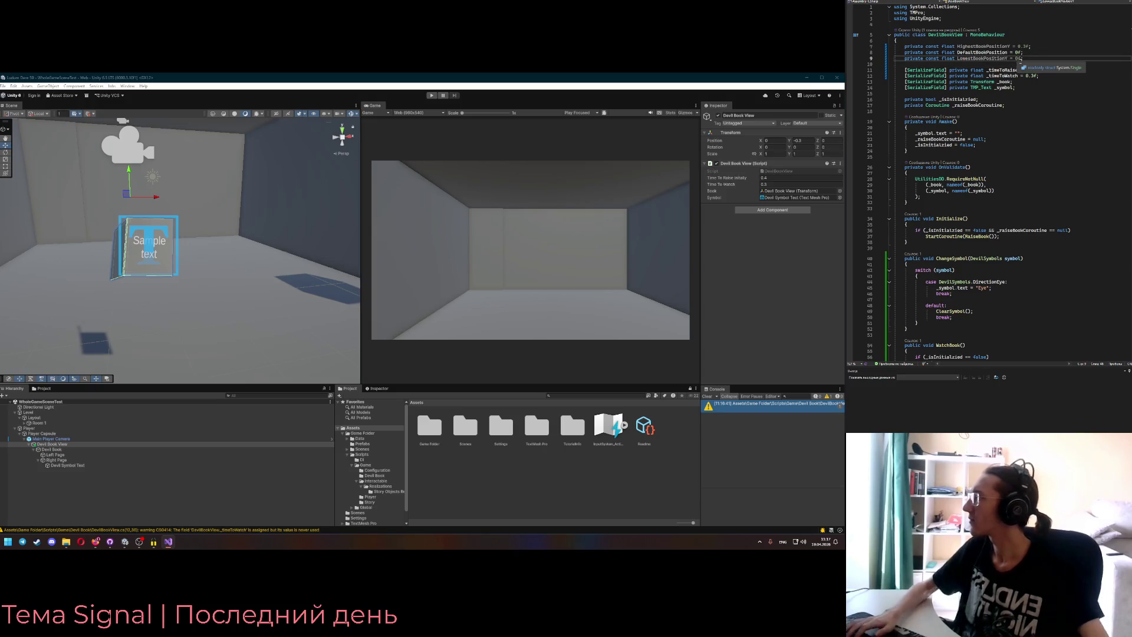
{"action": "type", "text": "-0.3"}
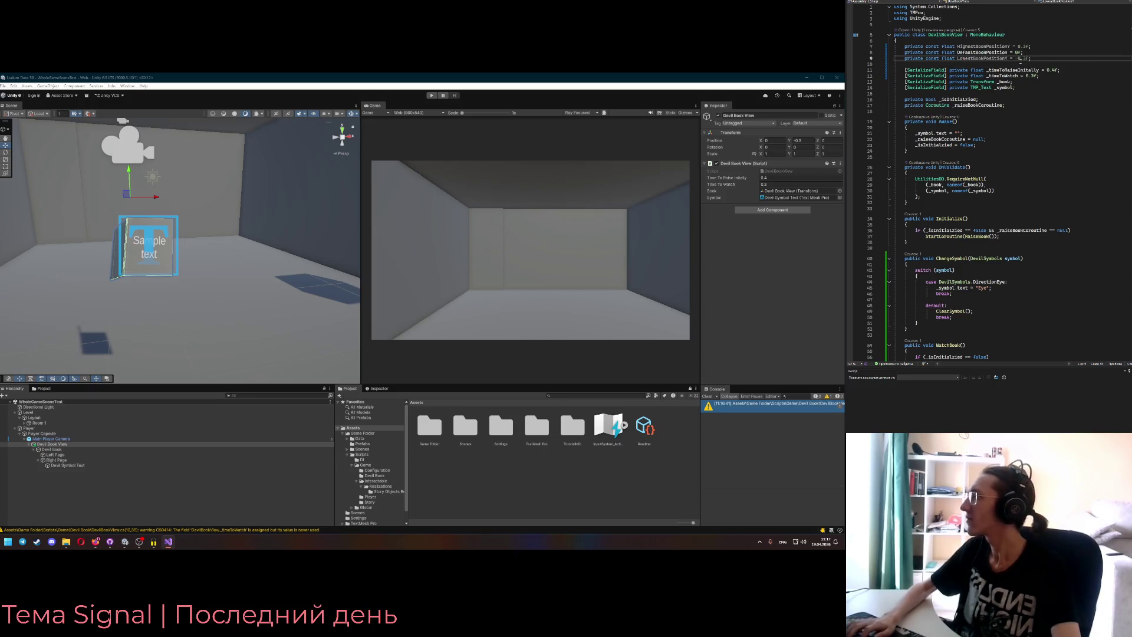
{"action": "left_click", "coordinate": [996, 59]}
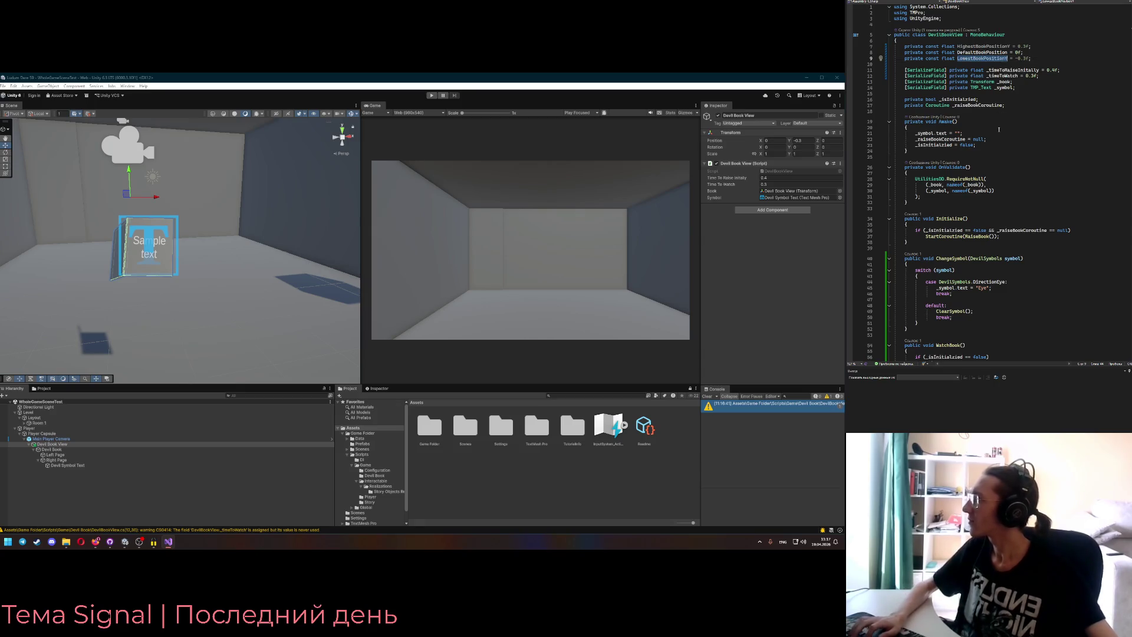
{"action": "scroll", "coordinate": [985, 158], "scroll_direction": "down", "scroll_amount": 15}
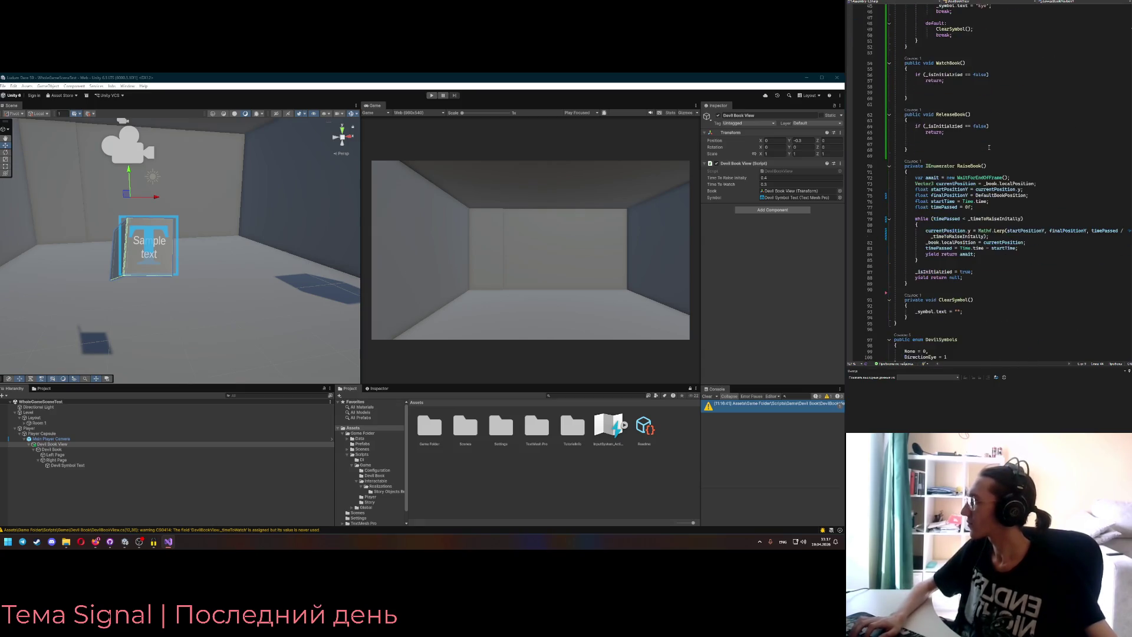
{"action": "scroll", "coordinate": [1002, 195], "scroll_direction": "up", "scroll_amount": 15}
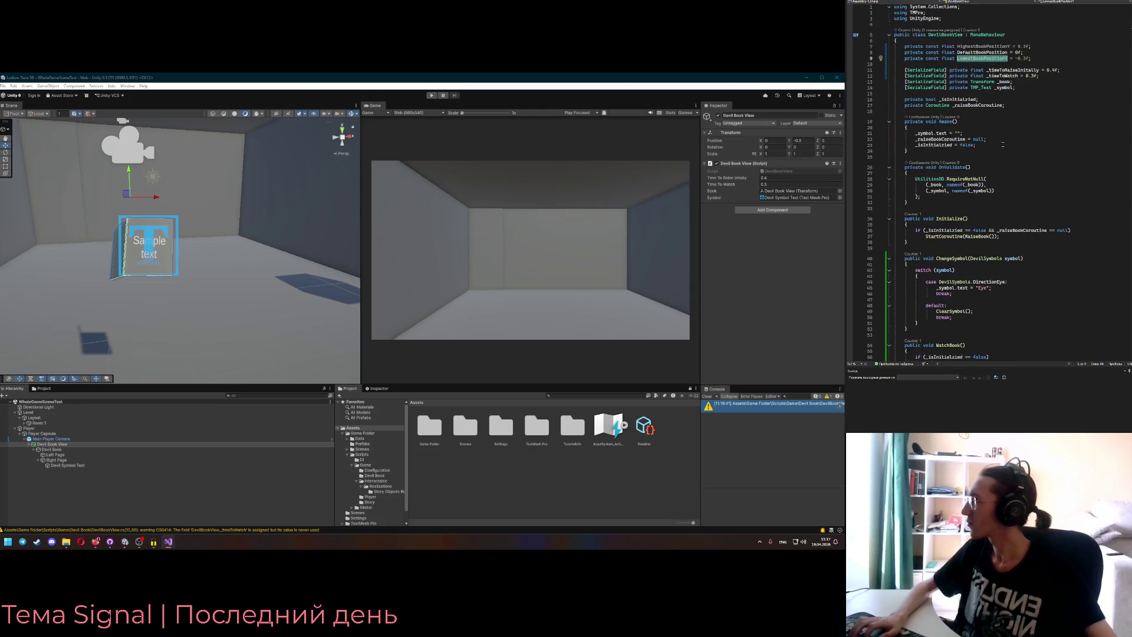
{"action": "left_click", "coordinate": [1000, 63]}
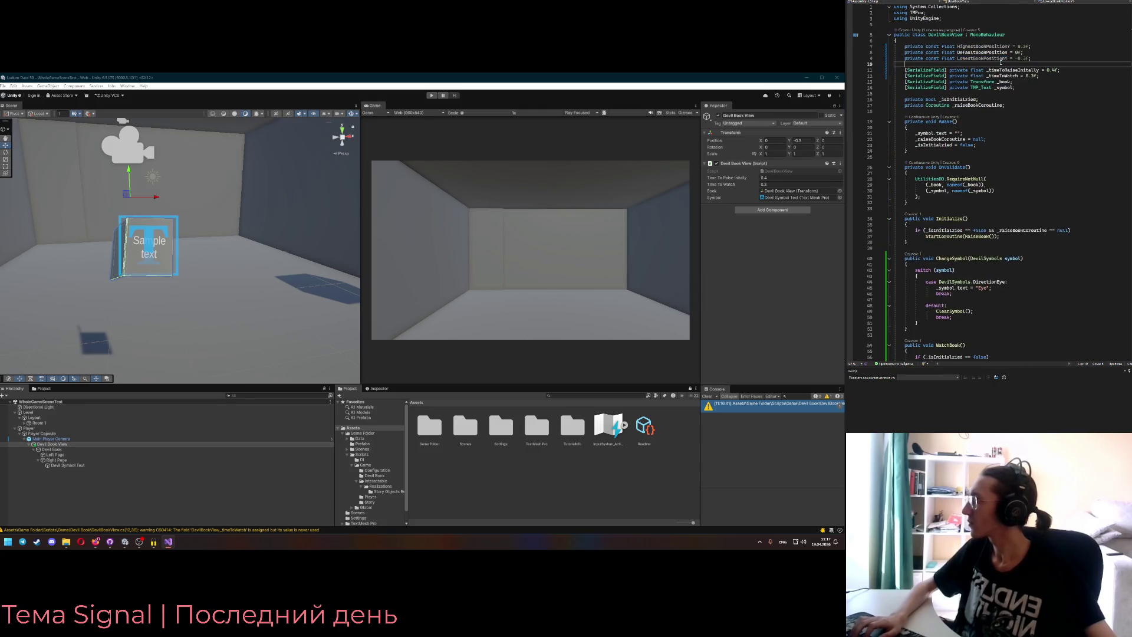
{"action": "left_click", "coordinate": [995, 59]}
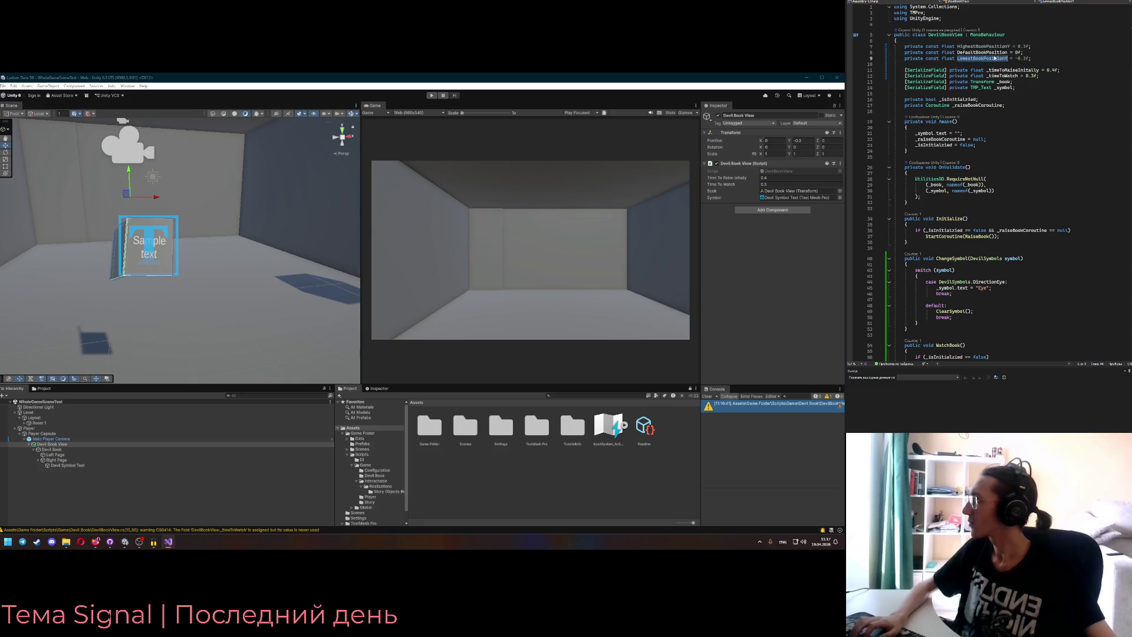
- Delete the LowestBookPositionY line and select DefaultBookPosition for reuse
{"action": "scroll", "coordinate": [1010, 131], "scroll_direction": "down", "scroll_amount": 8}
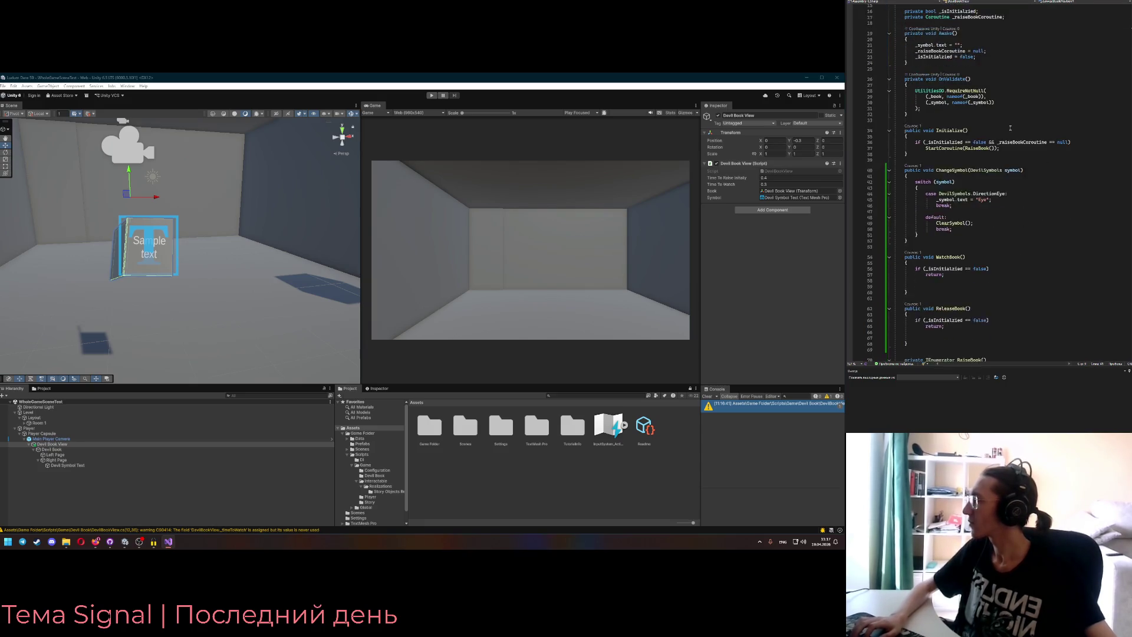
{"action": "scroll", "coordinate": [1010, 131], "scroll_direction": "down", "scroll_amount": 4}
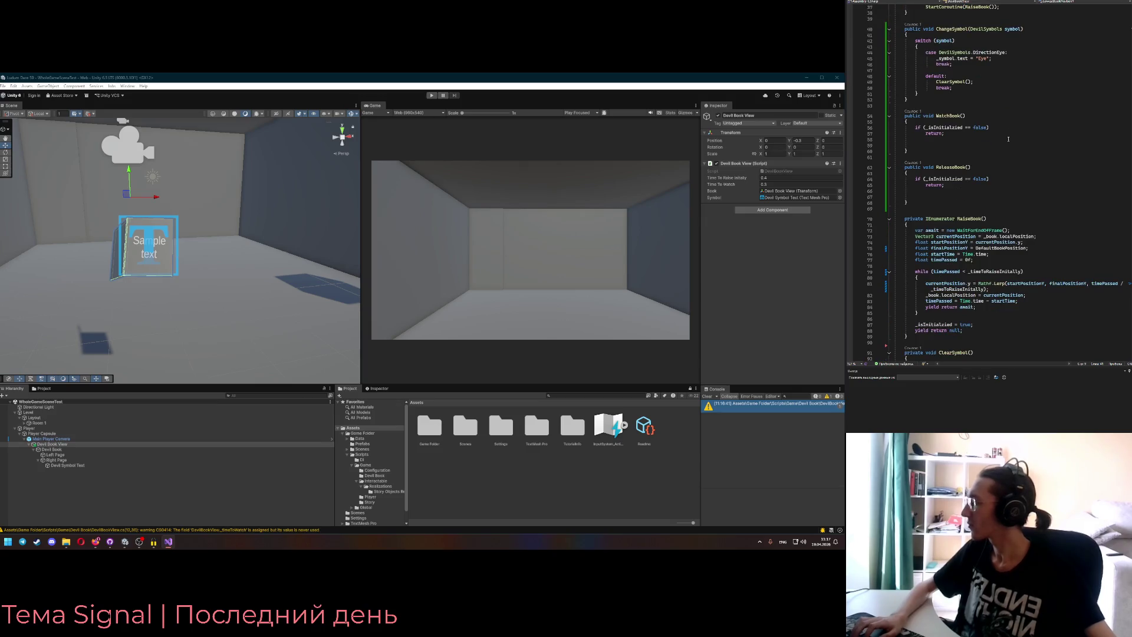
{"action": "scroll", "coordinate": [1007, 147], "scroll_direction": "up", "scroll_amount": 12}
{"action": "left_click", "coordinate": [1031, 61]}
{"action": "key", "text": "BackSpace"}
{"action": "key", "text": "ctrl+r"}
{"action": "key", "text": "ctrl+r"}
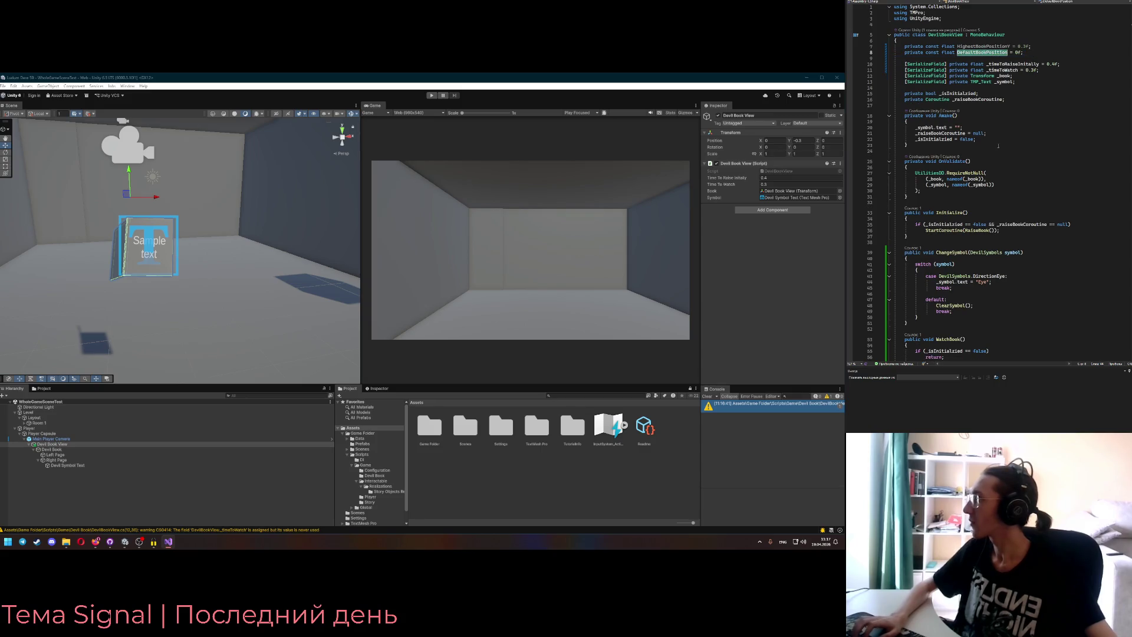
{"action": "scroll", "coordinate": [966, 224], "scroll_direction": "down", "scroll_amount": 11}
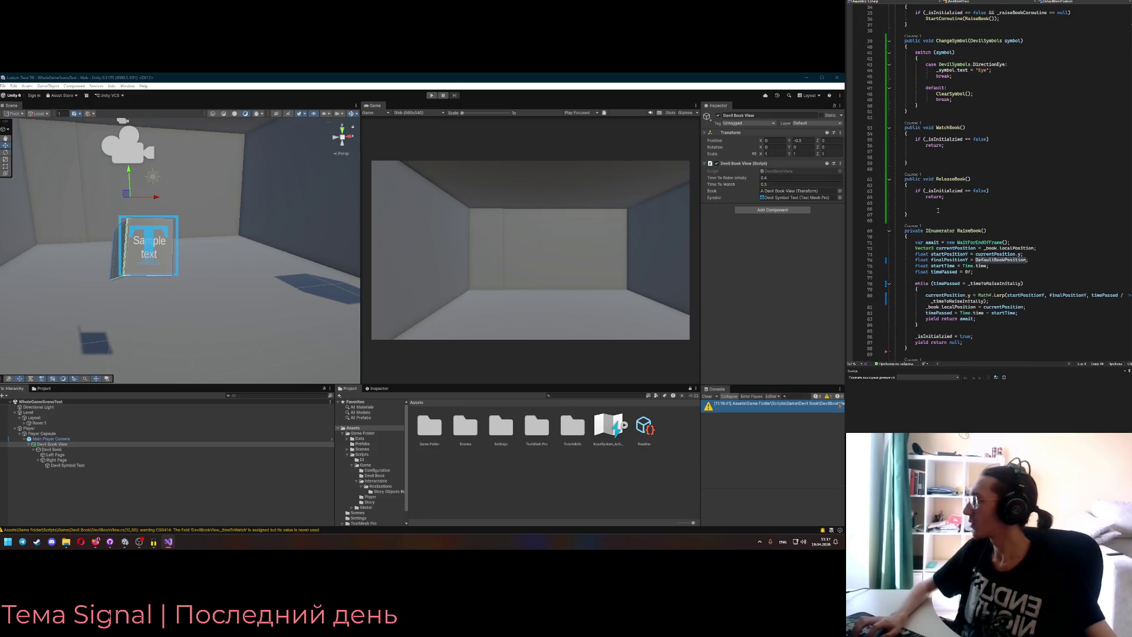
- Write a Mathf.Clamp call on _book.localPosition.y bounded by DefaultBookPosition in WatchBook
{"action": "scroll", "coordinate": [1009, 57], "scroll_direction": "up", "scroll_amount": 11}
{"action": "key", "text": "ctrl+c"}
{"action": "scroll", "coordinate": [1009, 57], "scroll_direction": "down", "scroll_amount": 9}
{"action": "left_click", "coordinate": [975, 193]}
{"action": "key", "text": "ctrl+v"}
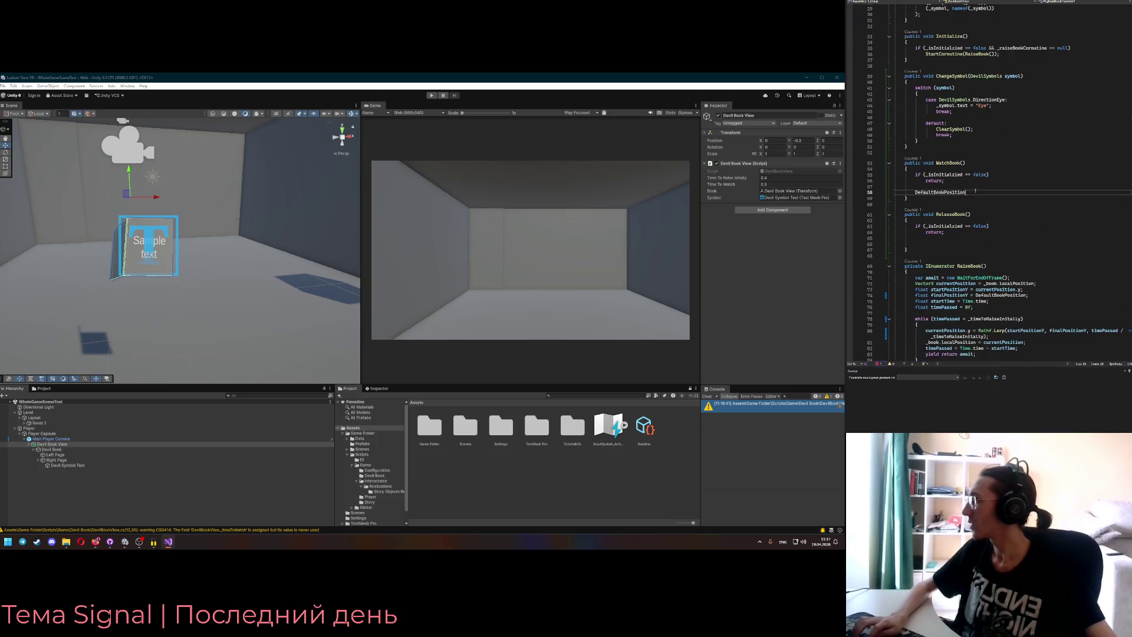
{"action": "type", "text": ".y"}
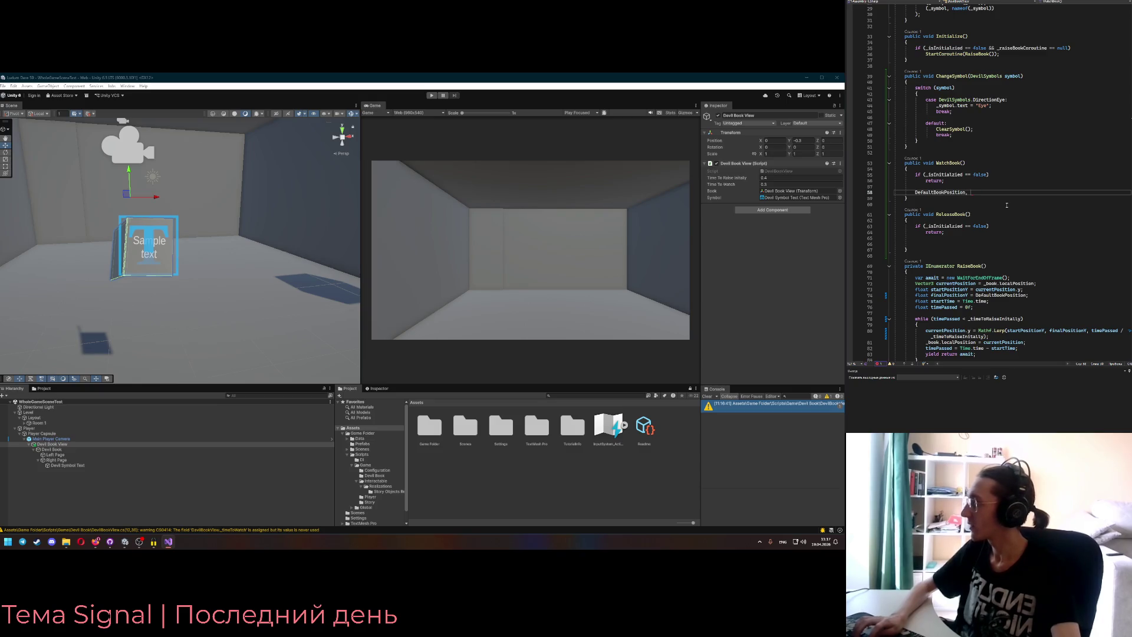
{"action": "type", "text": ")"}
{"action": "key", "text": "Home"}
{"action": "type", "text": "Mathf.Clamp("}
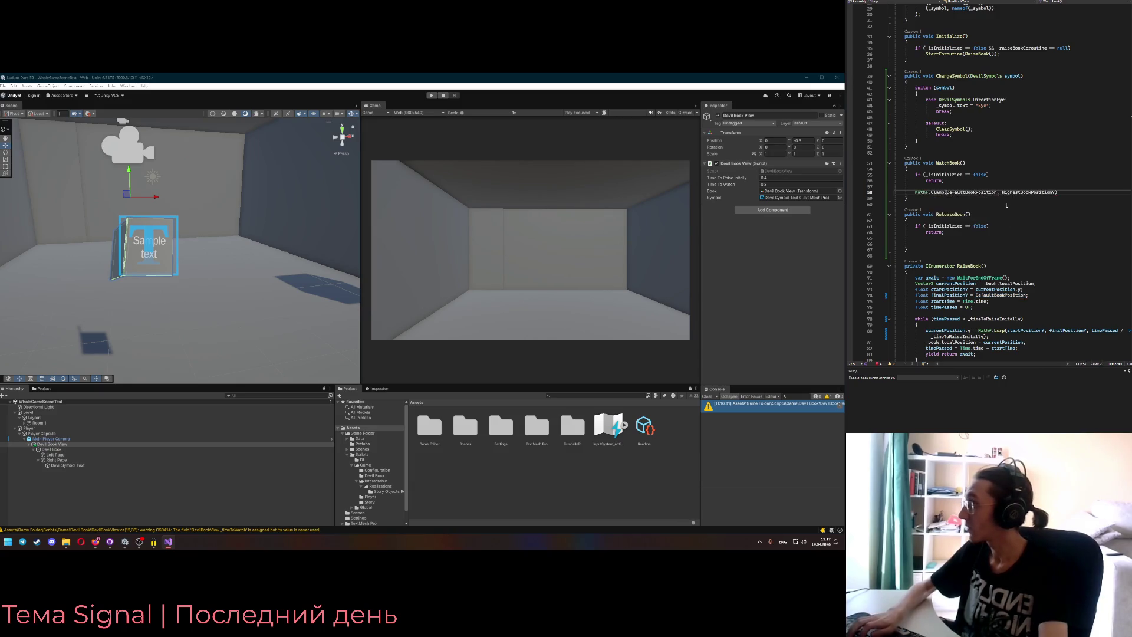
{"action": "type", "text": "_book.Local"}
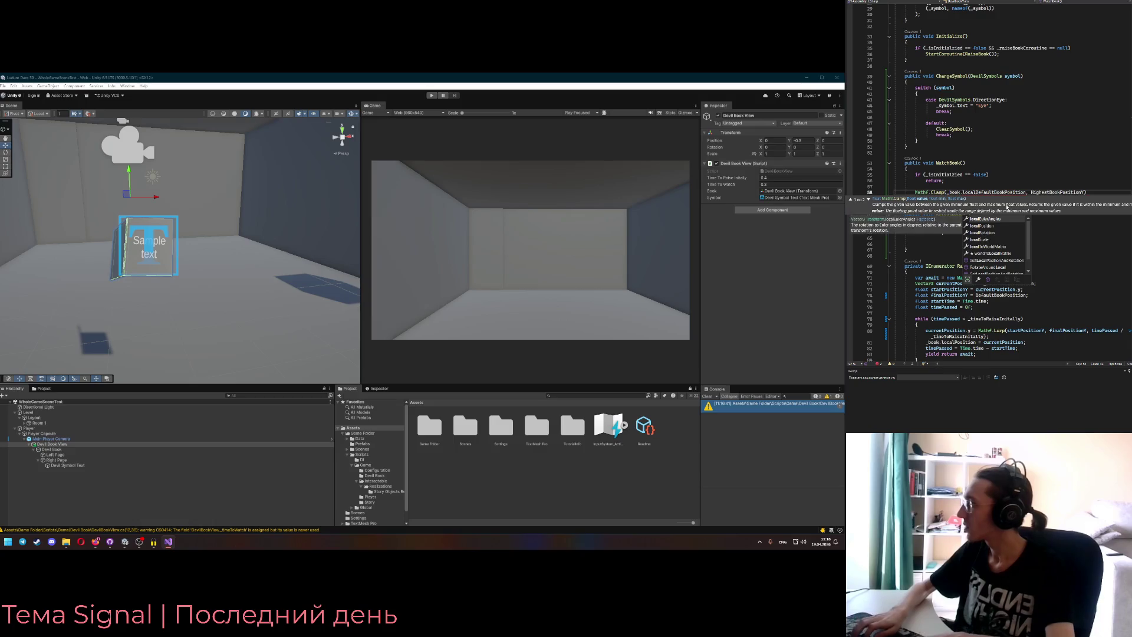
{"action": "key", "text": "Down"}
{"action": "key", "text": "Return"}
{"action": "type", "text": ".y,"}
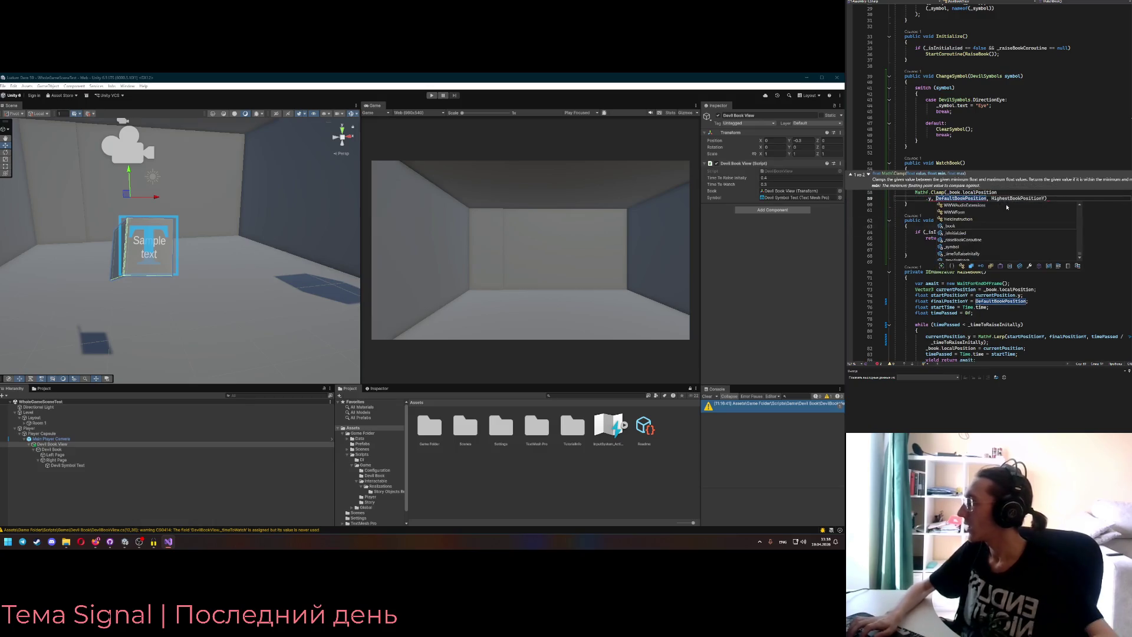
{"action": "key", "text": "Escape"}
{"action": "key", "text": "Up"}
{"action": "key", "text": "Home"}
- Declare var newPosition above the clamp and assign the clamp result to newPosition.y
{"action": "scroll", "coordinate": [1008, 206], "scroll_direction": "up", "scroll_amount": 1}
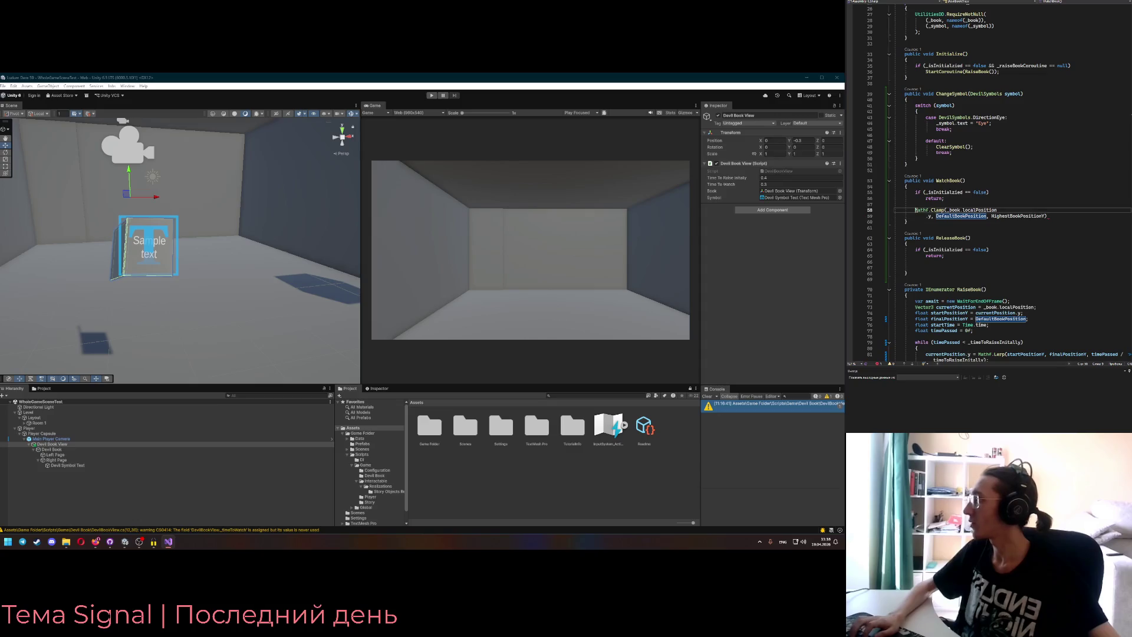
{"action": "left_click_drag", "start_coordinate": [944, 210], "coordinate": [985, 210]}
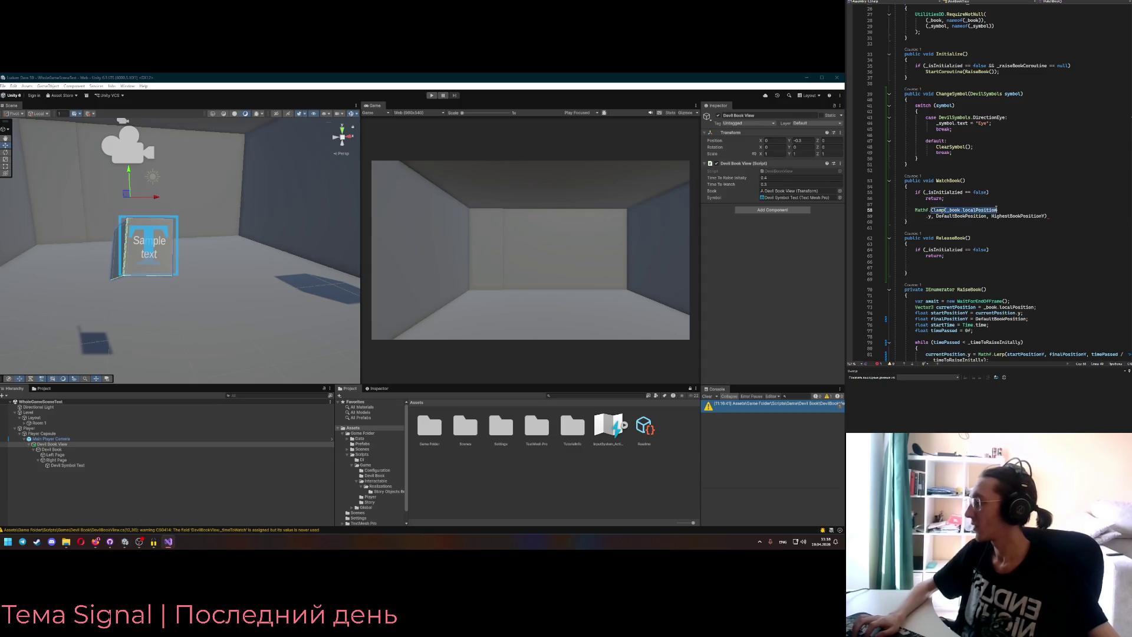
{"action": "left_click", "coordinate": [979, 204]}
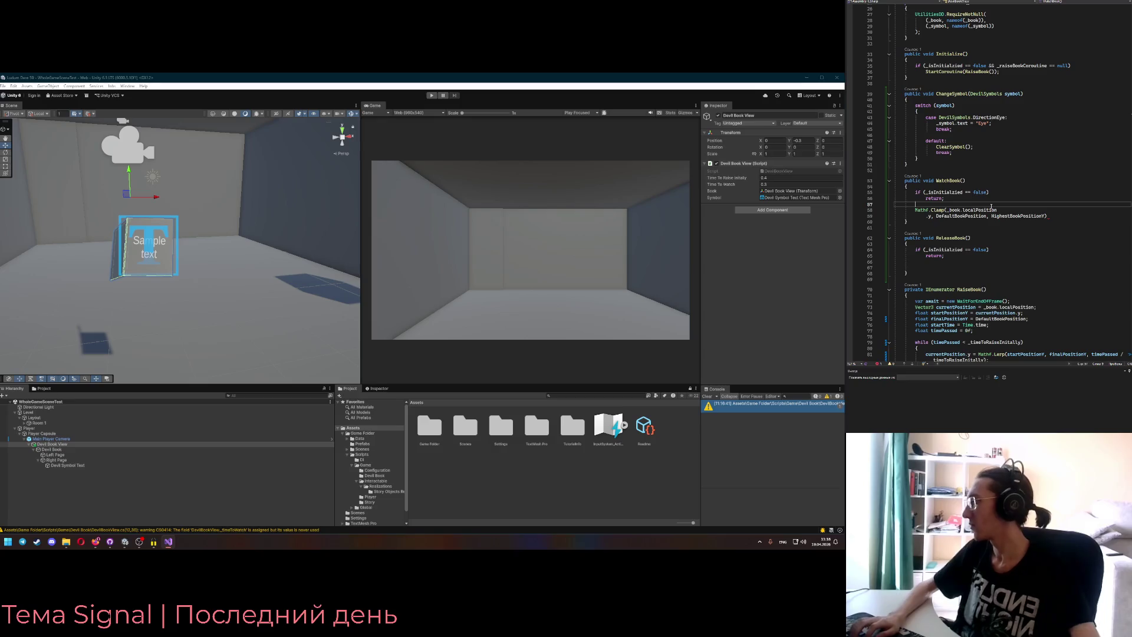
{"action": "key", "text": "Return"}
{"action": "key", "text": "Return"}
{"action": "key", "text": "Up"}
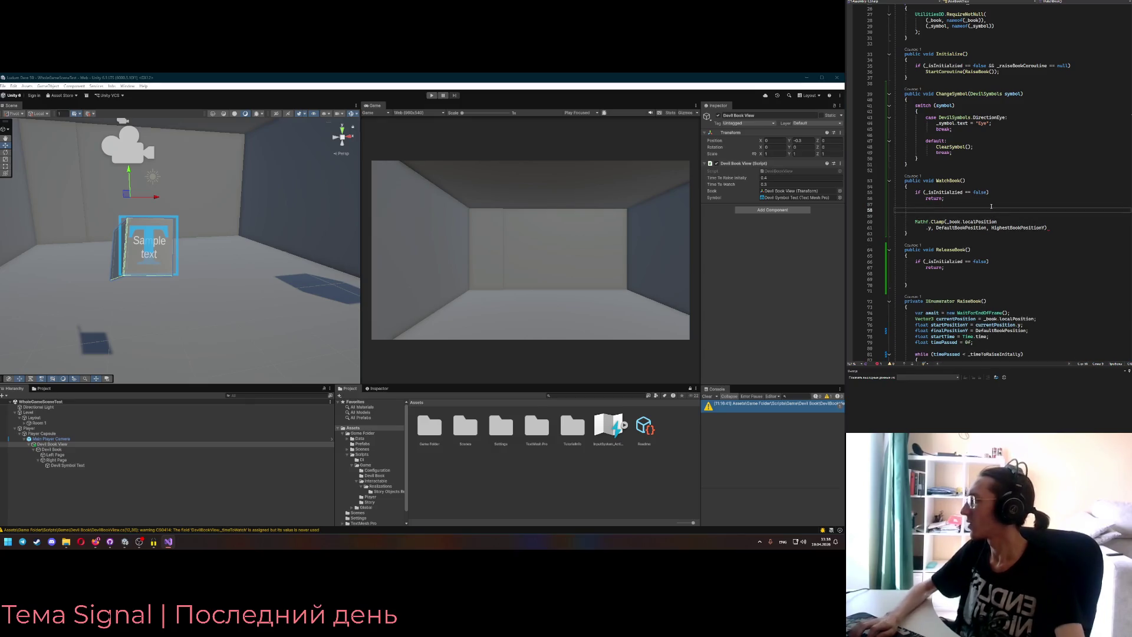
{"action": "type", "text": "var newPosition = _book.localPosition;"}
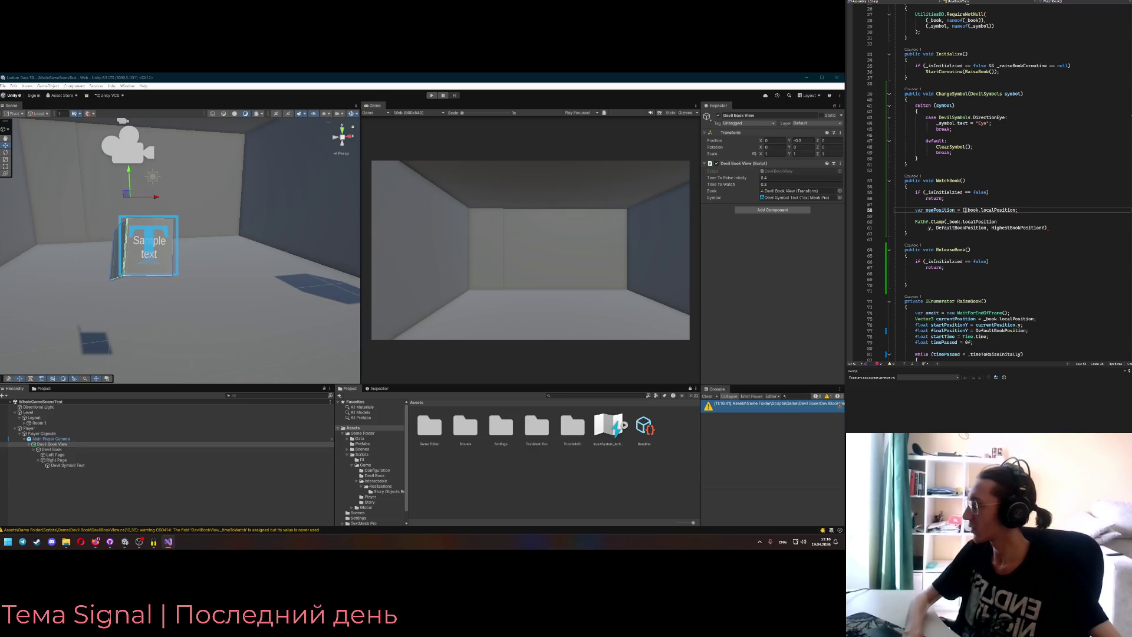
{"action": "double_click", "coordinate": [946, 210]}
{"action": "key", "text": "ctrl+c"}
{"action": "left_click", "coordinate": [915, 221]}
{"action": "key", "text": "ctrl+v"}
{"action": "type", "text": ".y ="}
{"action": "left_click", "coordinate": [940, 215]}
{"action": "key", "text": "Delete"}
- Clamp newPosition instead of _book.localPosition
{"action": "left_click", "coordinate": [995, 221]}
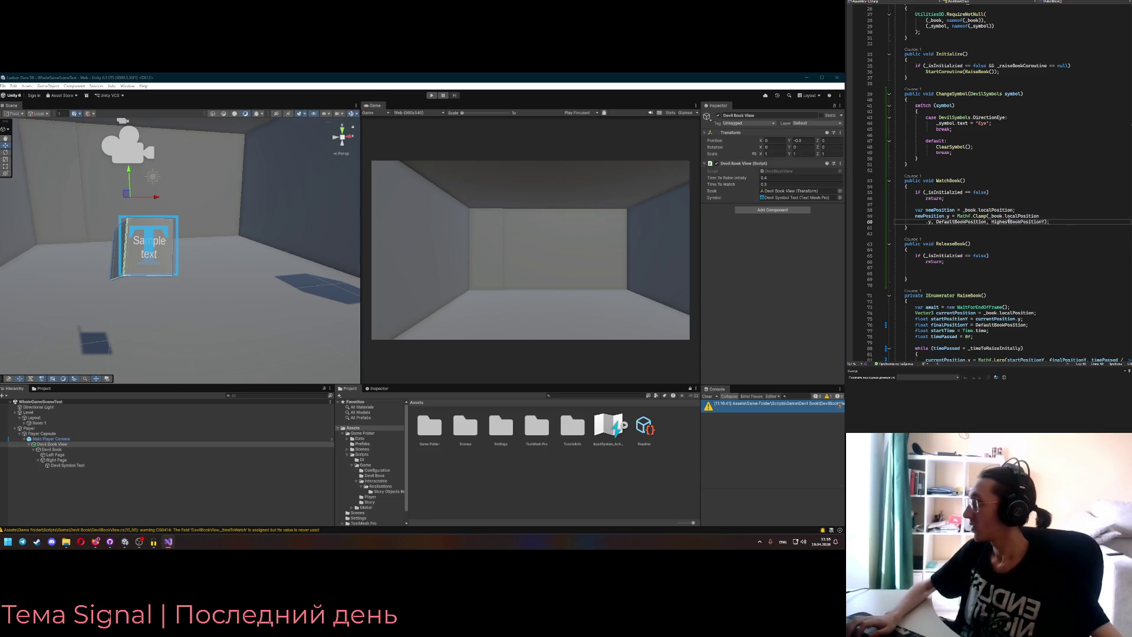
{"action": "left_click", "coordinate": [992, 215]}
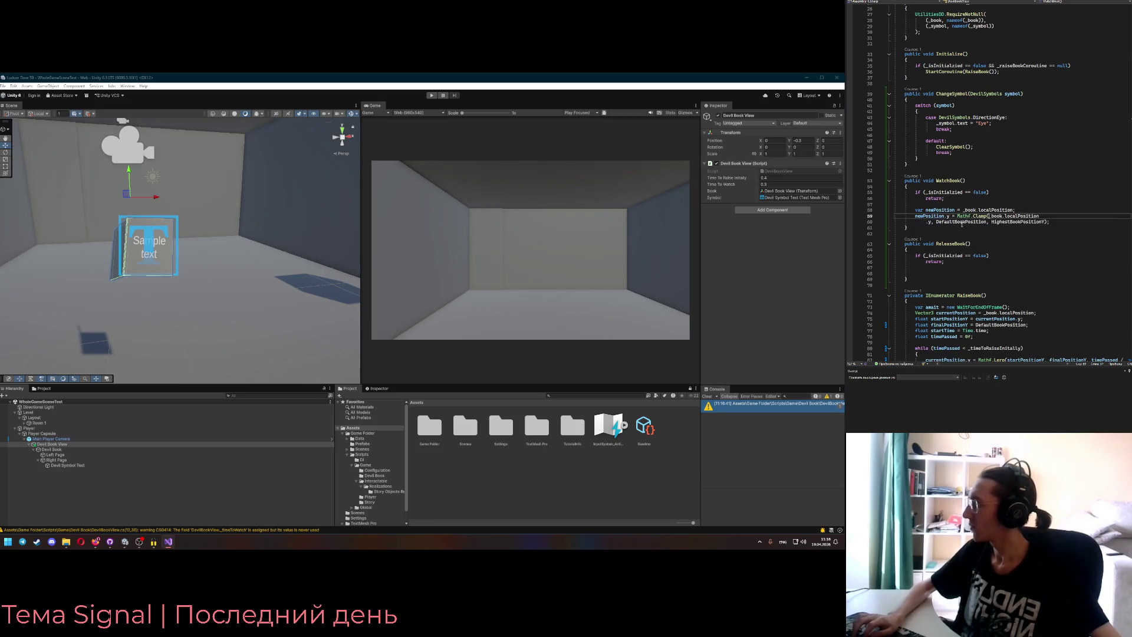
{"action": "key", "text": "shift+End"}
{"action": "type", "text": "newPosition"}
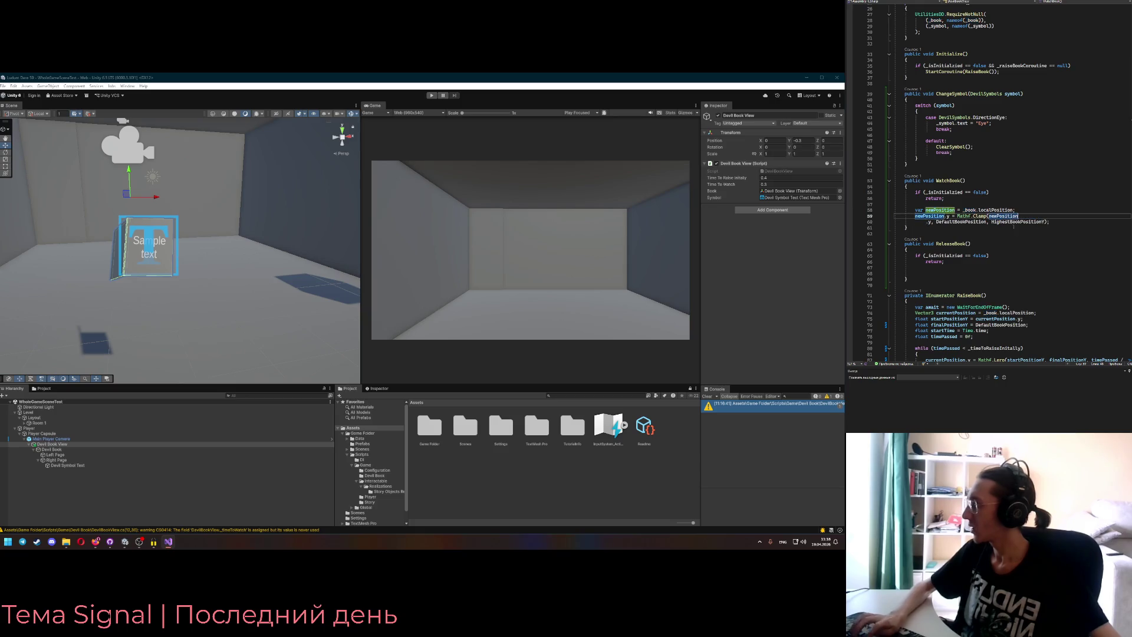
- Add a '+' after the clamped height and open blank lines for the increment
{"action": "left_click", "coordinate": [930, 222]}
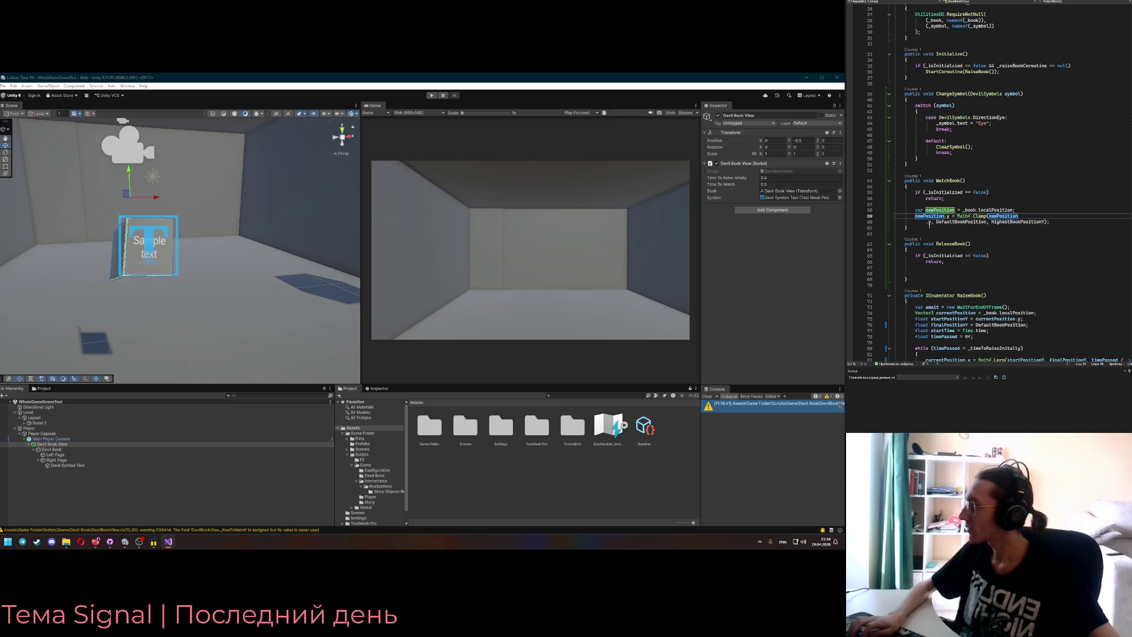
{"action": "type", "text": "+"}
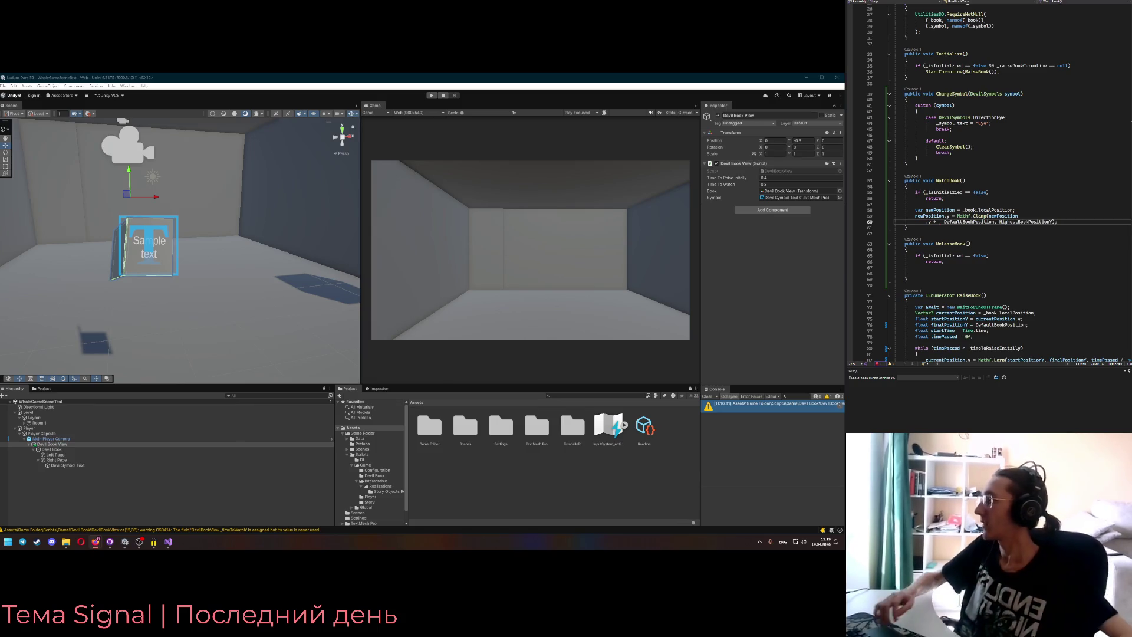
{"action": "mouse_move", "coordinate": [1008, 224]}
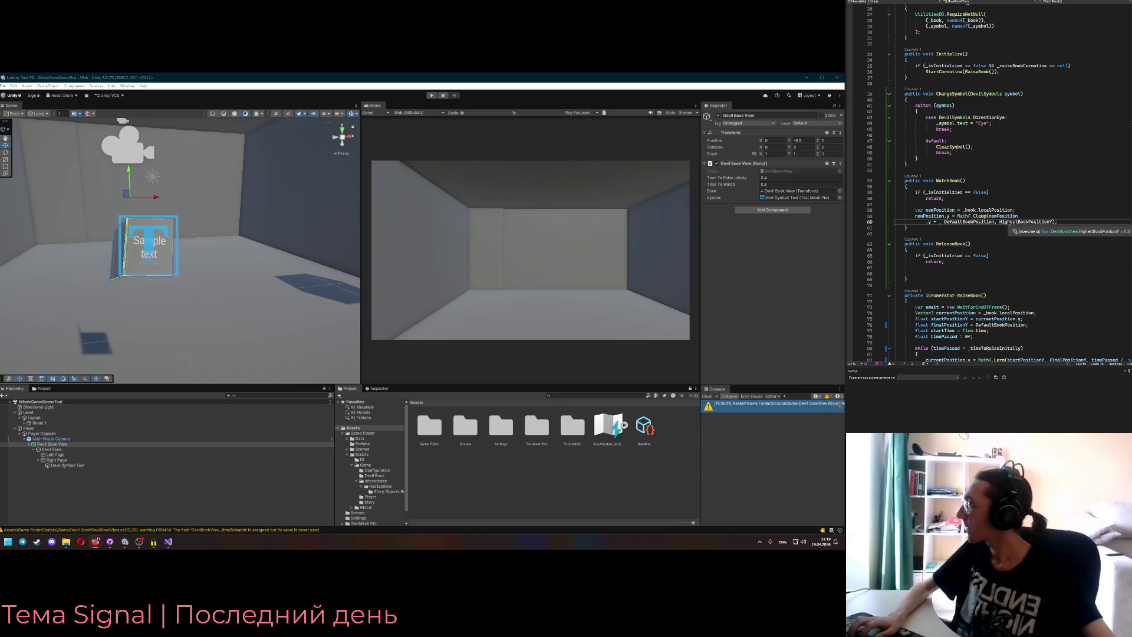
{"action": "left_click", "coordinate": [1048, 212]}
{"action": "key", "text": "Return"}
{"action": "key", "text": "Return"}
{"action": "key", "text": "Return"}
{"action": "key", "text": "Up"}
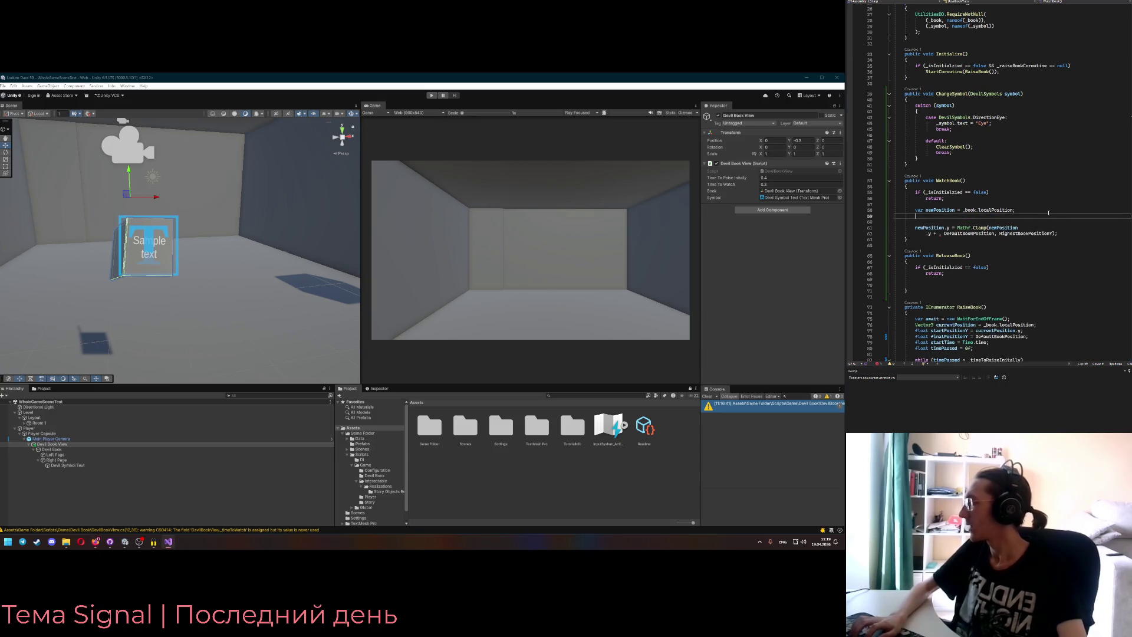
- Build the step expression (HighestBookPositionY - newPosition.y) / 15
{"action": "type", "text": "HighestBookPositionY ="}
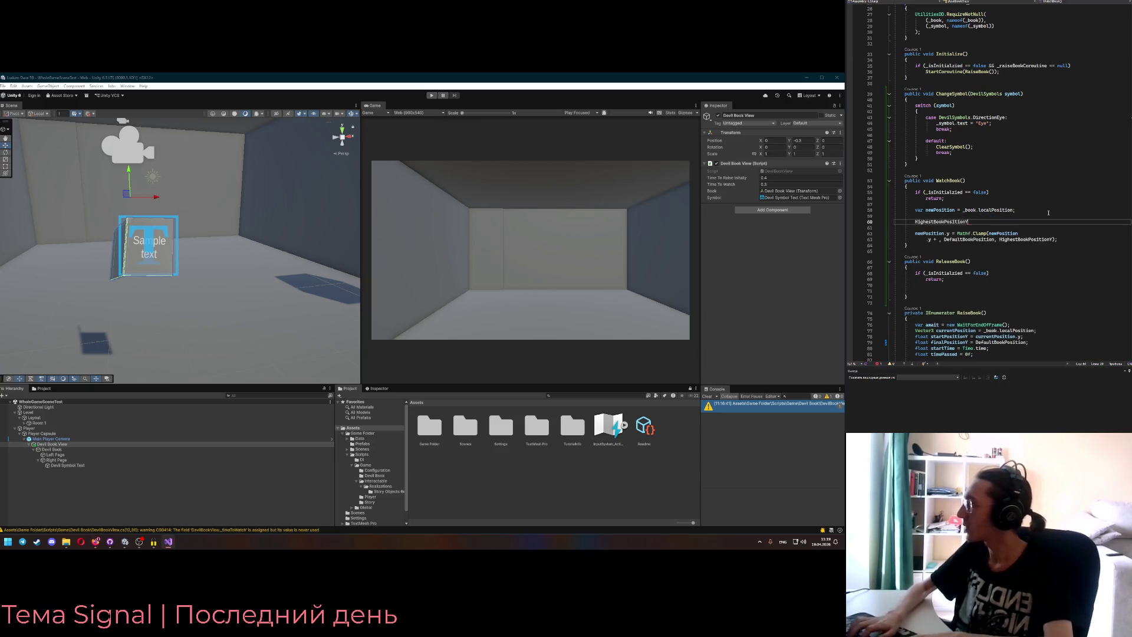
{"action": "type", "text": "newPosition"}
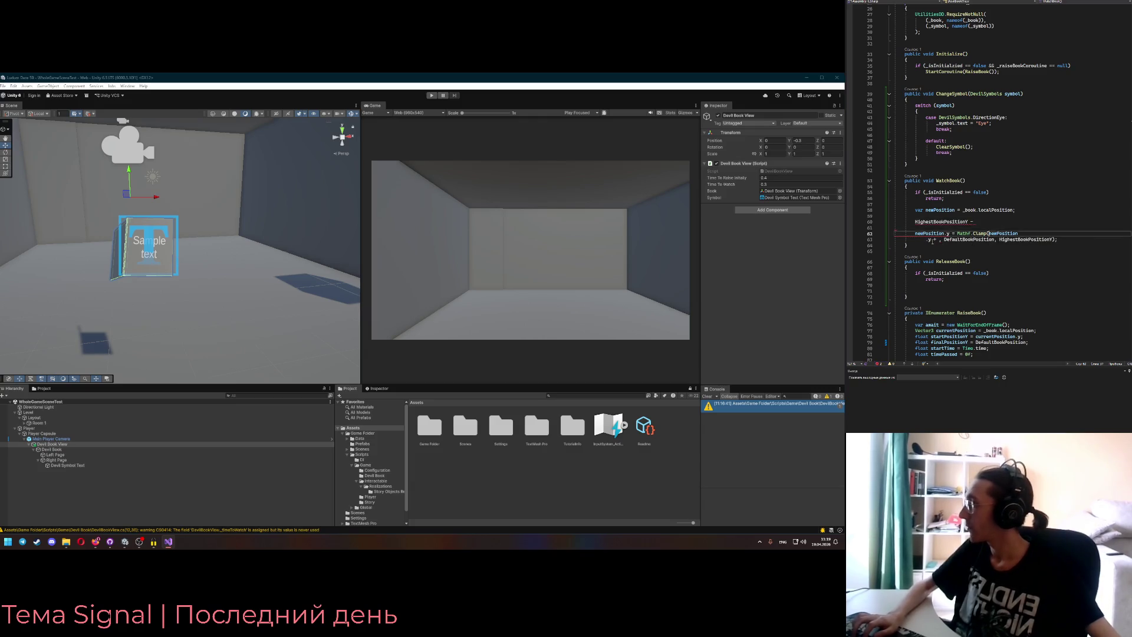
{"action": "key", "text": "Return"}
{"action": "type", "text": ".y"}
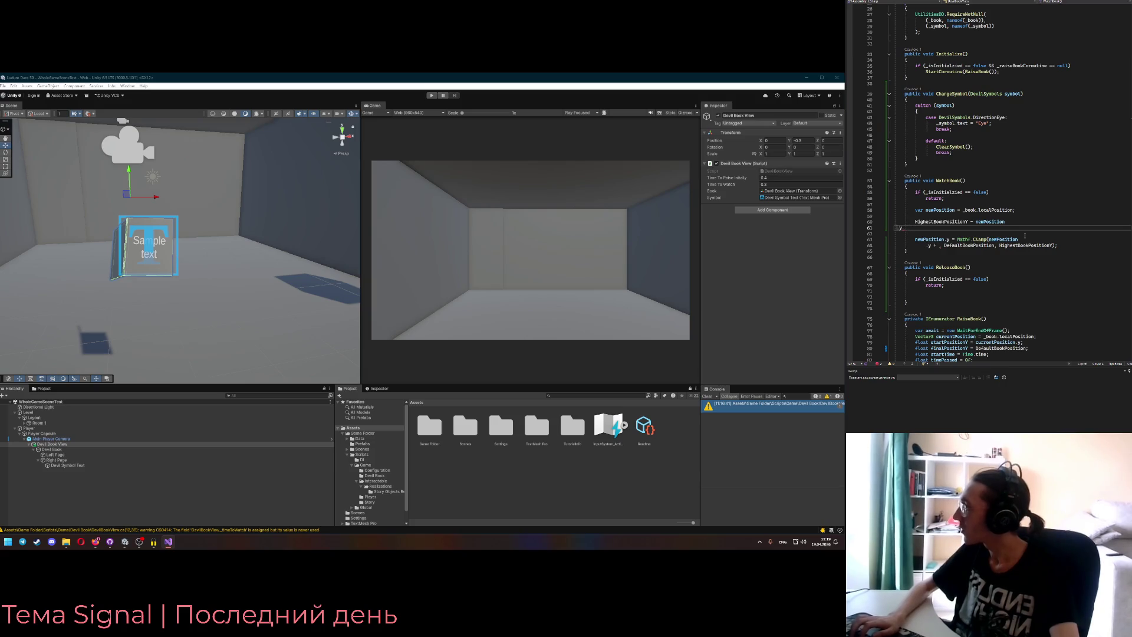
{"action": "key", "text": "BackSpace"}
{"action": "key", "text": "shift+Left"}
{"action": "key", "text": "shift+Left"}
{"action": "key", "text": "shift+Left"}
{"action": "key", "text": "ctrl+x"}
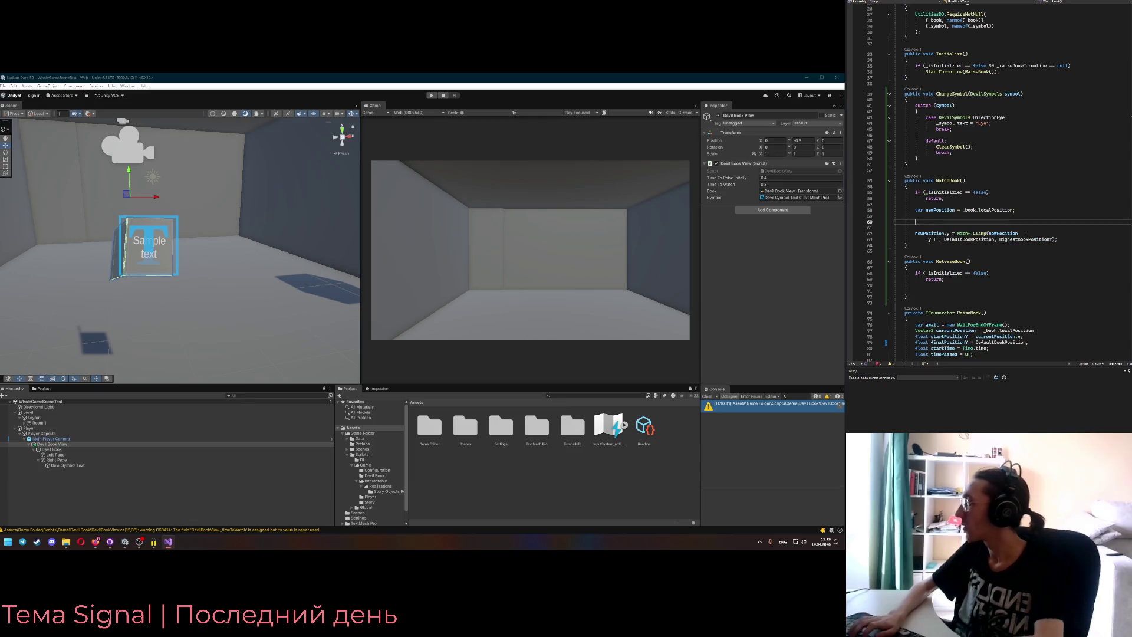
{"action": "key", "text": "ctrl+v"}
{"action": "key", "text": "End"}
{"action": "type", "text": "/ 15"}
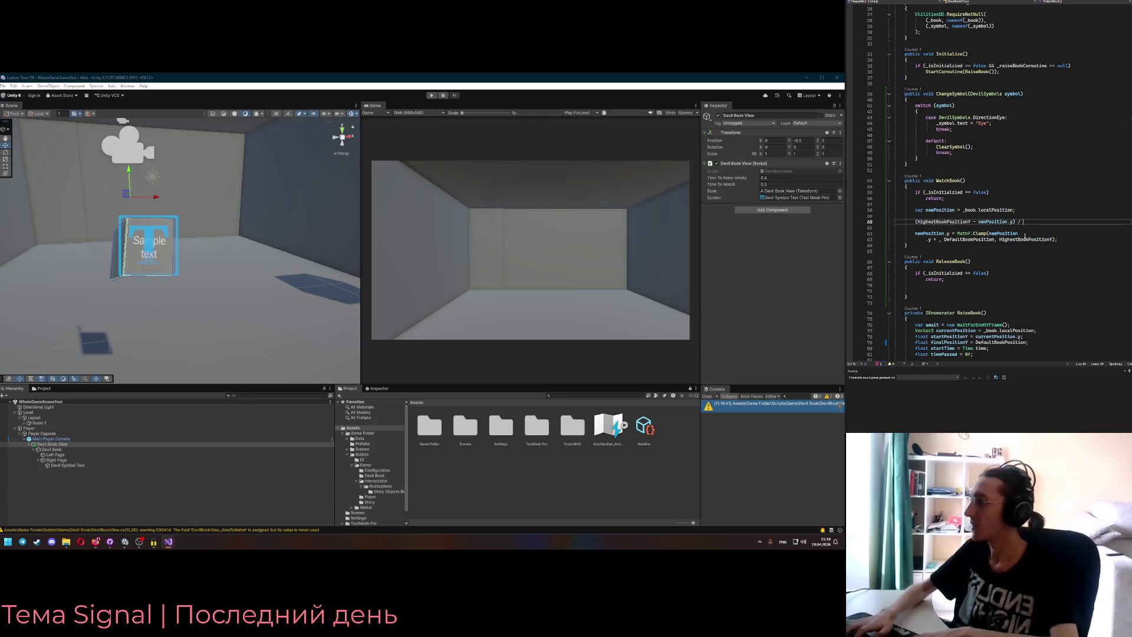
- Move the step expression into the Clamp call after the plus and remove the empty lines
{"action": "left_click", "coordinate": [918, 222]}
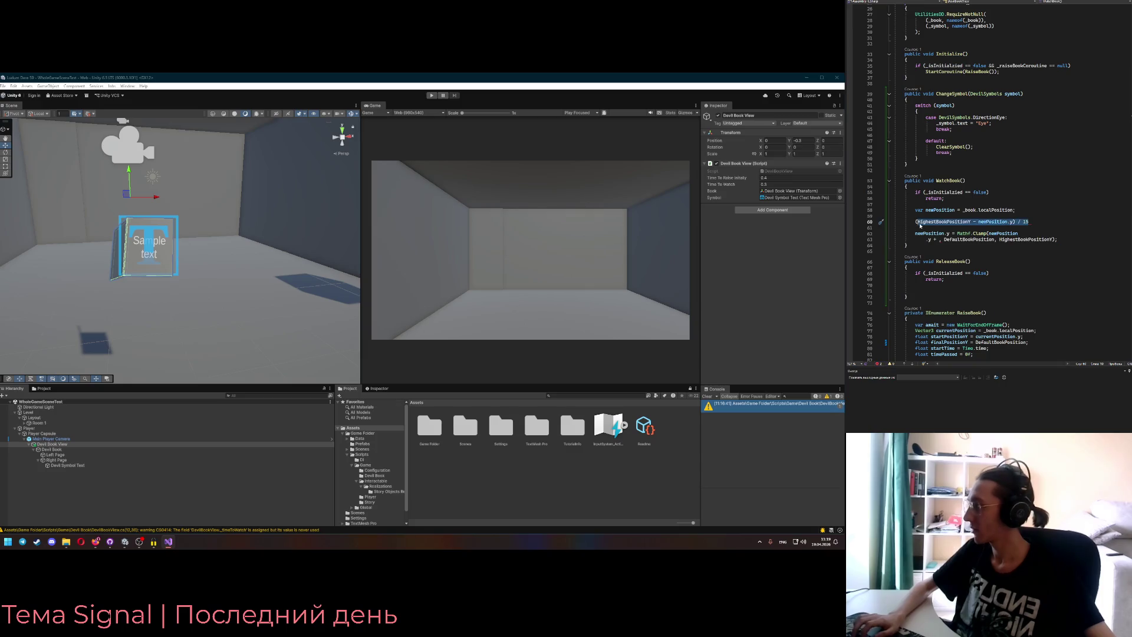
{"action": "left_click_drag", "start_coordinate": [913, 221], "coordinate": [1029, 222]}
{"action": "key", "text": "ctrl+x"}
{"action": "left_click", "coordinate": [939, 239]}
{"action": "key", "text": "ctrl+v"}
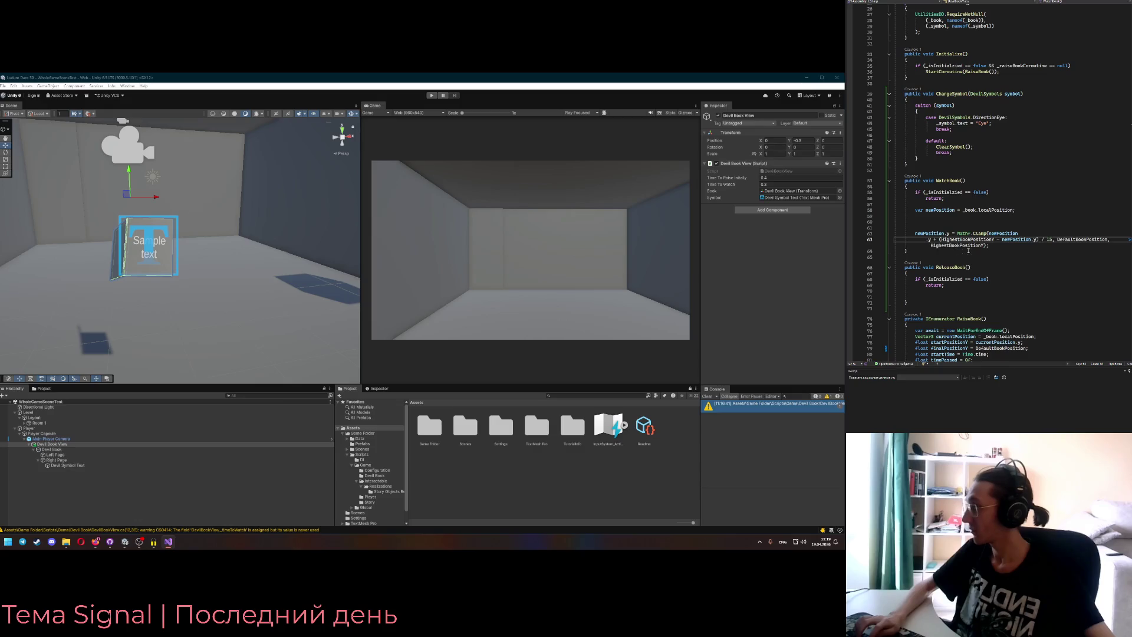
{"action": "key", "text": "Home"}
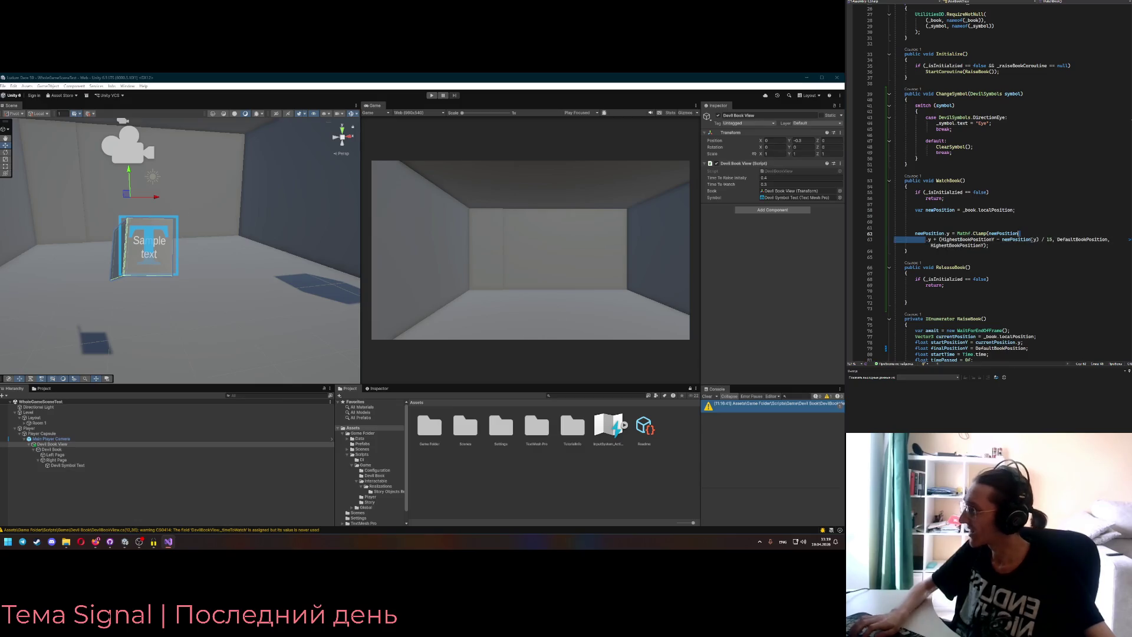
{"action": "key", "text": "ctrl+BackSpace"}
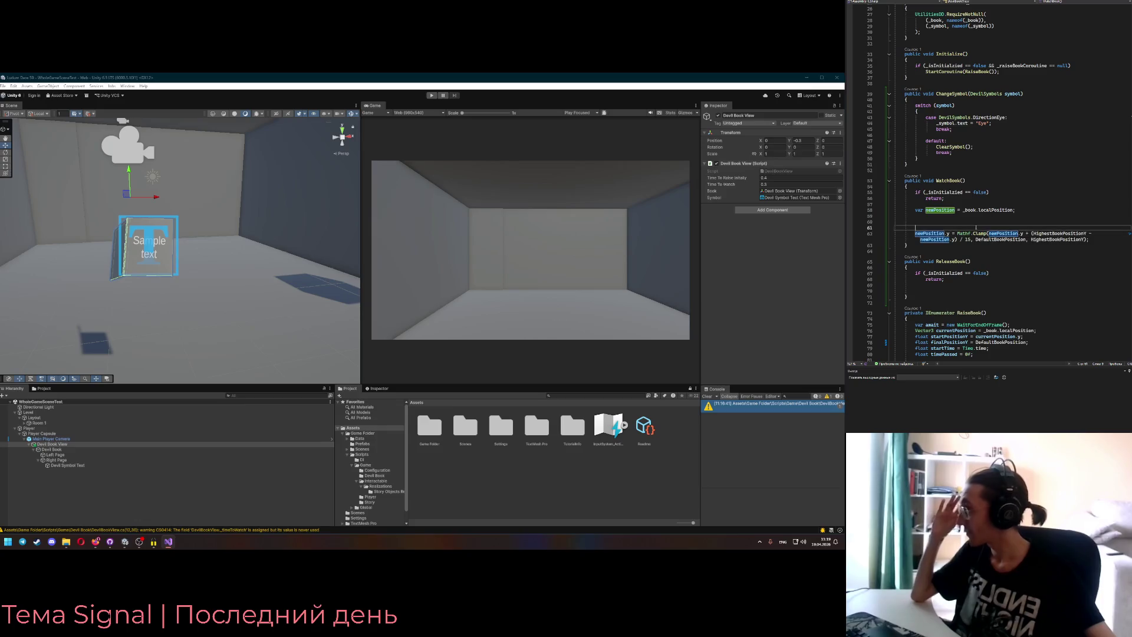
{"action": "key", "text": "Up"}
{"action": "key", "text": "BackSpace"}
{"action": "key", "text": "BackSpace"}
{"action": "key", "text": "BackSpace"}
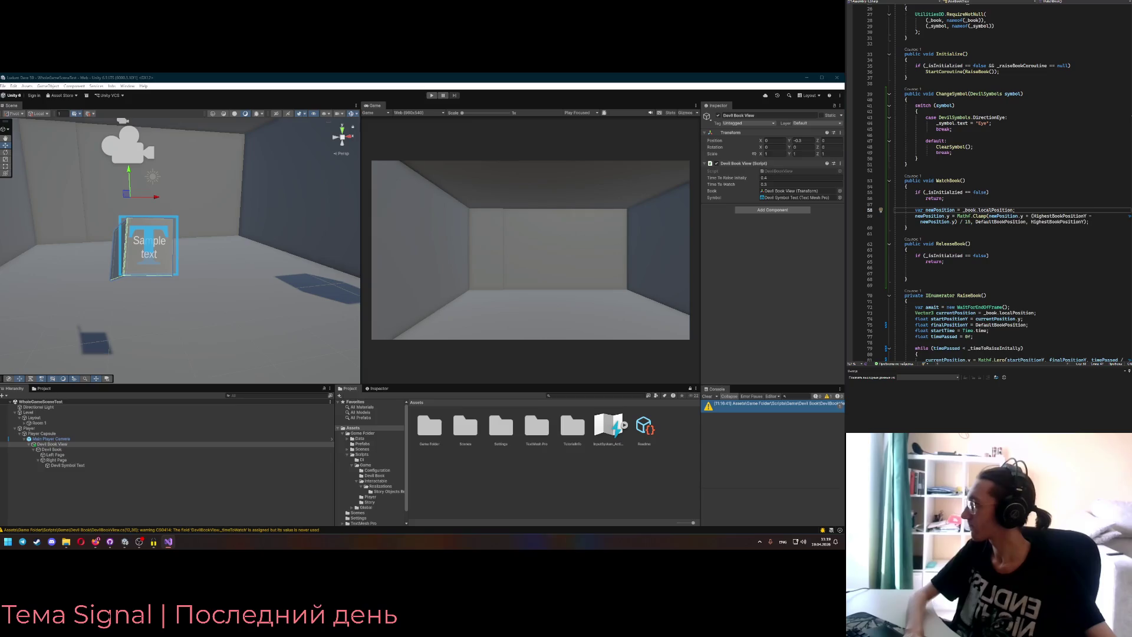
- Write newPosition back to _book.localPosition and copy the three position lines into ReleaseBook
{"action": "left_click", "coordinate": [1092, 222]}
{"action": "key", "text": "Return"}
{"action": "type", "text": "_book.localPosition = newPosition;"}
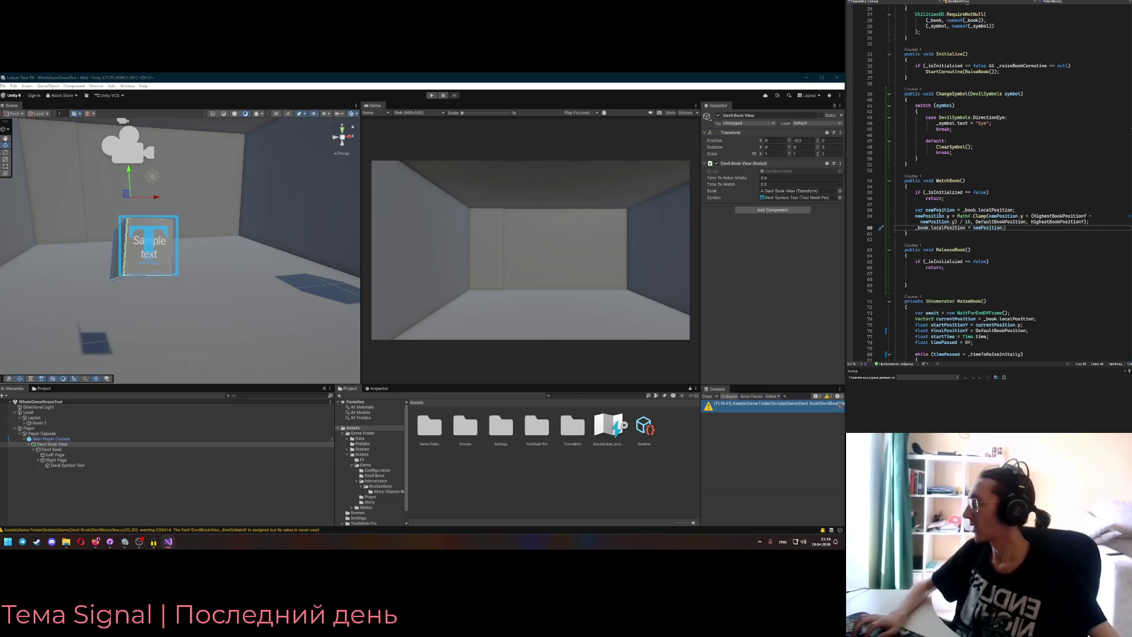
{"action": "left_click_drag", "start_coordinate": [1092, 228], "coordinate": [918, 211]}
{"action": "key", "text": "ctrl+c"}
{"action": "left_click", "coordinate": [1020, 279]}
{"action": "key", "text": "ctrl+v"}
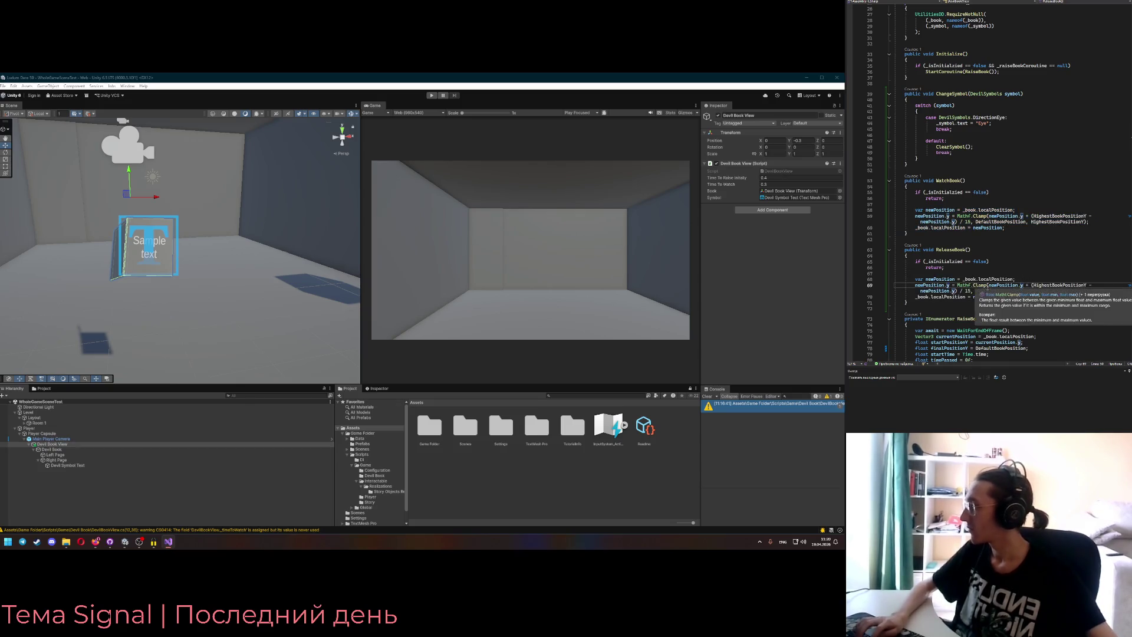
- Replace newPosition.y with DefaultBookPosition in WatchBook's step expression
{"action": "left_click", "coordinate": [1025, 286]}
{"action": "double_click", "coordinate": [1026, 286]}
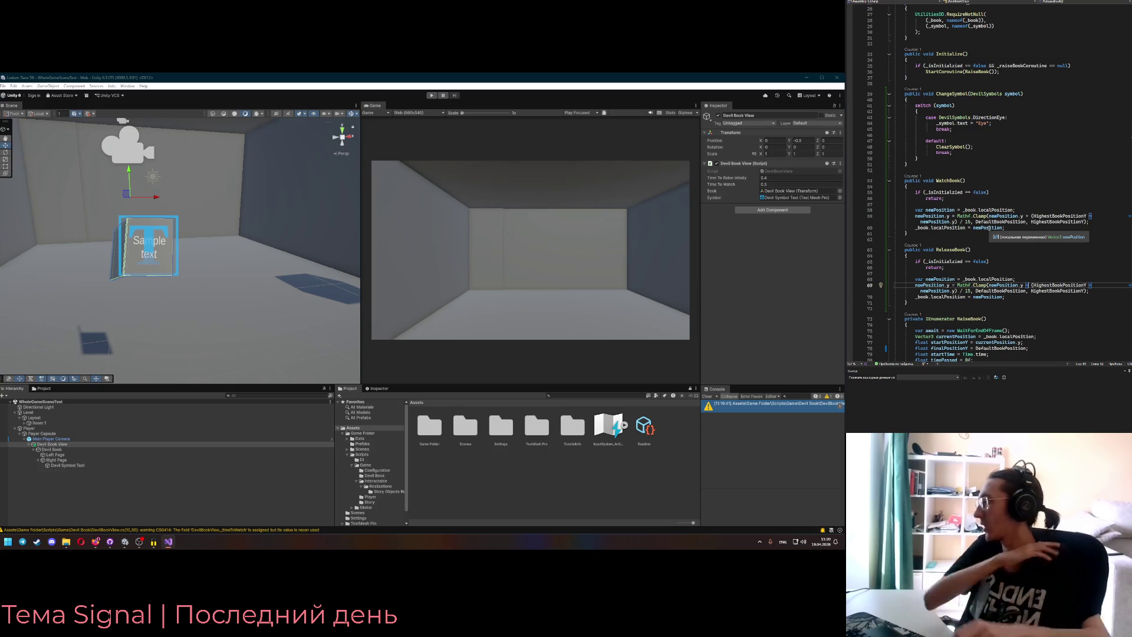
{"action": "left_click", "coordinate": [1023, 216]}
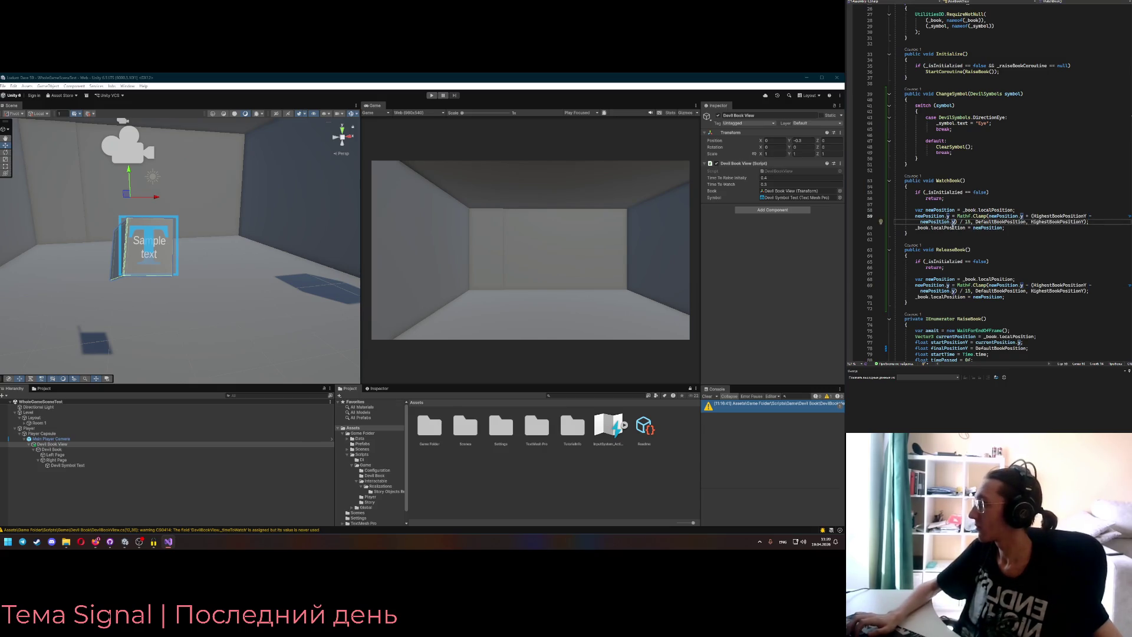
{"action": "double_click", "coordinate": [983, 223]}
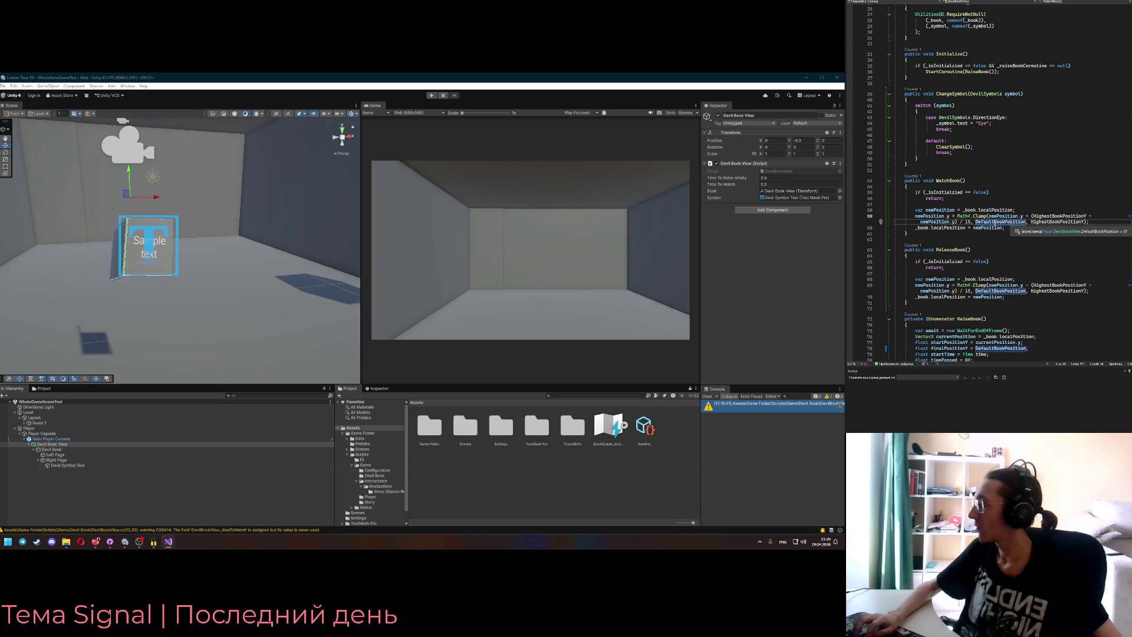
{"action": "key", "text": "ctrl+c"}
{"action": "left_click_drag", "start_coordinate": [920, 221], "coordinate": [963, 221]}
{"action": "key", "text": "ctrl+v"}
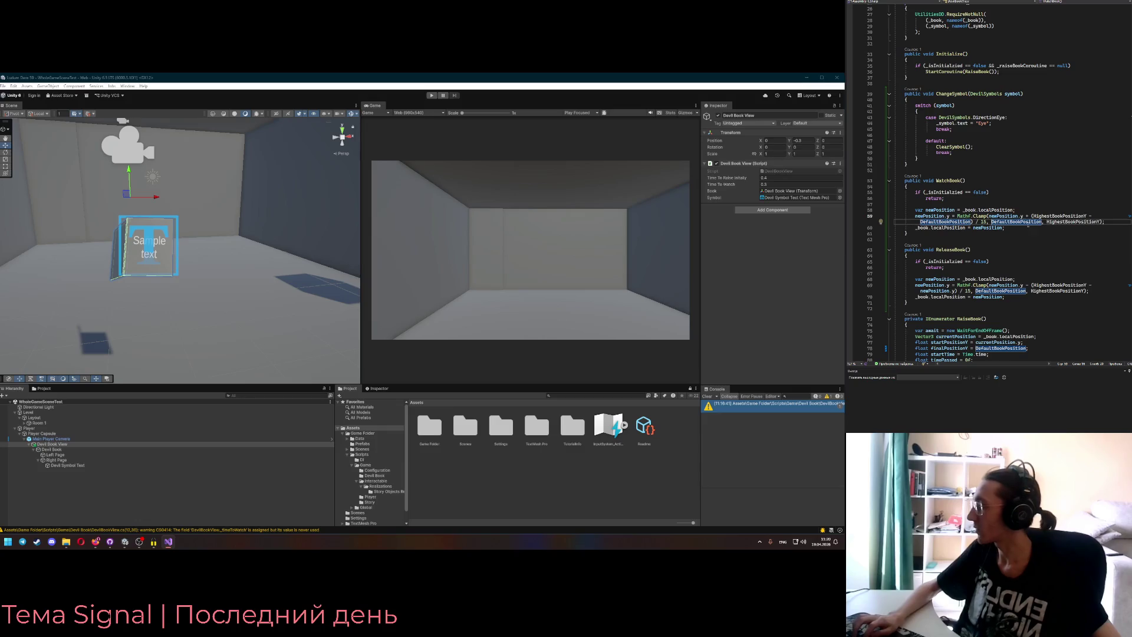
- Copy the corrected Clamp statement over ReleaseBook's old version
{"action": "left_click_drag", "start_coordinate": [1011, 227], "coordinate": [916, 217]}
{"action": "key", "text": "ctrl+c"}
{"action": "left_click_drag", "start_coordinate": [915, 285], "coordinate": [1090, 291]}
{"action": "key", "text": "ctrl+v"}
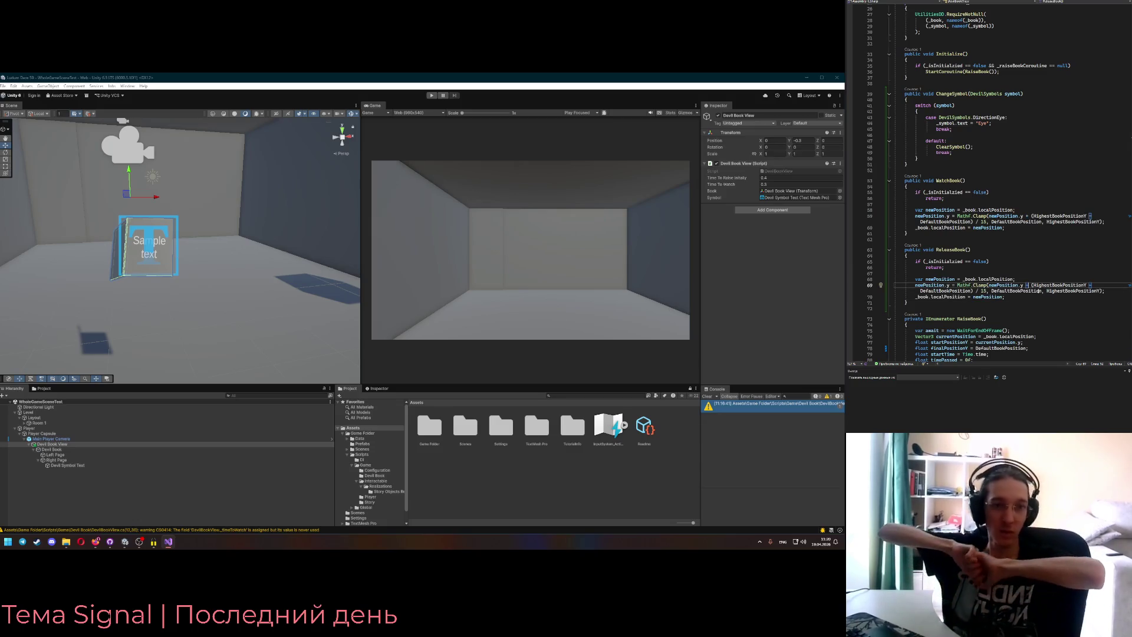
{"action": "key", "text": "Up"}
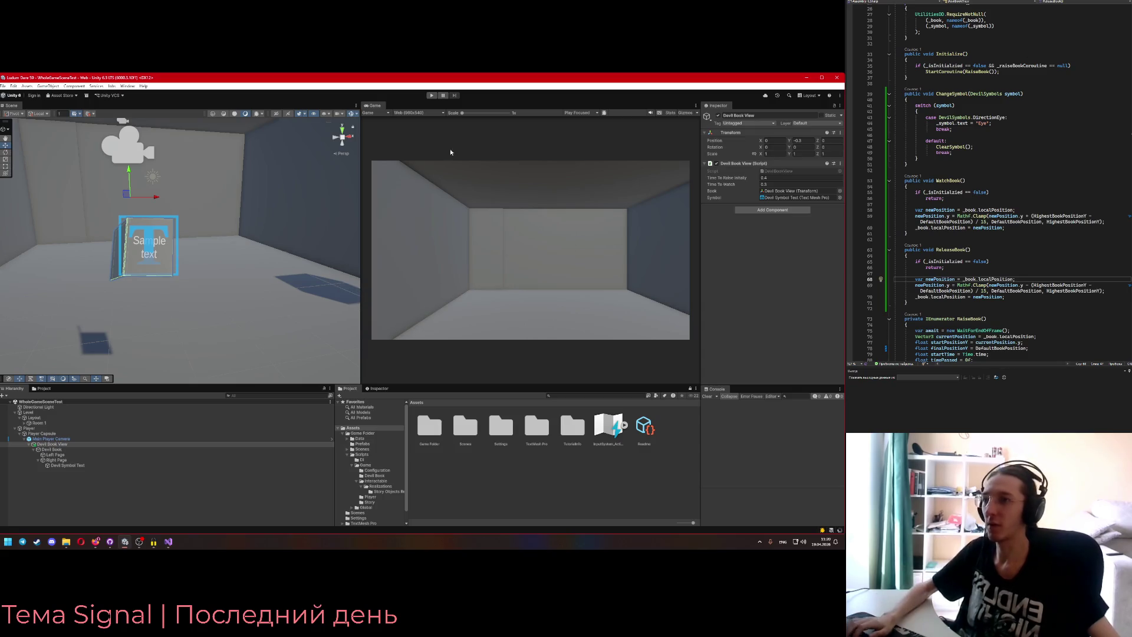
- Start a test run, then remove the unused _timeToWatch field flagged by the warning
{"action": "left_click", "coordinate": [430, 96]}
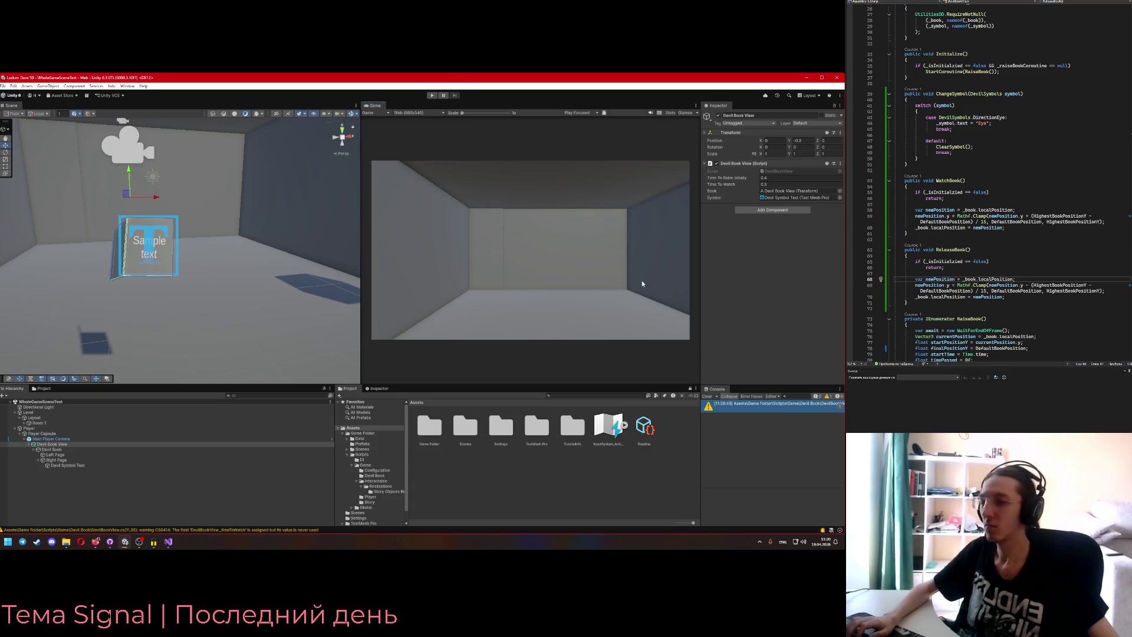
{"action": "left_click", "coordinate": [748, 406]}
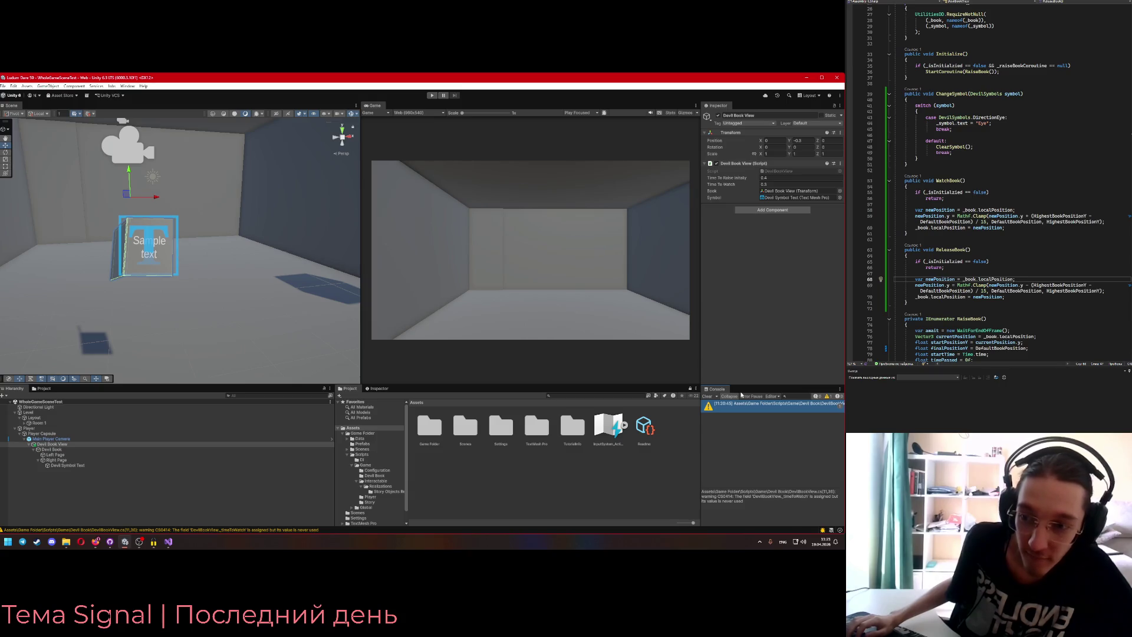
{"action": "scroll", "coordinate": [1021, 216], "scroll_direction": "up", "scroll_amount": 8}
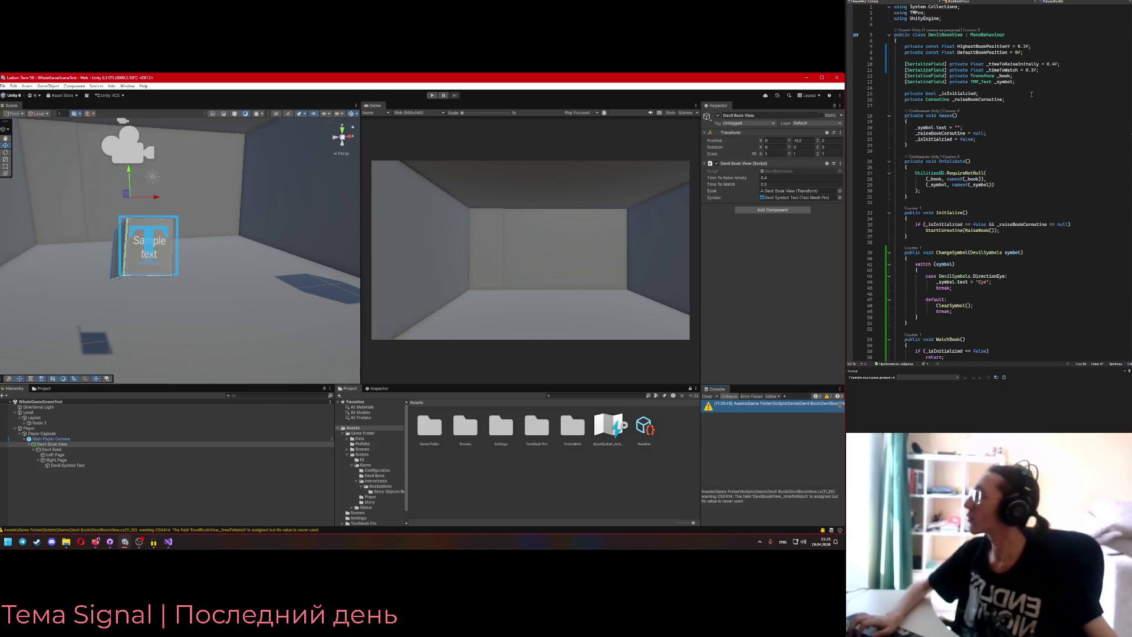
{"action": "left_click", "coordinate": [1002, 70]}
{"action": "key", "text": "ctrl+x"}
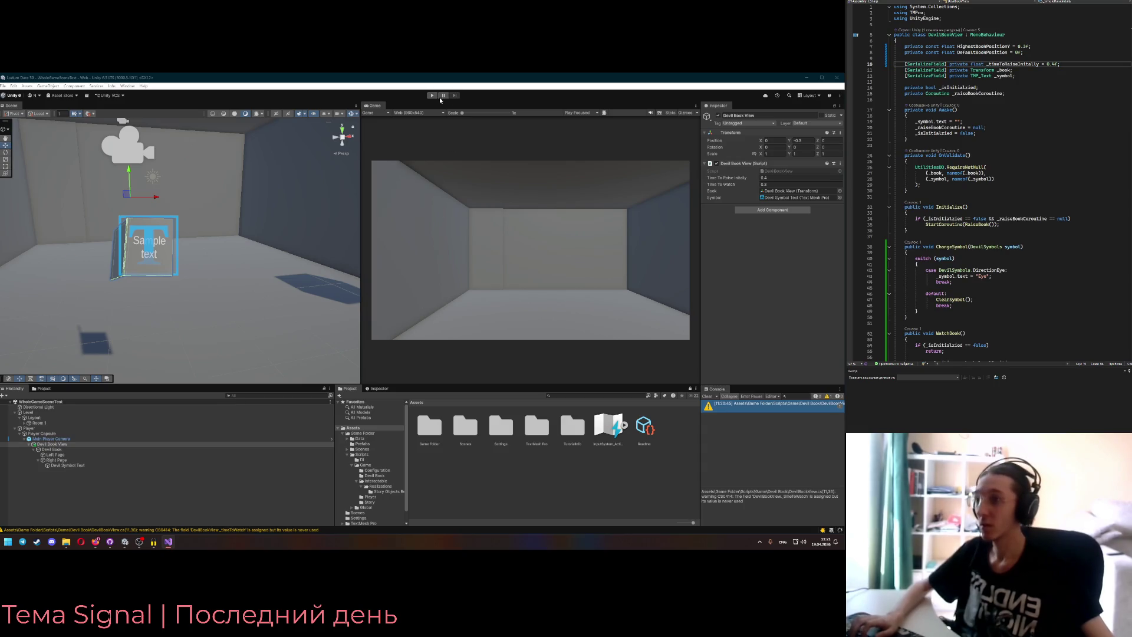
{"action": "left_click", "coordinate": [475, 194]}
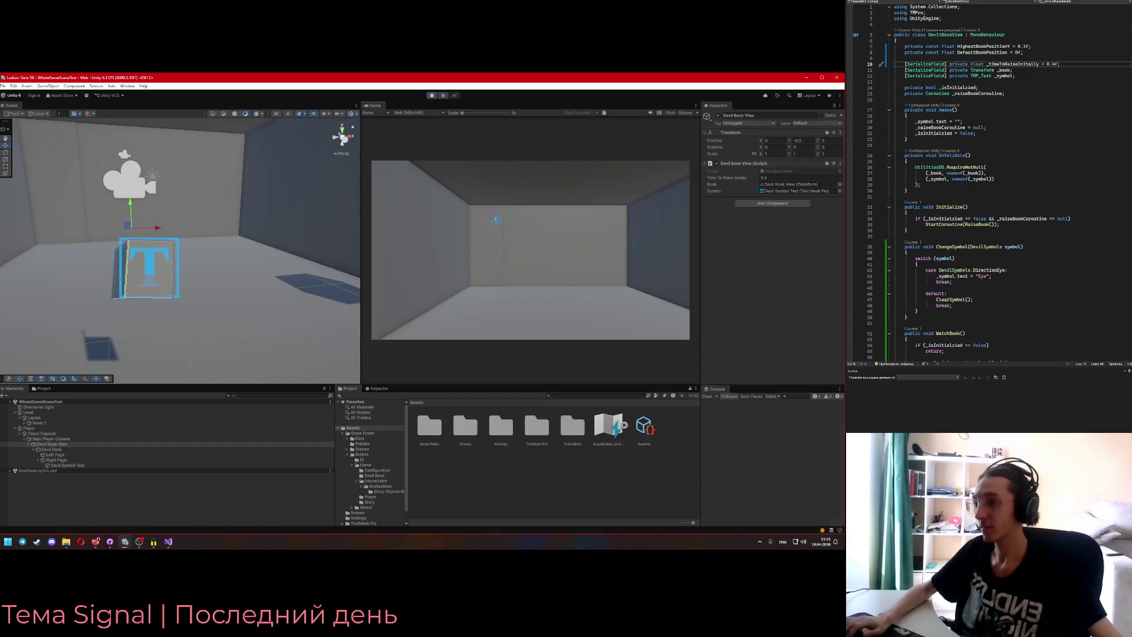
- Walk the player to the book with W and A, stop play, and show PlayerController
{"action": "key", "text": "w"}
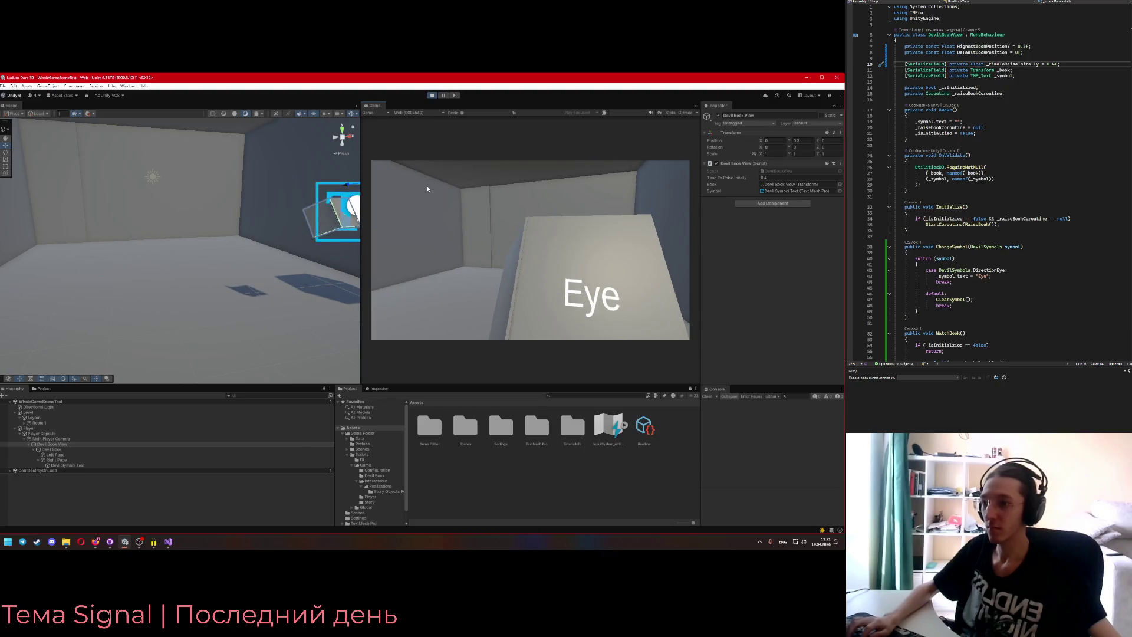
{"action": "key", "text": "a"}
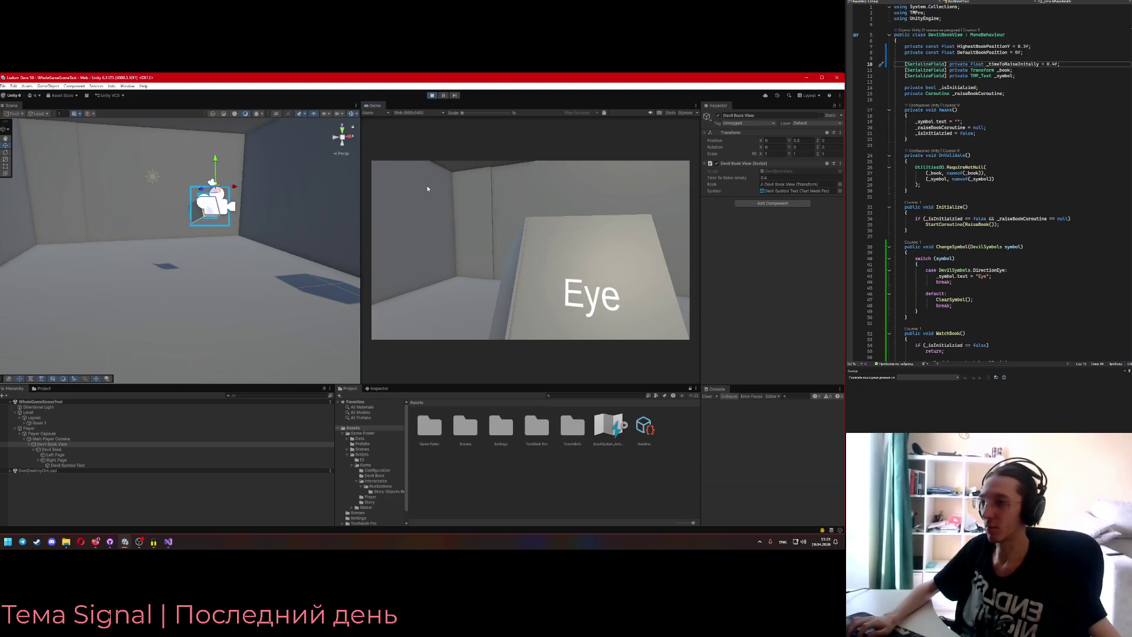
{"action": "left_click", "coordinate": [432, 95]}
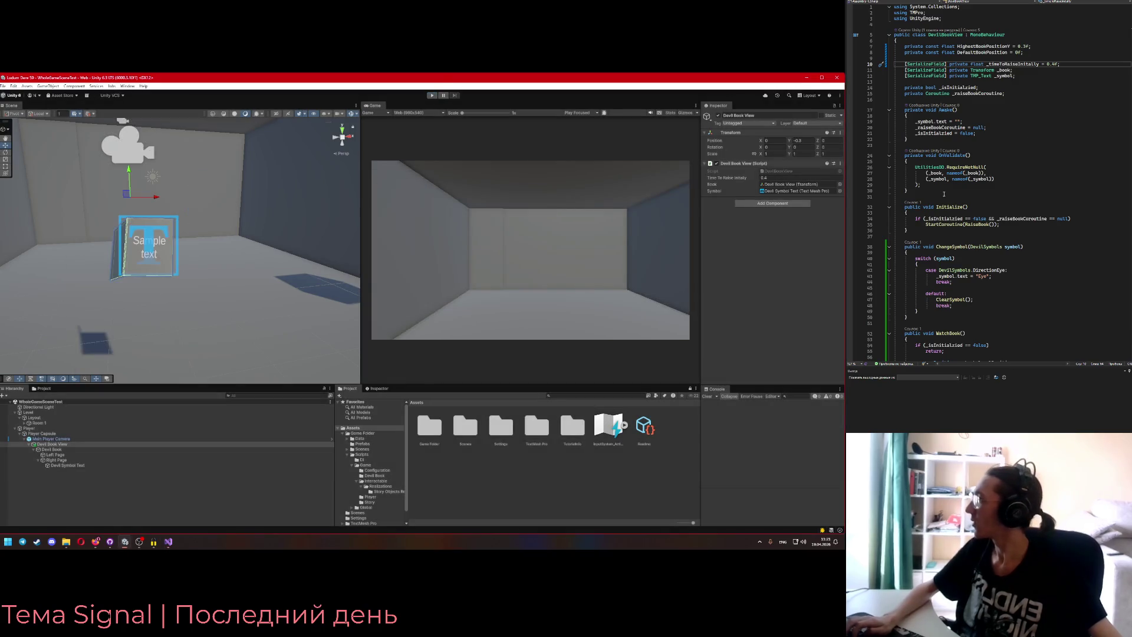
{"action": "left_click", "coordinate": [932, 151]}
{"action": "key", "text": "ctrl+Tab"}
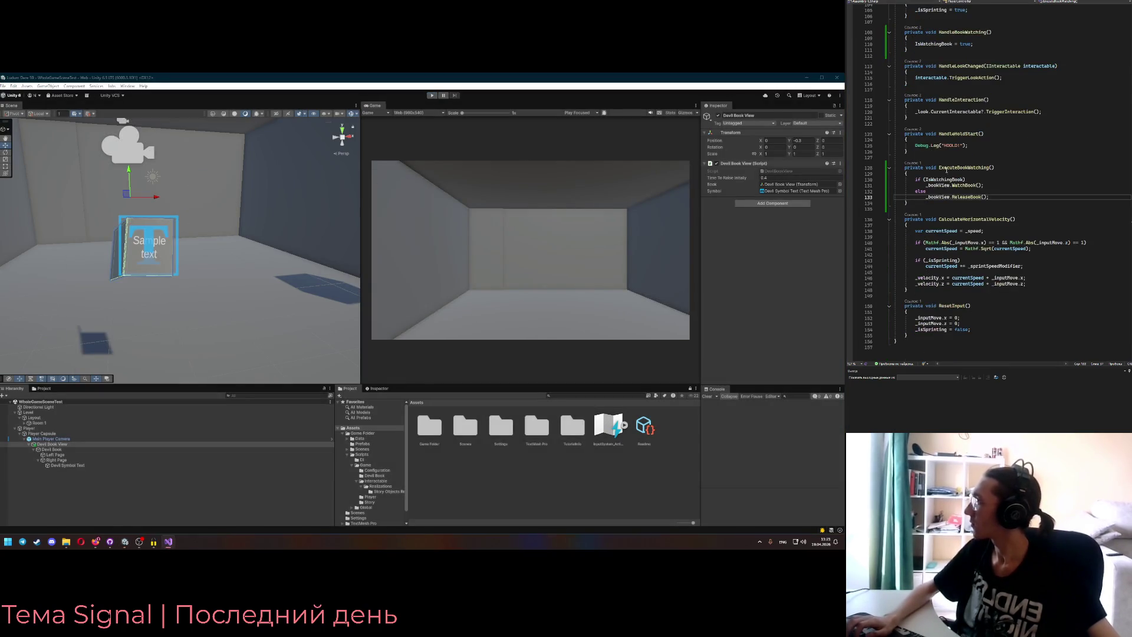
- Inspect the IsWatchingBook assignment in PlayerController's HandleBookWatching method
{"action": "scroll", "coordinate": [943, 169], "scroll_direction": "up", "scroll_amount": 2}
{"action": "scroll", "coordinate": [981, 184], "scroll_direction": "up", "scroll_amount": 3}
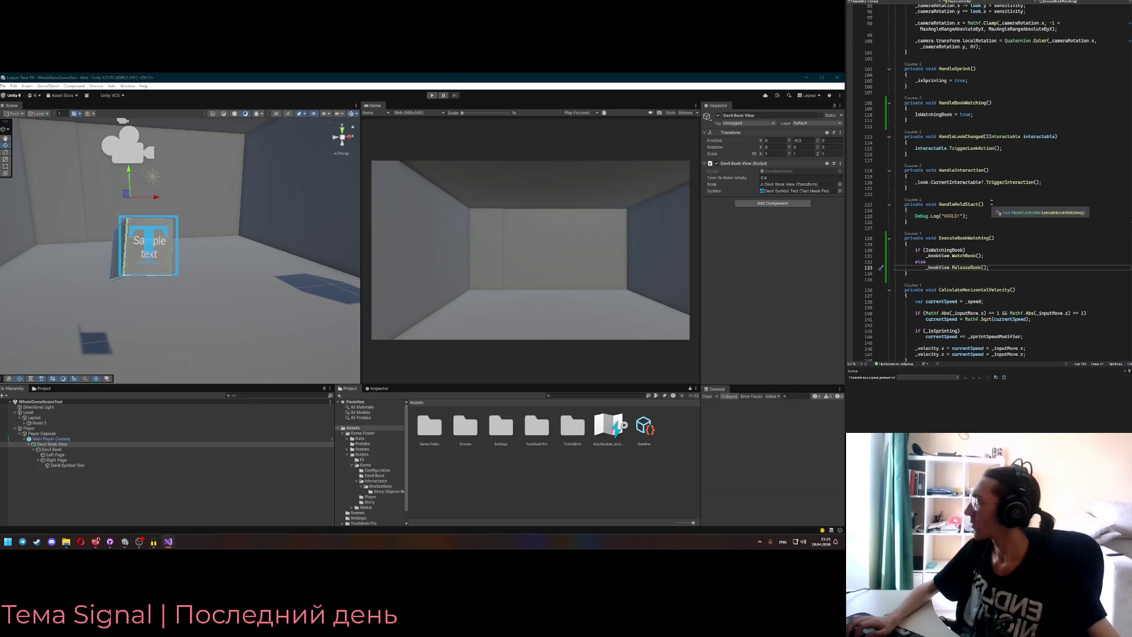
{"action": "left_click", "coordinate": [975, 133]}
{"action": "left_click", "coordinate": [968, 120]}
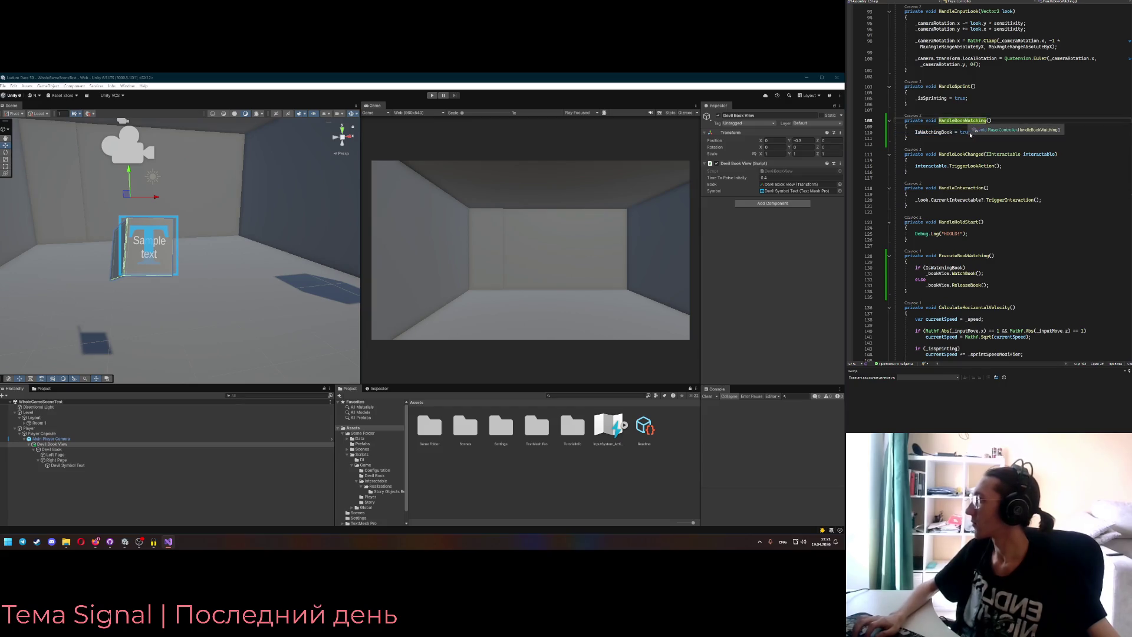
{"action": "scroll", "coordinate": [943, 123], "scroll_direction": "down", "scroll_amount": 1}
{"action": "left_click", "coordinate": [916, 116]}
{"action": "key", "text": "shift+End"}
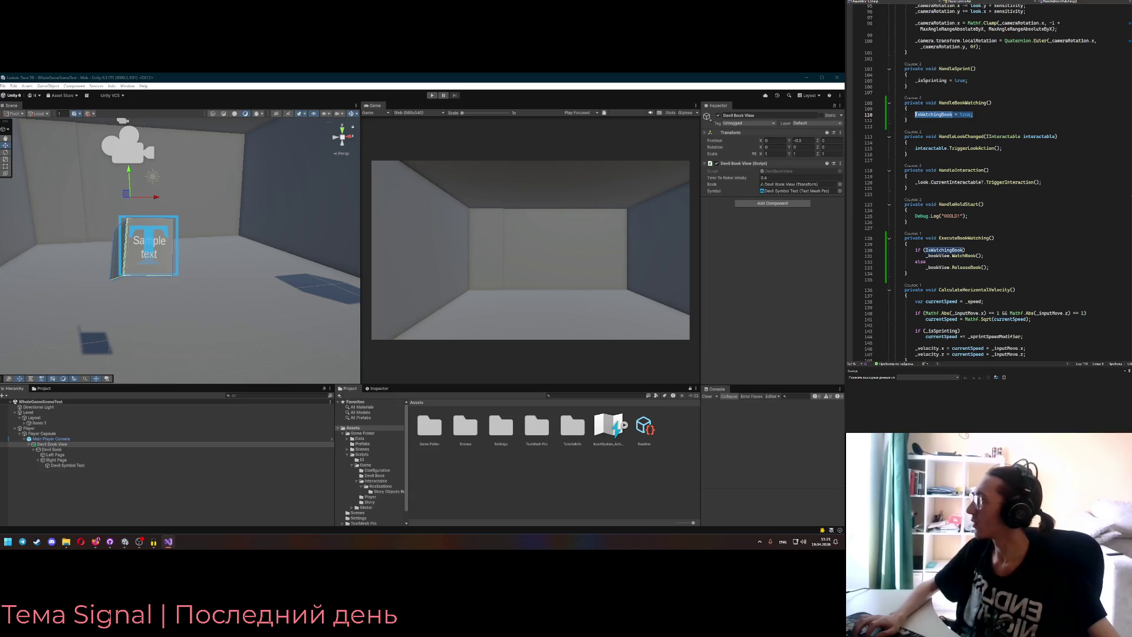
{"action": "scroll", "coordinate": [970, 197], "scroll_direction": "up", "scroll_amount": 6}
{"action": "key", "text": "ctrl+minus"}
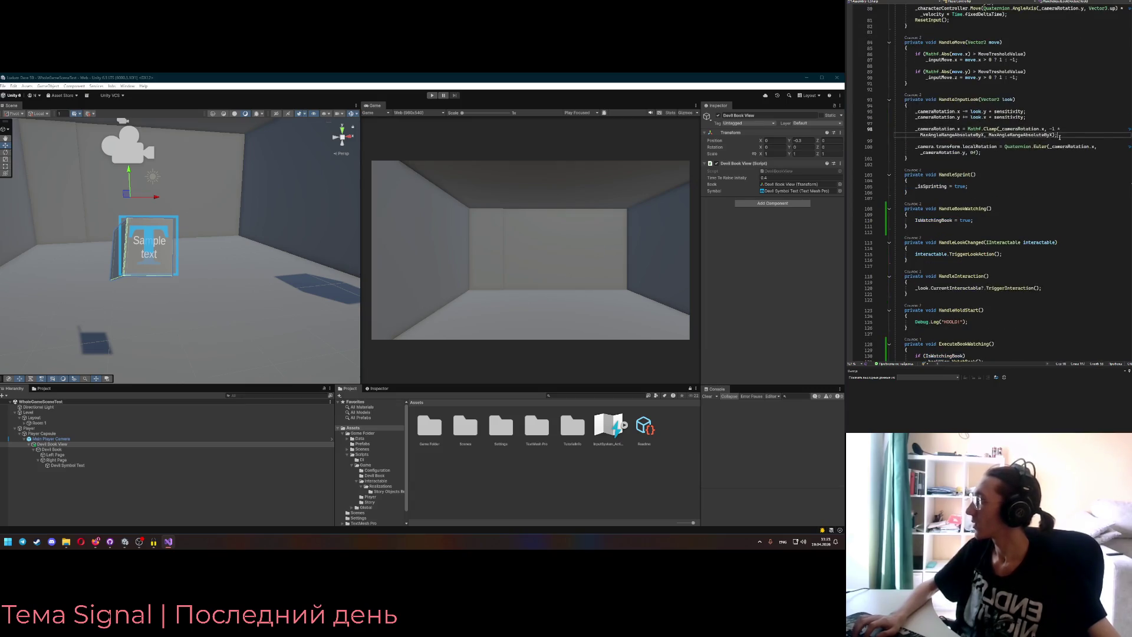
{"action": "scroll", "coordinate": [1059, 176], "scroll_direction": "up", "scroll_amount": 7}
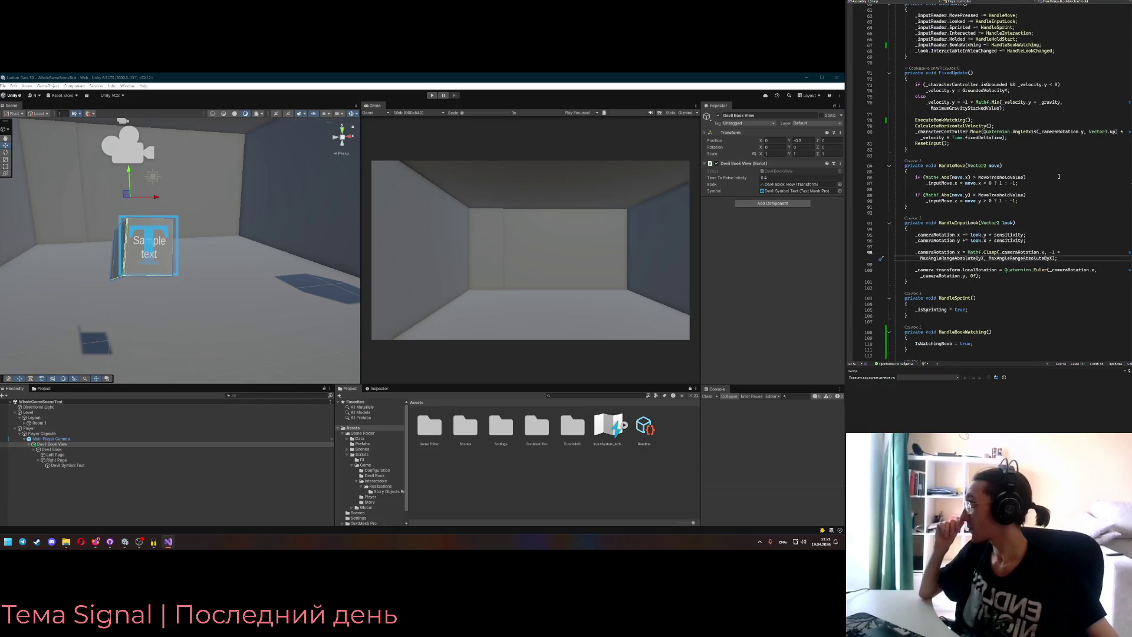
- Add 'IsWatchingBook = false;' to ResetInput after the sprint reset
{"action": "left_click", "coordinate": [1026, 143]}
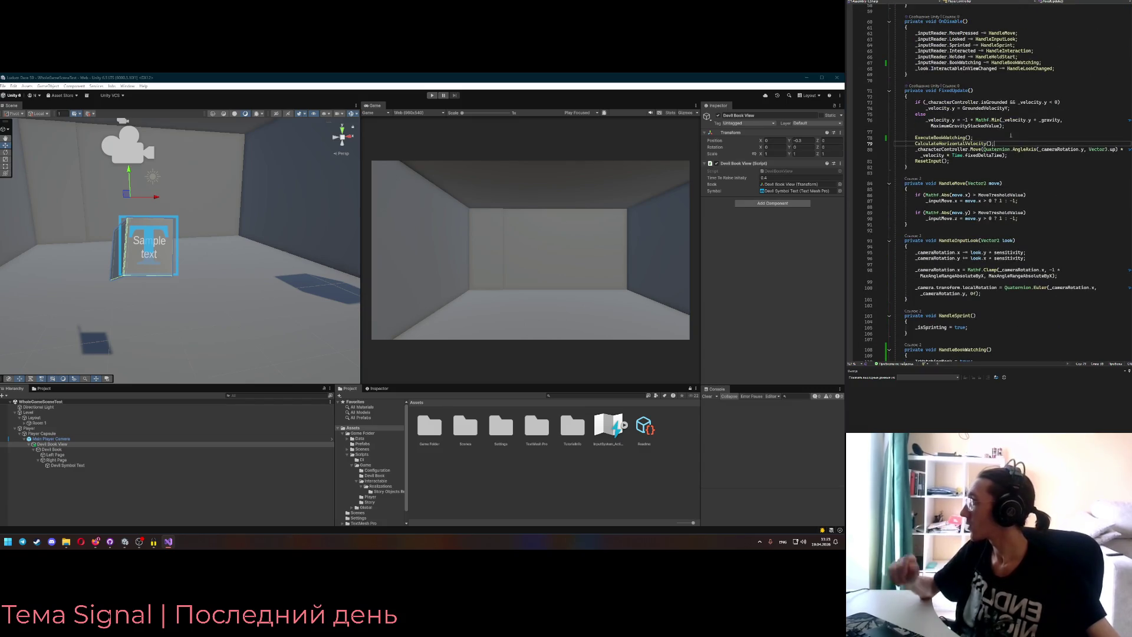
{"action": "key", "text": "Up"}
{"action": "left_click", "coordinate": [1016, 155]}
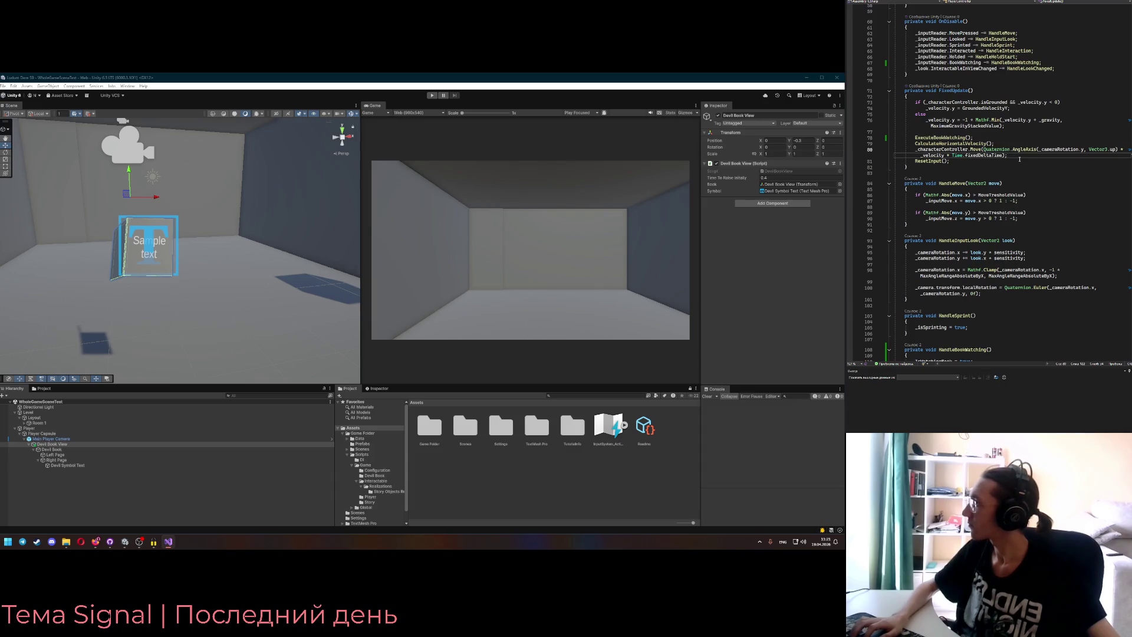
{"action": "left_click", "coordinate": [938, 161], "text": "ctrl"}
{"action": "left_click", "coordinate": [988, 204]}
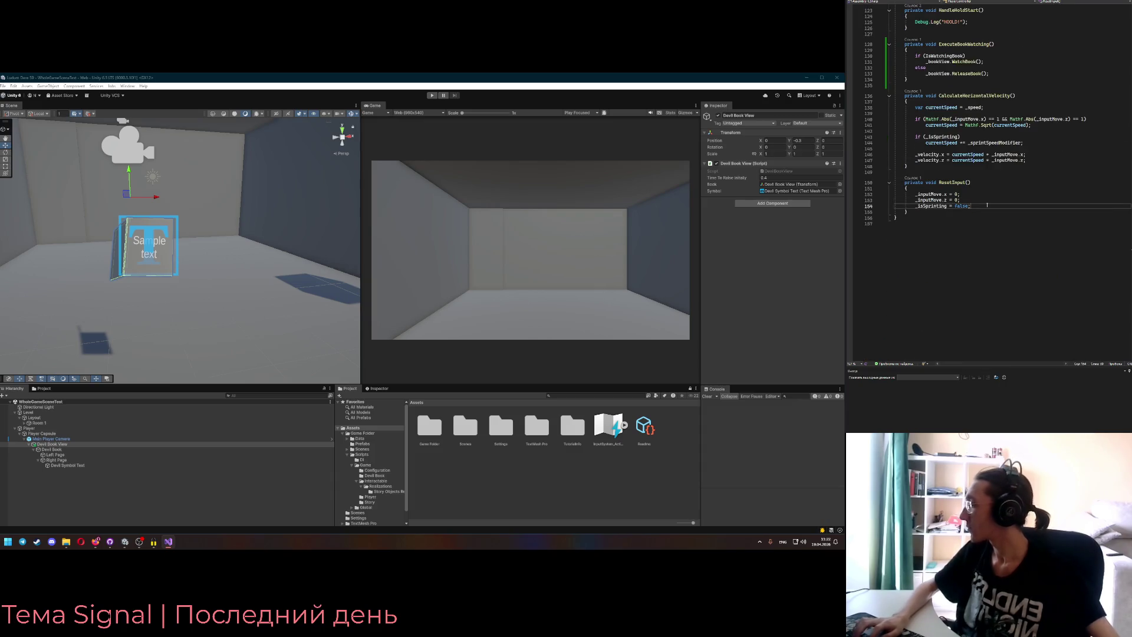
{"action": "key", "text": "Return"}
{"action": "type", "text": "IsWatchingBook = true;"}
{"action": "key", "text": "BackSpace"}
{"action": "key", "text": "BackSpace"}
{"action": "key", "text": "BackSpace"}
{"action": "type", "text": "false;"}
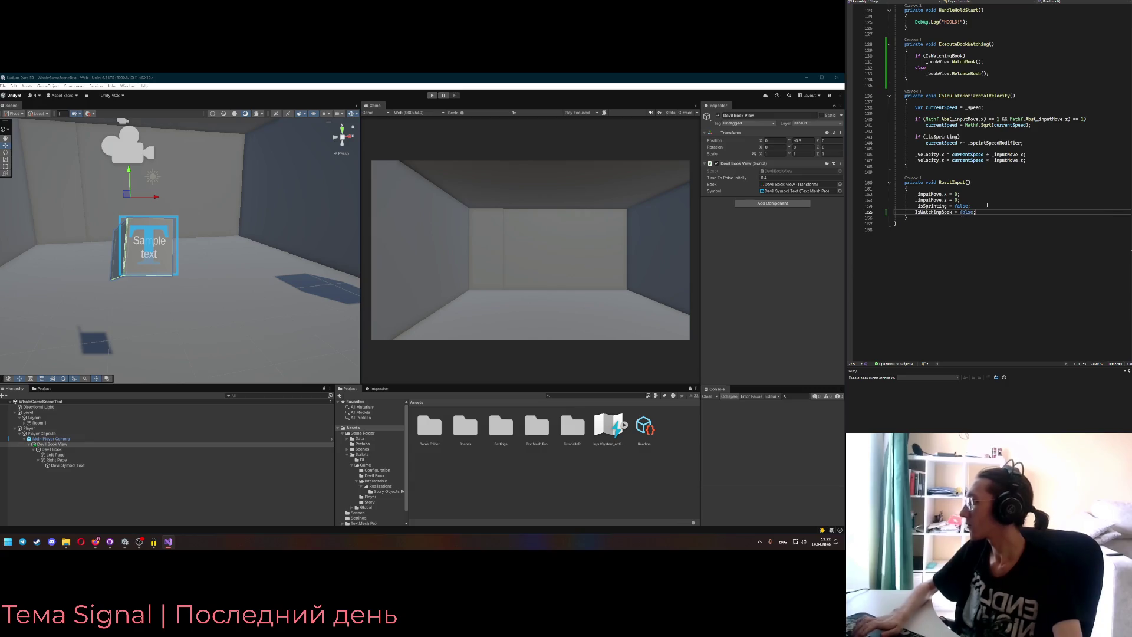
- Play the game to test watching and releasing the book, then stop
{"action": "left_click", "coordinate": [432, 95]}
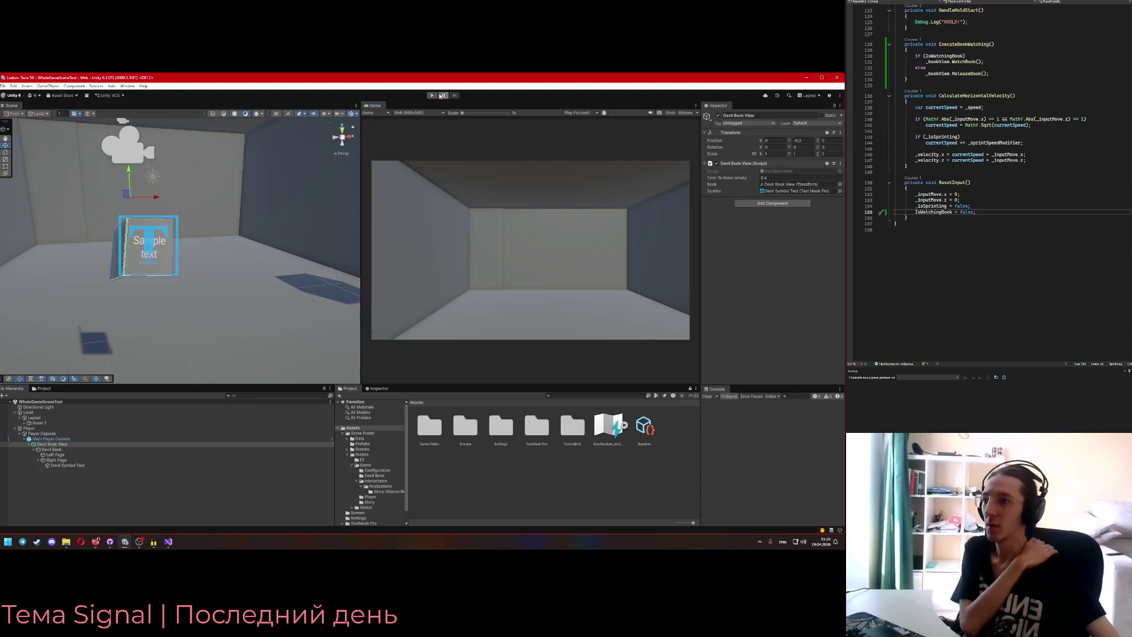
{"action": "key", "text": "ctrl+p"}
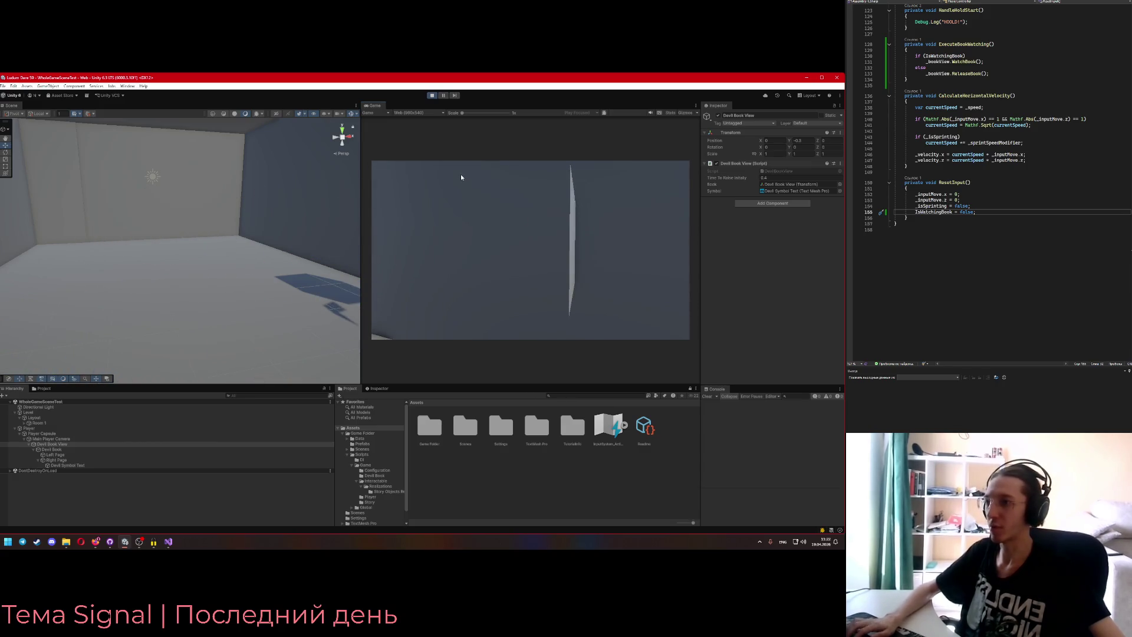
{"action": "left_click", "coordinate": [426, 175]}
{"action": "left_click", "coordinate": [425, 175]}
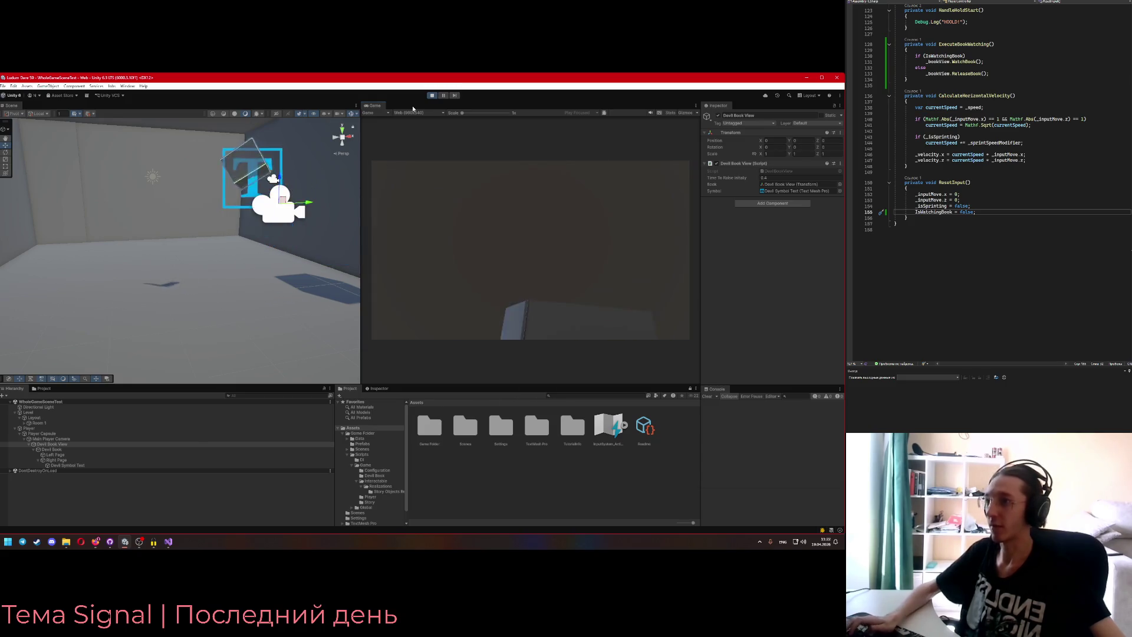
{"action": "left_click", "coordinate": [432, 95]}
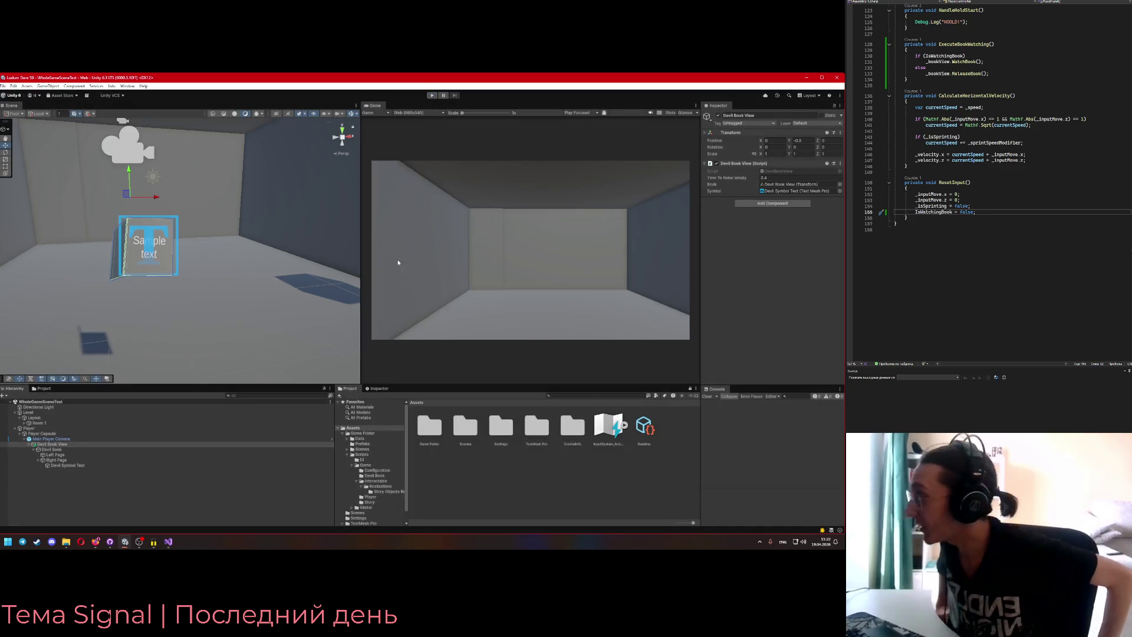
- Check the Figma game plan and return to the DevilBookView script
{"action": "scroll", "coordinate": [965, 175], "scroll_direction": "up", "scroll_amount": 17}
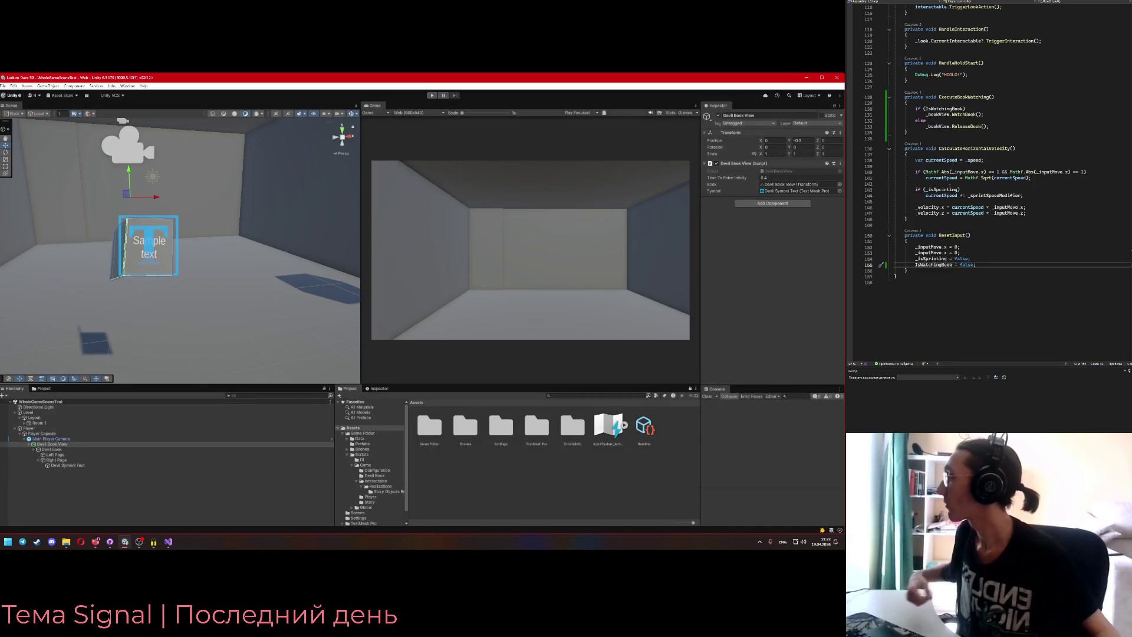
{"action": "scroll", "coordinate": [965, 175], "scroll_direction": "up", "scroll_amount": 4}
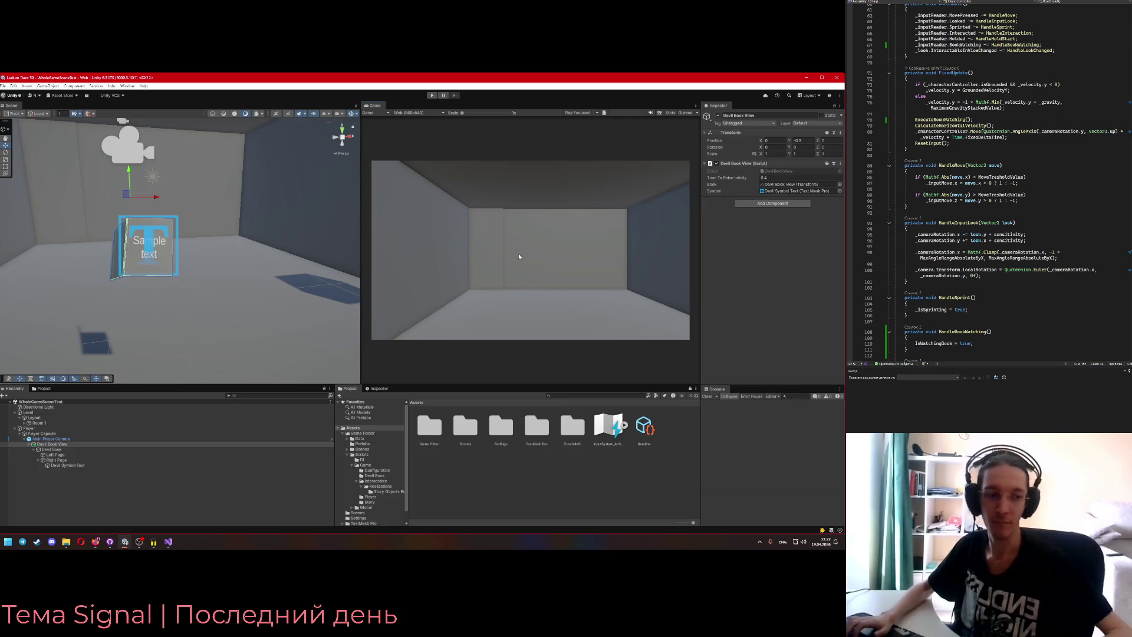
{"action": "left_click", "coordinate": [807, 79]}
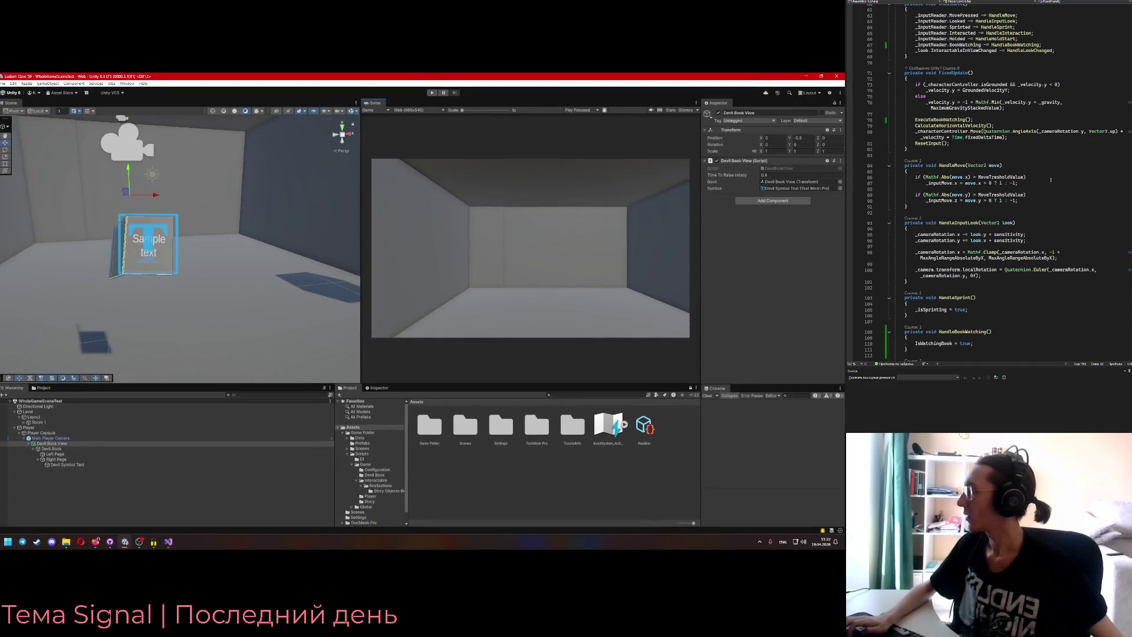
{"action": "left_click", "coordinate": [906, 64]}
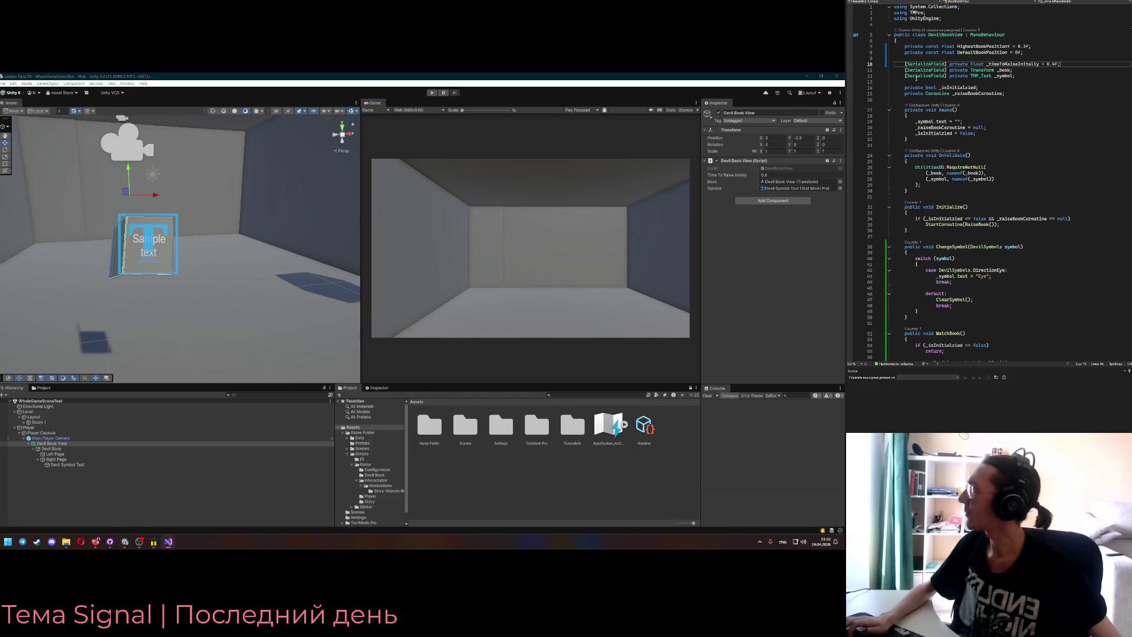
- In DevilBookView.WatchBook, change the rise divisor from 15 to 10
{"action": "scroll", "coordinate": [991, 203], "scroll_direction": "down", "scroll_amount": 9}
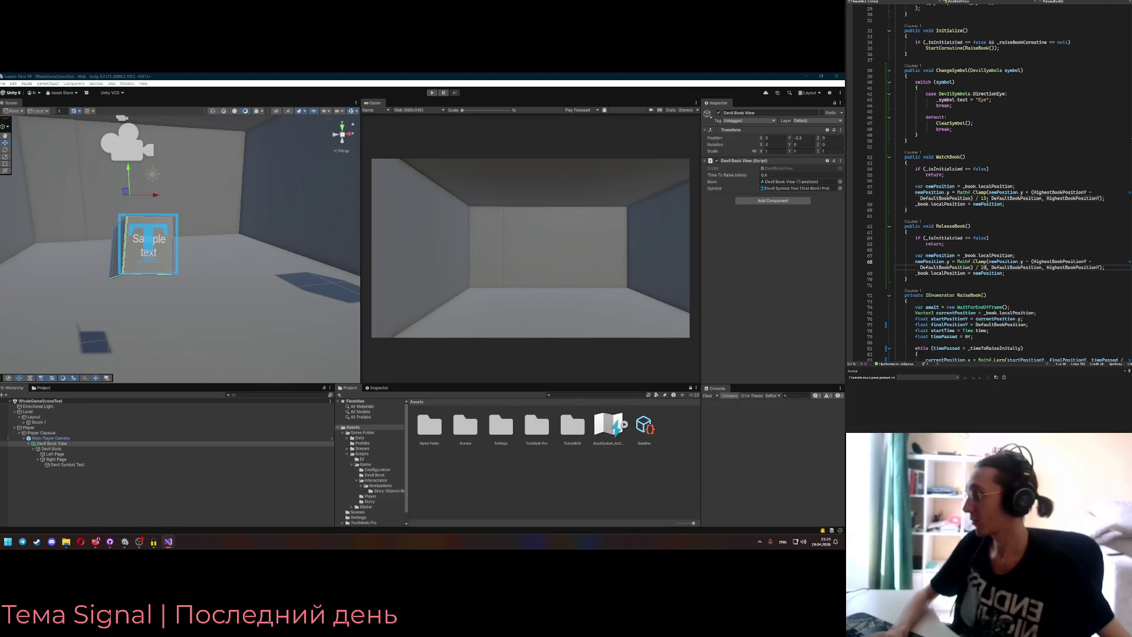
{"action": "double_click", "coordinate": [984, 198]}
{"action": "type", "text": "10"}
{"action": "left_click", "coordinate": [989, 204]}
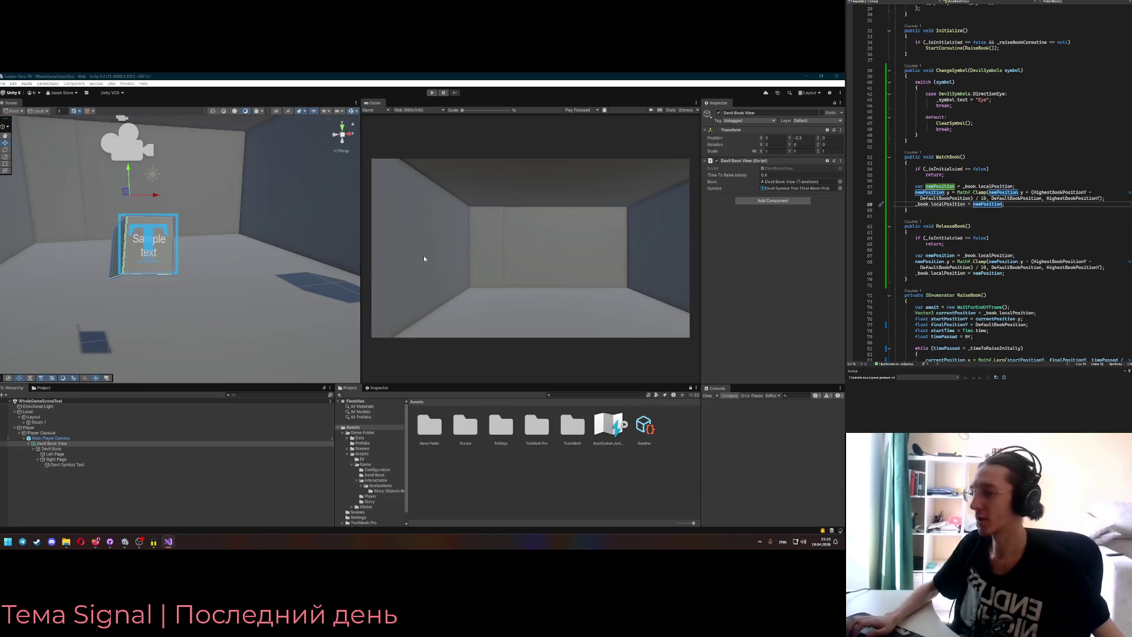
- Run the game to test the faster book rise, then stop play mode
{"action": "left_click", "coordinate": [432, 92]}
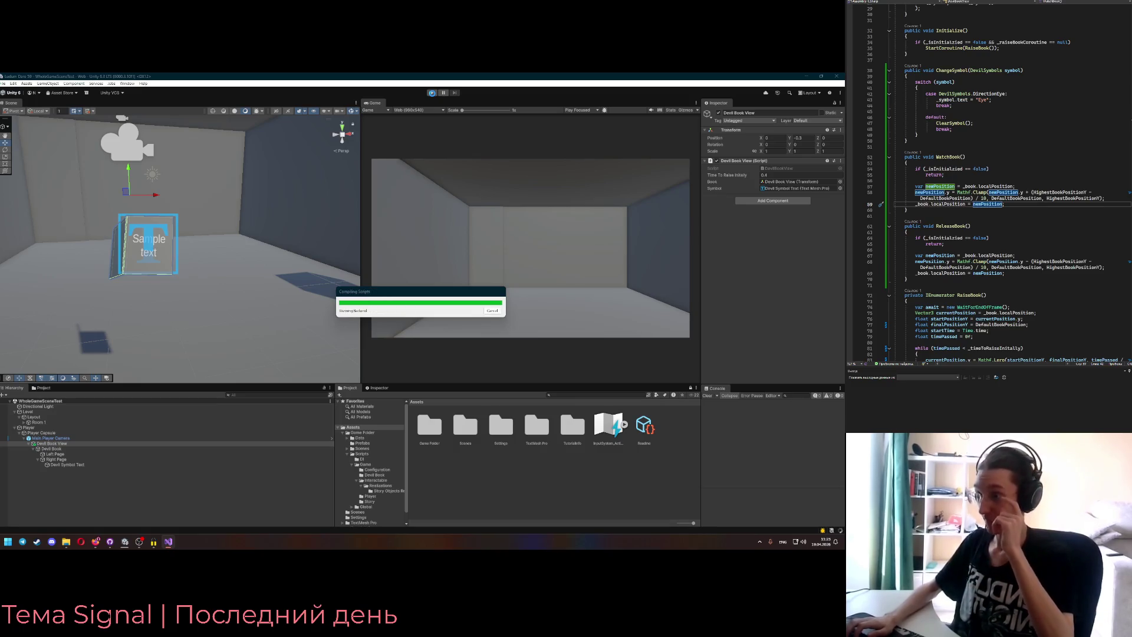
{"action": "left_click", "coordinate": [432, 93]}
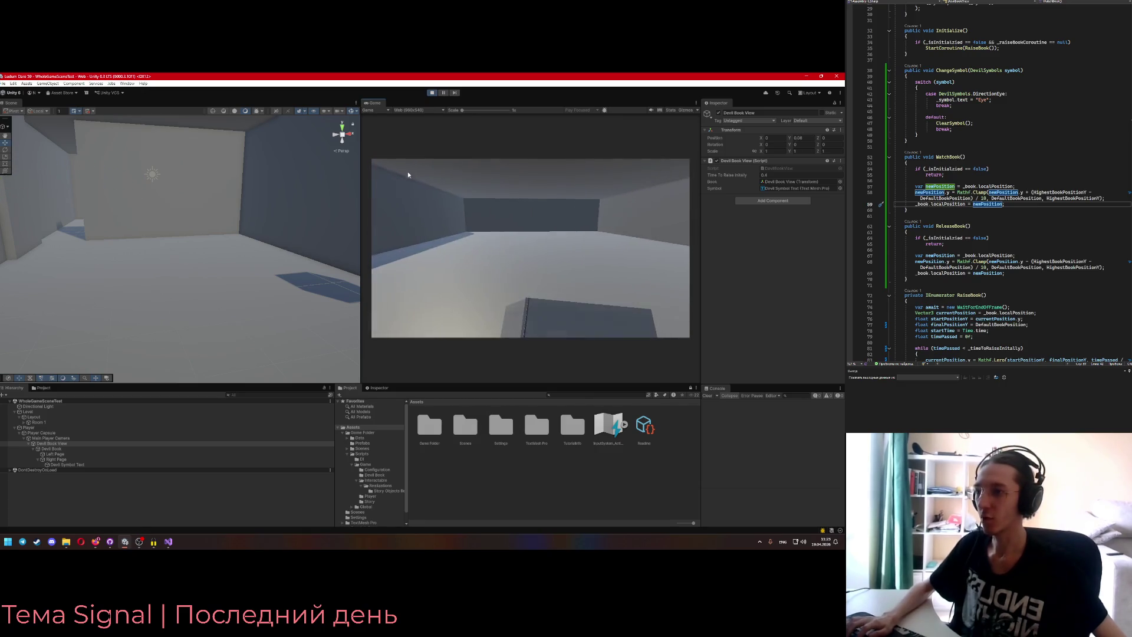
{"action": "key", "text": "ctrl+p"}
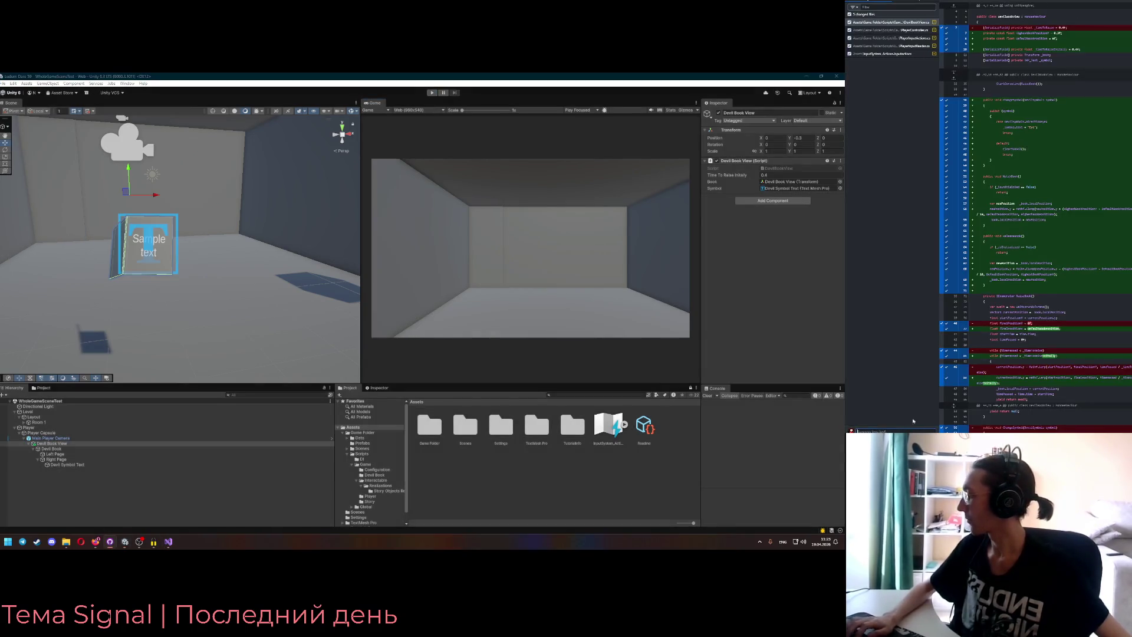
- Commit the book changes as 'Text book' and return to Unity and the DevilBookView script
{"action": "type", "text": "book switching"}
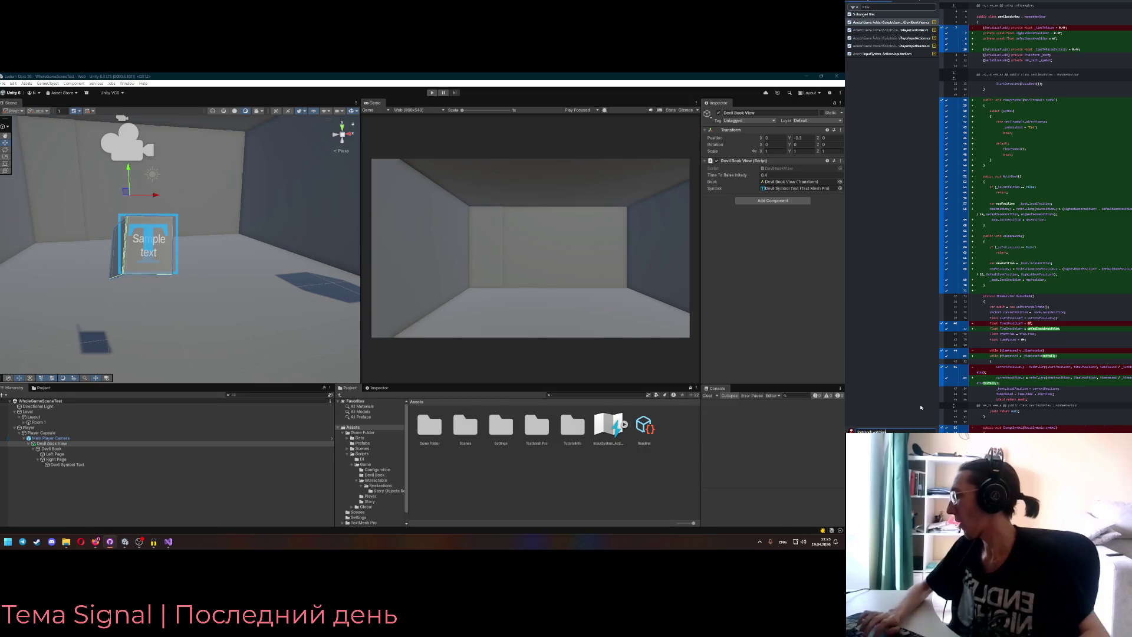
{"action": "key", "text": "ctrl+Return"}
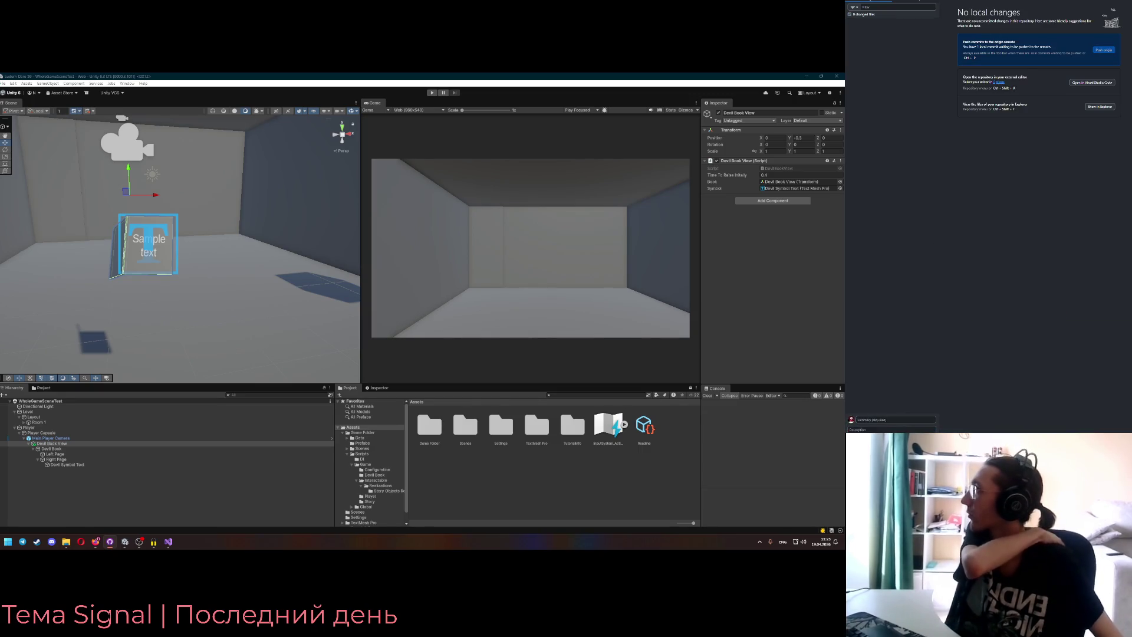
{"action": "left_click", "coordinate": [450, 349]}
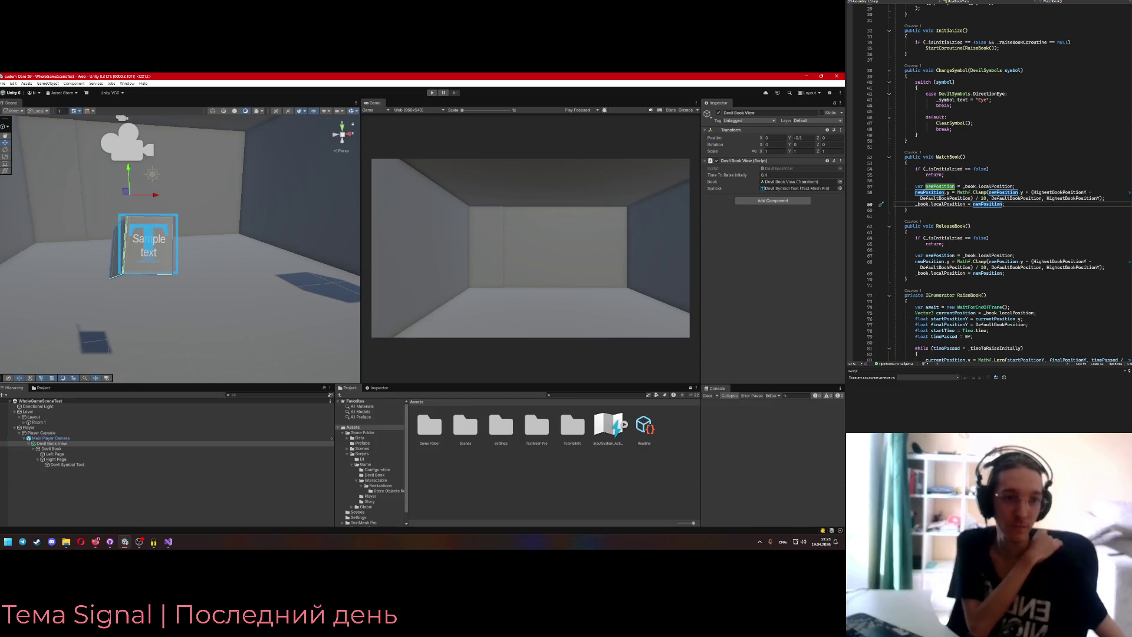
{"action": "key", "text": "alt+Tab"}
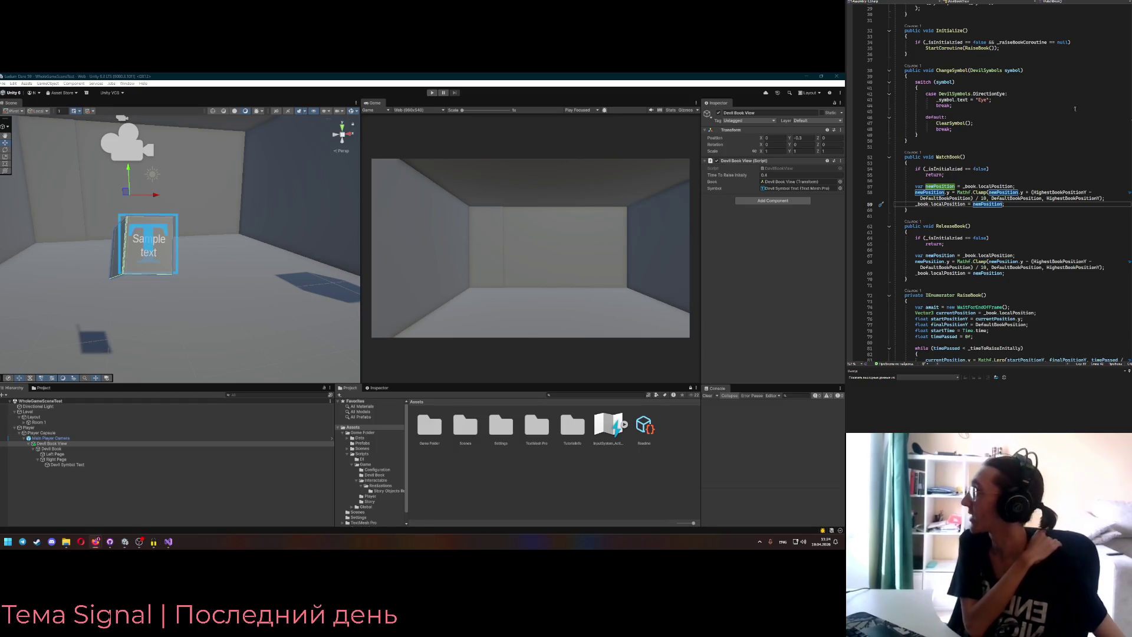
{"action": "key", "text": "super+Down"}
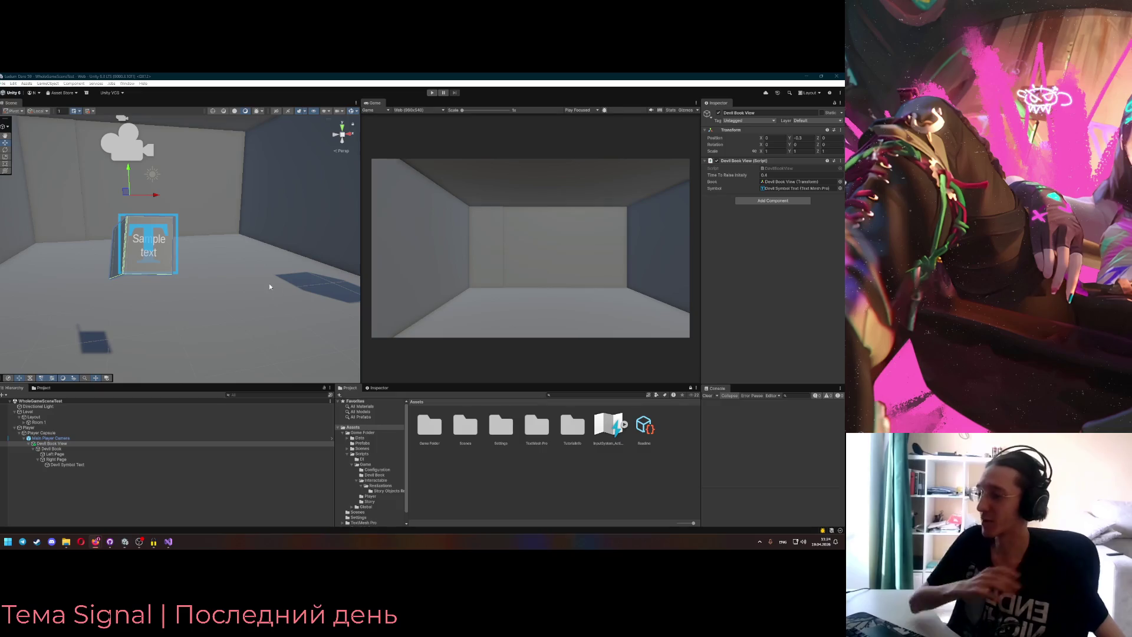
{"action": "key", "text": "alt+Tab"}
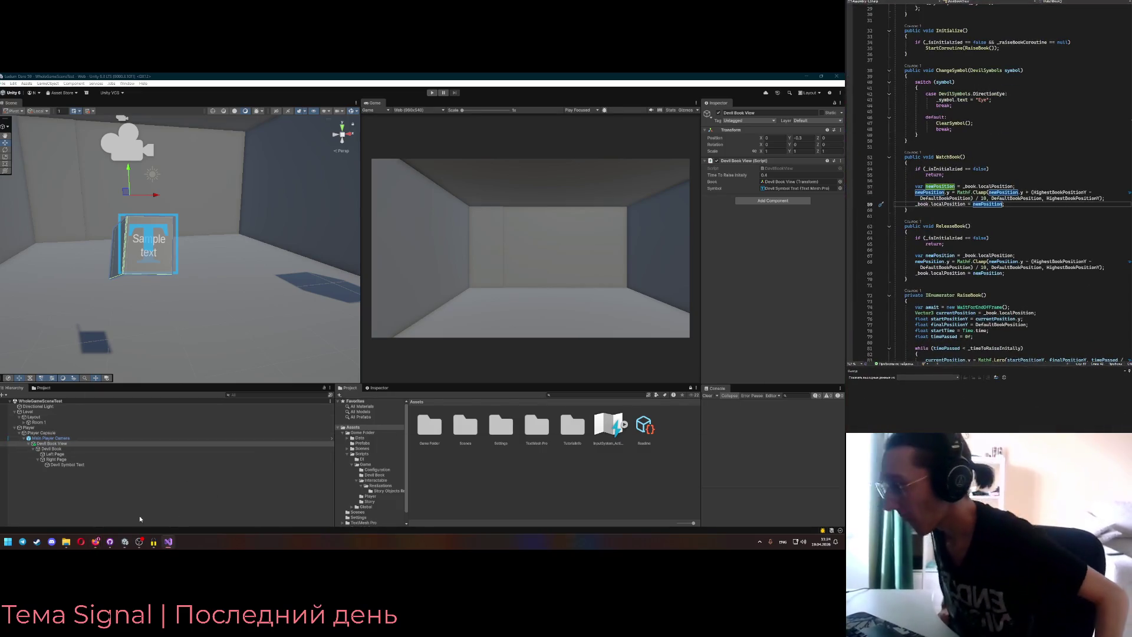
- Scroll through the scene and puzzle notes on the Figma game-plan board, then return to Unity
{"action": "mouse_move", "coordinate": [96, 541]}
{"action": "left_click", "coordinate": [129, 498]}
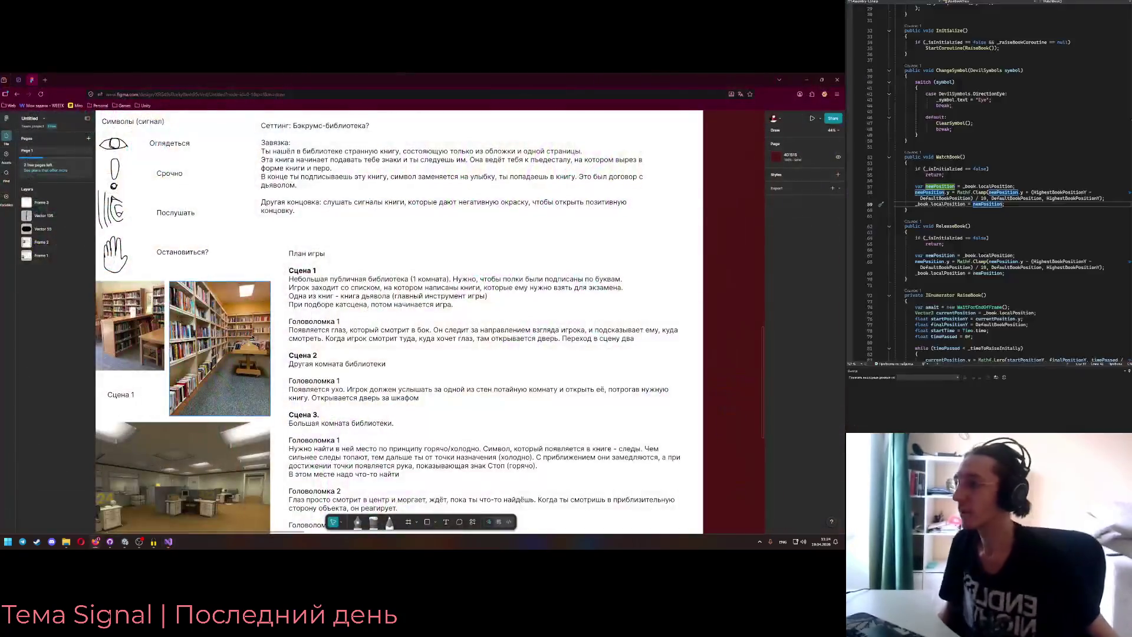
{"action": "scroll", "coordinate": [298, 330], "scroll_direction": "down", "scroll_amount": 3}
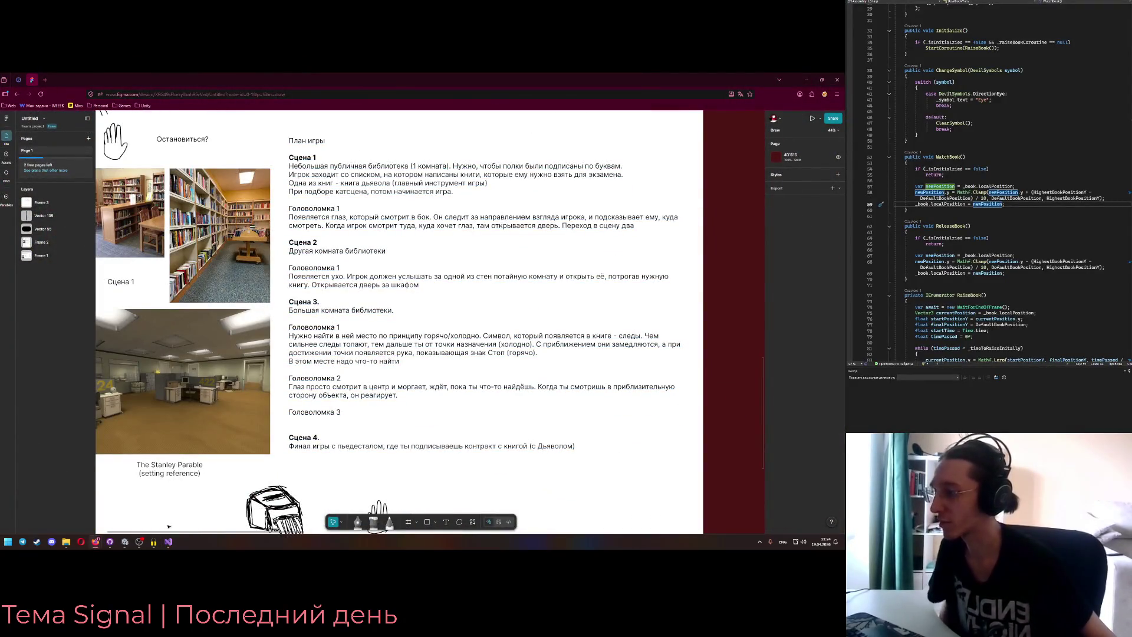
{"action": "left_click", "coordinate": [125, 541]}
{"action": "left_click", "coordinate": [125, 542]}
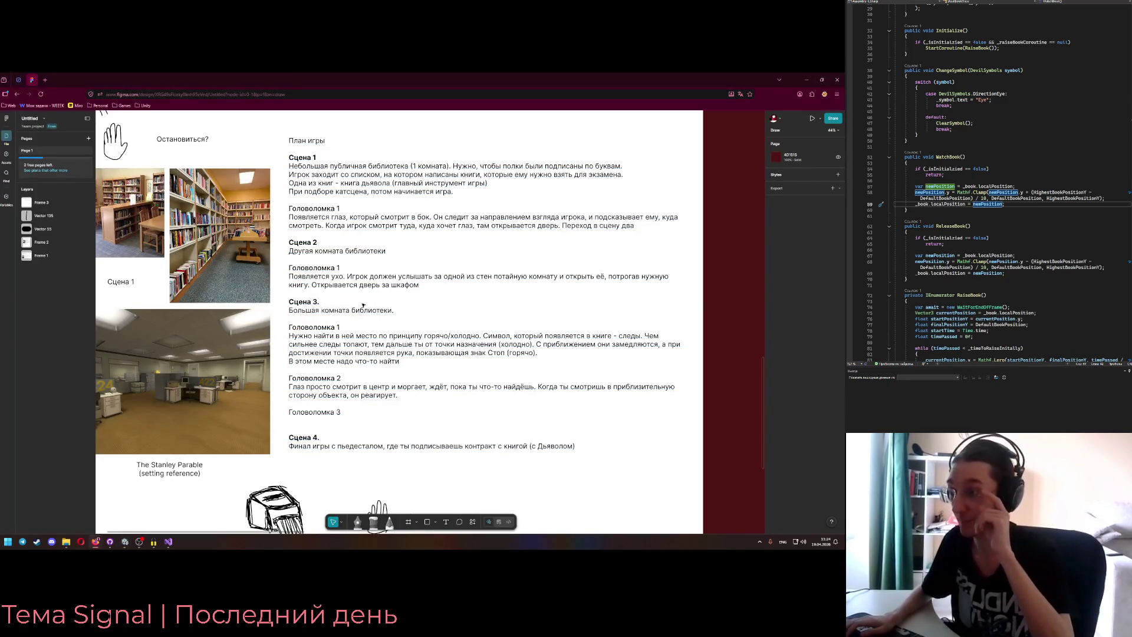
{"action": "scroll", "coordinate": [363, 305], "scroll_direction": "up", "scroll_amount": 1}
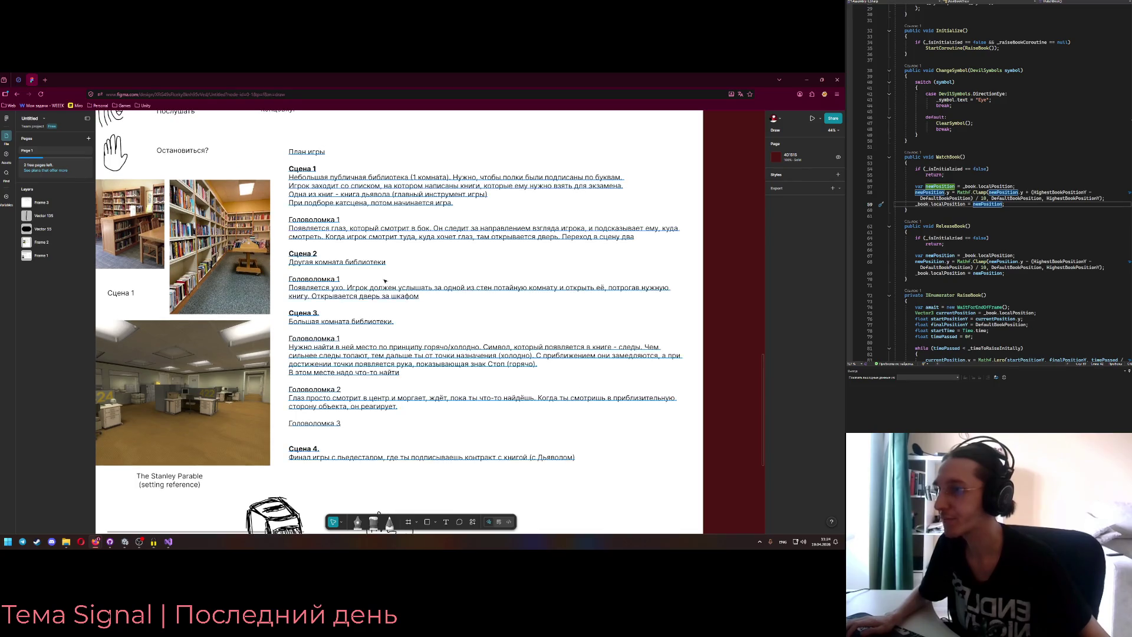
{"action": "key", "text": "alt+Tab"}
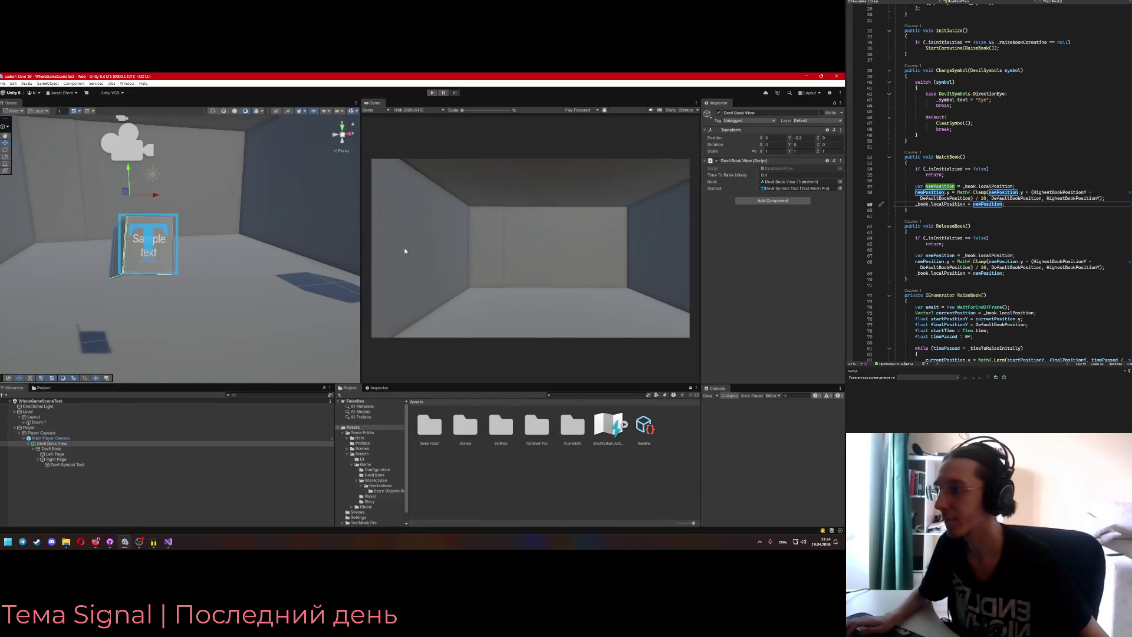
{"action": "key", "text": "alt+Tab"}
- Add subtask 'Поднятие книги' under Сама игра > Механики on the Разработка board, then return to Unity
{"action": "left_click", "coordinate": [19, 79]}
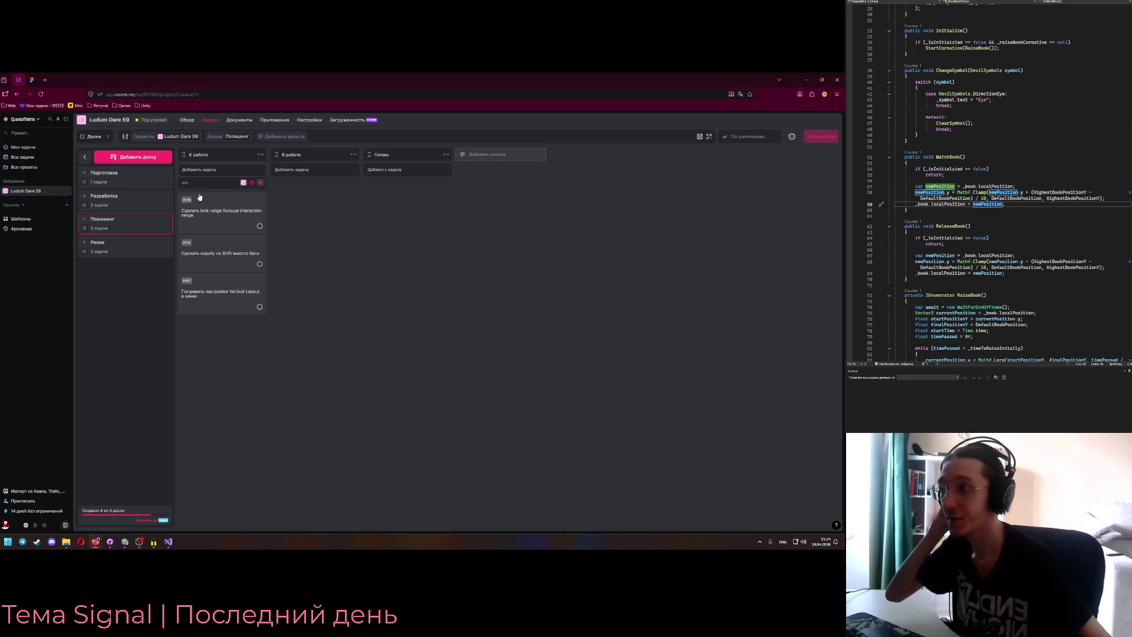
{"action": "left_click", "coordinate": [153, 208]}
{"action": "left_click", "coordinate": [286, 201]}
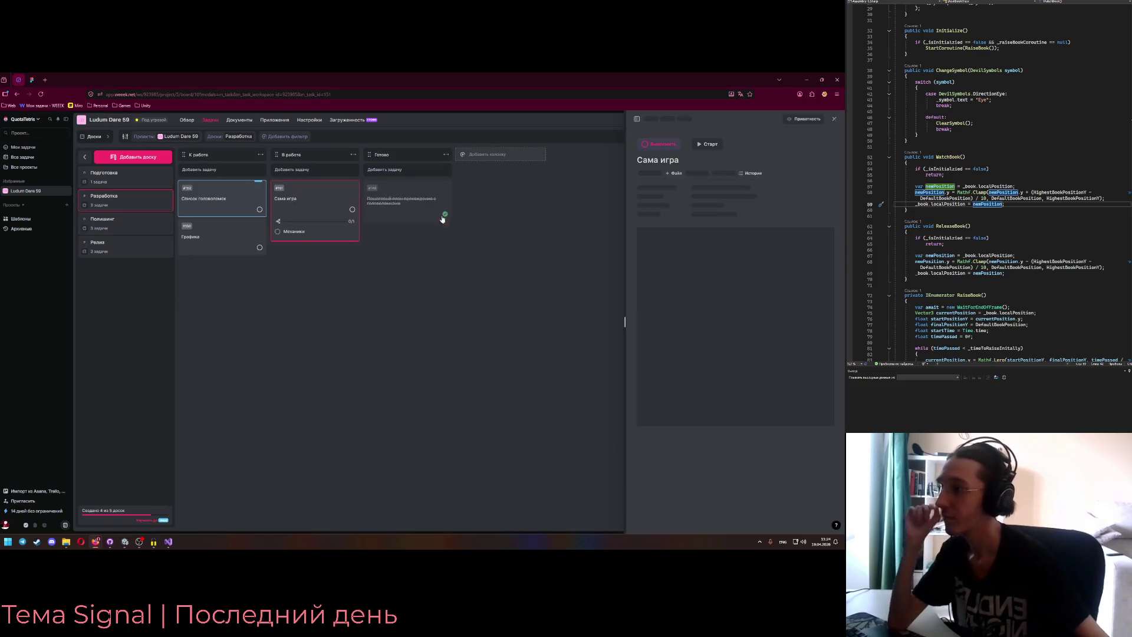
{"action": "left_click", "coordinate": [707, 350]}
{"action": "scroll", "coordinate": [730, 331], "scroll_direction": "down", "scroll_amount": 2}
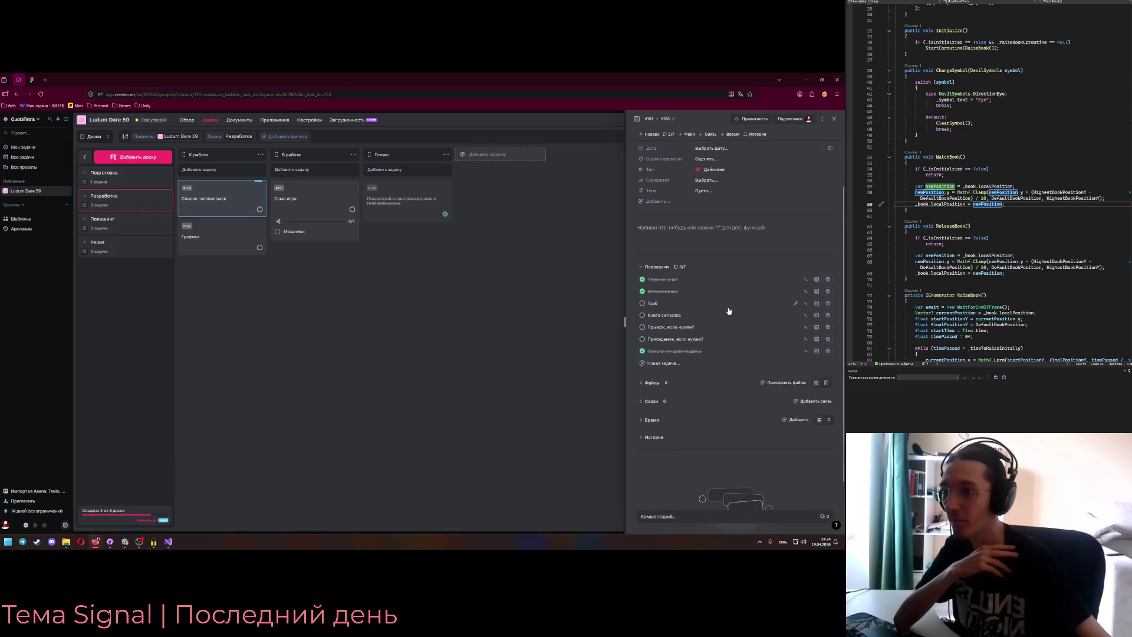
{"action": "left_click", "coordinate": [683, 362]}
{"action": "type", "text": "Поднятие книги"}
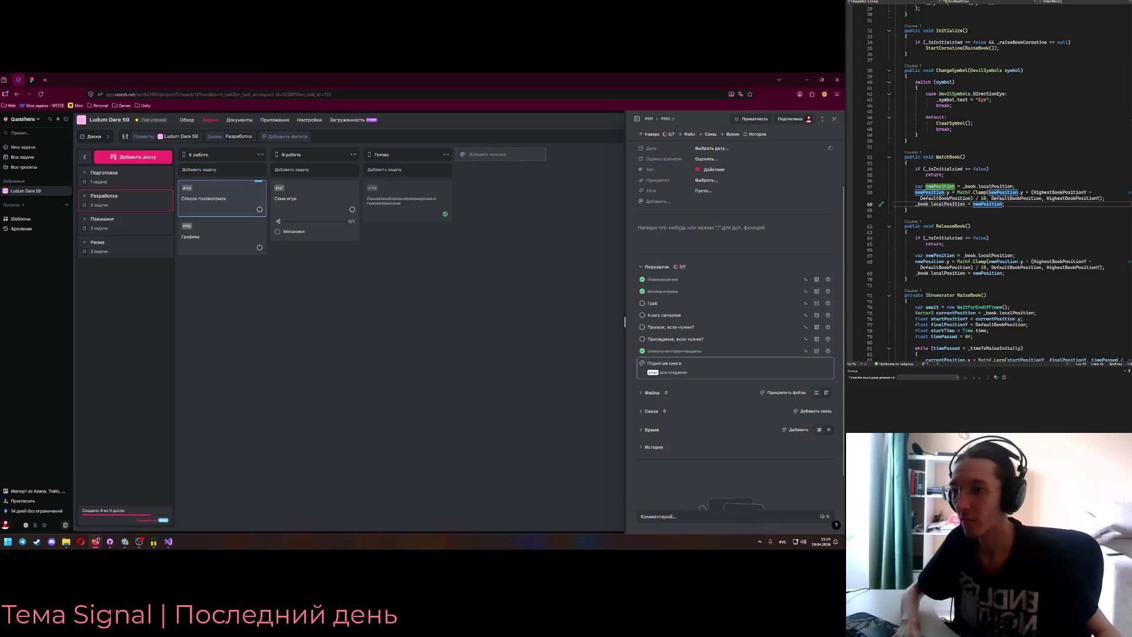
{"action": "key", "text": "Return"}
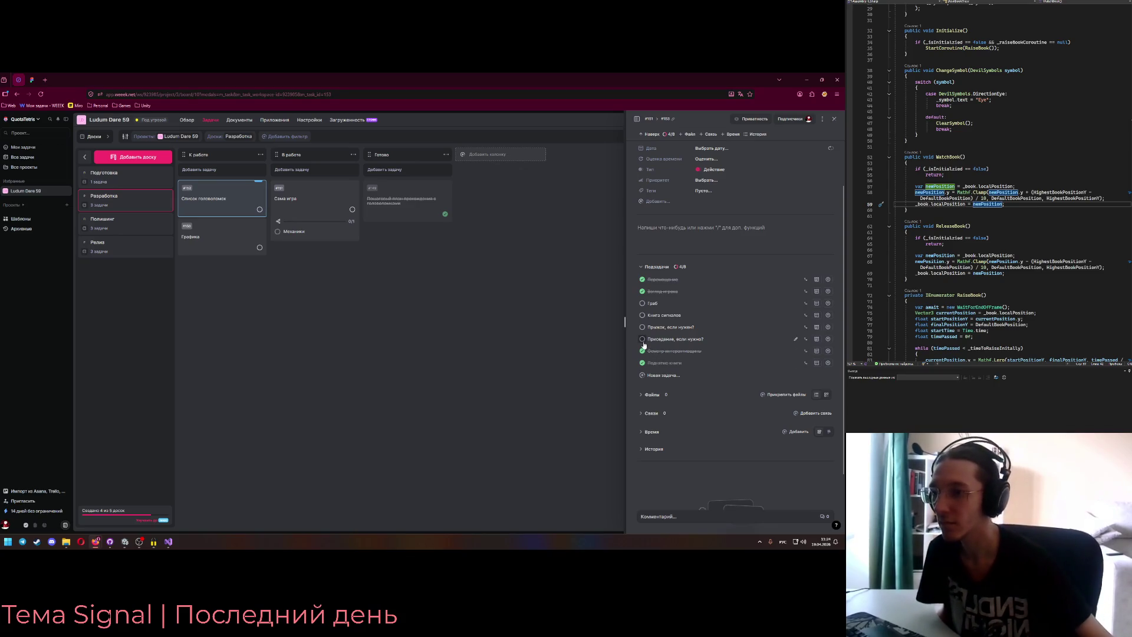
{"action": "left_click", "coordinate": [125, 542]}
{"action": "mouse_move", "coordinate": [165, 264]}
{"action": "left_mouse_down"}
{"action": "mouse_move", "coordinate": [136, 247]}
{"action": "mouse_move", "coordinate": [174, 241]}
{"action": "left_mouse_up"}
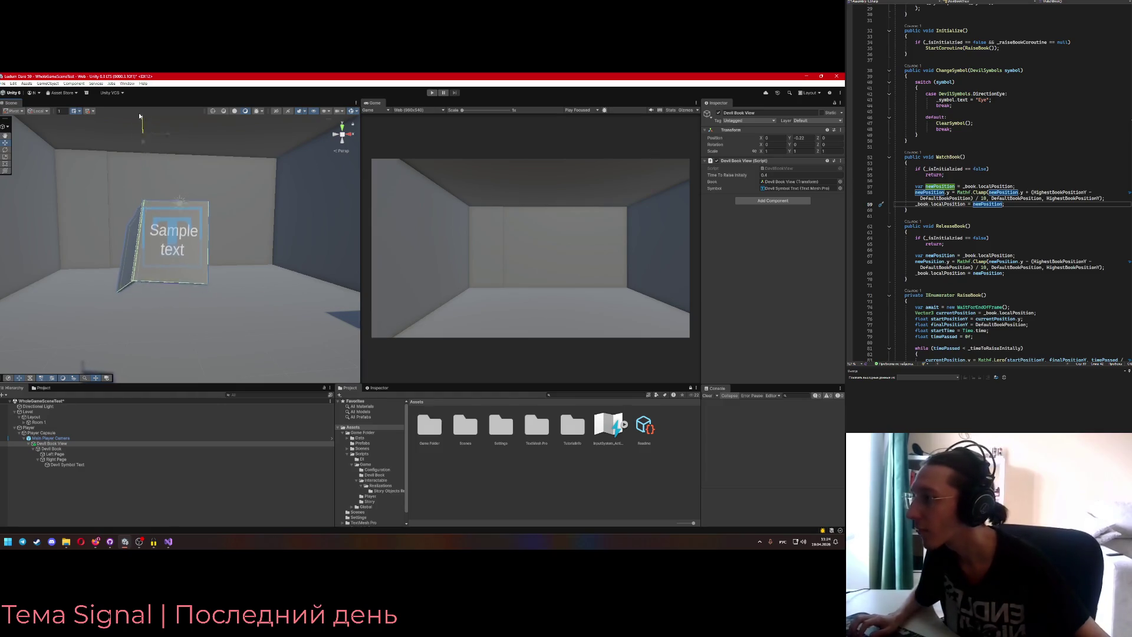
- Select Devil Symbol Text and run the game to watch the book rise with its Eye text
{"action": "left_click", "coordinate": [177, 260]}
{"action": "mouse_move", "coordinate": [226, 278]}
{"action": "left_mouse_down"}
{"action": "mouse_move", "coordinate": [277, 283]}
{"action": "mouse_move", "coordinate": [247, 273]}
{"action": "left_mouse_up"}
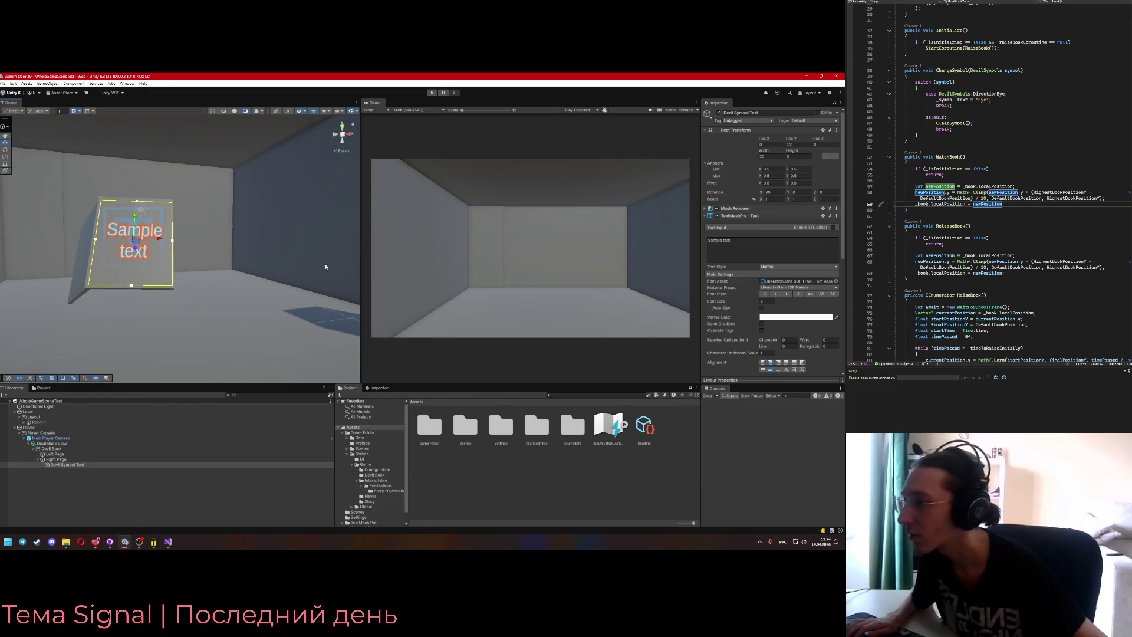
{"action": "left_click", "coordinate": [431, 93]}
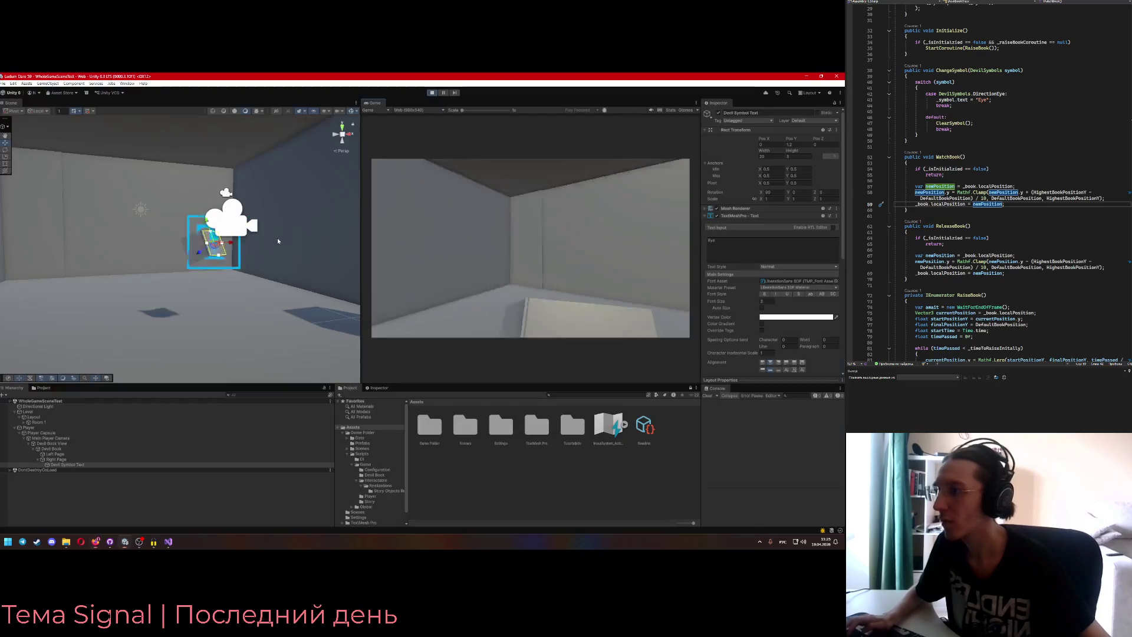
{"action": "right_click", "coordinate": [241, 261]}
{"action": "key", "text": "Escape"}
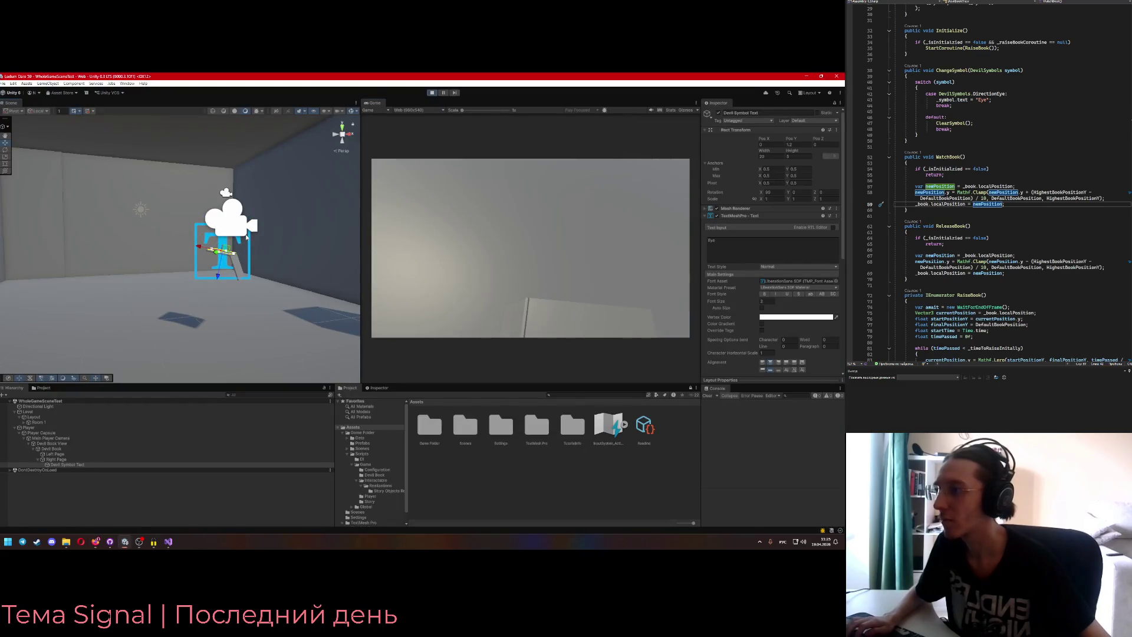
{"action": "left_click", "coordinate": [247, 237]}
{"action": "mouse_move", "coordinate": [246, 237]}
{"action": "left_mouse_down"}
{"action": "mouse_move", "coordinate": [88, 201]}
{"action": "mouse_move", "coordinate": [31, 253]}
{"action": "mouse_move", "coordinate": [65, 282]}
{"action": "mouse_move", "coordinate": [794, 331]}
{"action": "mouse_move", "coordinate": [795, 365]}
{"action": "mouse_move", "coordinate": [784, 352]}
{"action": "mouse_move", "coordinate": [808, 354]}
{"action": "mouse_move", "coordinate": [834, 321]}
{"action": "left_mouse_up"}
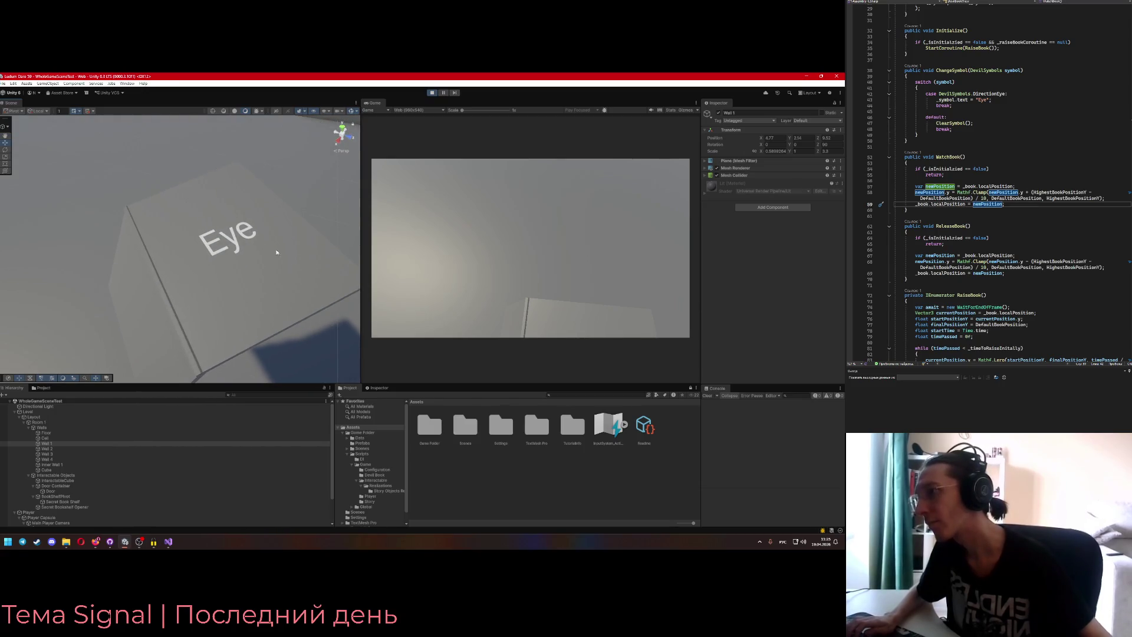
- Try Rotation X 90 and gizmo tilts on the Eye text, undoing each change
{"action": "left_click", "coordinate": [249, 238]}
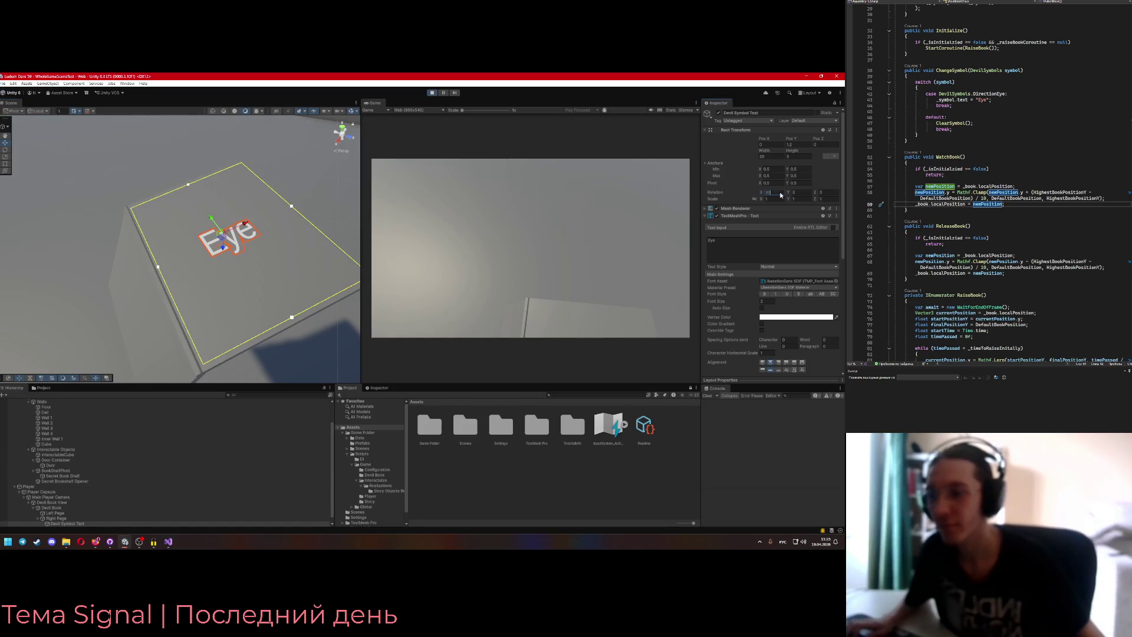
{"action": "type", "text": "92"}
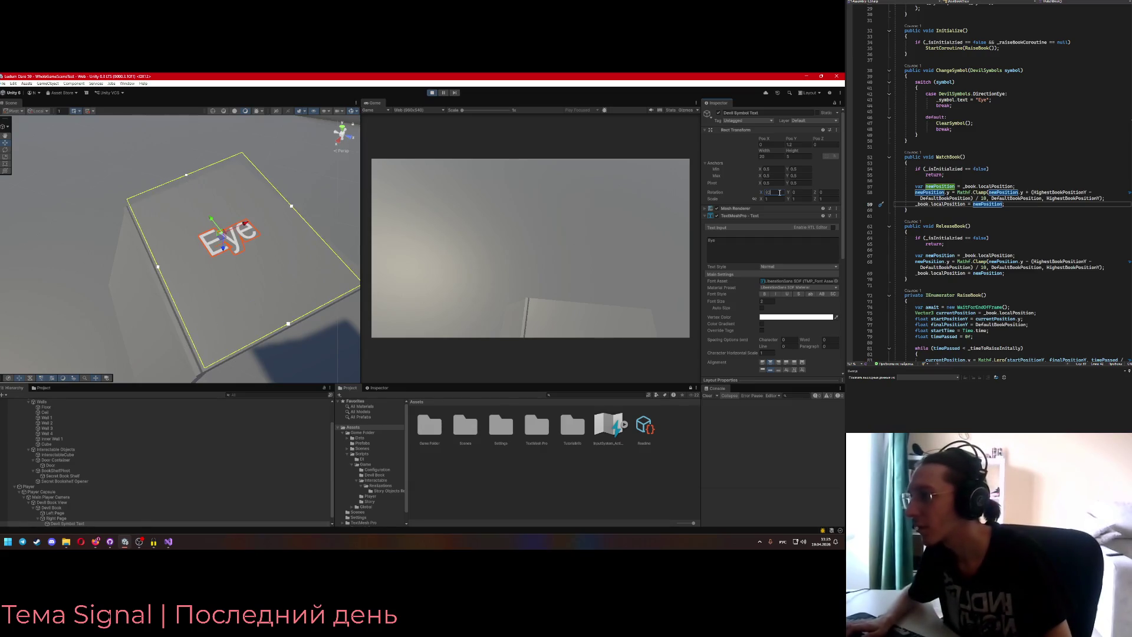
{"action": "type", "text": "90"}
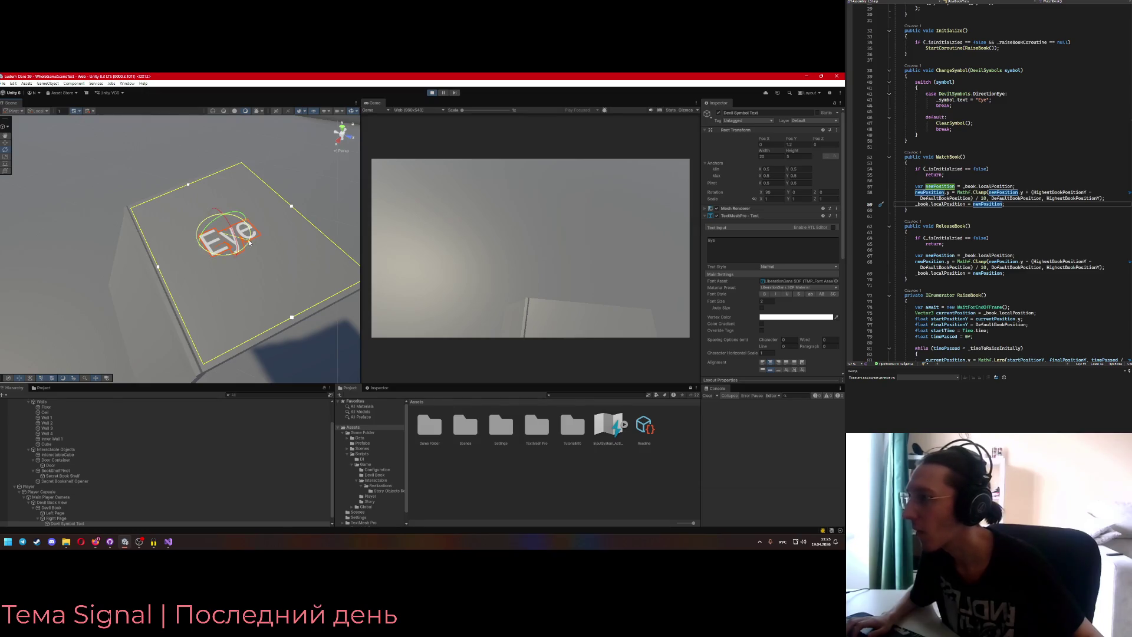
{"action": "mouse_move", "coordinate": [249, 243]}
{"action": "left_mouse_down"}
{"action": "mouse_move", "coordinate": [200, 255]}
{"action": "mouse_move", "coordinate": [148, 226]}
{"action": "mouse_move", "coordinate": [3, 189]}
{"action": "left_mouse_up"}
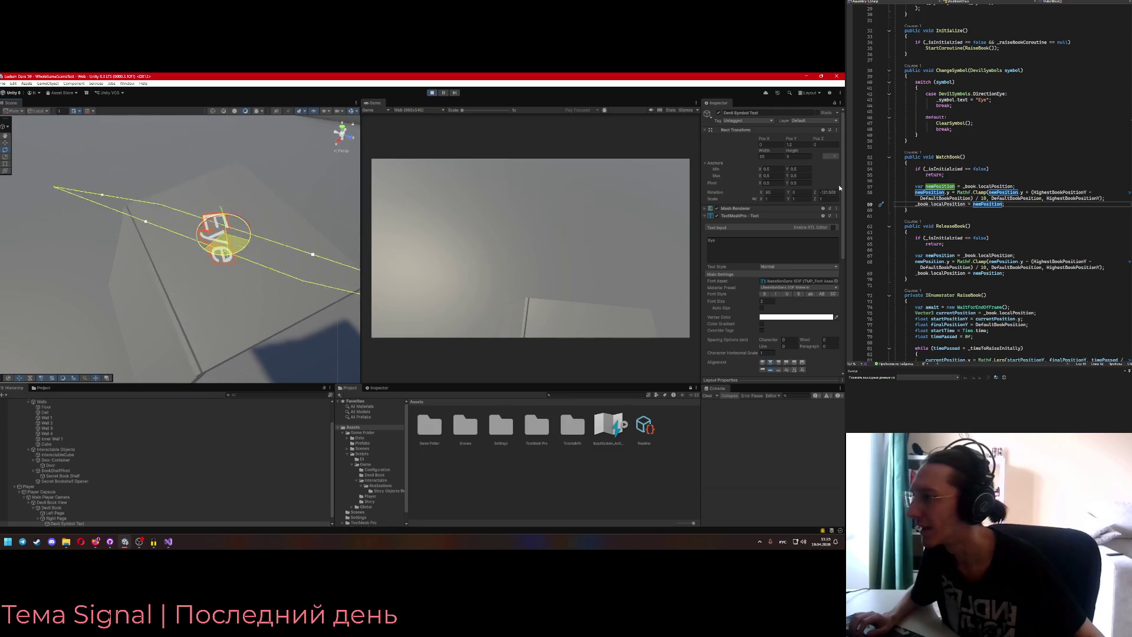
{"action": "key", "text": "ctrl+z"}
{"action": "mouse_move", "coordinate": [233, 237]}
{"action": "left_mouse_down"}
{"action": "mouse_move", "coordinate": [262, 192]}
{"action": "mouse_move", "coordinate": [239, 118]}
{"action": "mouse_move", "coordinate": [285, 263]}
{"action": "mouse_move", "coordinate": [186, 229]}
{"action": "mouse_move", "coordinate": [6, 235]}
{"action": "mouse_move", "coordinate": [790, 235]}
{"action": "mouse_move", "coordinate": [283, 235]}
{"action": "mouse_move", "coordinate": [329, 225]}
{"action": "mouse_move", "coordinate": [331, 202]}
{"action": "mouse_move", "coordinate": [354, 182]}
{"action": "left_mouse_up"}
{"action": "key", "text": "ctrl+z"}
- Stop play mode and orbit the scene view around the text toward a wall corner
{"action": "left_click", "coordinate": [432, 92]}
{"action": "left_click_drag", "start_coordinate": [224, 230], "coordinate": [203, 213]}
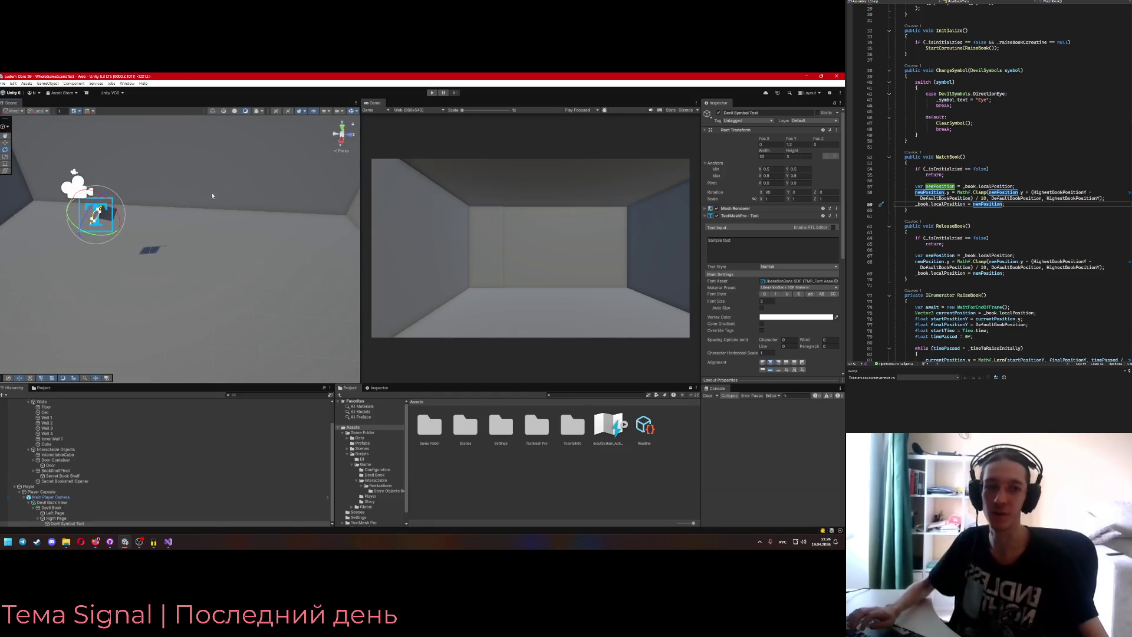
{"action": "key", "text": "alt+Tab"}
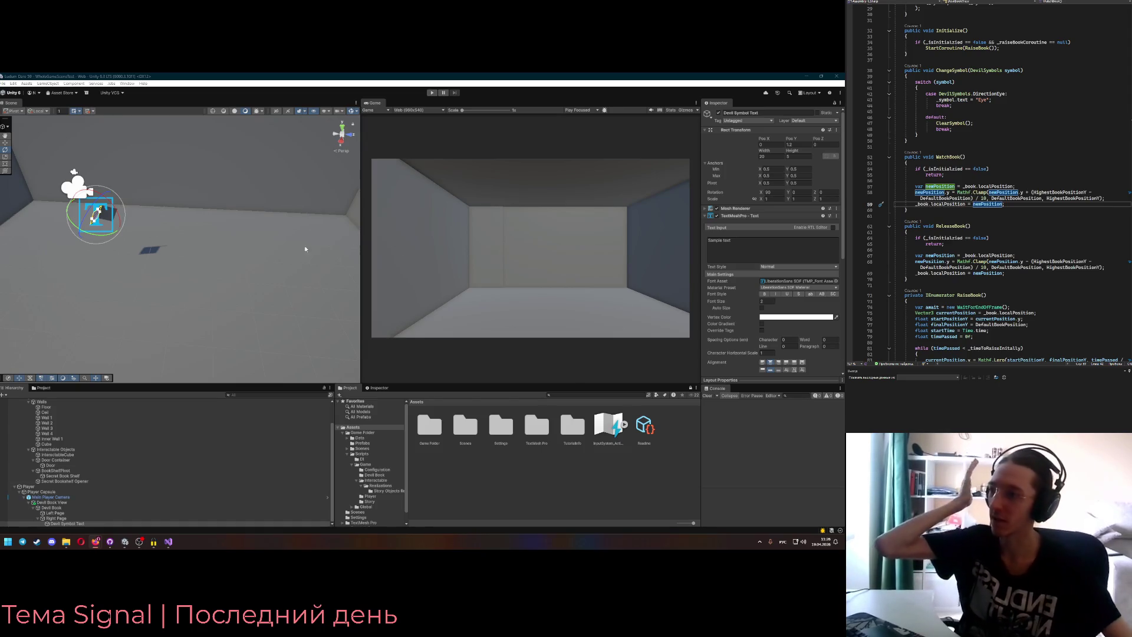
{"action": "key", "text": "alt+Tab"}
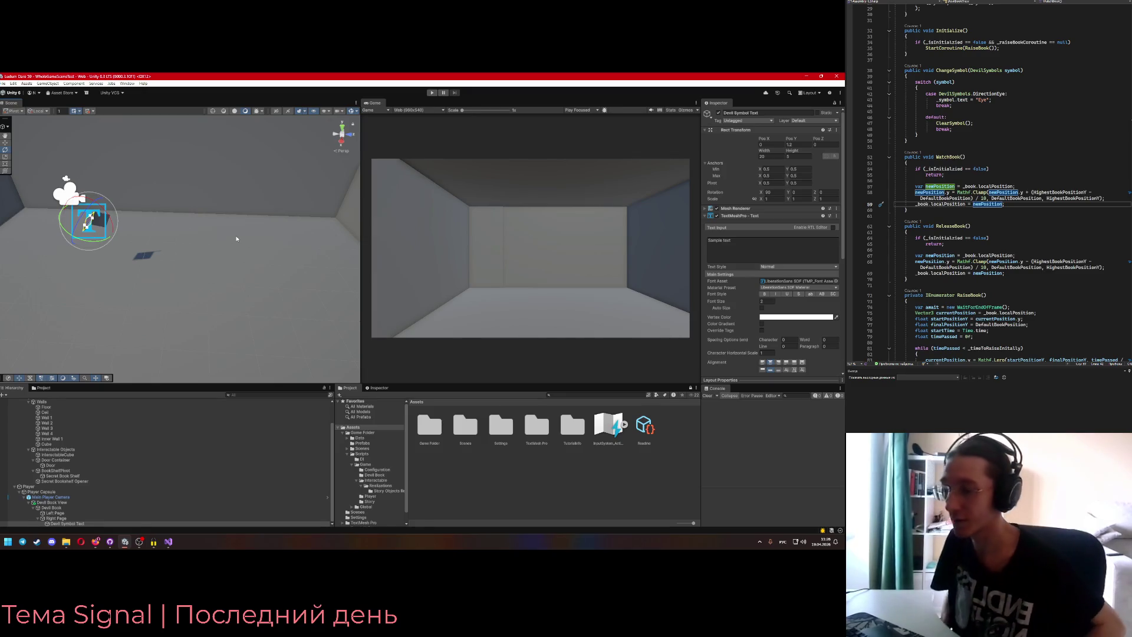
{"action": "mouse_move", "coordinate": [233, 267]}
{"action": "left_mouse_down"}
{"action": "mouse_move", "coordinate": [210, 242]}
{"action": "mouse_move", "coordinate": [316, 199]}
{"action": "mouse_move", "coordinate": [276, 165]}
{"action": "mouse_move", "coordinate": [245, 263]}
{"action": "mouse_move", "coordinate": [263, 151]}
{"action": "mouse_move", "coordinate": [278, 220]}
{"action": "mouse_move", "coordinate": [41, 219]}
{"action": "mouse_move", "coordinate": [33, 168]}
{"action": "mouse_move", "coordinate": [126, 176]}
{"action": "left_mouse_up"}
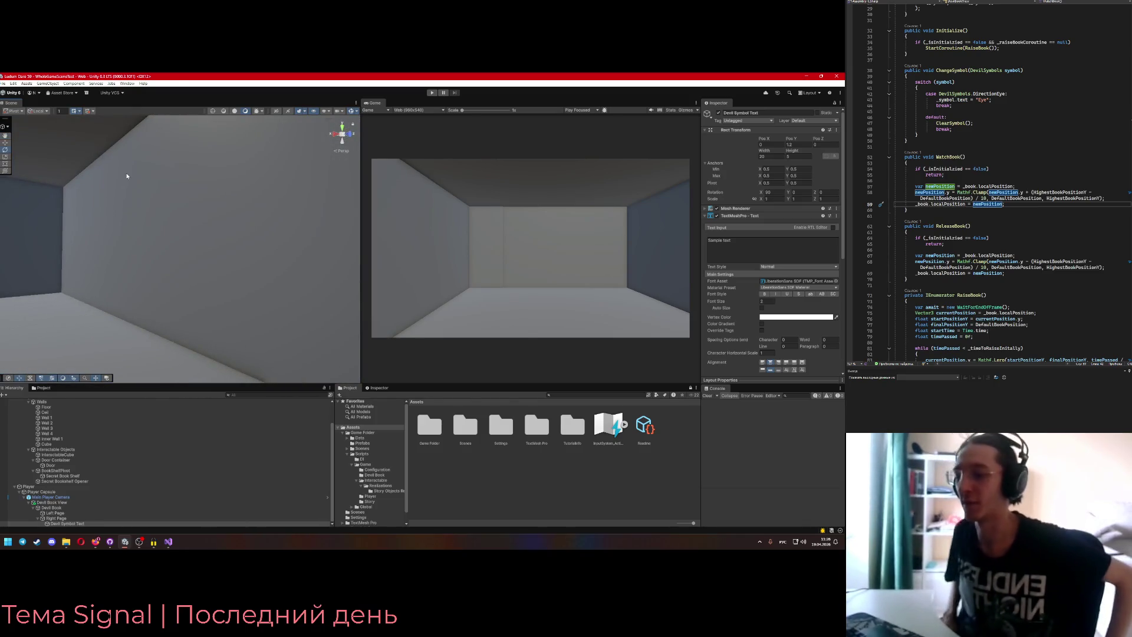
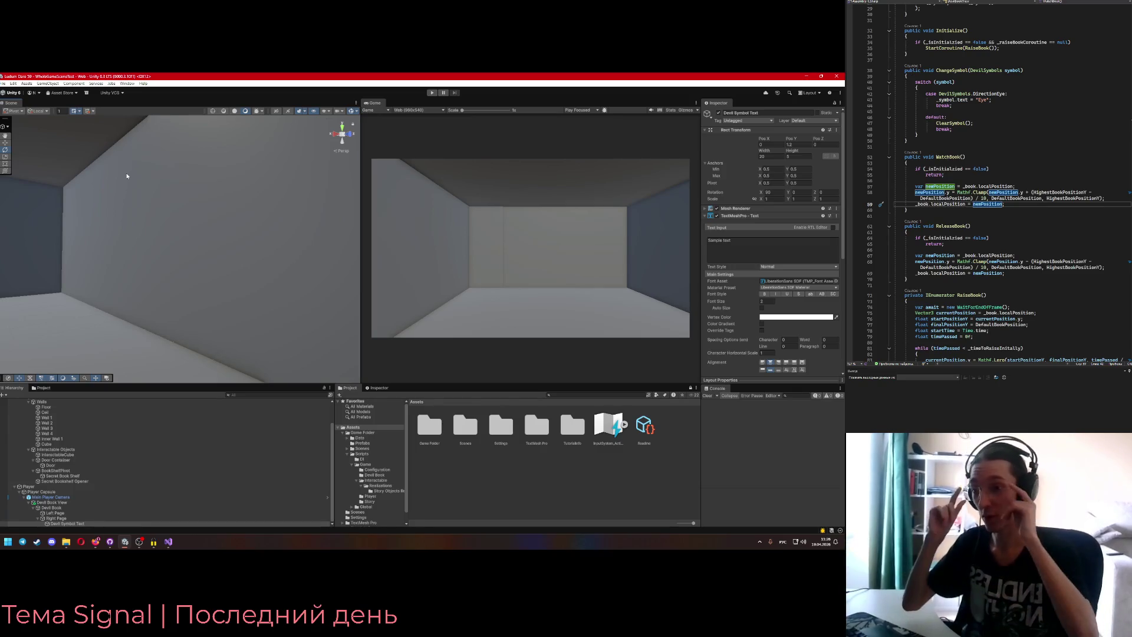
- Orbit around the room, frame the InteractableCube, then bring up the Figma game design document
{"action": "mouse_move", "coordinate": [126, 176]}
{"action": "left_mouse_down"}
{"action": "mouse_move", "coordinate": [177, 171]}
{"action": "mouse_move", "coordinate": [94, 172]}
{"action": "mouse_move", "coordinate": [396, 185]}
{"action": "mouse_move", "coordinate": [182, 166]}
{"action": "mouse_move", "coordinate": [169, 189]}
{"action": "mouse_move", "coordinate": [179, 179]}
{"action": "mouse_move", "coordinate": [169, 175]}
{"action": "mouse_move", "coordinate": [125, 181]}
{"action": "mouse_move", "coordinate": [235, 197]}
{"action": "mouse_move", "coordinate": [218, 189]}
{"action": "mouse_move", "coordinate": [228, 189]}
{"action": "left_mouse_up"}
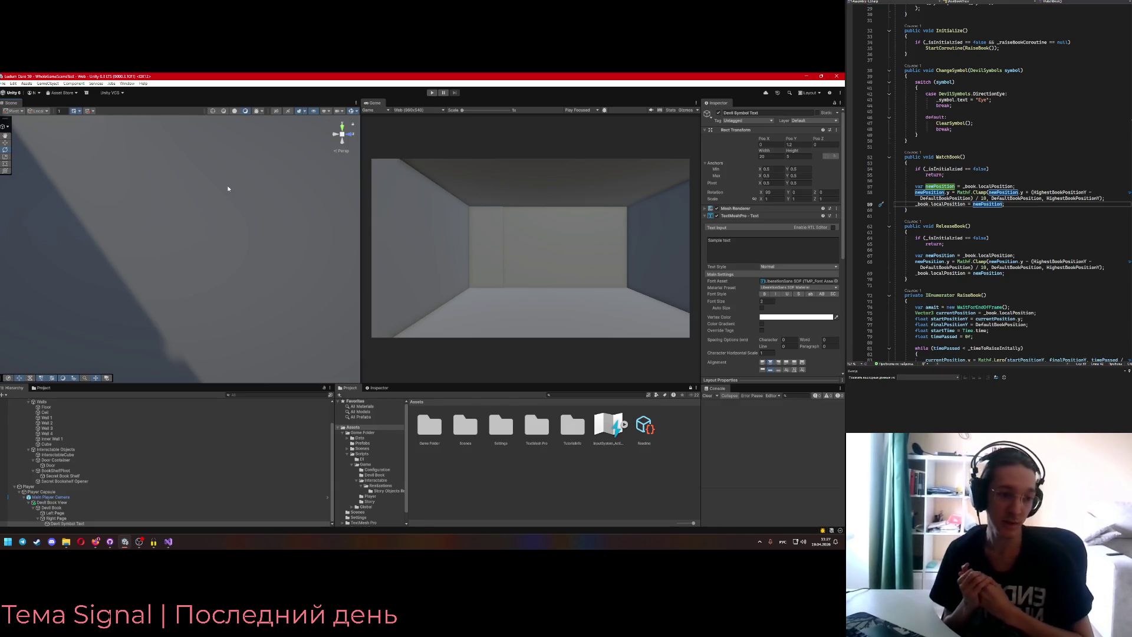
{"action": "mouse_move", "coordinate": [228, 189]}
{"action": "left_mouse_down"}
{"action": "mouse_move", "coordinate": [210, 175]}
{"action": "mouse_move", "coordinate": [66, 190]}
{"action": "left_mouse_up"}
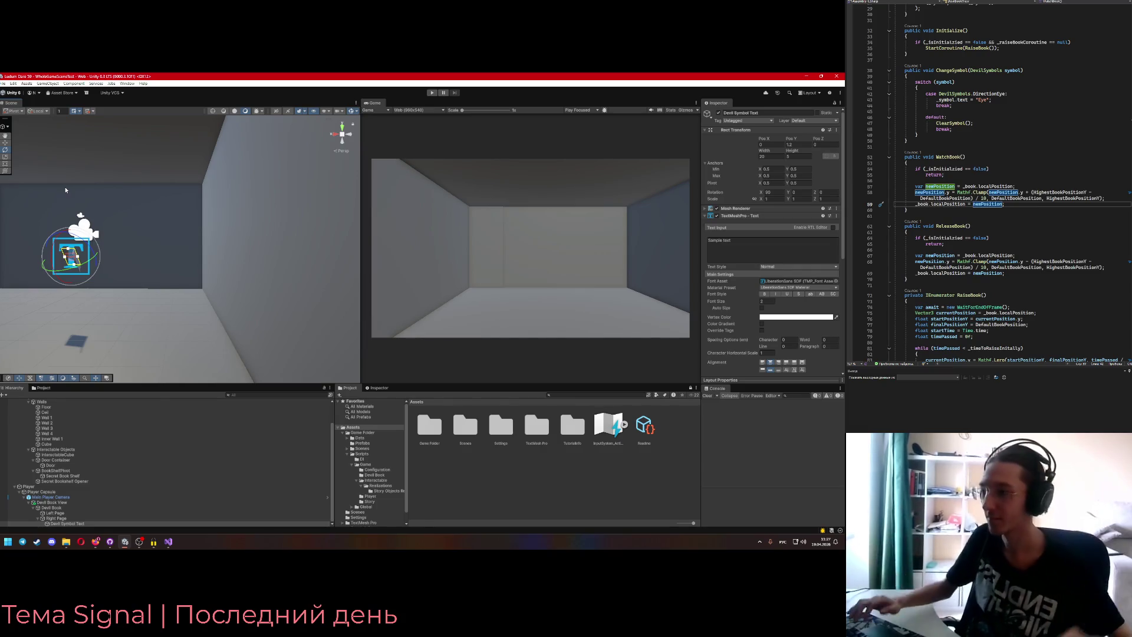
{"action": "mouse_move", "coordinate": [118, 214]}
{"action": "left_mouse_down"}
{"action": "mouse_move", "coordinate": [316, 217]}
{"action": "mouse_move", "coordinate": [185, 232]}
{"action": "mouse_move", "coordinate": [308, 230]}
{"action": "mouse_move", "coordinate": [226, 249]}
{"action": "mouse_move", "coordinate": [184, 191]}
{"action": "left_mouse_up"}
{"action": "left_click", "coordinate": [226, 248]}
{"action": "key", "text": "f"}
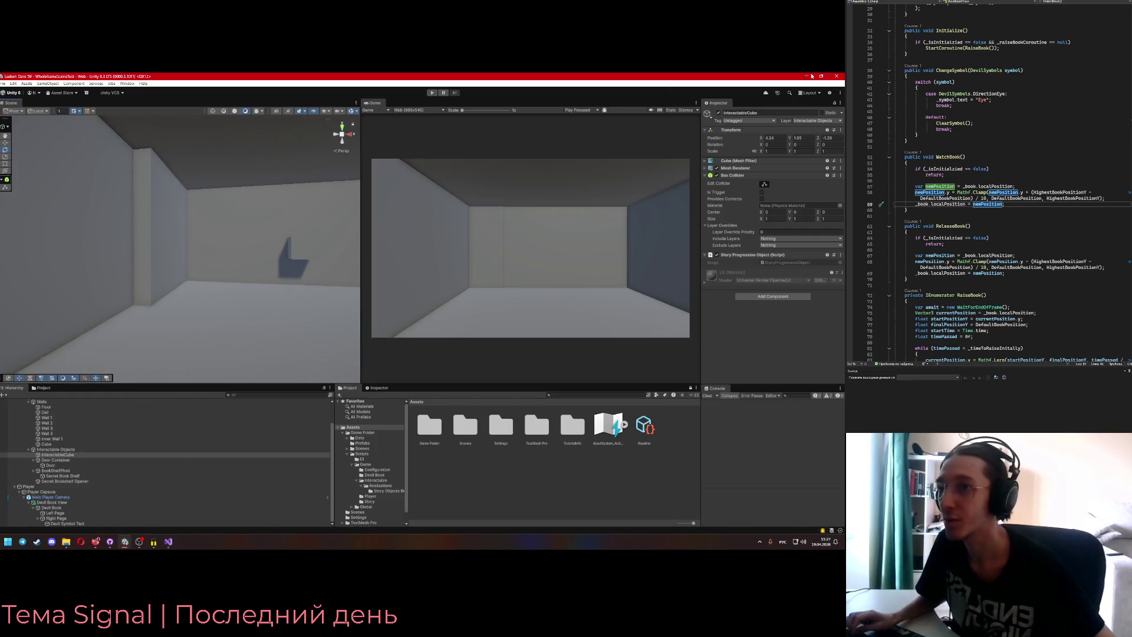
{"action": "key", "text": "alt+Tab"}
{"action": "left_click", "coordinate": [32, 79]}
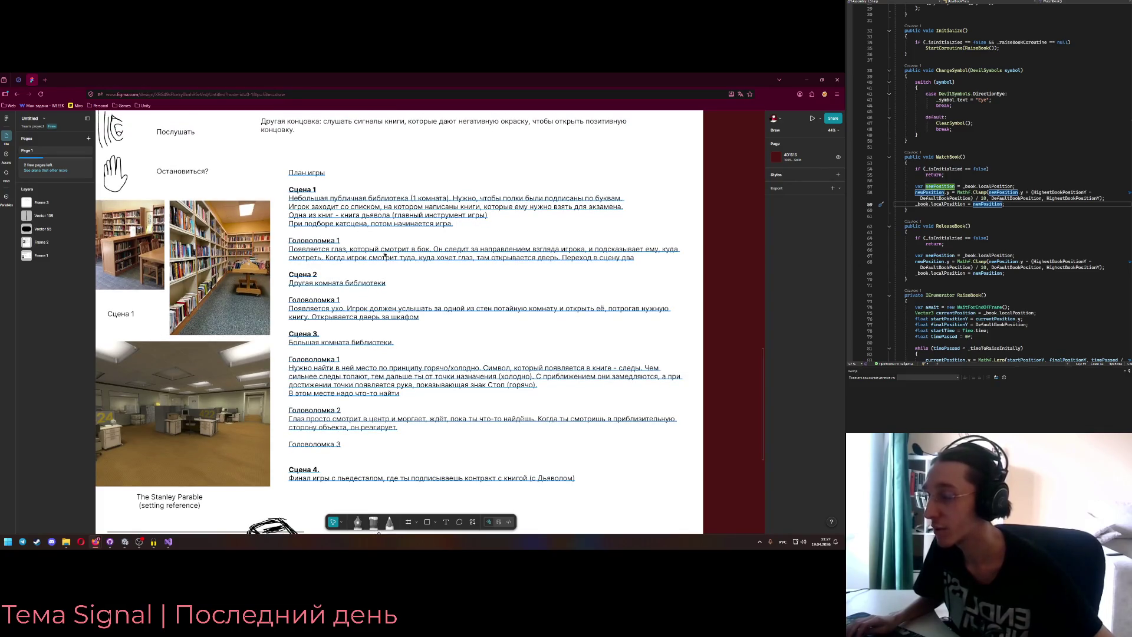
{"action": "left_click", "coordinate": [370, 228]}
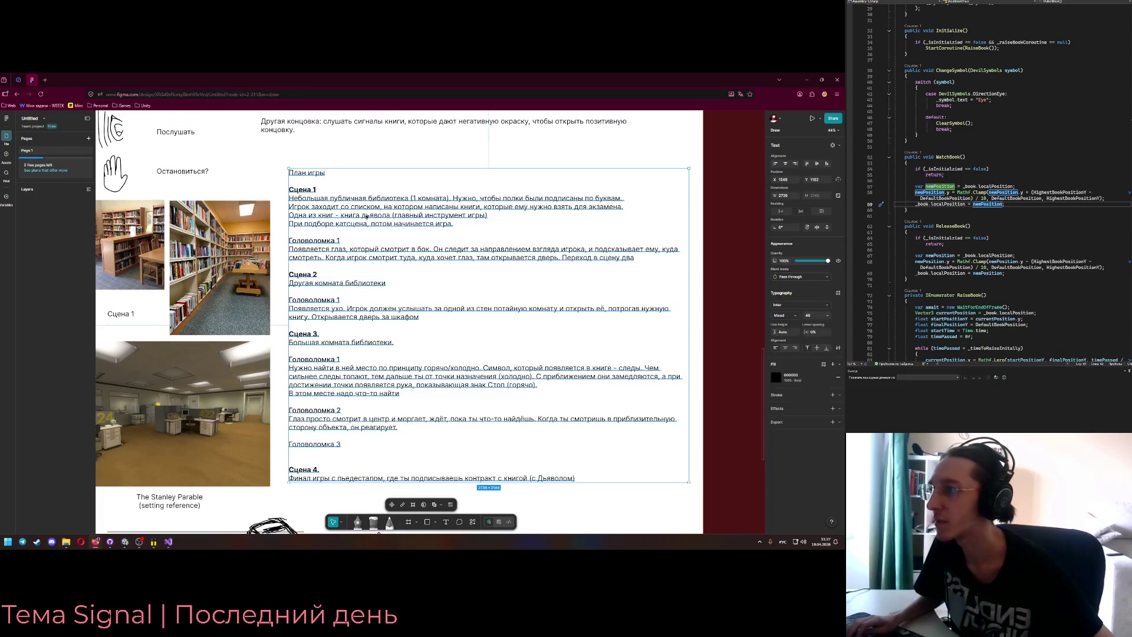
{"action": "double_click", "coordinate": [452, 224]}
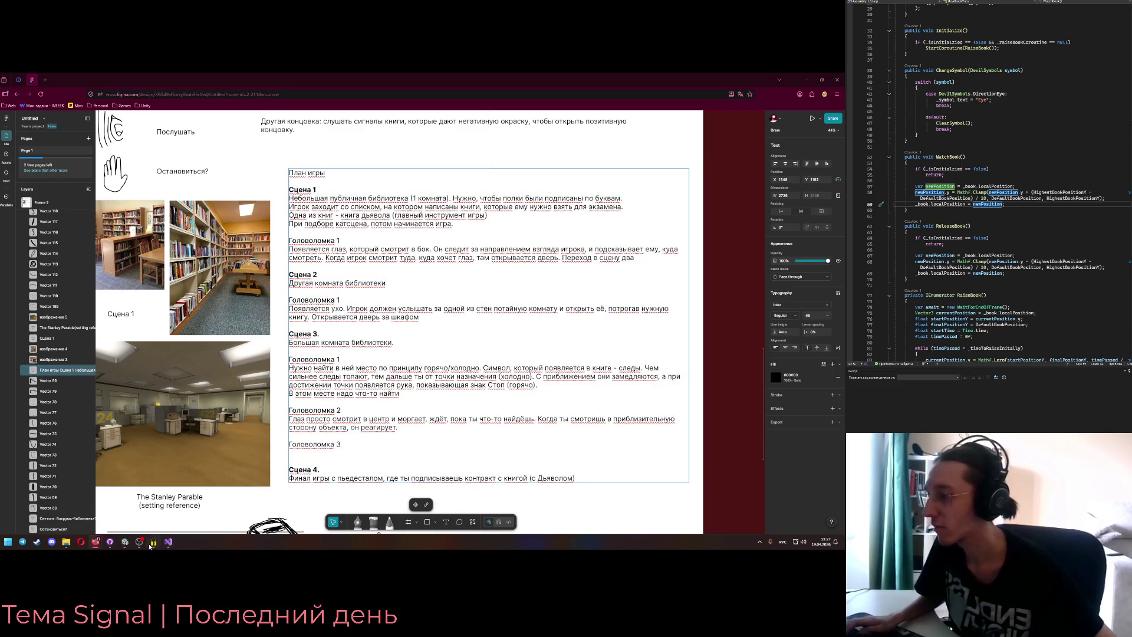
{"action": "left_click", "coordinate": [125, 542]}
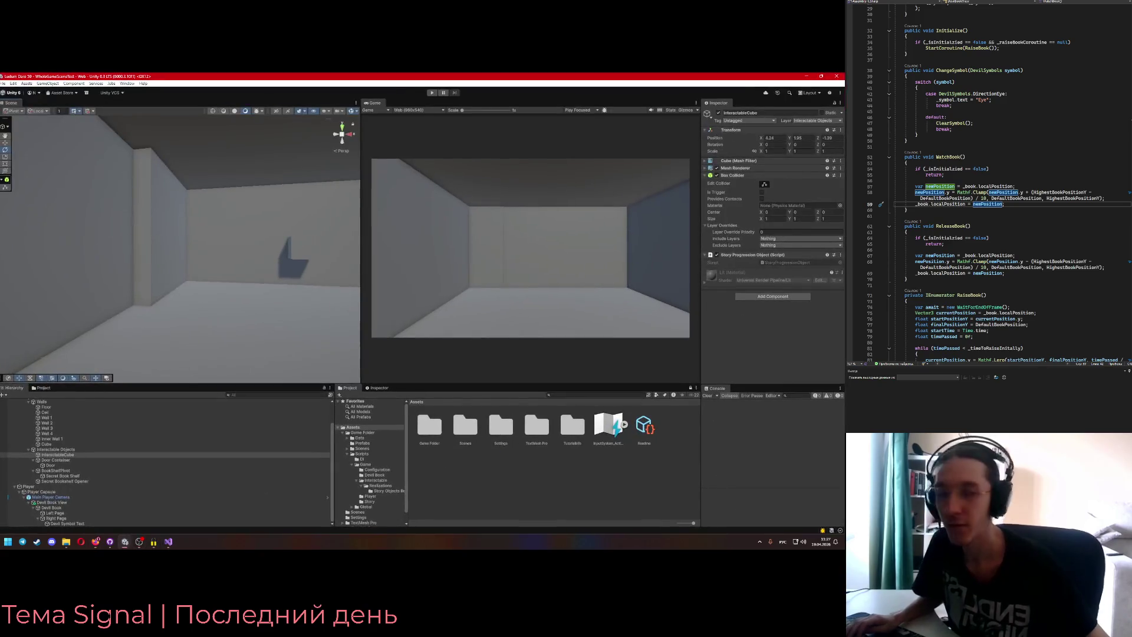
- Reselect the InteractableCube and toggle its Mesh Renderer off and on to check the collider
{"action": "mouse_move", "coordinate": [65, 265]}
{"action": "left_mouse_down"}
{"action": "mouse_move", "coordinate": [259, 277]}
{"action": "mouse_move", "coordinate": [213, 271]}
{"action": "mouse_move", "coordinate": [236, 269]}
{"action": "mouse_move", "coordinate": [220, 265]}
{"action": "mouse_move", "coordinate": [222, 247]}
{"action": "mouse_move", "coordinate": [202, 245]}
{"action": "mouse_move", "coordinate": [184, 284]}
{"action": "mouse_move", "coordinate": [236, 299]}
{"action": "left_mouse_up"}
{"action": "left_click", "coordinate": [182, 275]}
{"action": "left_click", "coordinate": [243, 246]}
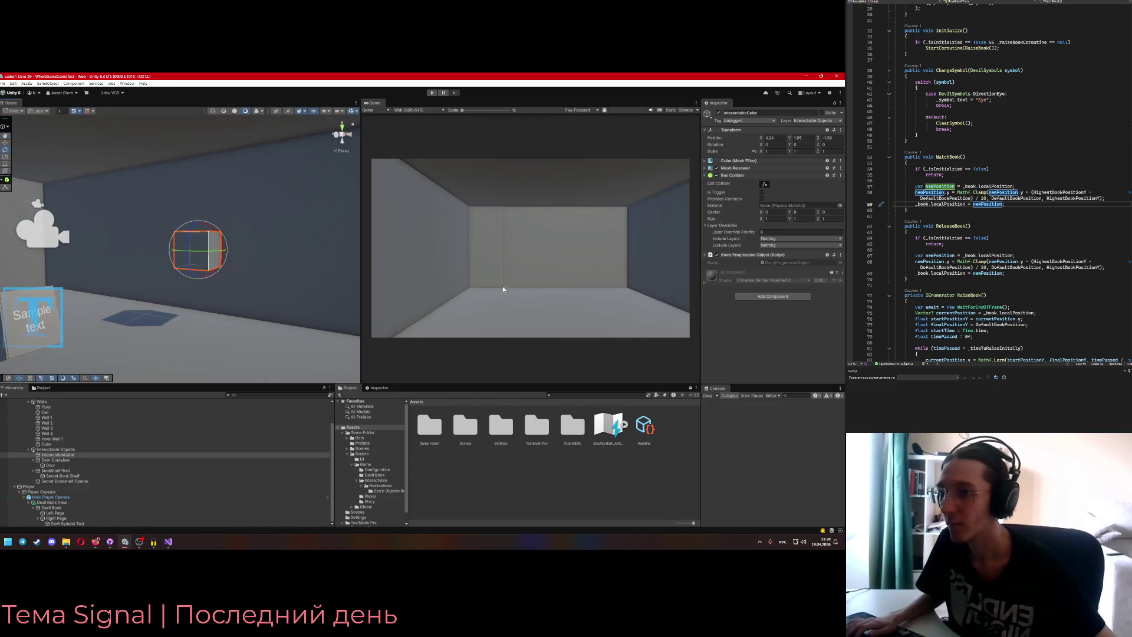
{"action": "left_click", "coordinate": [841, 254]}
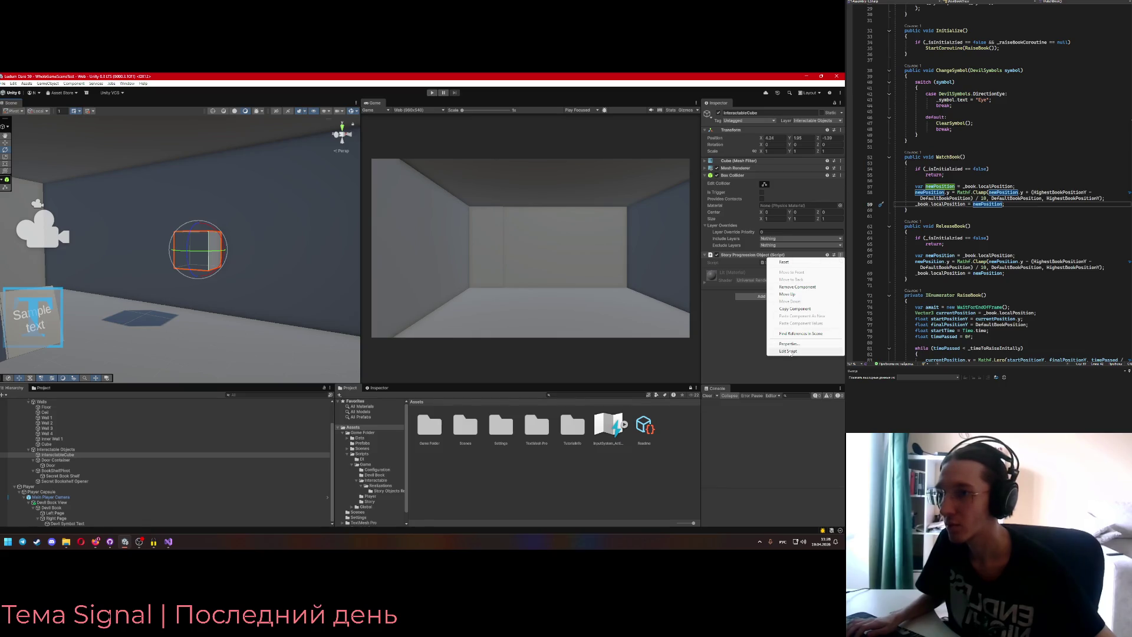
{"action": "left_click", "coordinate": [791, 351]}
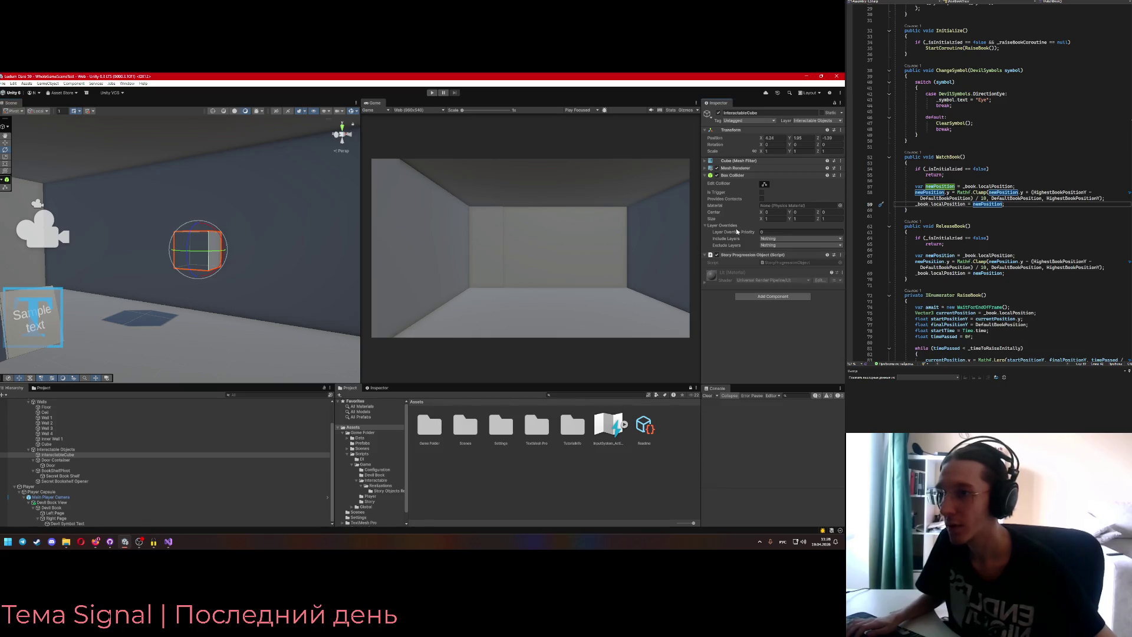
{"action": "left_click", "coordinate": [718, 169]}
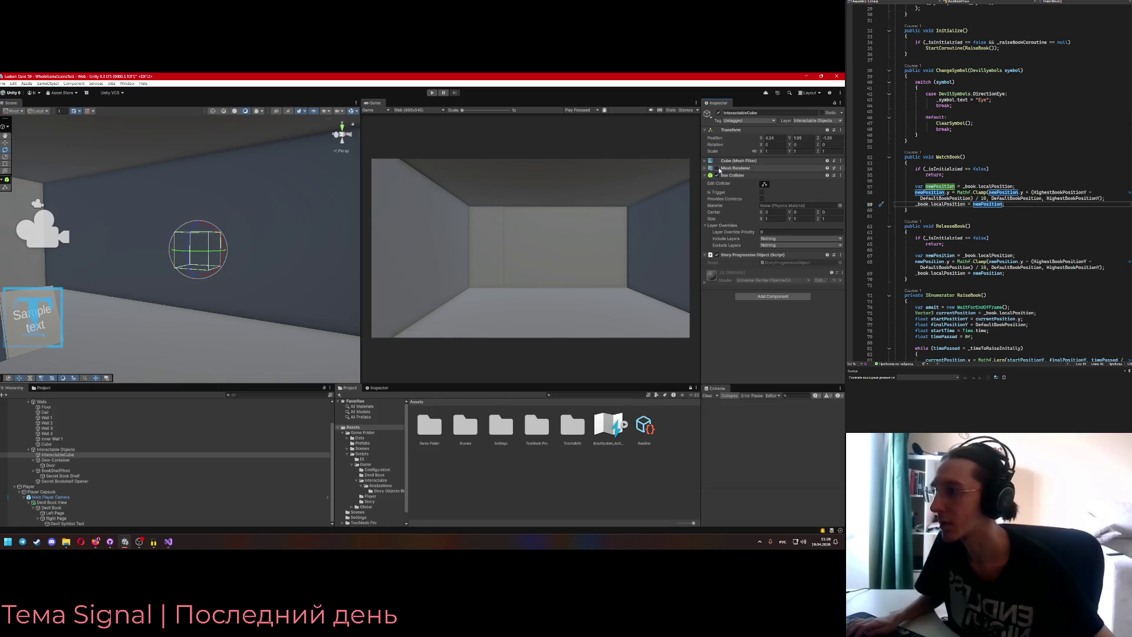
{"action": "left_click", "coordinate": [717, 169]}
- Open the Story Progression Object script via Edit Script and start a line inside TriggerStoryInteraction
{"action": "left_click", "coordinate": [717, 176]}
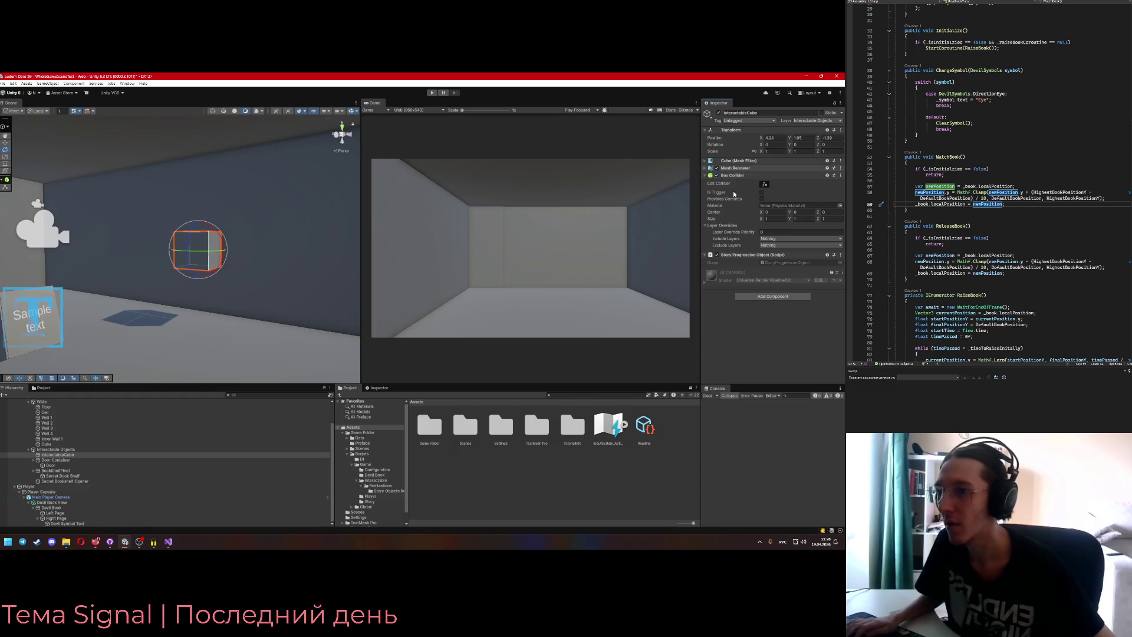
{"action": "left_click", "coordinate": [840, 254]}
{"action": "left_click", "coordinate": [800, 352]}
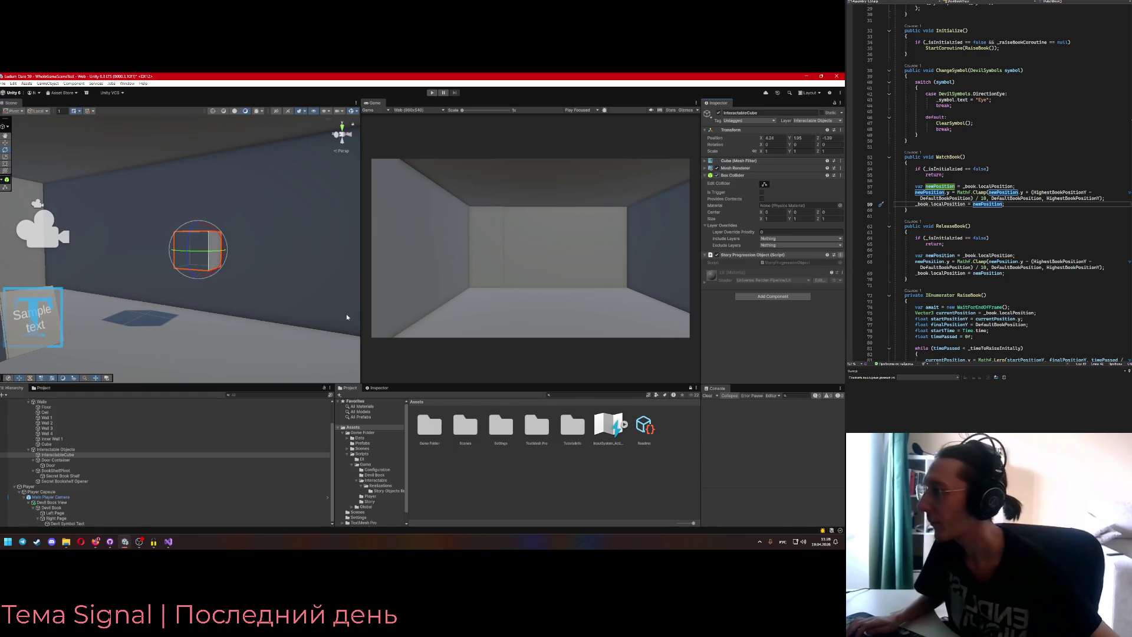
{"action": "left_click", "coordinate": [994, 46]}
{"action": "key", "text": "Up"}
{"action": "key", "text": "Up"}
{"action": "key", "text": "Down"}
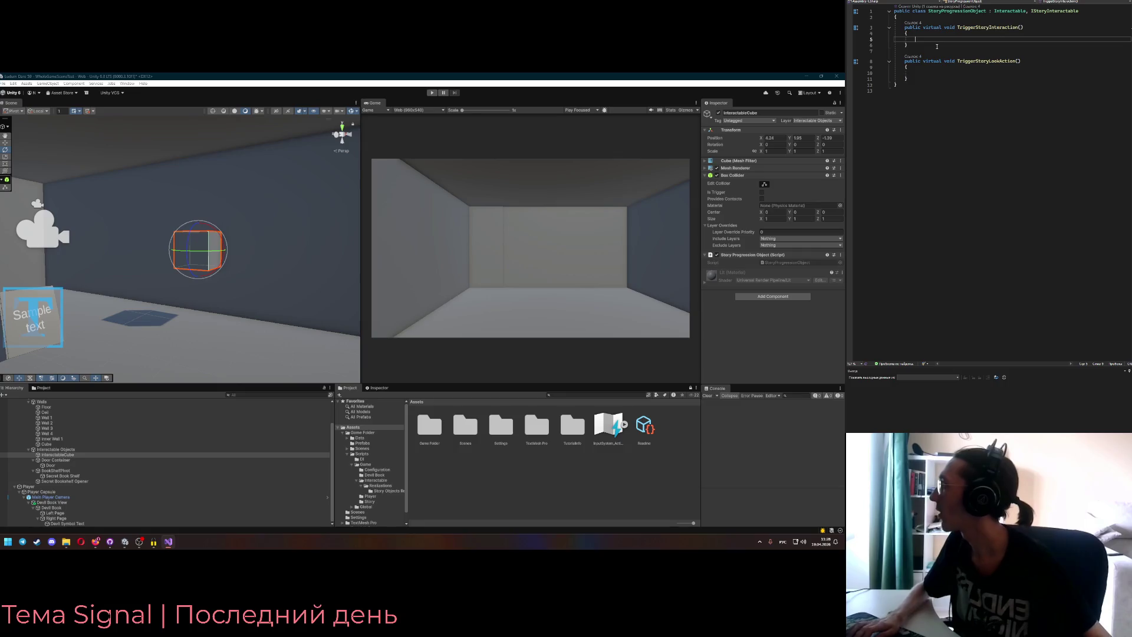
- Write gameObject.SetActive(false); in TriggerStoryInteraction using IntelliSense, then enter Play mode
{"action": "type", "text": "thro"}
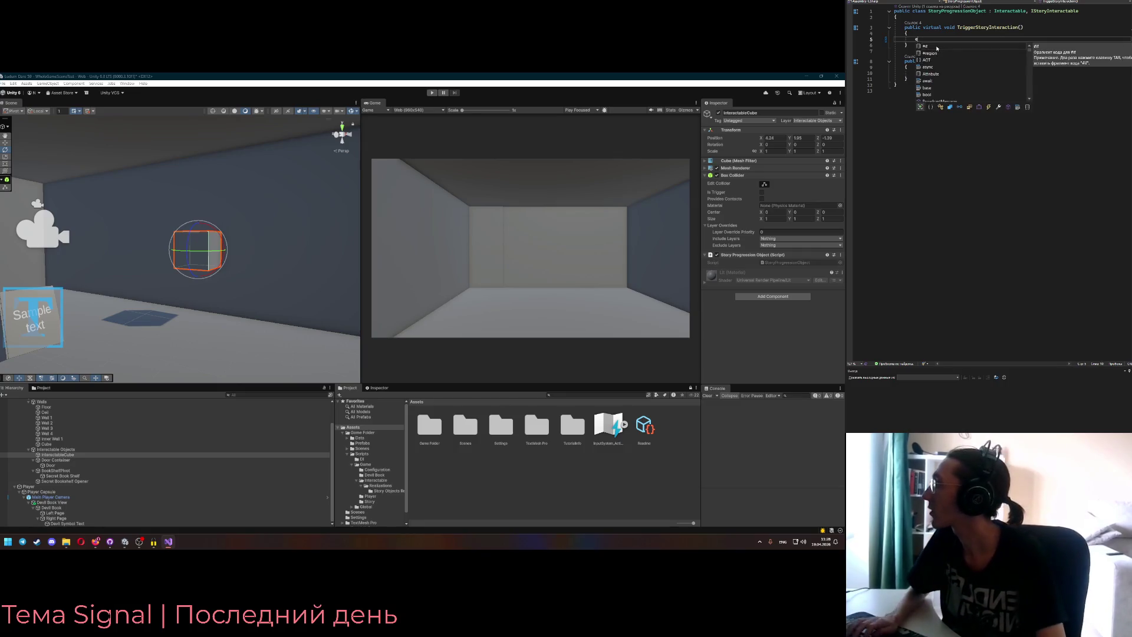
{"action": "key", "text": "BackSpace"}
{"action": "key", "text": "BackSpace"}
{"action": "type", "text": "is.Destory"}
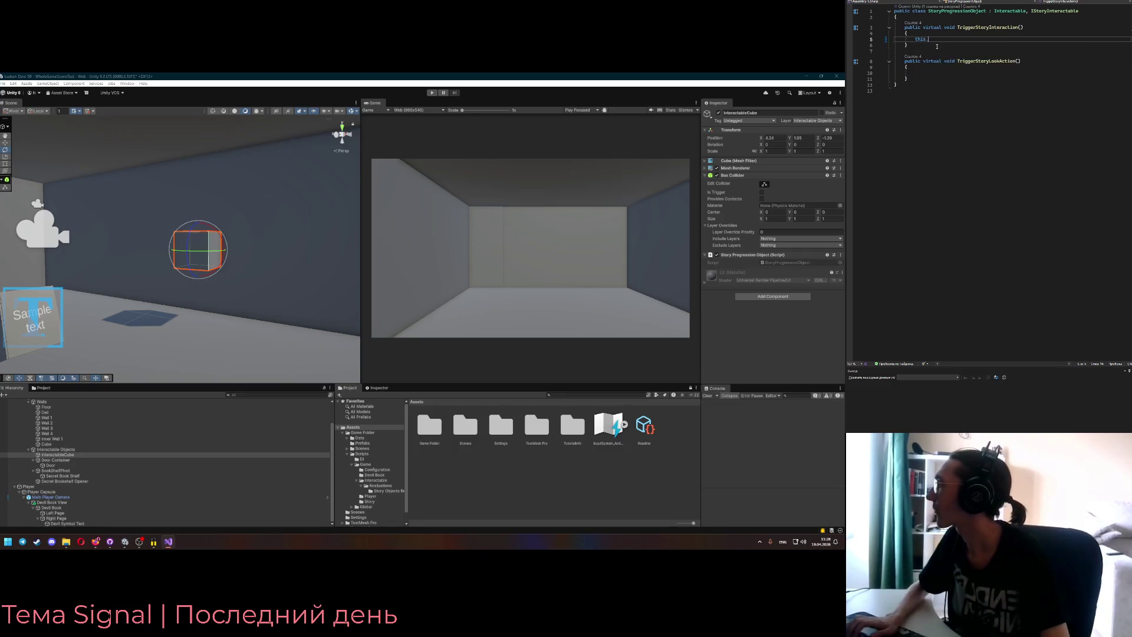
{"action": "key", "text": "BackSpace"}
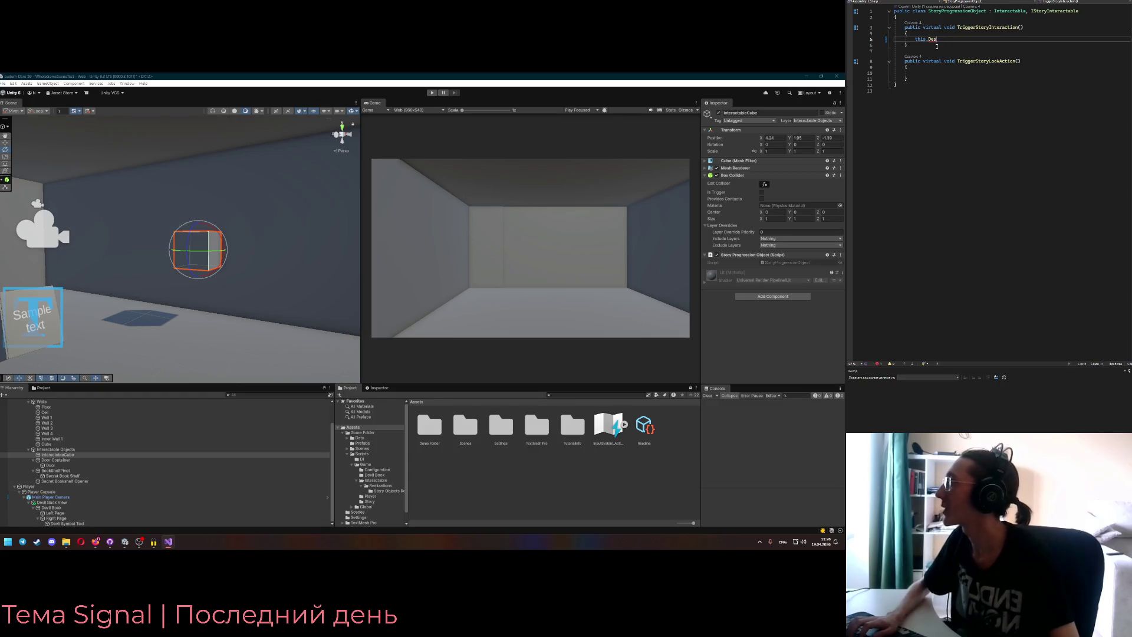
{"action": "type", "text": "his.SetA"}
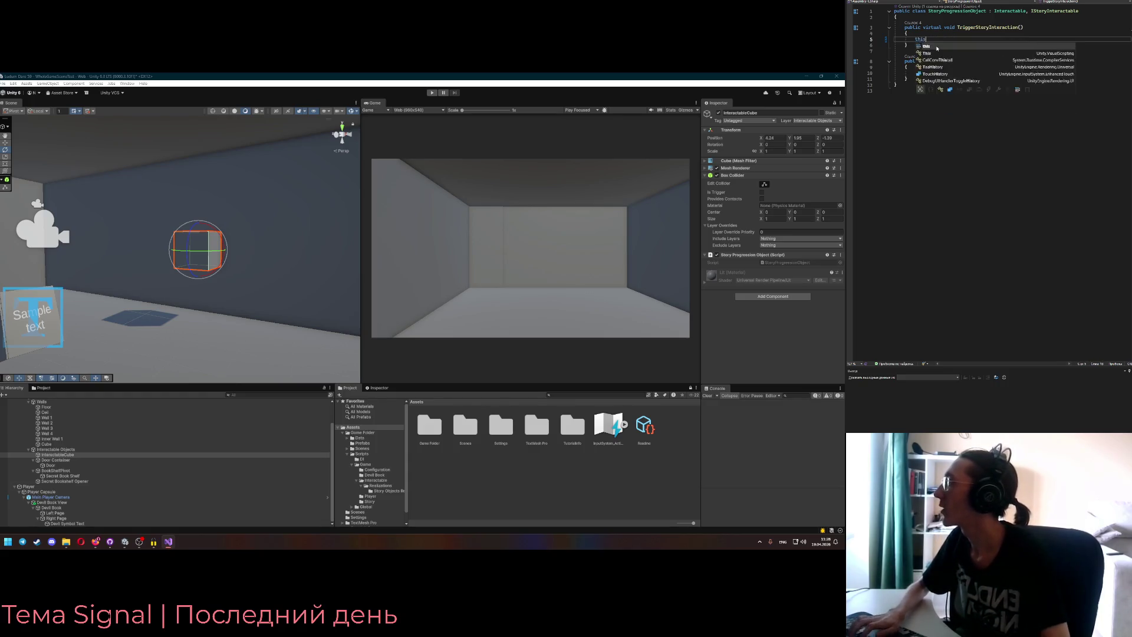
{"action": "key", "text": "BackSpace"}
{"action": "key", "text": "BackSpace"}
{"action": "key", "text": "BackSpace"}
{"action": "type", "text": "gam"}
{"action": "key", "text": "Return"}
{"action": "key", "text": "Return"}
{"action": "key", "text": "BackSpace"}
{"action": "type", "text": ".SetActive("}
{"action": "key", "text": "Tab"}
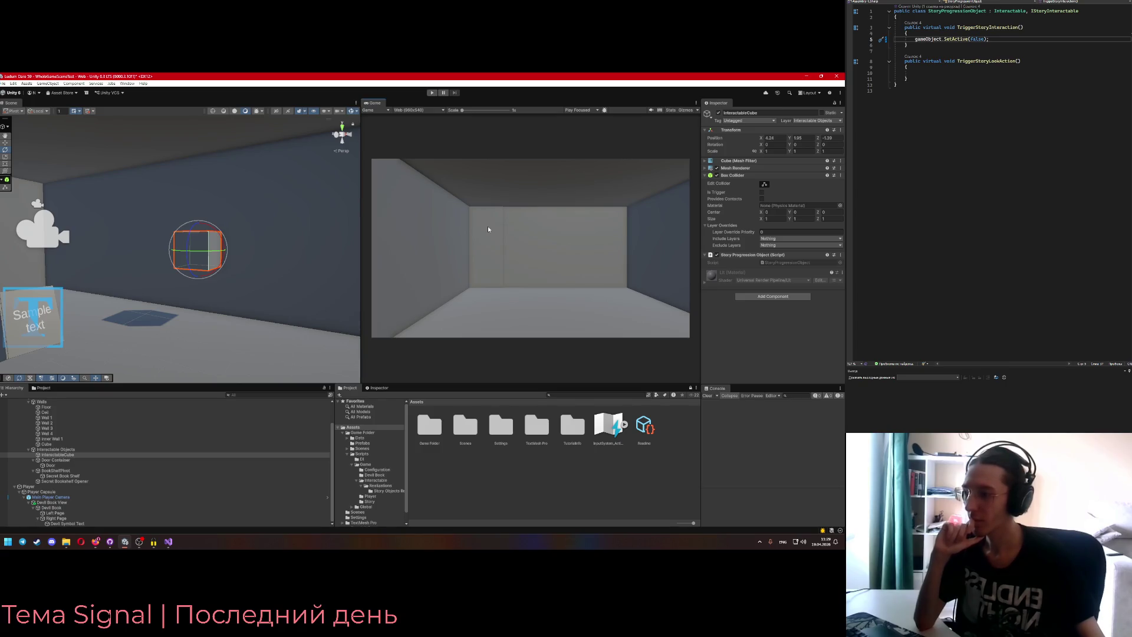
{"action": "key", "text": "ctrl+p"}
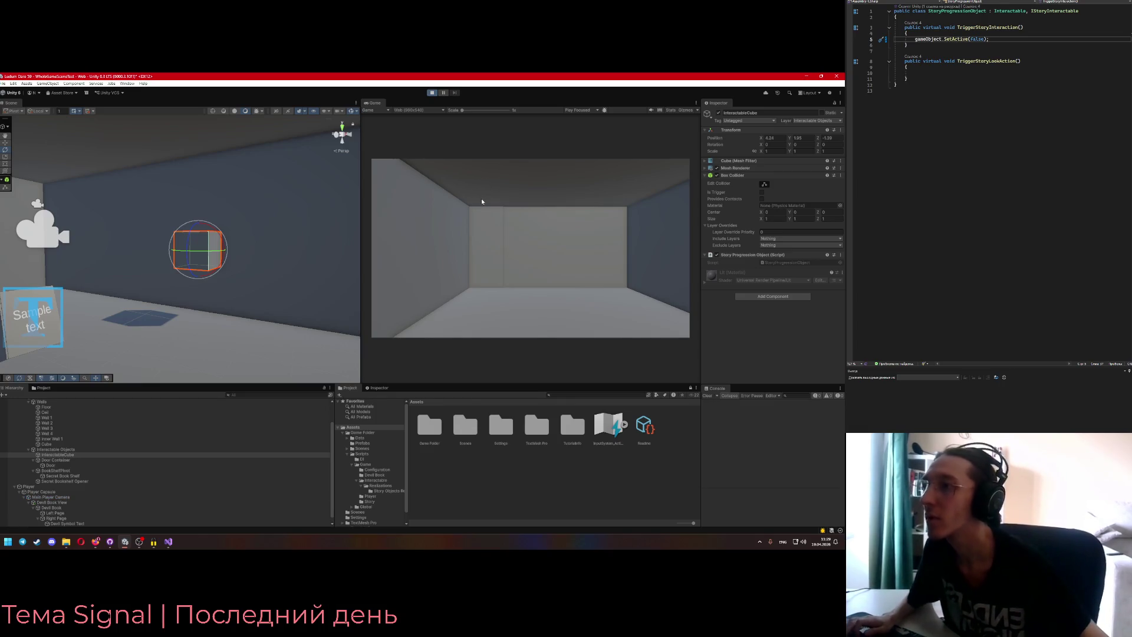
- Walk the player through the rooms past the cube, stop Play mode, and select the SetActive line
{"action": "left_click", "coordinate": [483, 203]}
{"action": "key", "text": "w"}
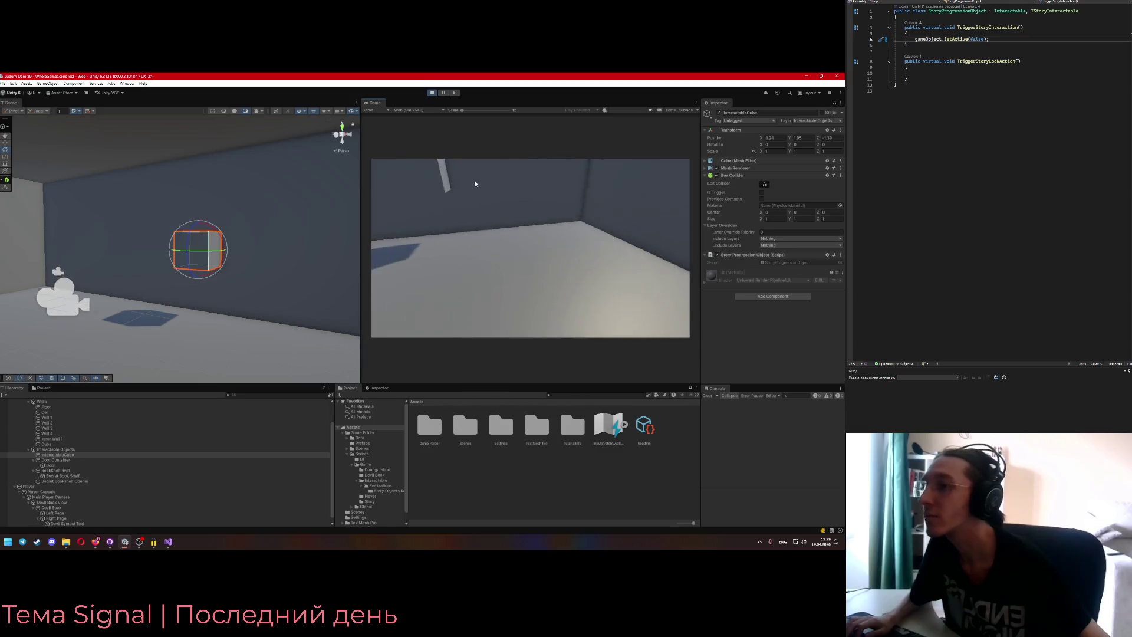
{"action": "key", "text": "w"}
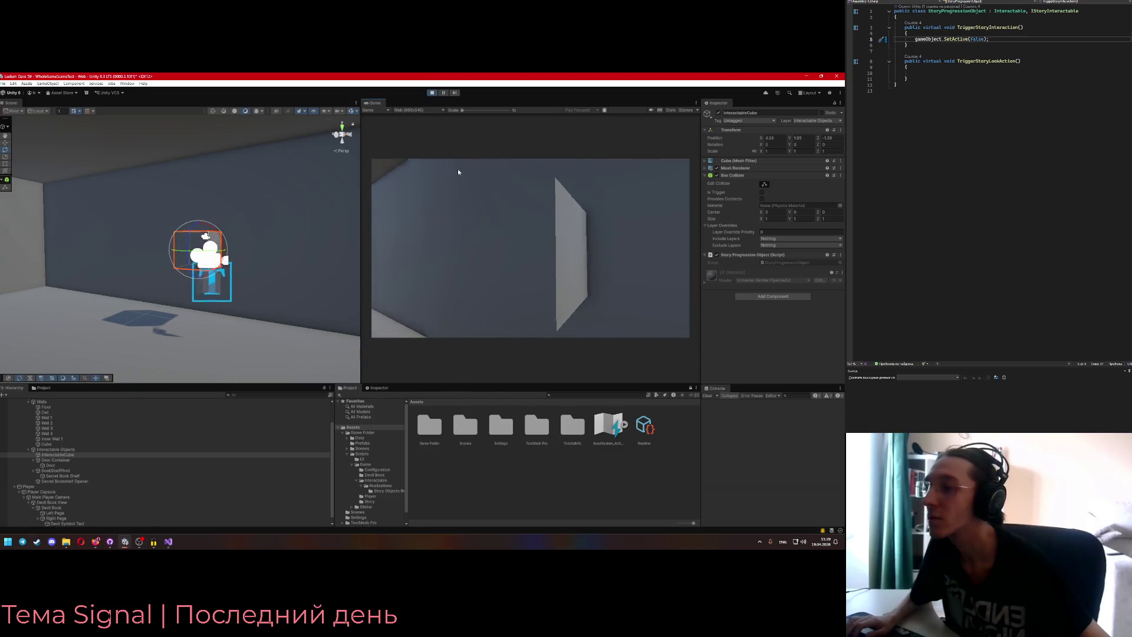
{"action": "key", "text": "w"}
{"action": "key", "text": "w"}
{"action": "key", "text": "w"}
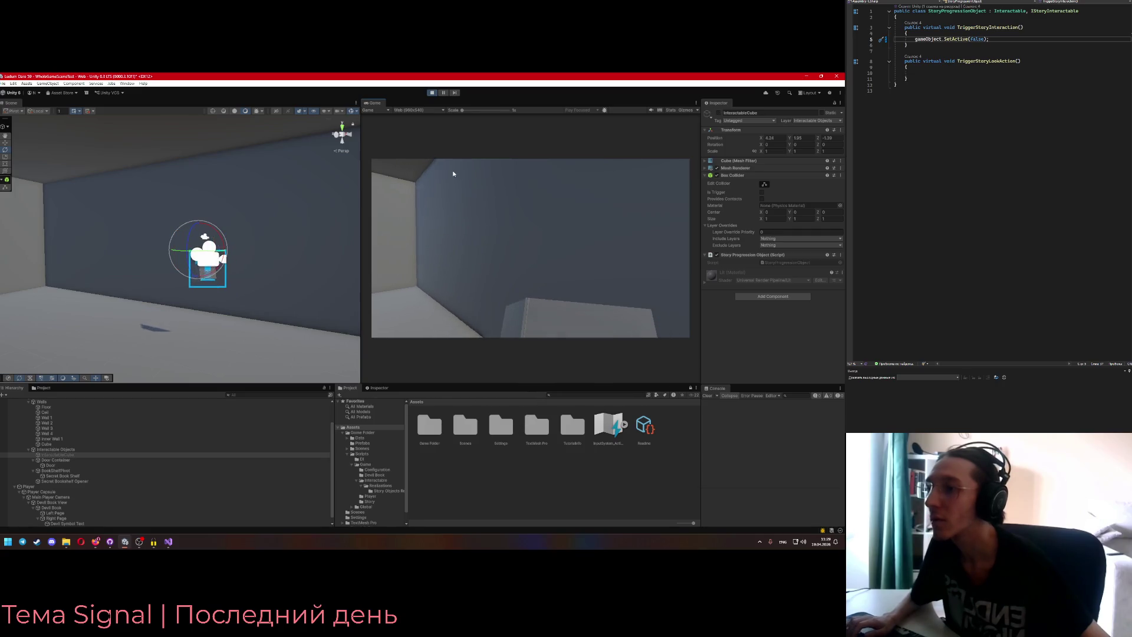
{"action": "key", "text": "w"}
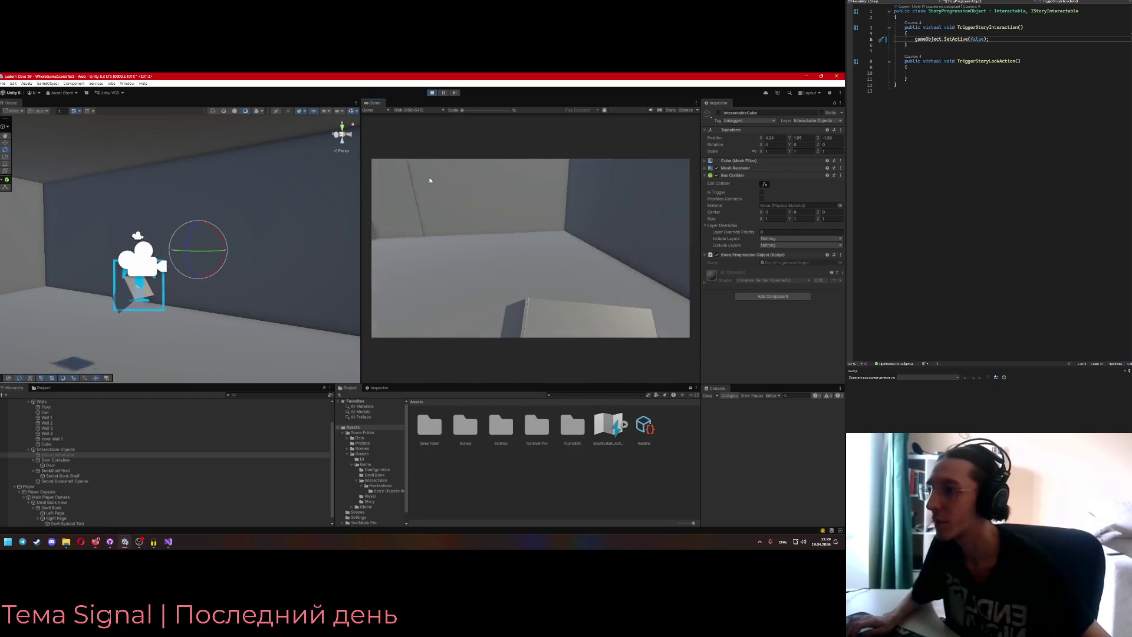
{"action": "key", "text": "w"}
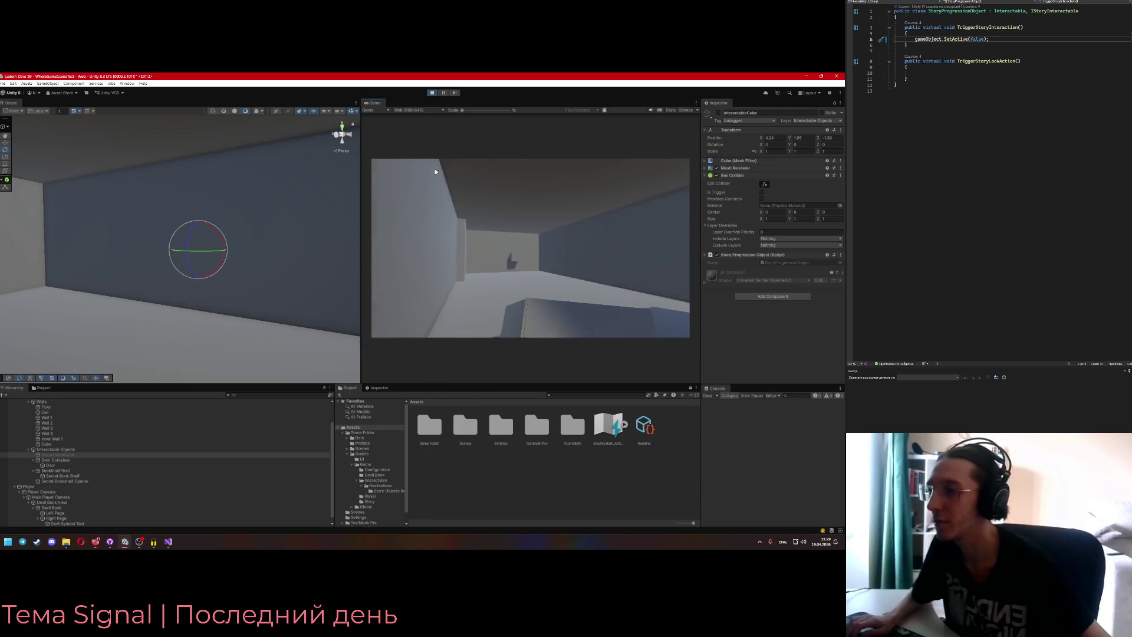
{"action": "key", "text": "w"}
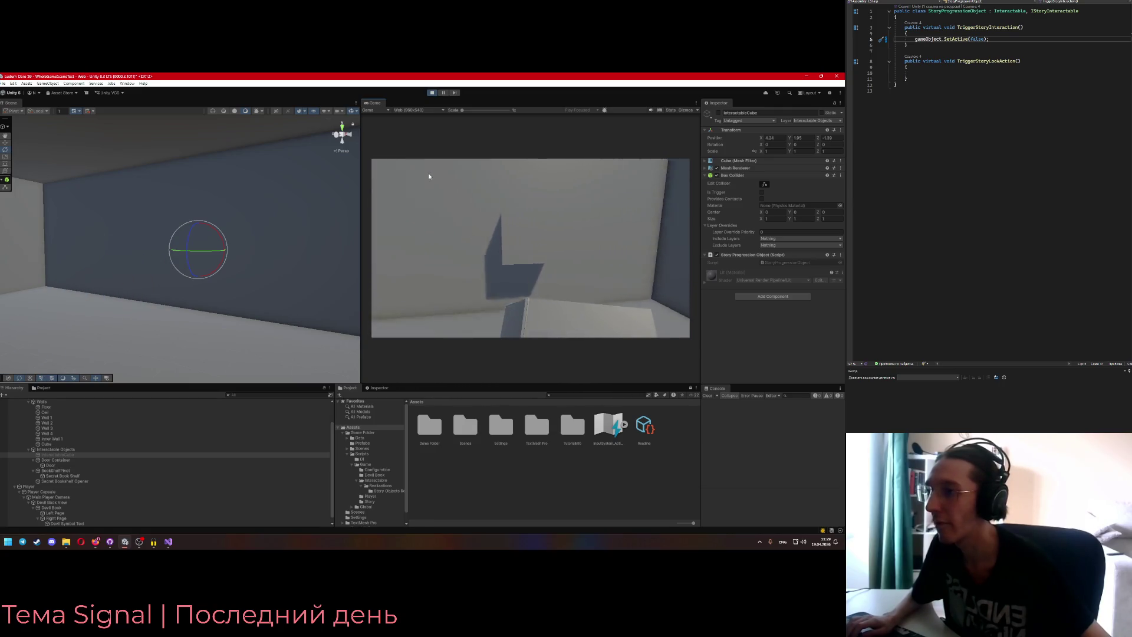
{"action": "key", "text": "w"}
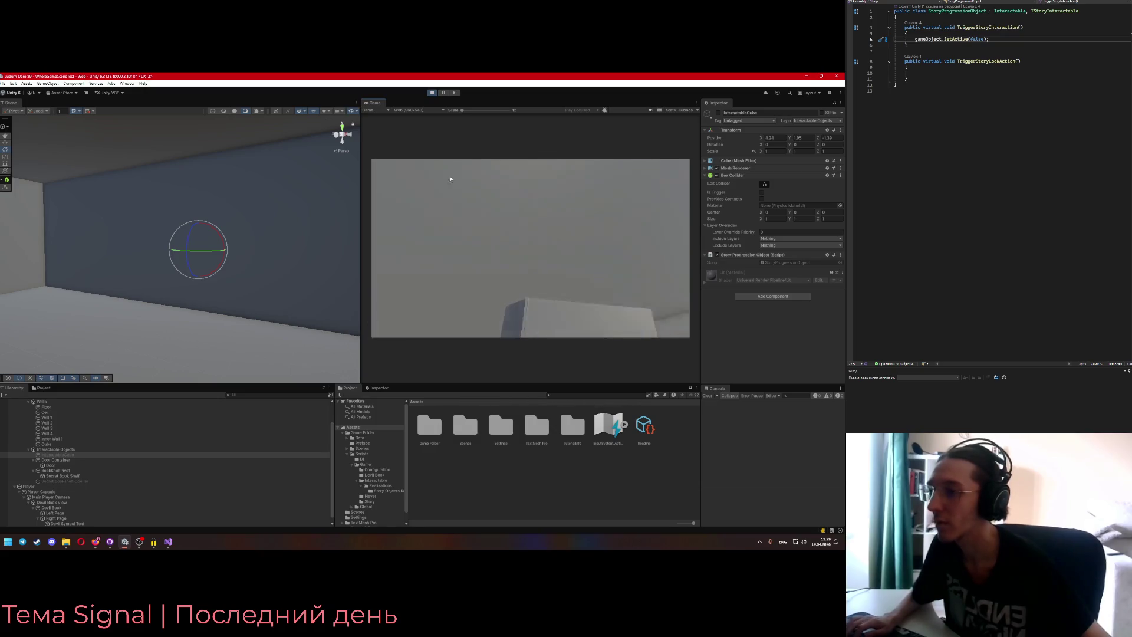
{"action": "key", "text": "w"}
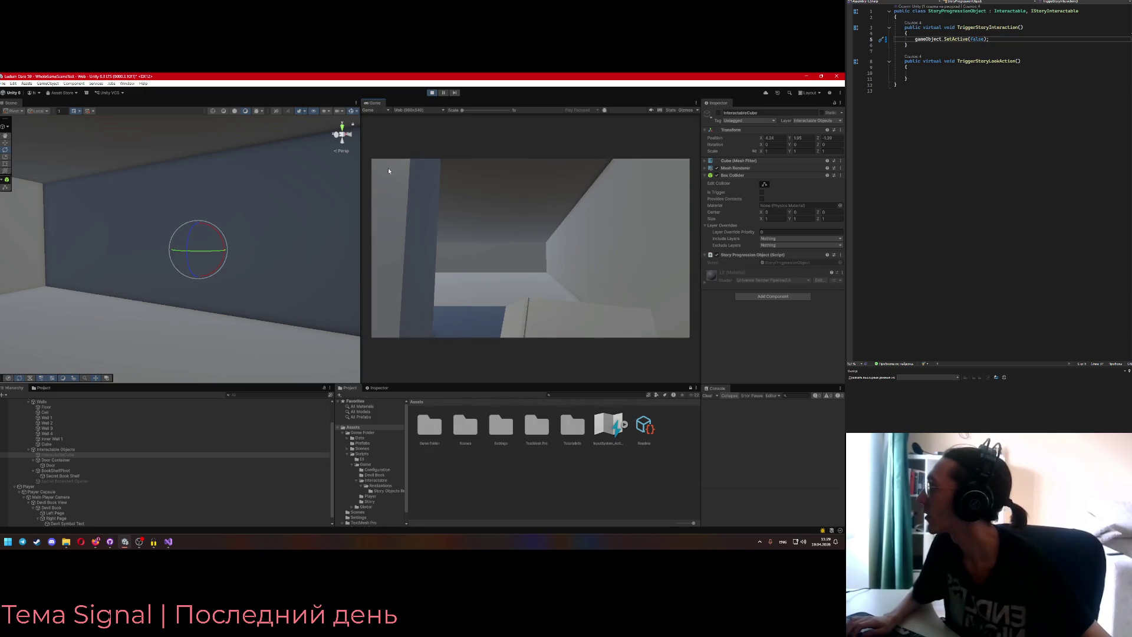
{"action": "key", "text": "w"}
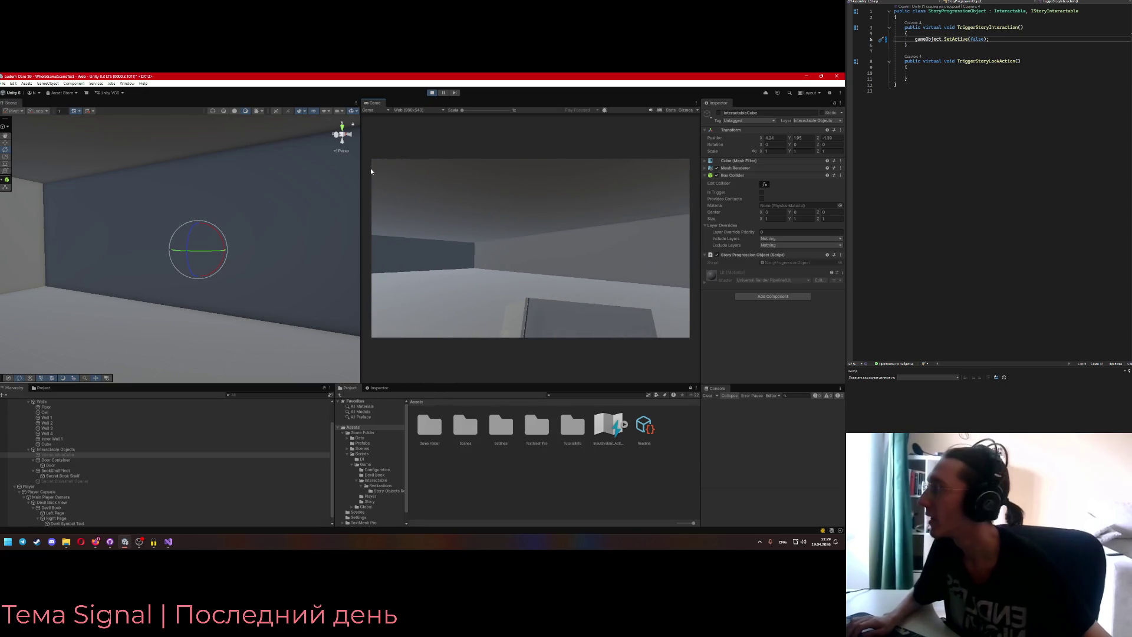
{"action": "key", "text": "ctrl+p"}
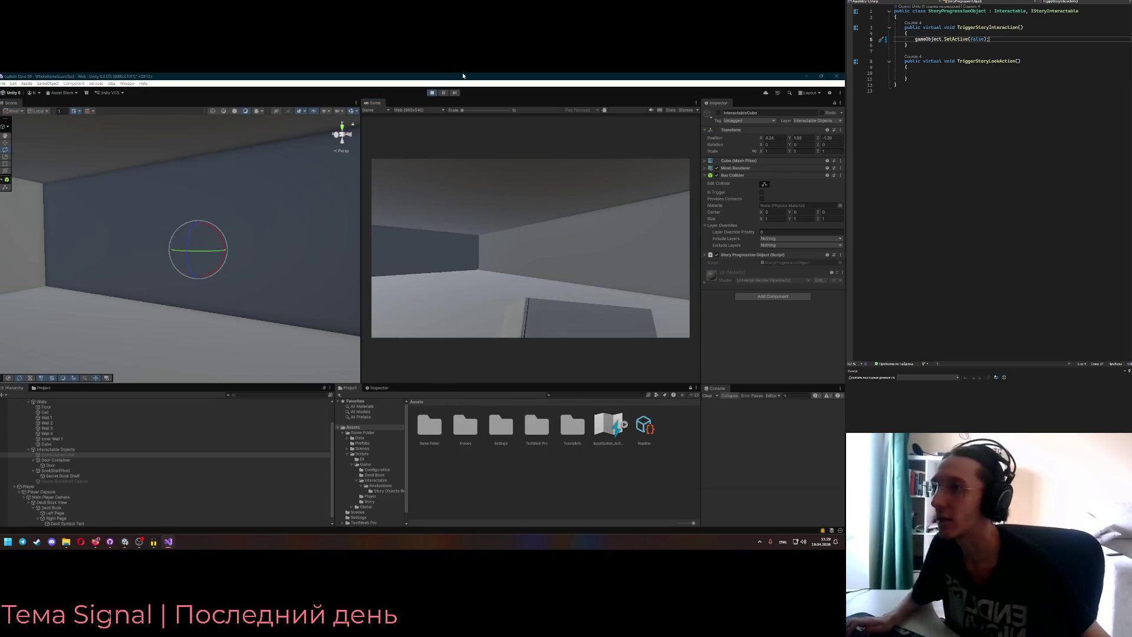
{"action": "left_click_drag", "start_coordinate": [990, 39], "coordinate": [928, 39]}
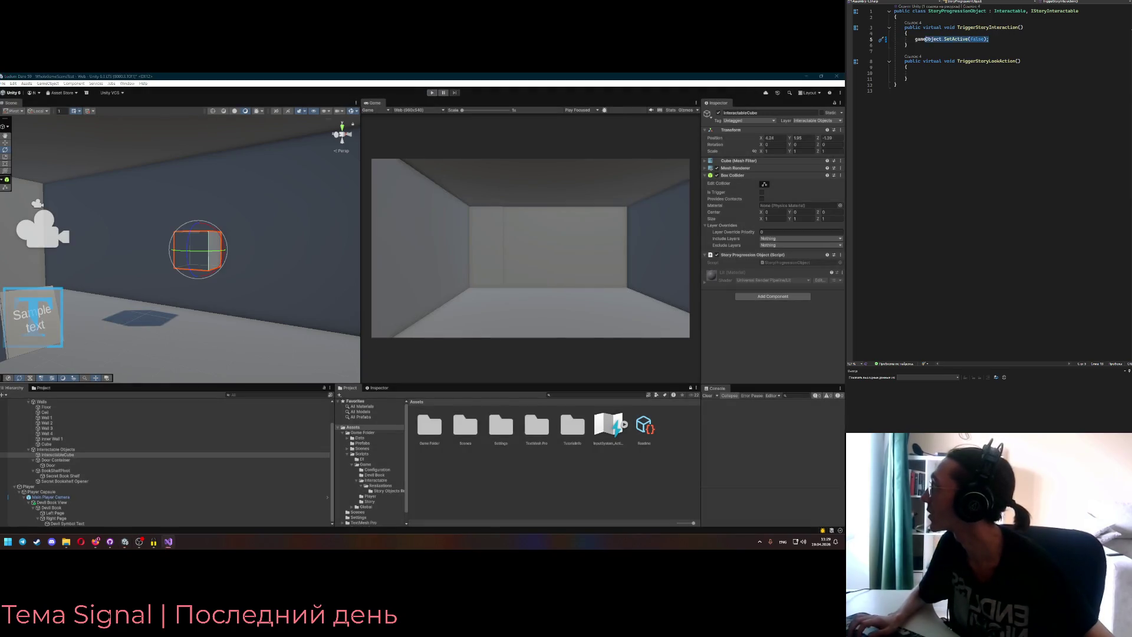
- Delete the SetActive(false) line and reselect the InteractableCube in Unity
{"action": "key", "text": "BackSpace"}
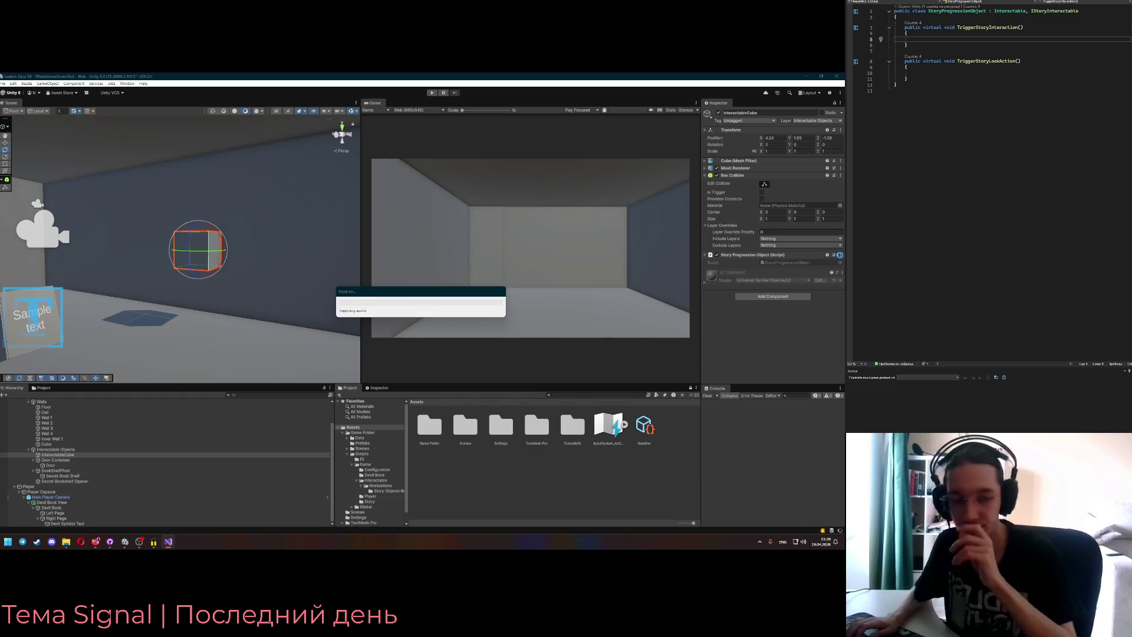
{"action": "left_click", "coordinate": [842, 257]}
{"action": "left_click", "coordinate": [520, 453]}
{"action": "left_click", "coordinate": [32, 318]}
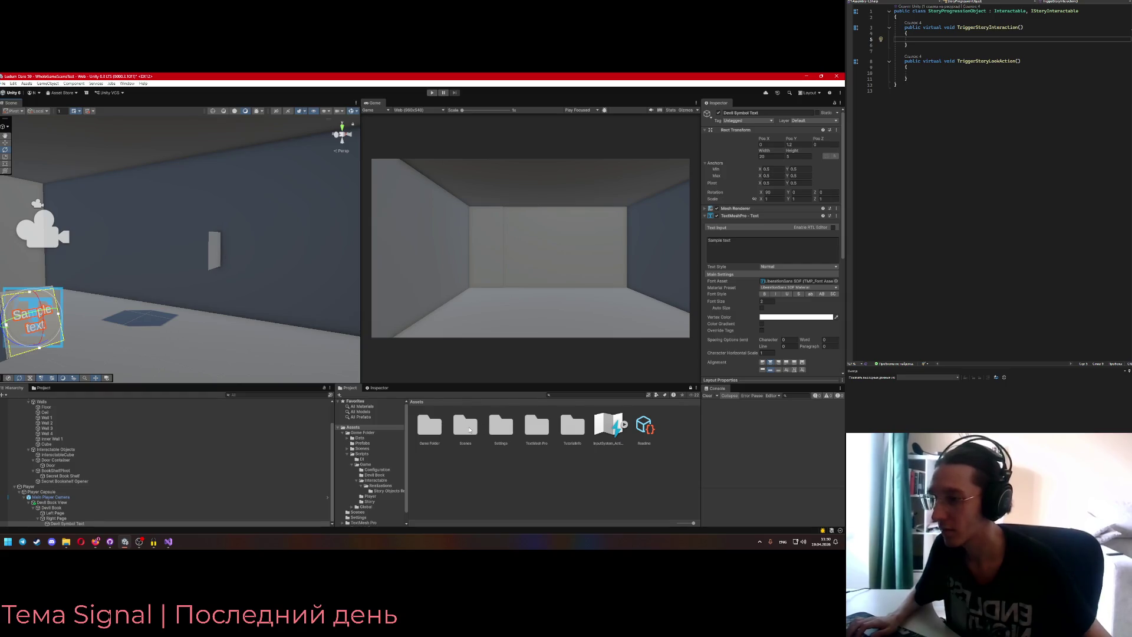
{"action": "left_click", "coordinate": [214, 251]}
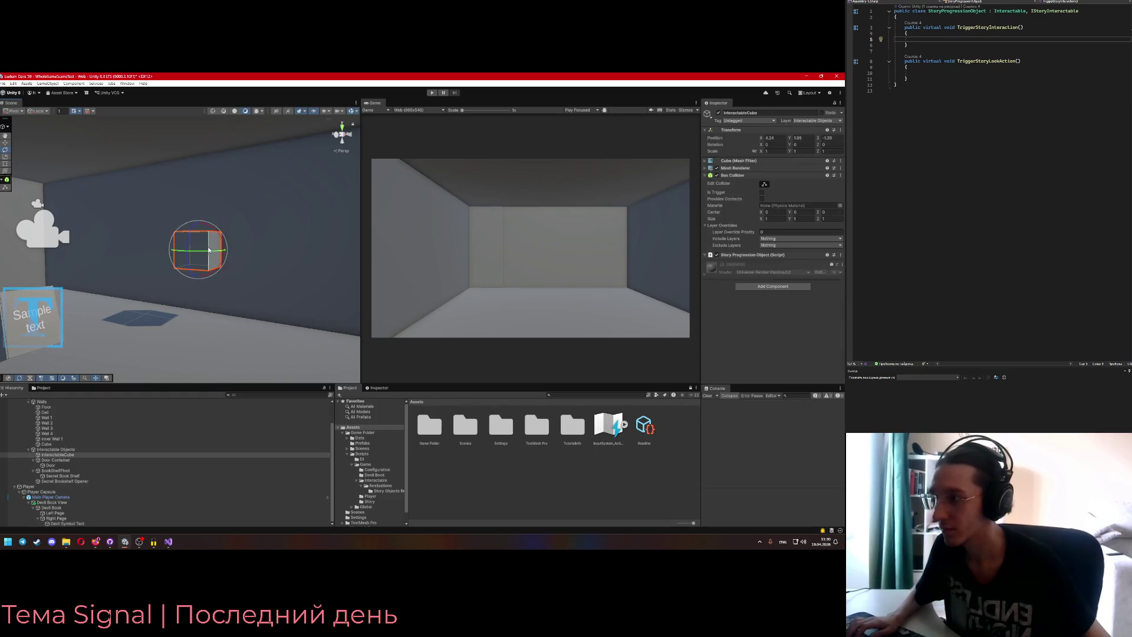
- Open Game Folder > Scripts in the Project window, briefly checking the Figma plan
{"action": "double_click", "coordinate": [435, 432]}
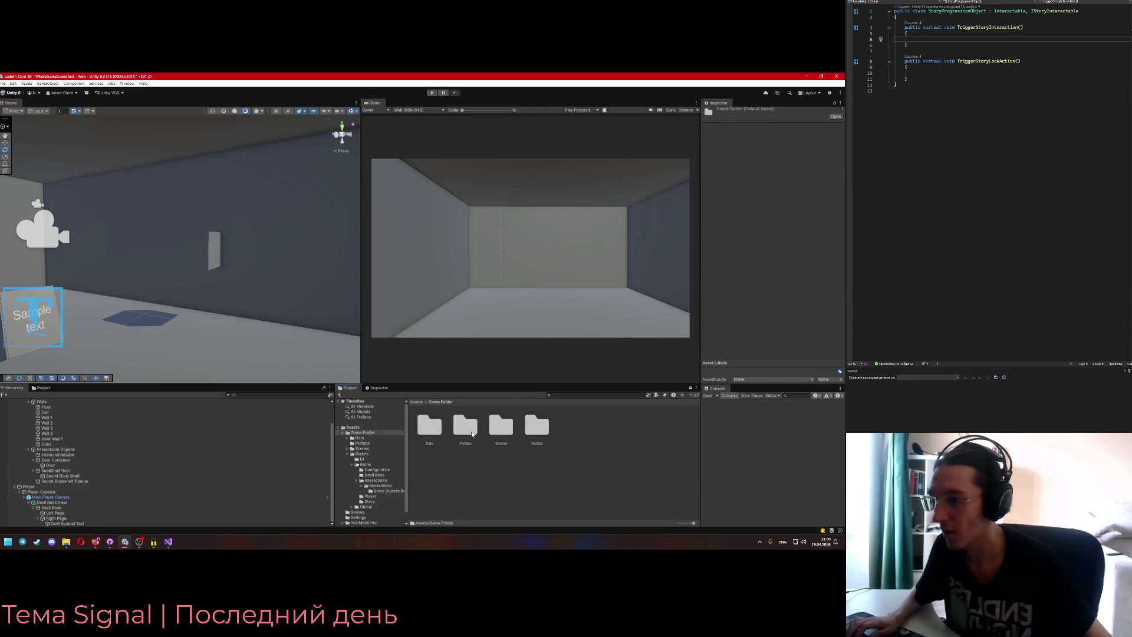
{"action": "double_click", "coordinate": [529, 431]}
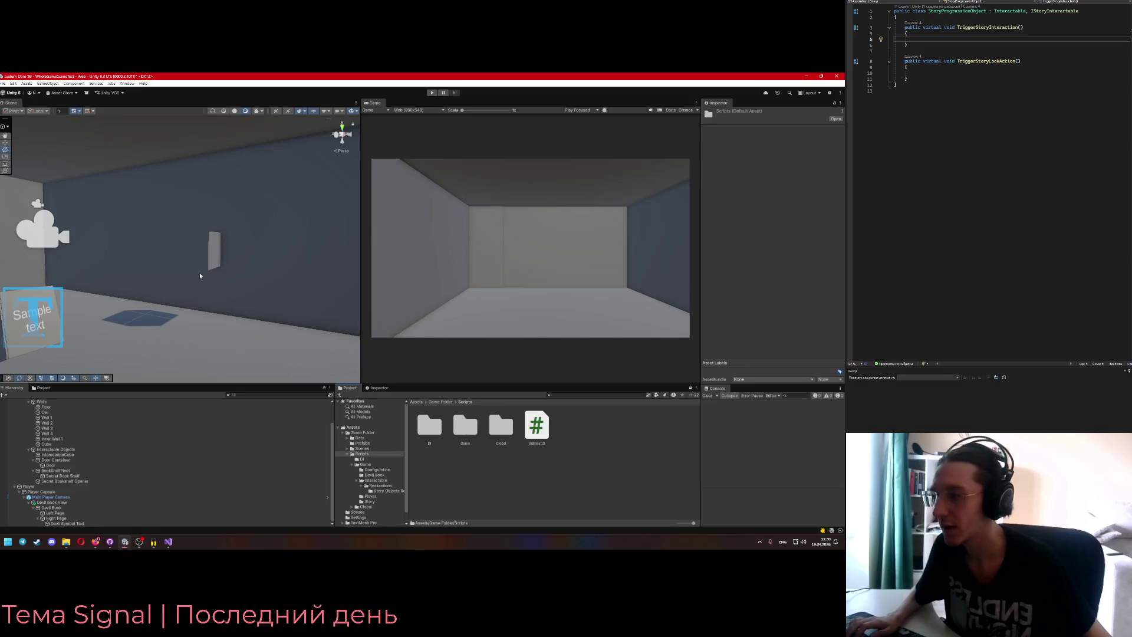
{"action": "key", "text": "alt+Tab"}
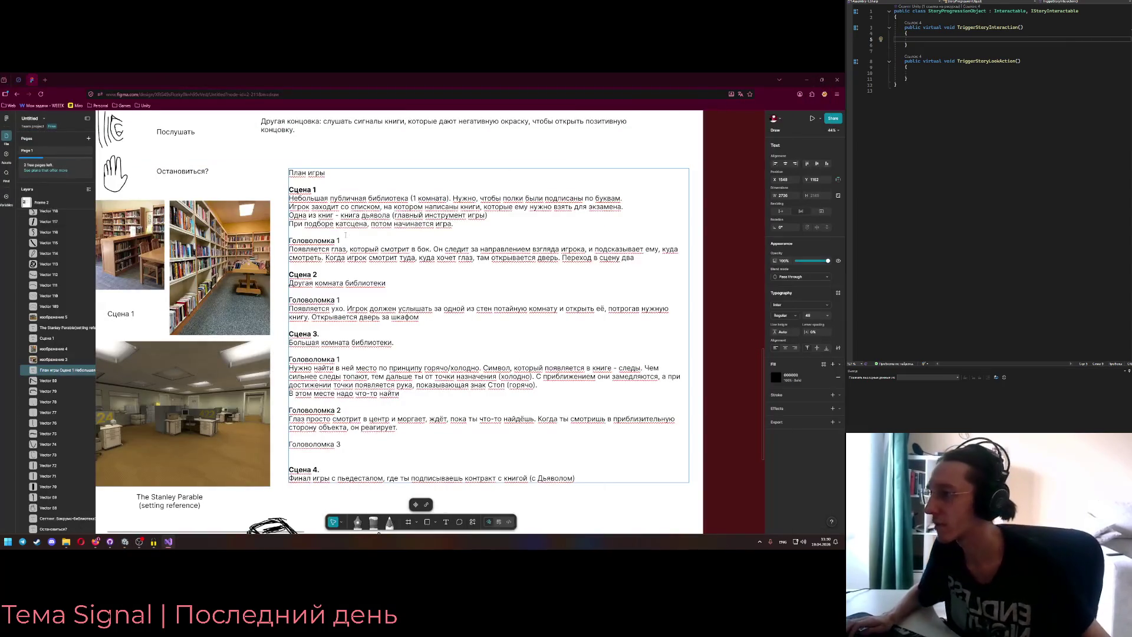
{"action": "scroll", "coordinate": [346, 235], "scroll_direction": "down", "scroll_amount": 1}
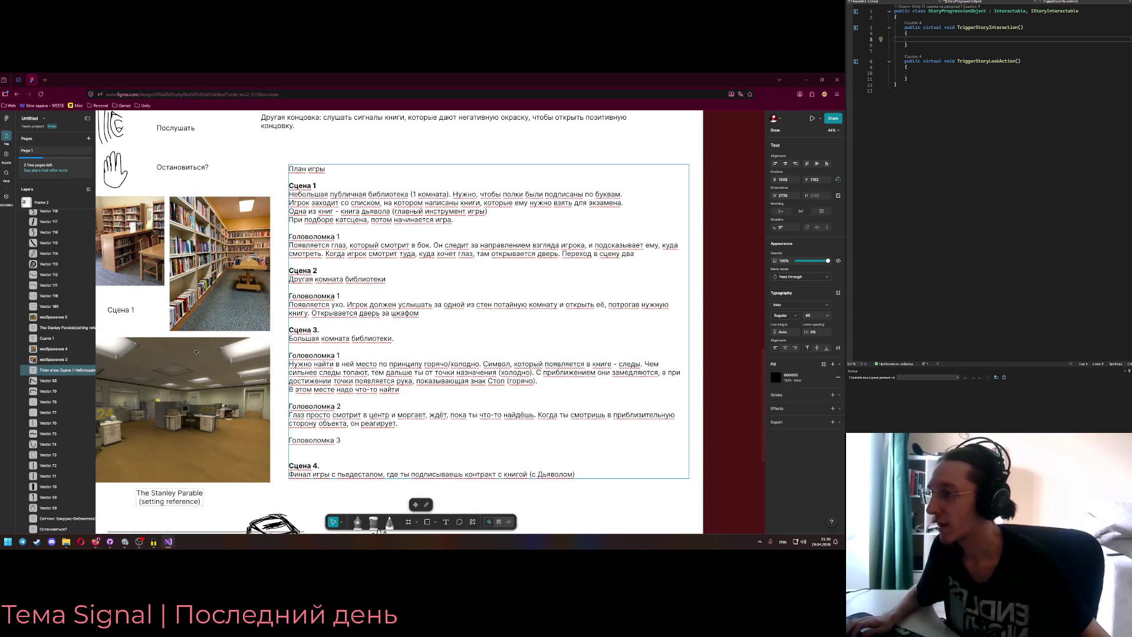
{"action": "left_click", "coordinate": [124, 541]}
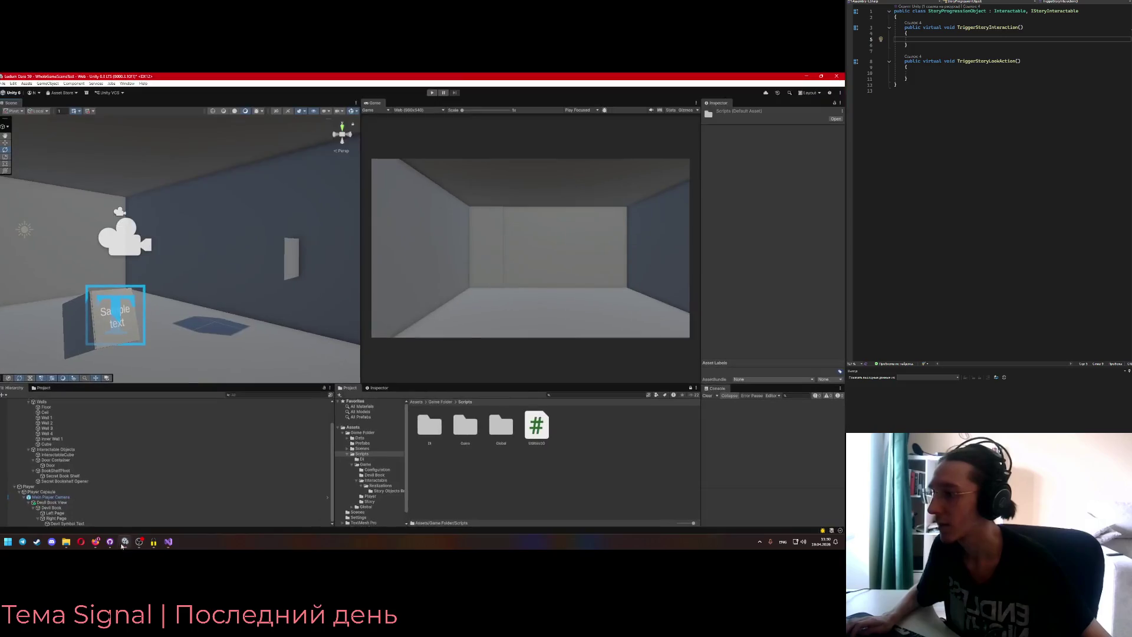
- Select Right Page and add a Raw Image component to it
{"action": "left_click", "coordinate": [118, 320]}
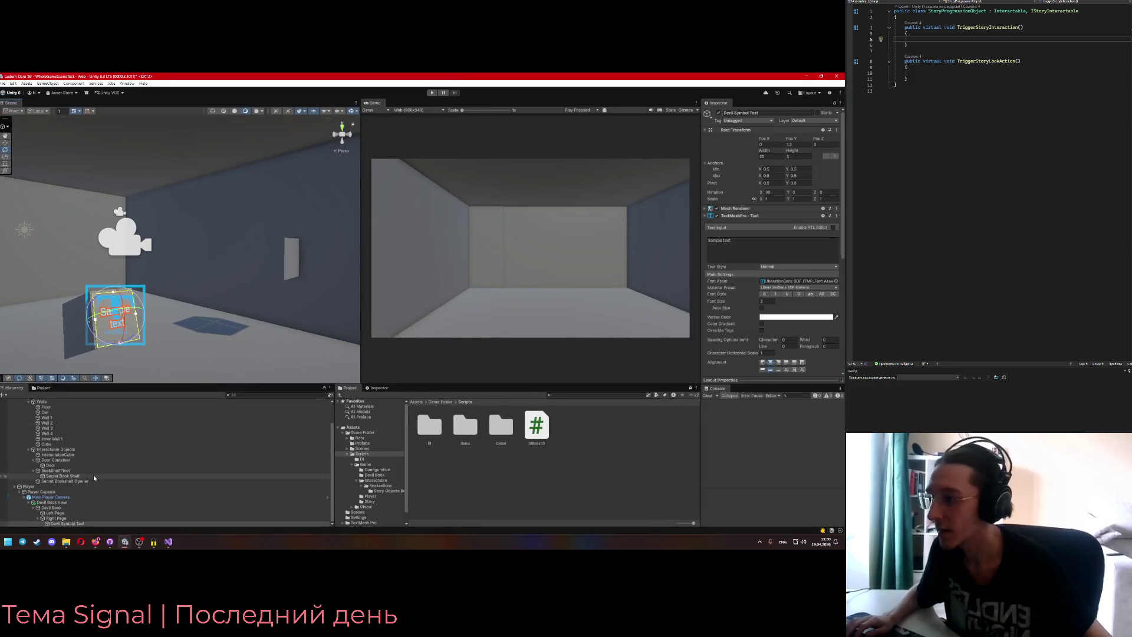
{"action": "right_click", "coordinate": [69, 518]}
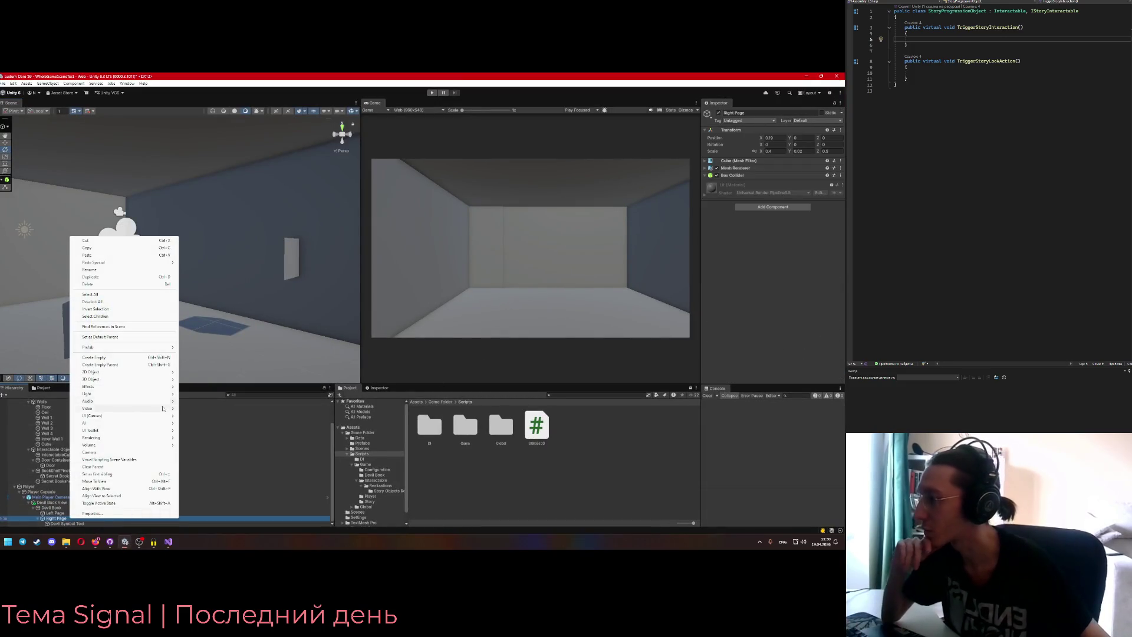
{"action": "mouse_move", "coordinate": [162, 386]}
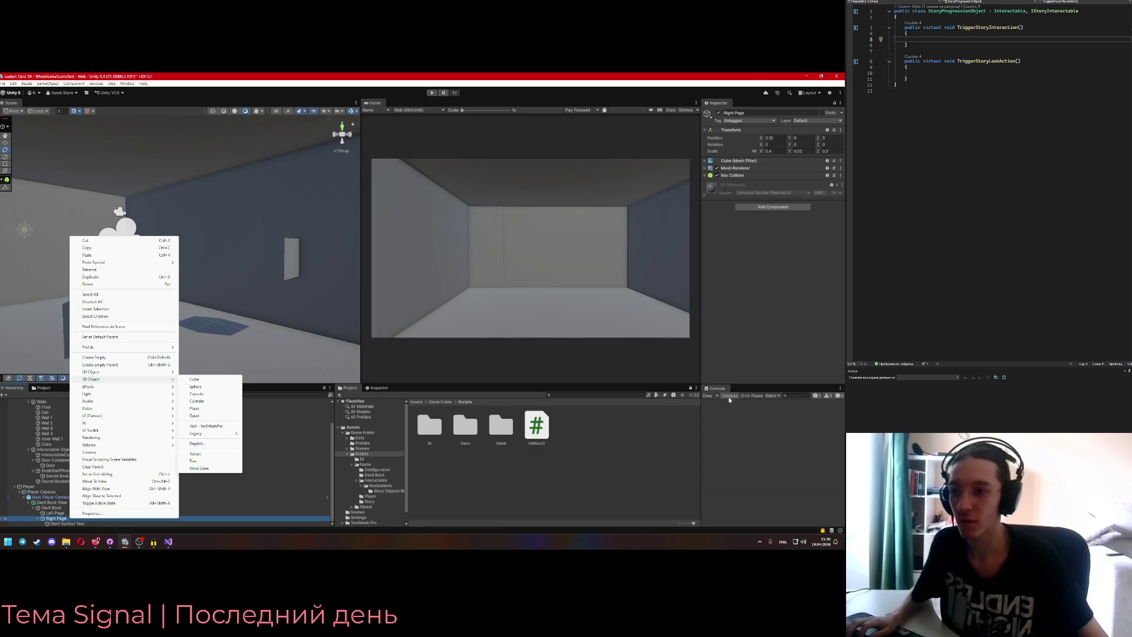
{"action": "left_click", "coordinate": [206, 426]}
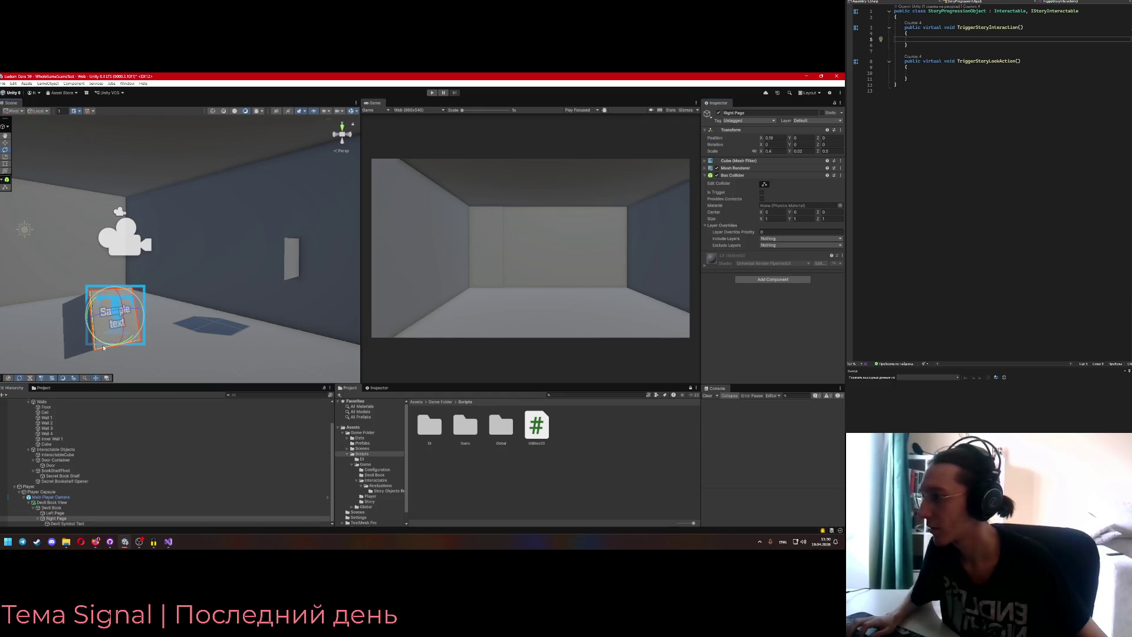
{"action": "left_click", "coordinate": [70, 523]}
{"action": "left_click", "coordinate": [71, 518]}
{"action": "left_click", "coordinate": [773, 278]}
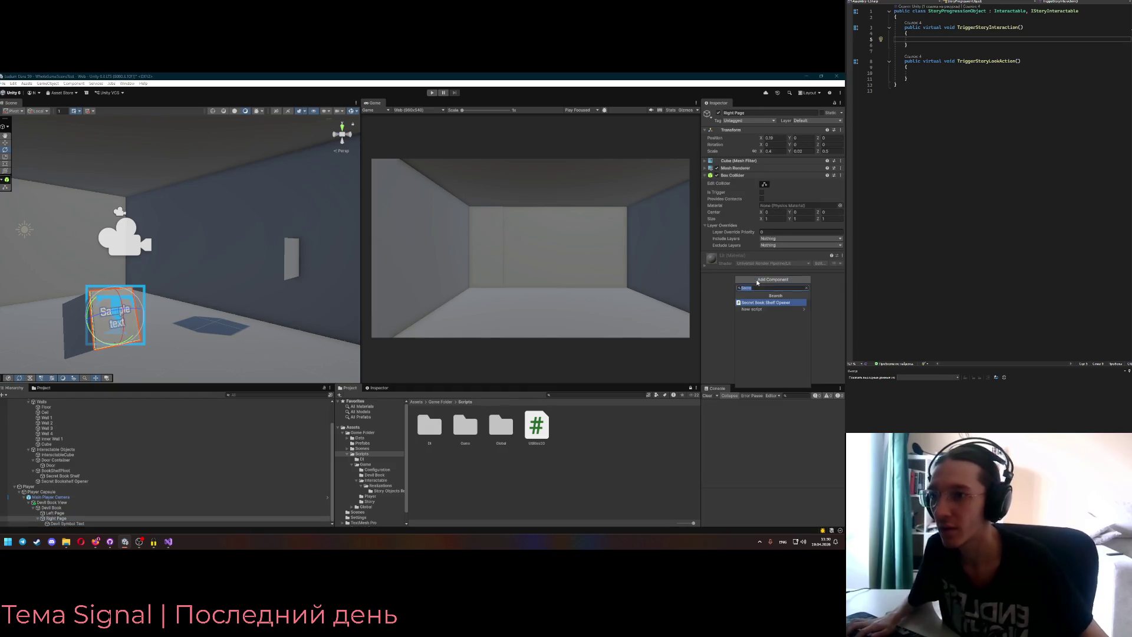
{"action": "left_click", "coordinate": [764, 286]}
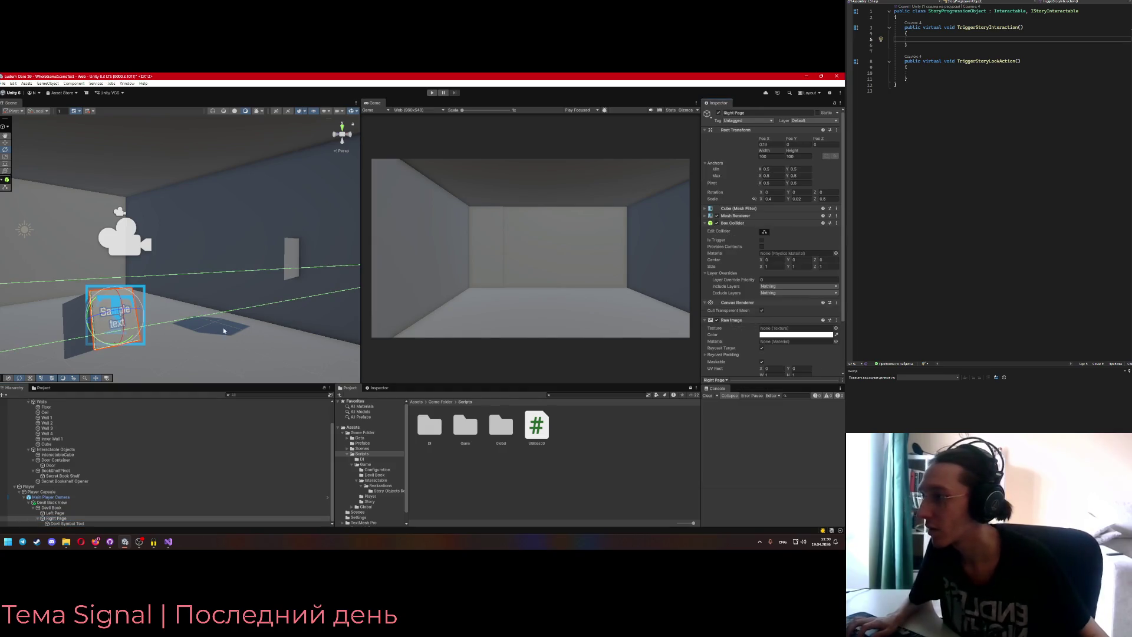
- Frame Right Page in the Scene view and set its X rotation to 90
{"action": "key", "text": "f"}
{"action": "mouse_move", "coordinate": [177, 295]}
{"action": "left_mouse_down"}
{"action": "mouse_move", "coordinate": [99, 328]}
{"action": "mouse_move", "coordinate": [82, 354]}
{"action": "left_mouse_up"}
{"action": "left_click", "coordinate": [69, 519]}
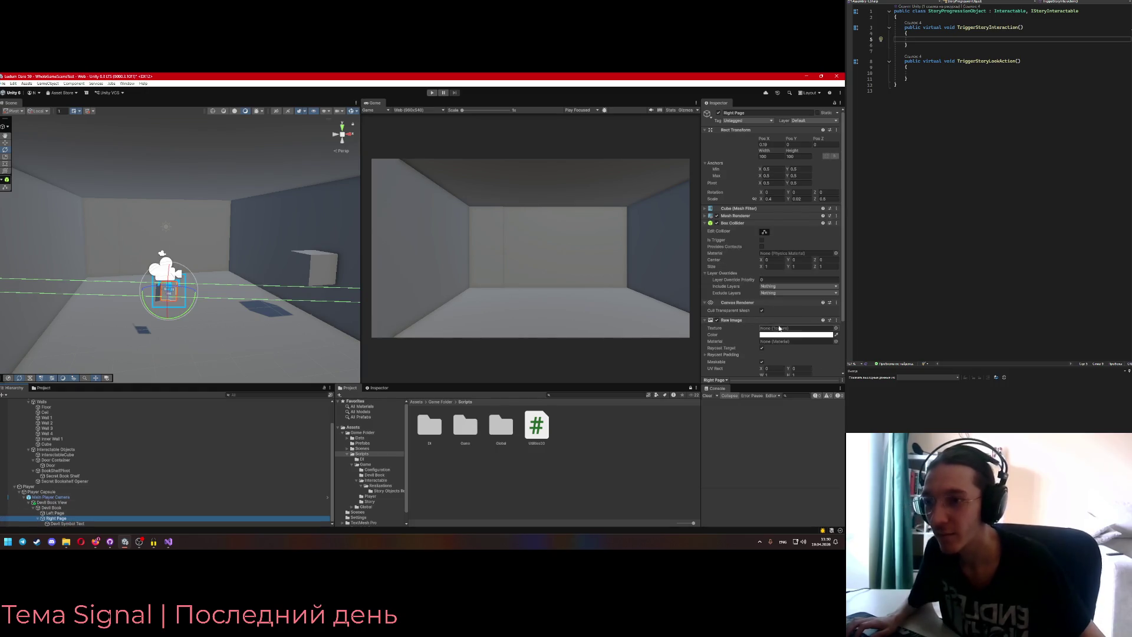
{"action": "left_click_drag", "start_coordinate": [258, 328], "coordinate": [399, 269]}
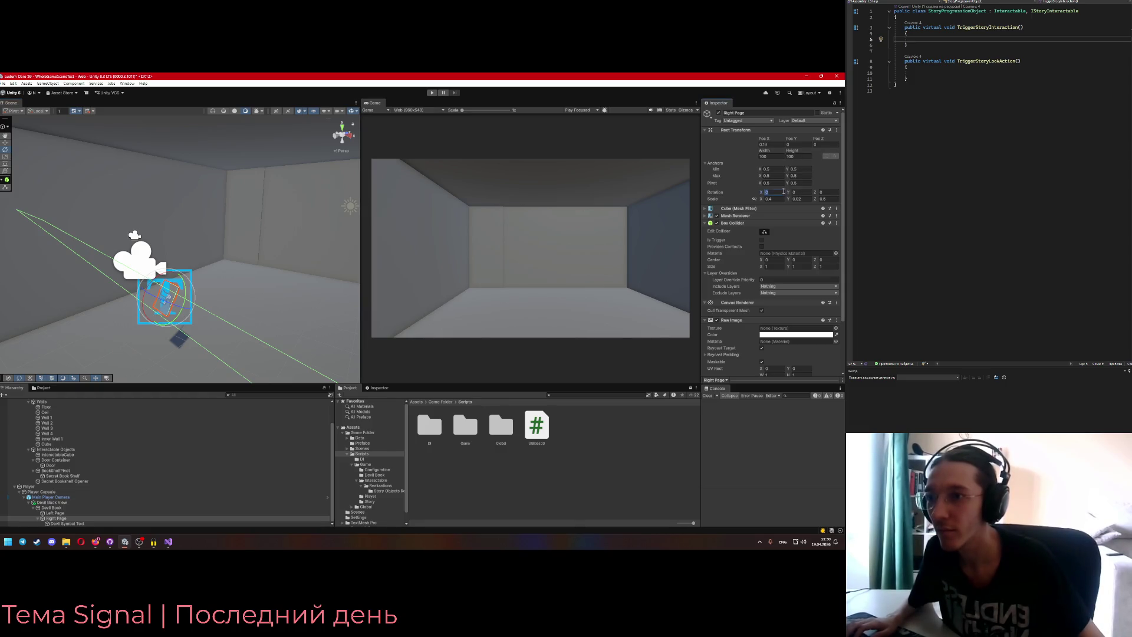
{"action": "type", "text": "90"}
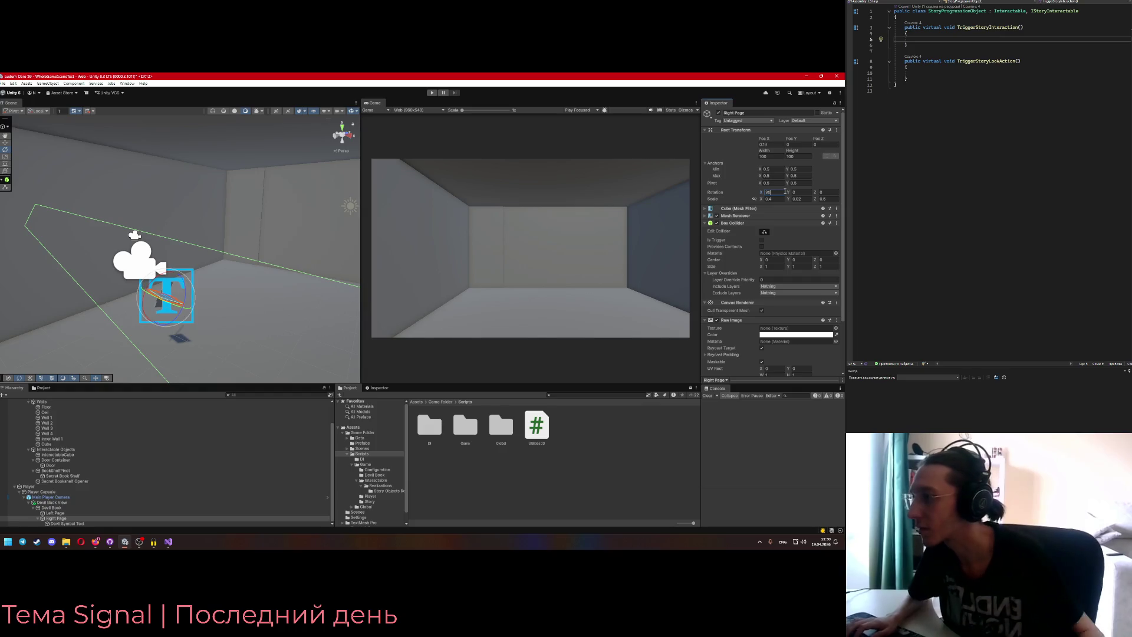
{"action": "key", "text": "Return"}
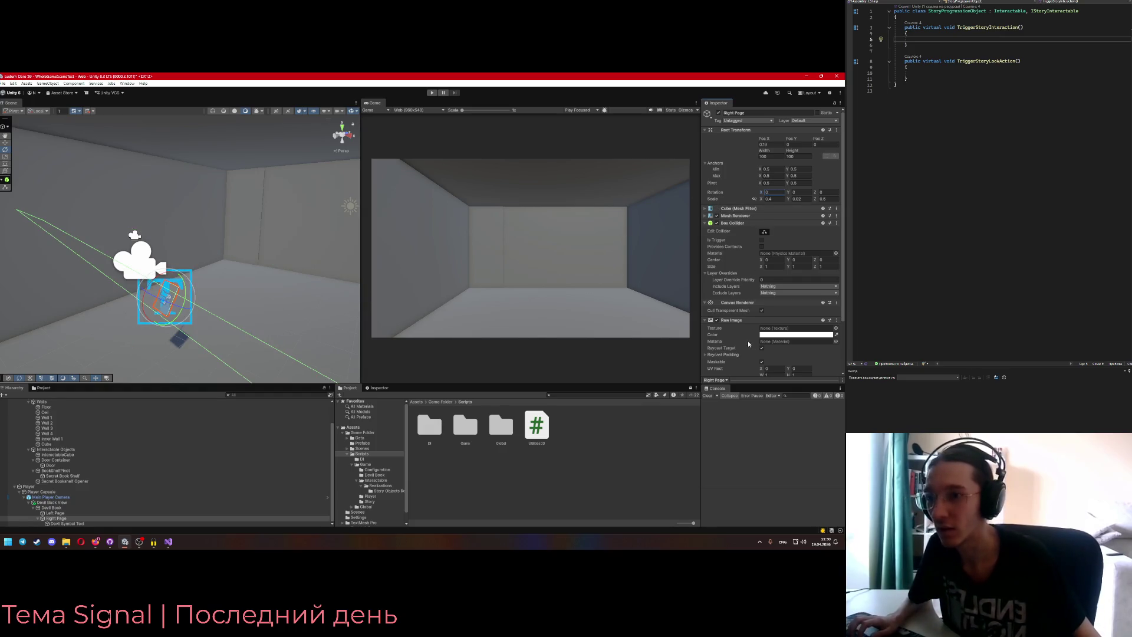
- Inspect the Raw Image UV Rect and Raycast Padding settings, then remove the Raw Image component
{"action": "scroll", "coordinate": [749, 344], "scroll_direction": "down", "scroll_amount": 3}
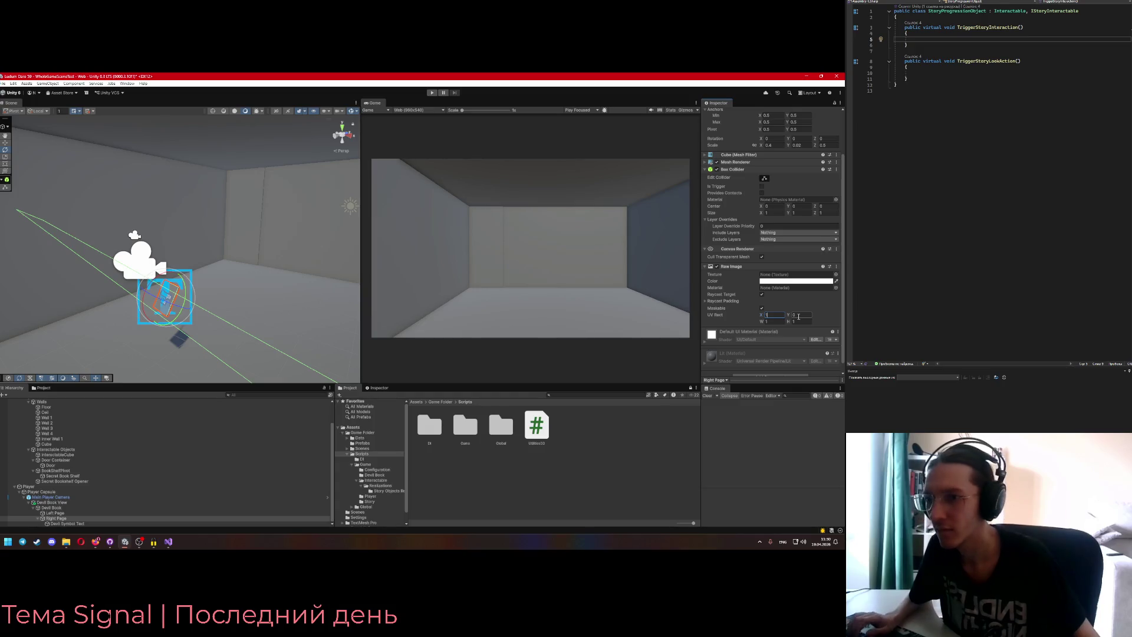
{"action": "scroll", "coordinate": [785, 317], "scroll_direction": "up", "scroll_amount": 1}
{"action": "left_click", "coordinate": [779, 325]}
{"action": "left_click", "coordinate": [722, 317]}
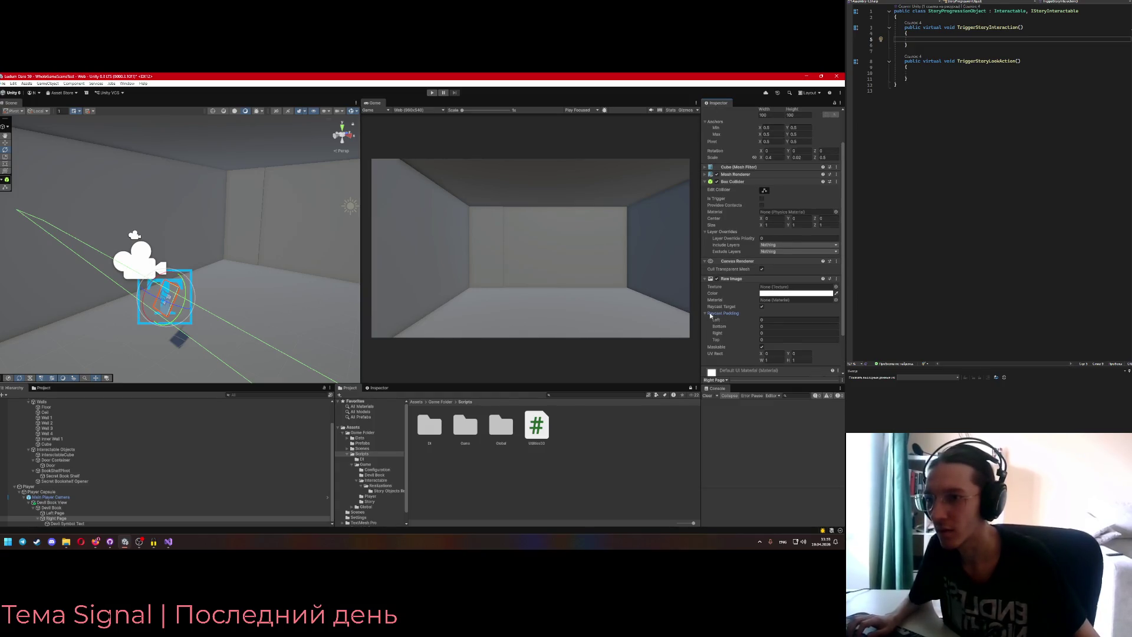
{"action": "left_click", "coordinate": [711, 315]}
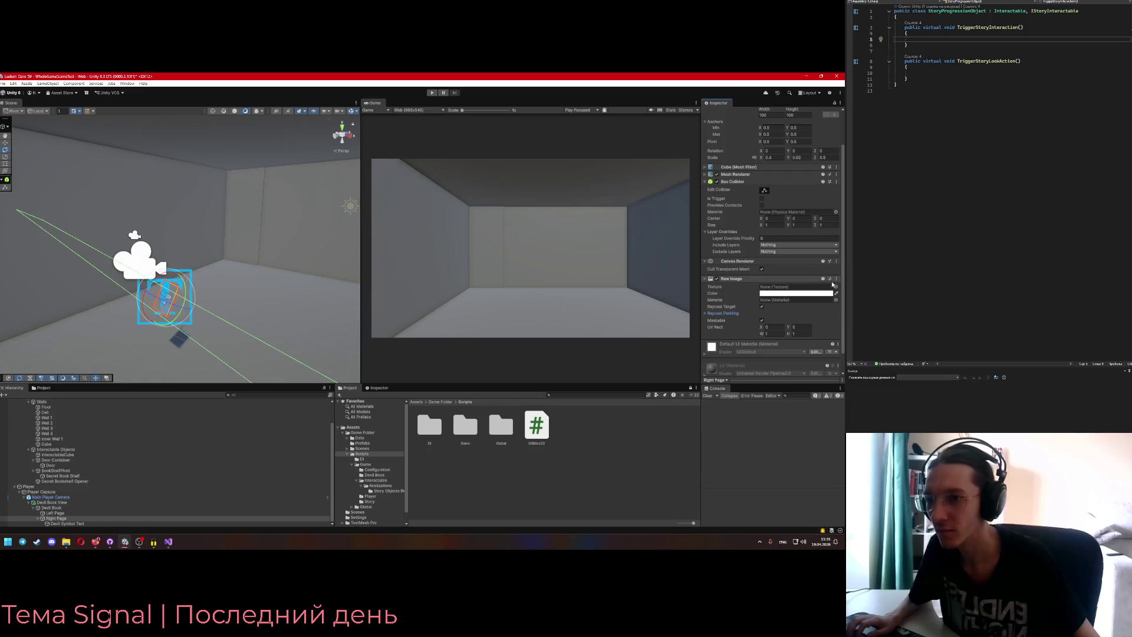
{"action": "left_click", "coordinate": [837, 281]}
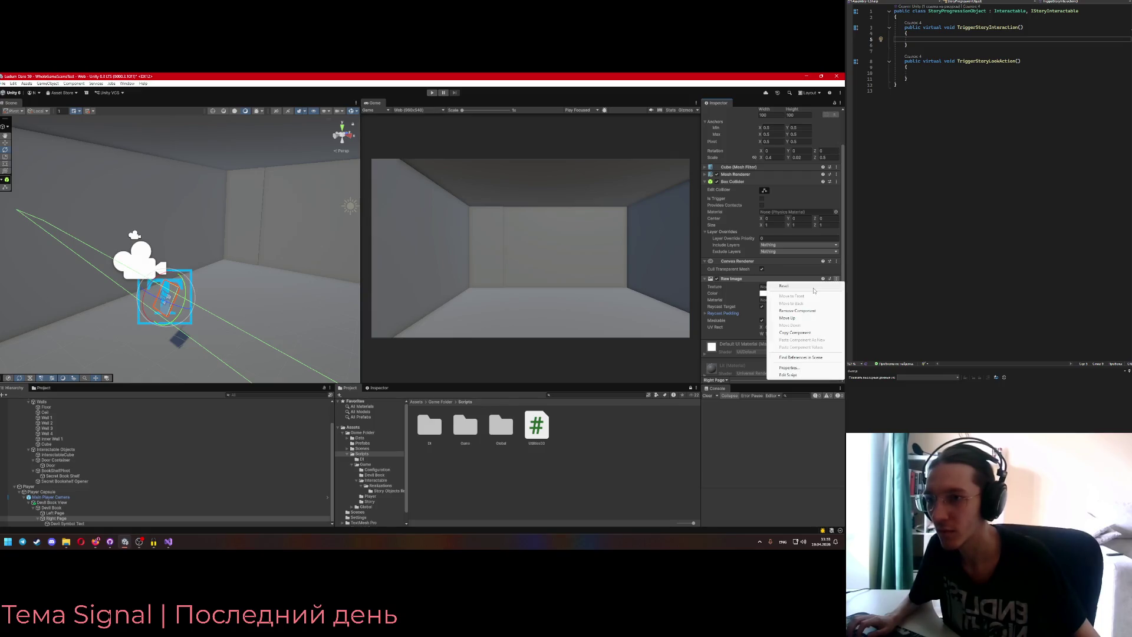
{"action": "left_click", "coordinate": [808, 310]}
{"action": "left_click_drag", "start_coordinate": [224, 331], "coordinate": [260, 292]}
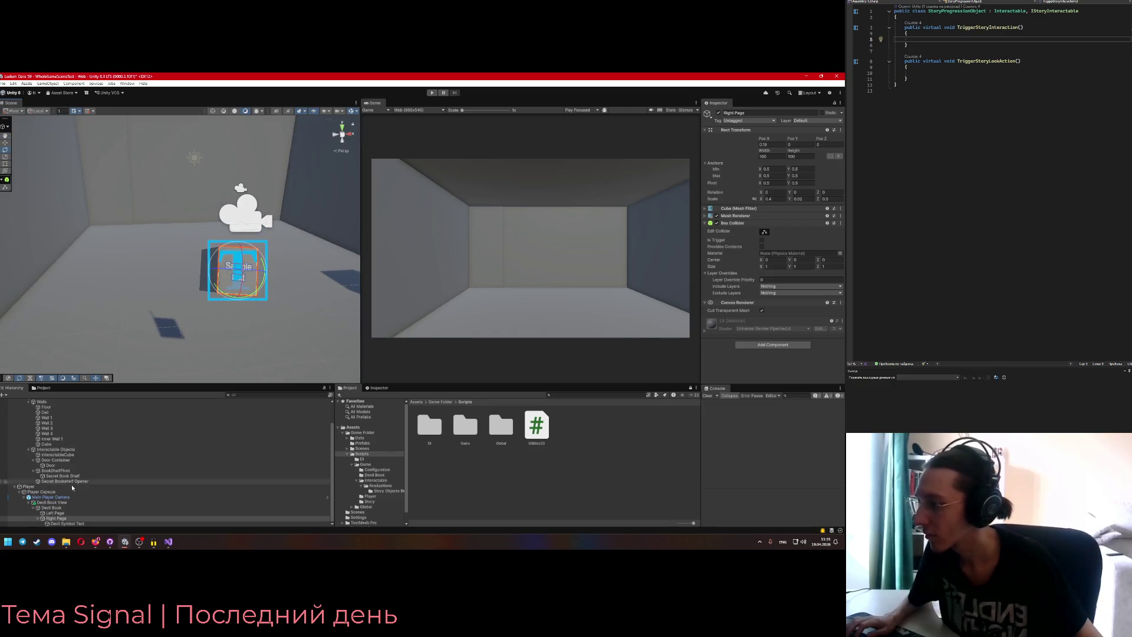
{"action": "right_click", "coordinate": [65, 519]}
{"action": "left_click", "coordinate": [65, 520]}
{"action": "right_click", "coordinate": [65, 519]}
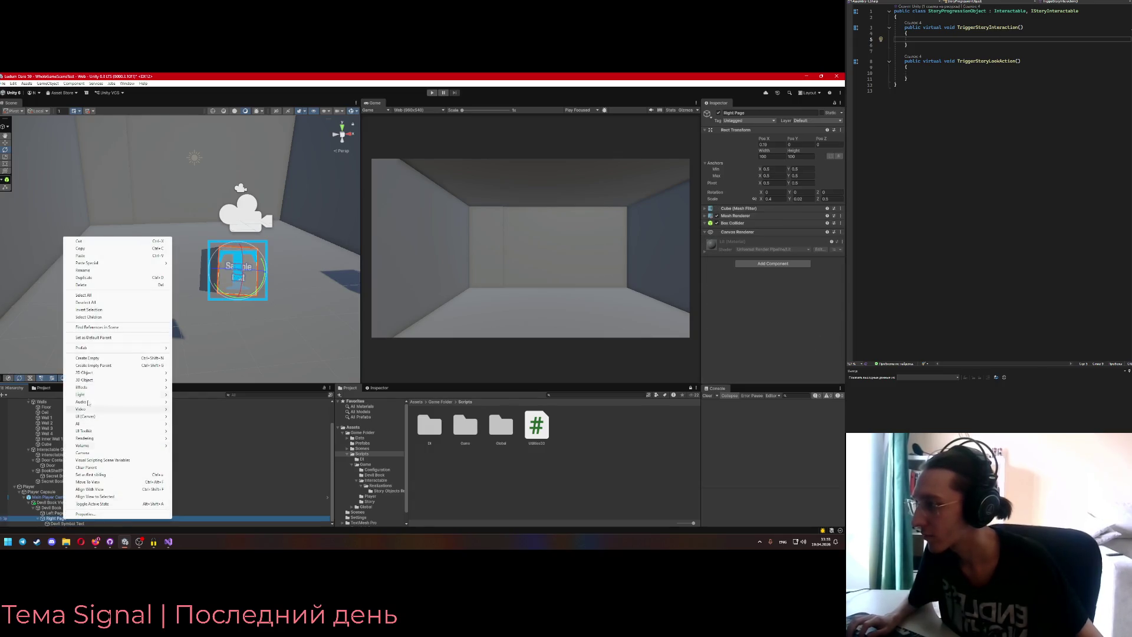
{"action": "left_click", "coordinate": [89, 358]}
{"action": "type", "text": "Devil"}
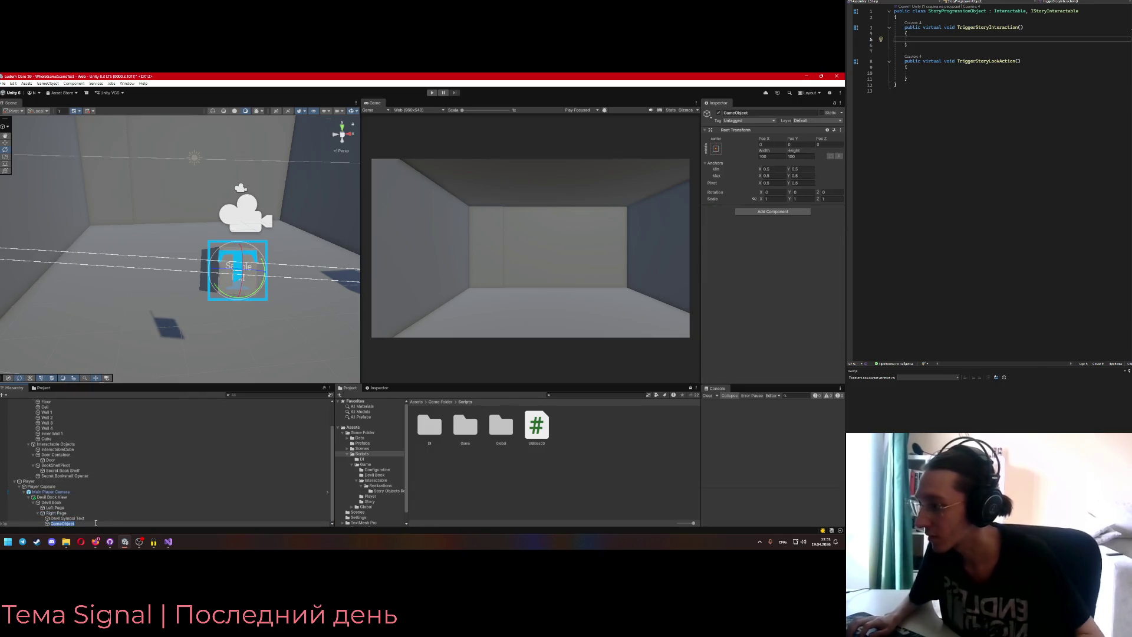
{"action": "type", "text": " S"}
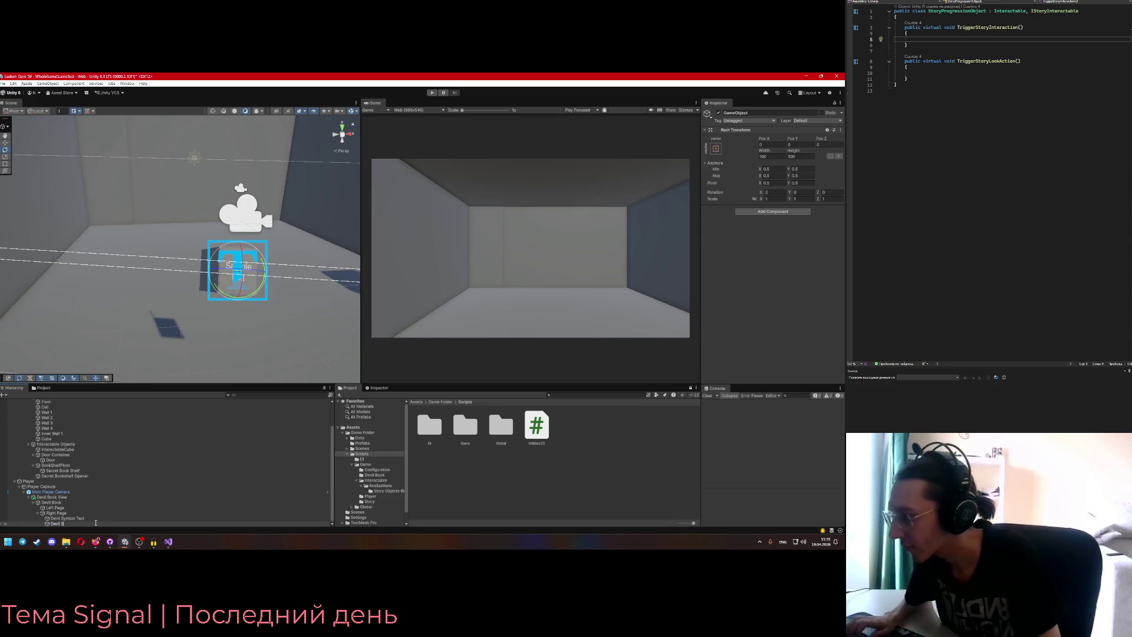
{"action": "type", "text": "ymbol Image"}
{"action": "key", "text": "Return"}
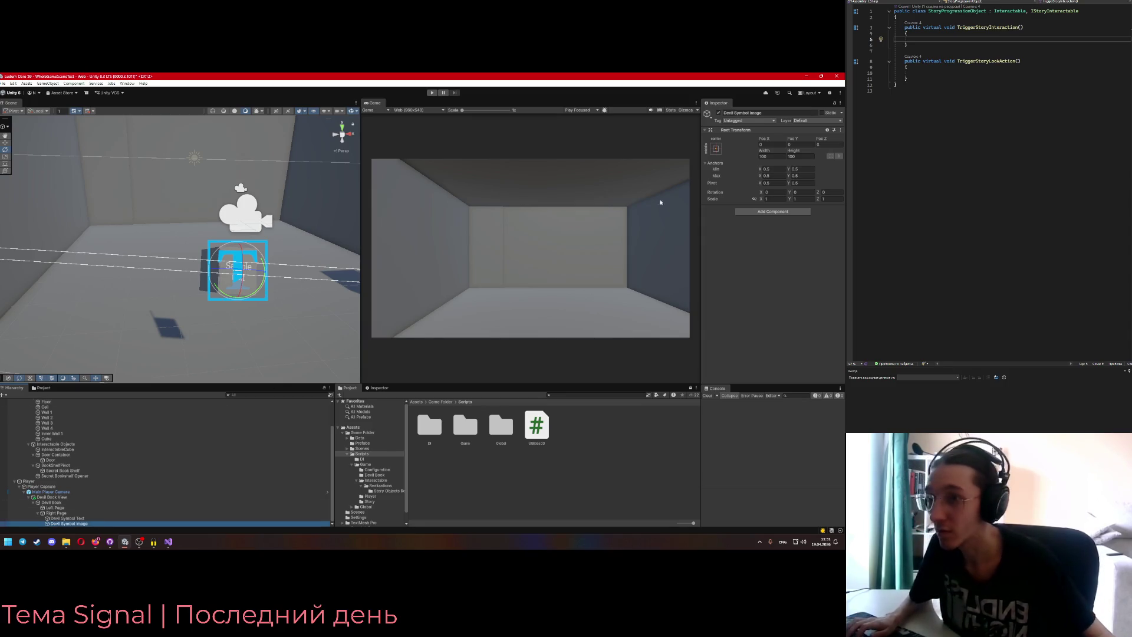
{"action": "left_click_drag", "start_coordinate": [240, 346], "coordinate": [89, 326]}
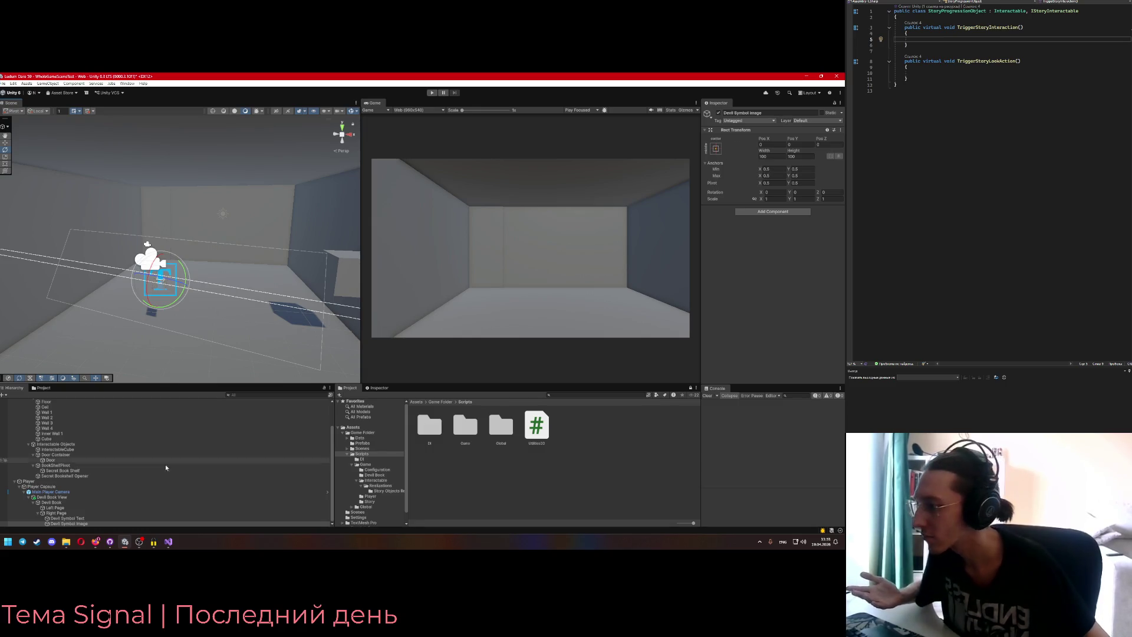
{"action": "left_click", "coordinate": [57, 513]}
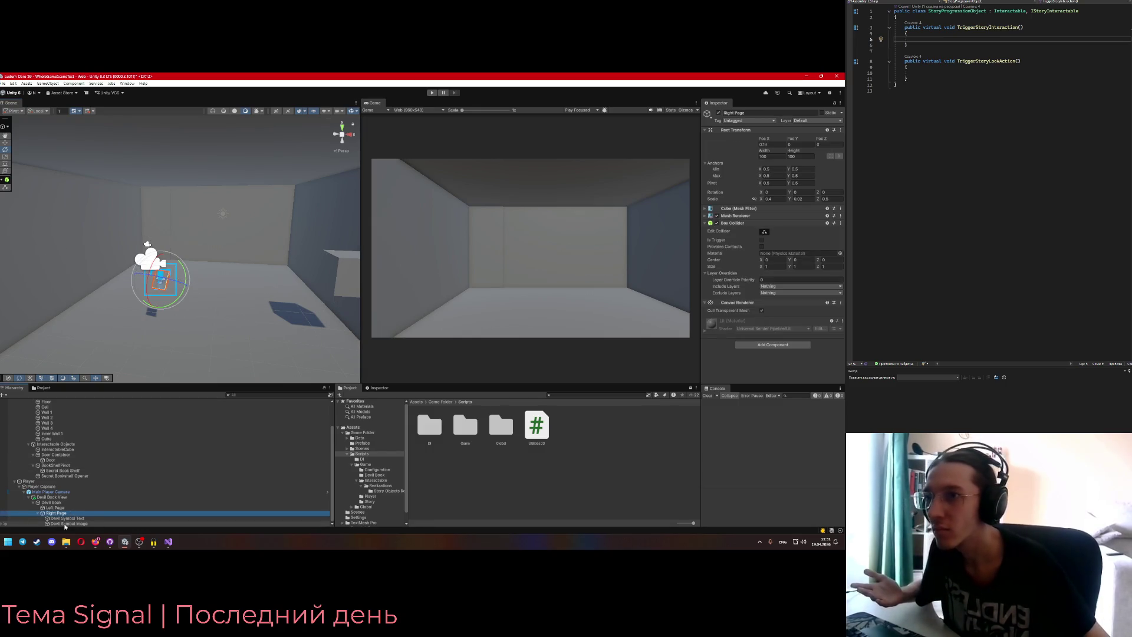
{"action": "left_click", "coordinate": [65, 523]}
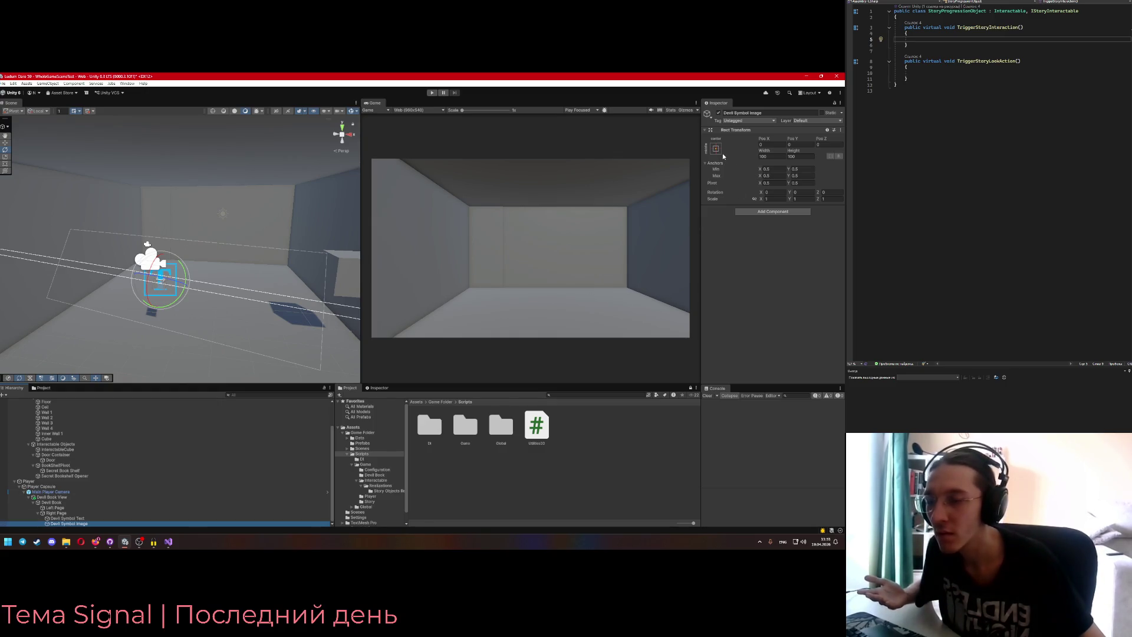
{"action": "right_click", "coordinate": [67, 513]}
{"action": "left_click", "coordinate": [66, 528]}
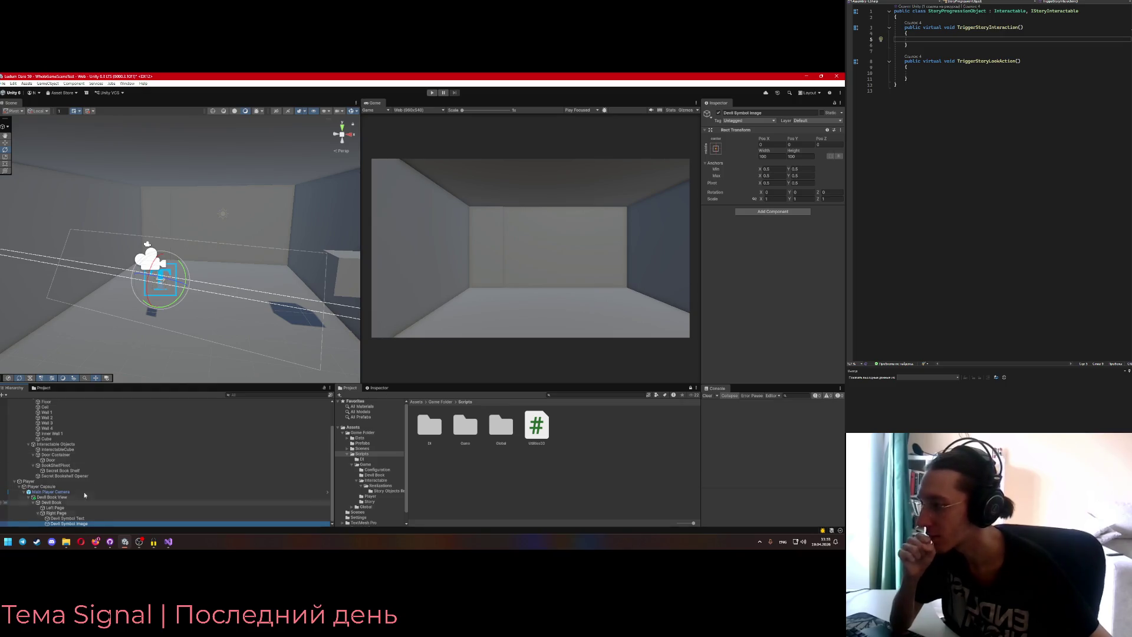
{"action": "left_click_drag", "start_coordinate": [152, 361], "coordinate": [106, 366]}
{"action": "left_click", "coordinate": [56, 513]}
{"action": "right_click", "coordinate": [59, 518]}
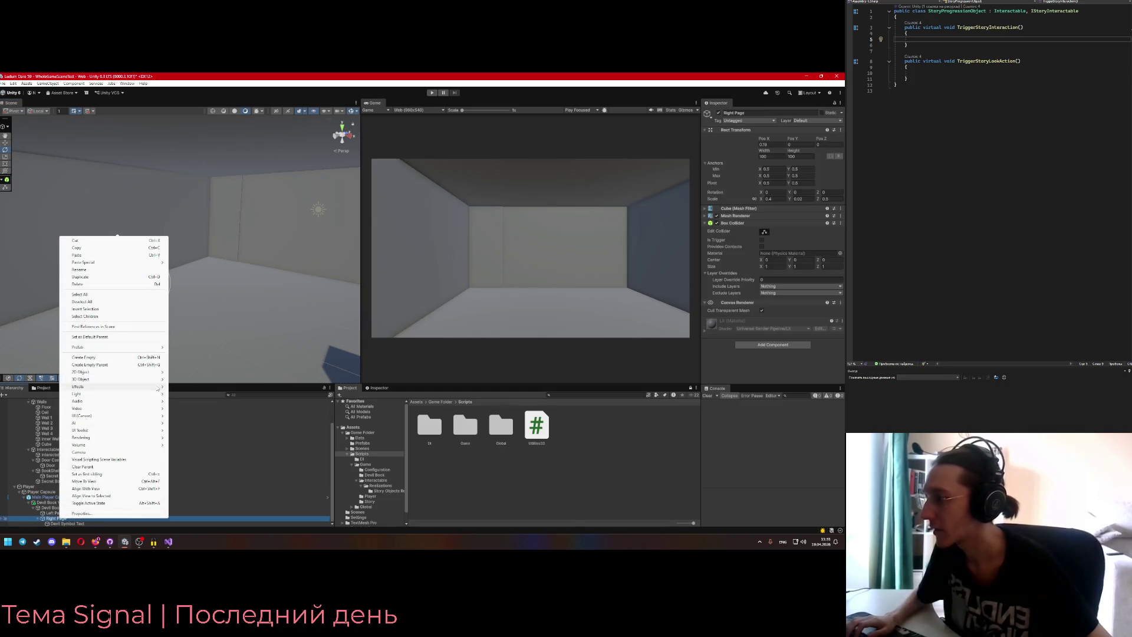
- Create a plane named 'a' under Right Page
{"action": "mouse_move", "coordinate": [88, 379]}
{"action": "left_click", "coordinate": [198, 408]}
{"action": "type", "text": "a"}
{"action": "mouse_move", "coordinate": [141, 331]}
{"action": "left_mouse_down"}
{"action": "mouse_move", "coordinate": [118, 331]}
{"action": "mouse_move", "coordinate": [236, 319]}
{"action": "left_mouse_up"}
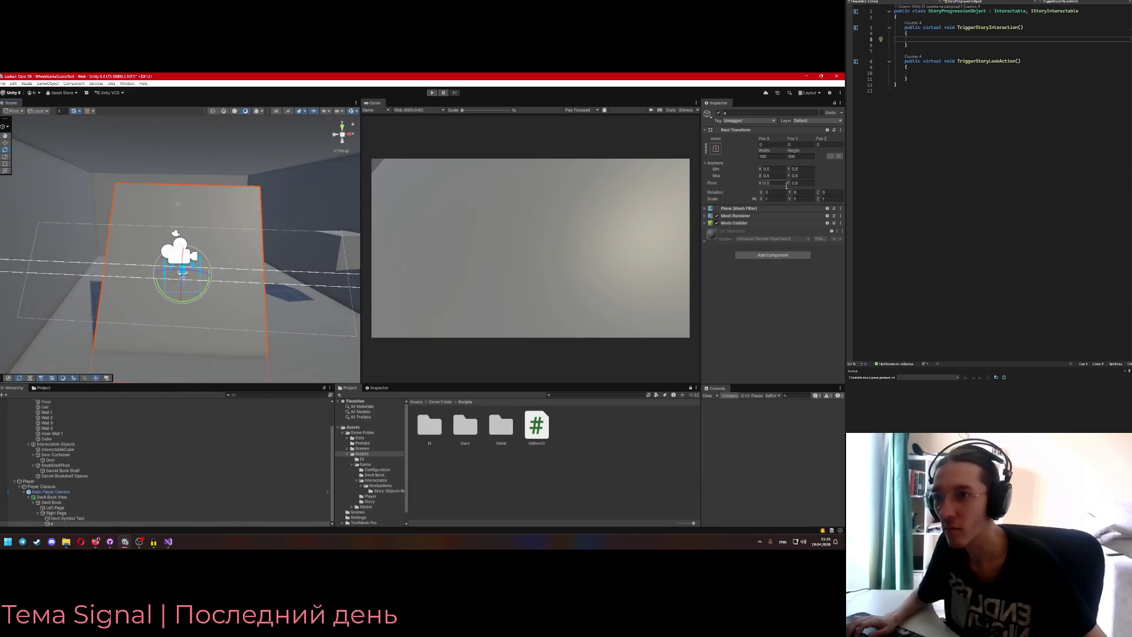
- Scale the plane to 0.1 on X, Y and Z
{"action": "double_click", "coordinate": [773, 198]}
{"action": "type", "text": "0.1"}
{"action": "key", "text": "Return"}
{"action": "double_click", "coordinate": [796, 198]}
{"action": "type", "text": "0.1"}
{"action": "double_click", "coordinate": [824, 198]}
{"action": "type", "text": "0.1"}
{"action": "mouse_move", "coordinate": [247, 283]}
{"action": "left_mouse_down"}
{"action": "mouse_move", "coordinate": [105, 283]}
{"action": "mouse_move", "coordinate": [118, 295]}
{"action": "mouse_move", "coordinate": [269, 294]}
{"action": "left_mouse_up"}
- Rotate the plane to line up with the Sample text and refine its scale to 0.08/0.09
{"action": "left_click", "coordinate": [5, 142]}
{"action": "key", "text": "e"}
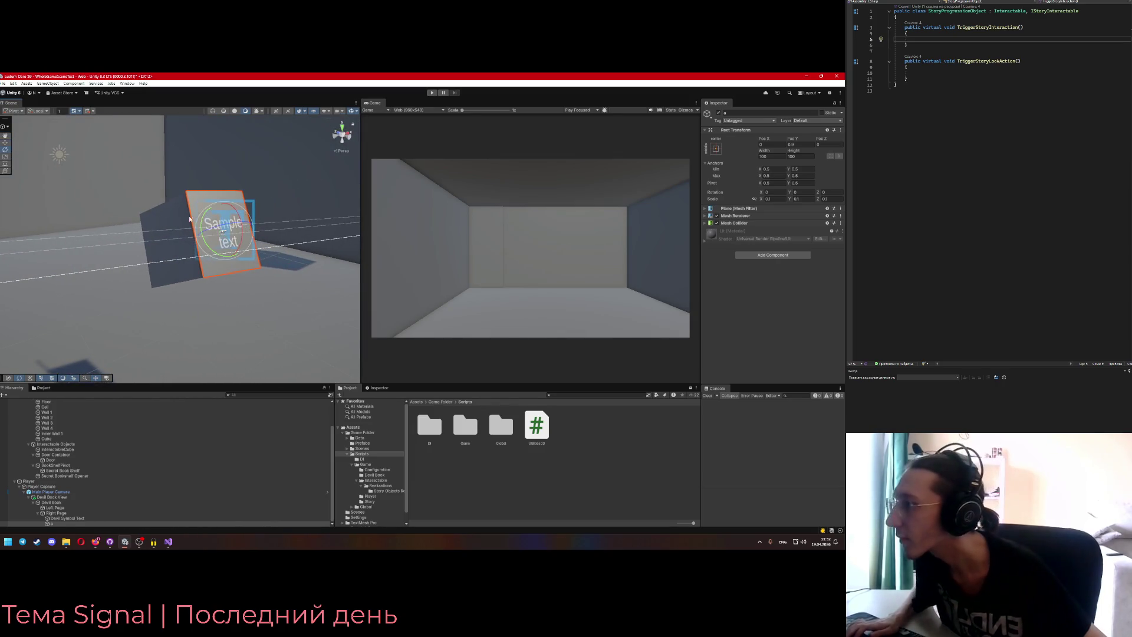
{"action": "left_click_drag", "start_coordinate": [215, 230], "coordinate": [214, 231]}
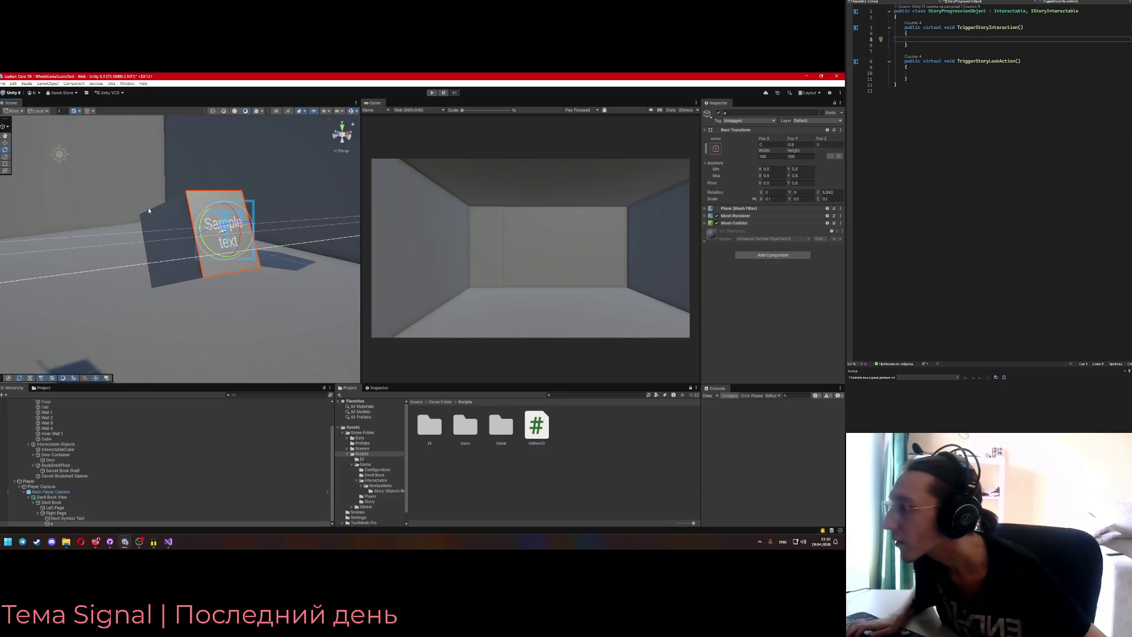
{"action": "type", "text": "0"}
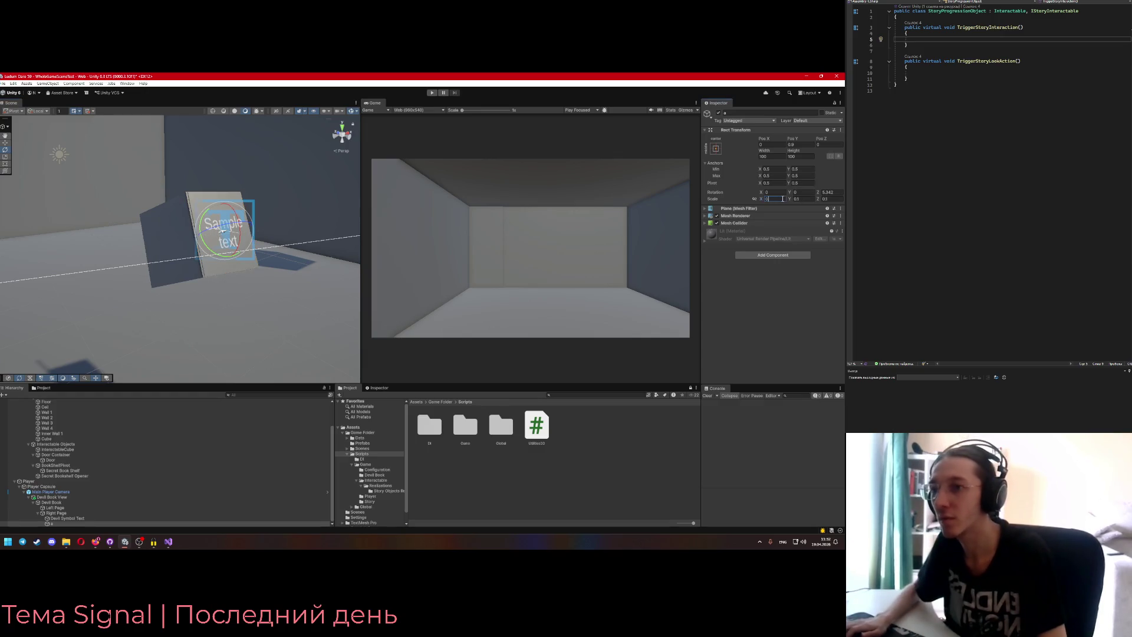
{"action": "type", "text": ".08"}
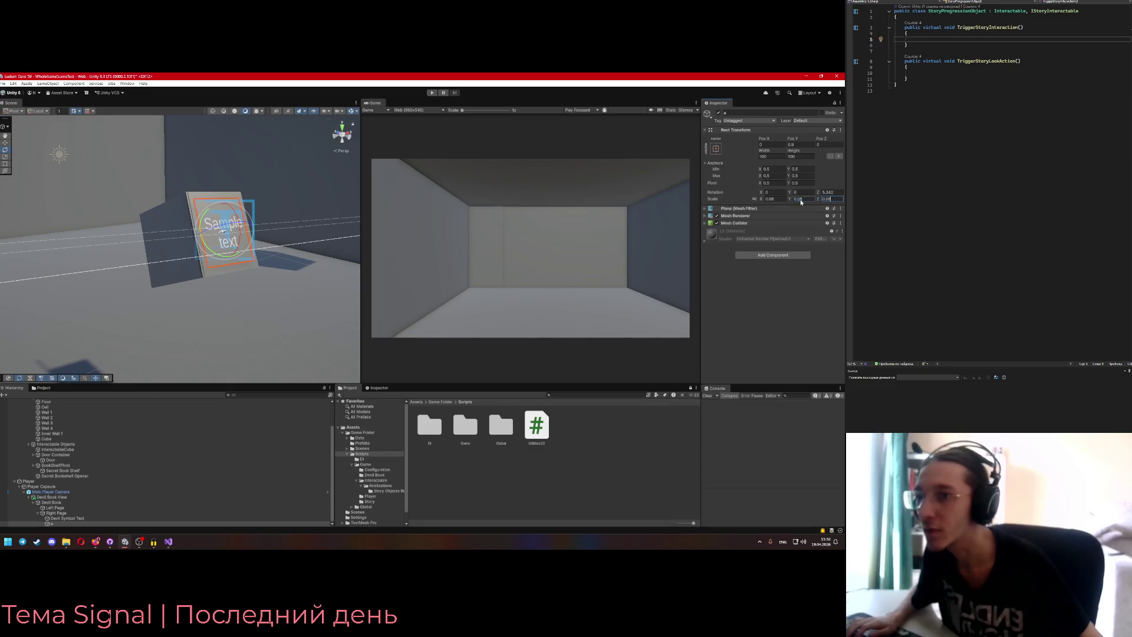
{"action": "type", "text": "0.09"}
{"action": "key", "text": "shift+Tab"}
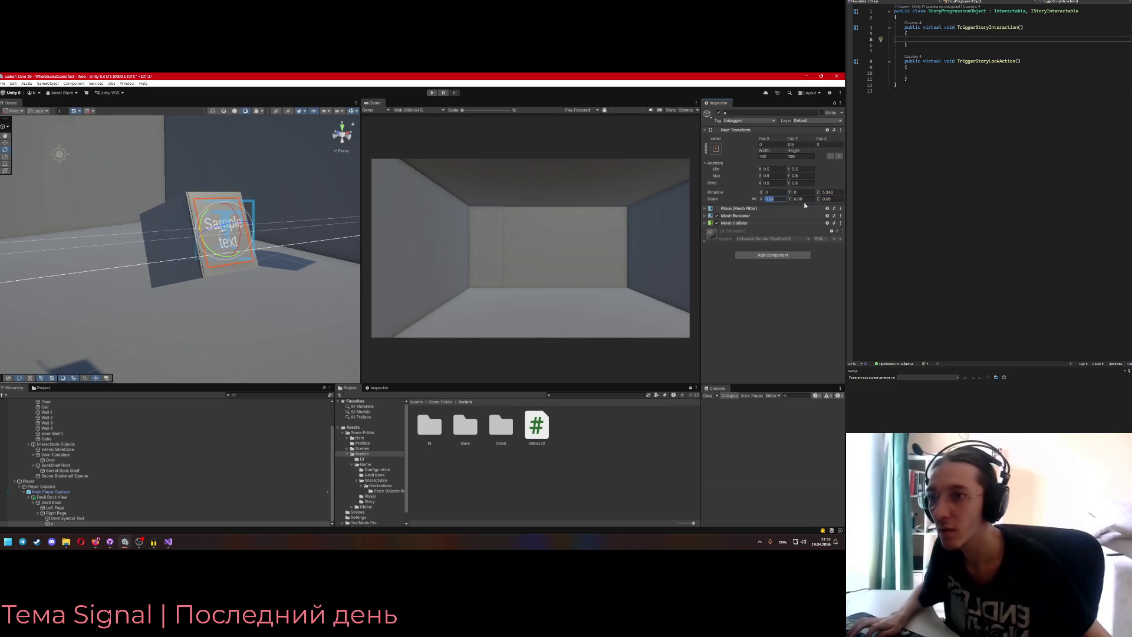
{"action": "left_click_drag", "start_coordinate": [287, 282], "coordinate": [259, 281]}
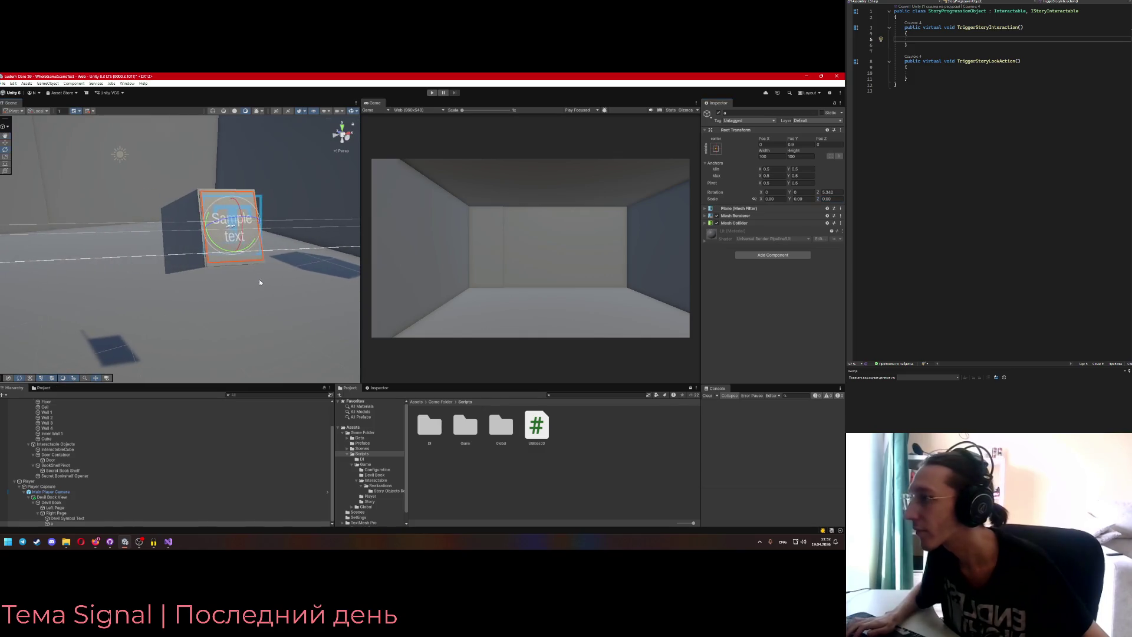
{"action": "left_click", "coordinate": [67, 518]}
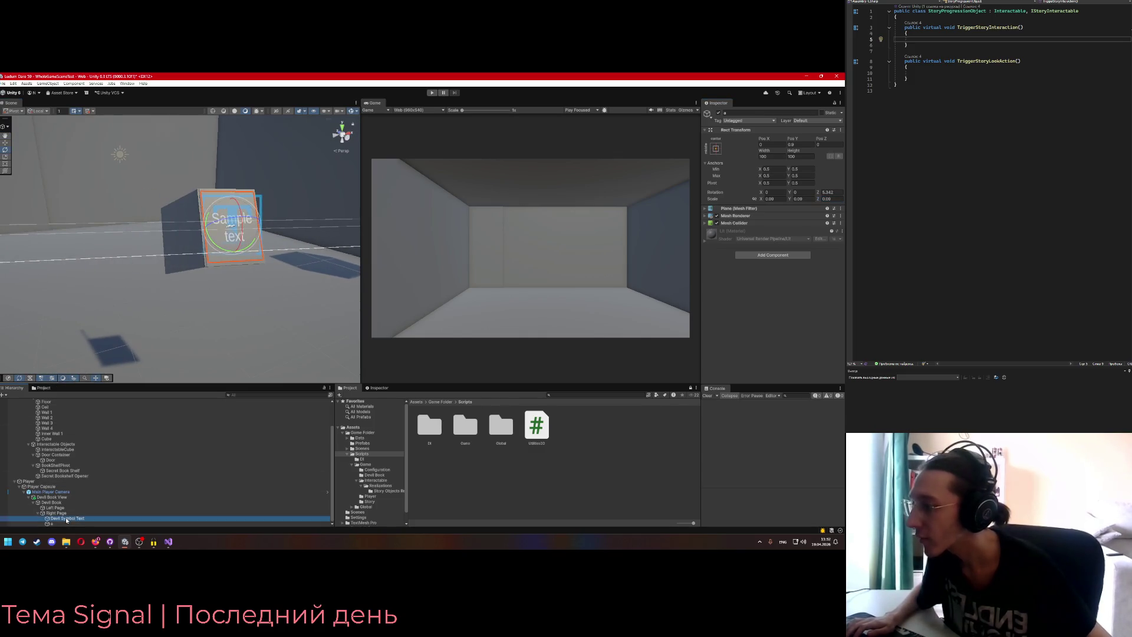
- Deactivate Devil Symbol Text and rename plane 'a' to Devil Symbol Image
{"action": "left_click", "coordinate": [718, 112]}
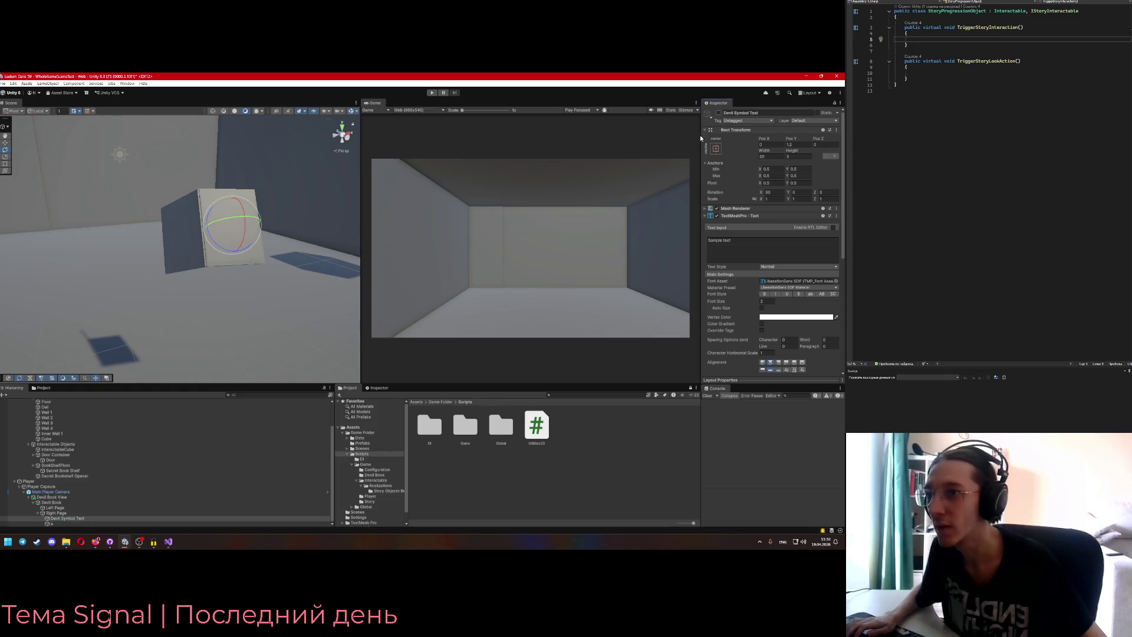
{"action": "left_click", "coordinate": [84, 524]}
{"action": "left_click", "coordinate": [735, 113]}
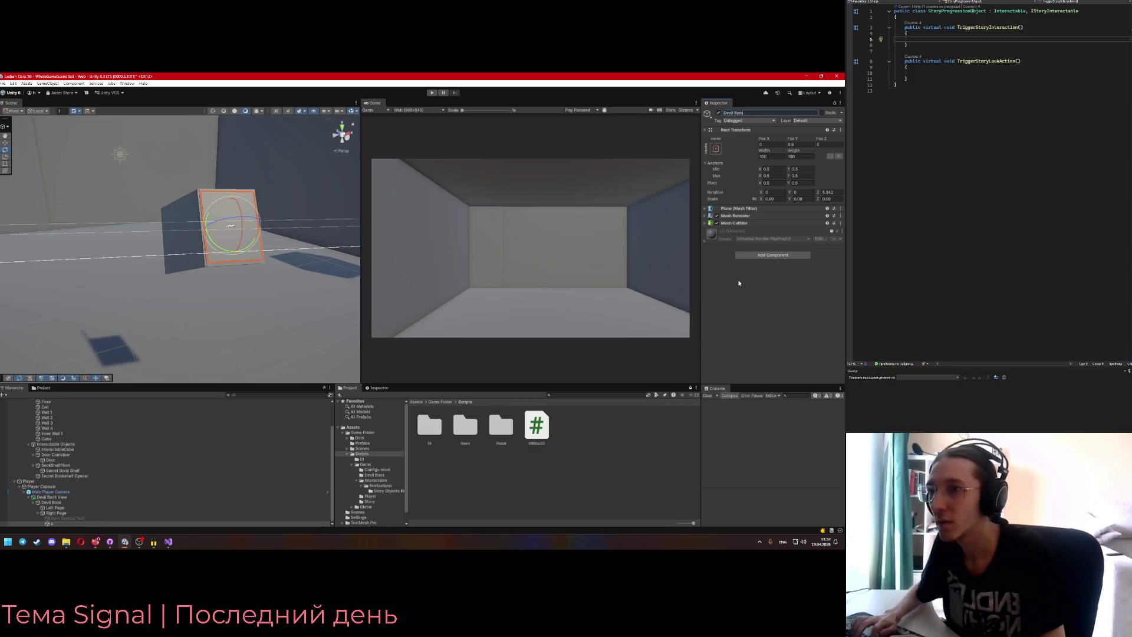
{"action": "type", "text": "bol Image"}
{"action": "key", "text": "Return"}
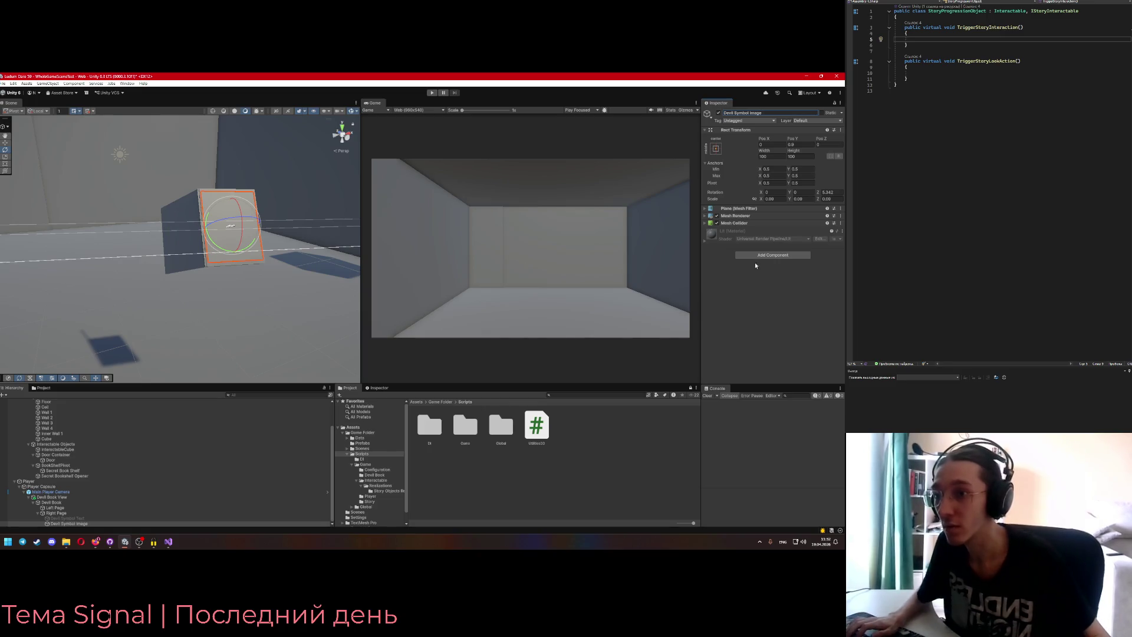
- Check the Mesh Renderer materials, add a Raw Image component, and undo an accidental rotation
{"action": "left_click", "coordinate": [705, 216]}
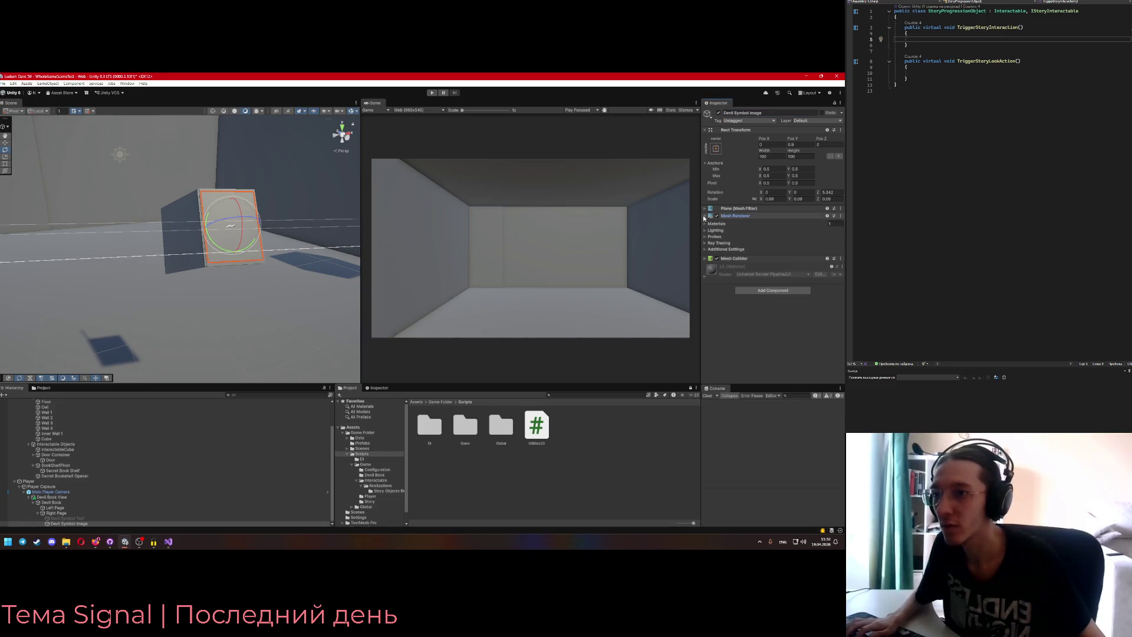
{"action": "left_click", "coordinate": [711, 224]}
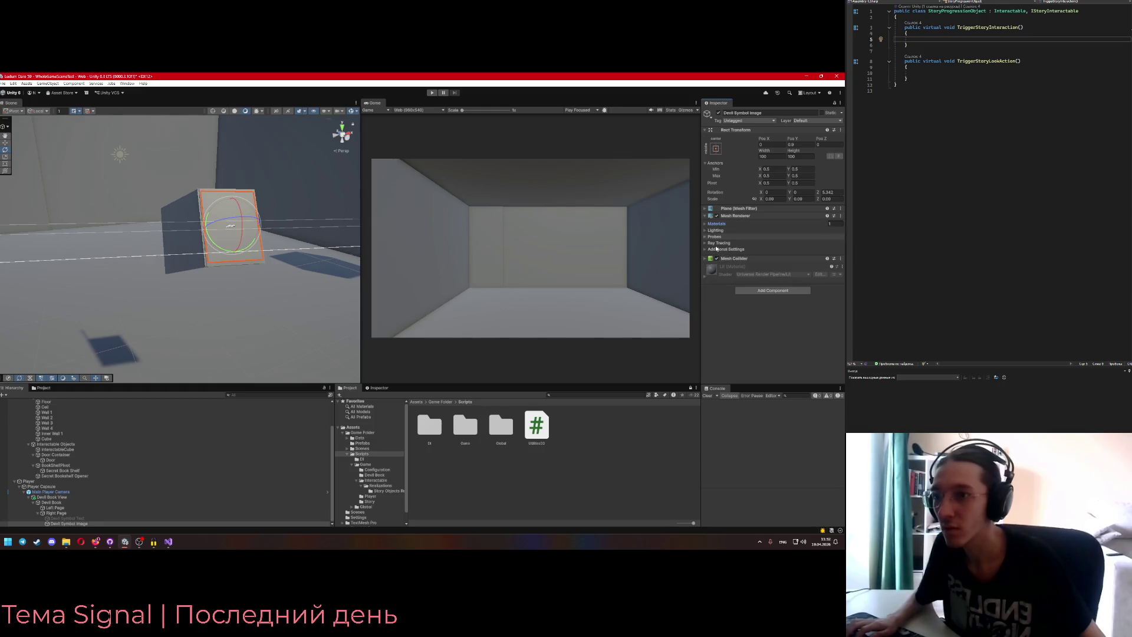
{"action": "left_click", "coordinate": [757, 292]}
{"action": "left_click", "coordinate": [761, 318]}
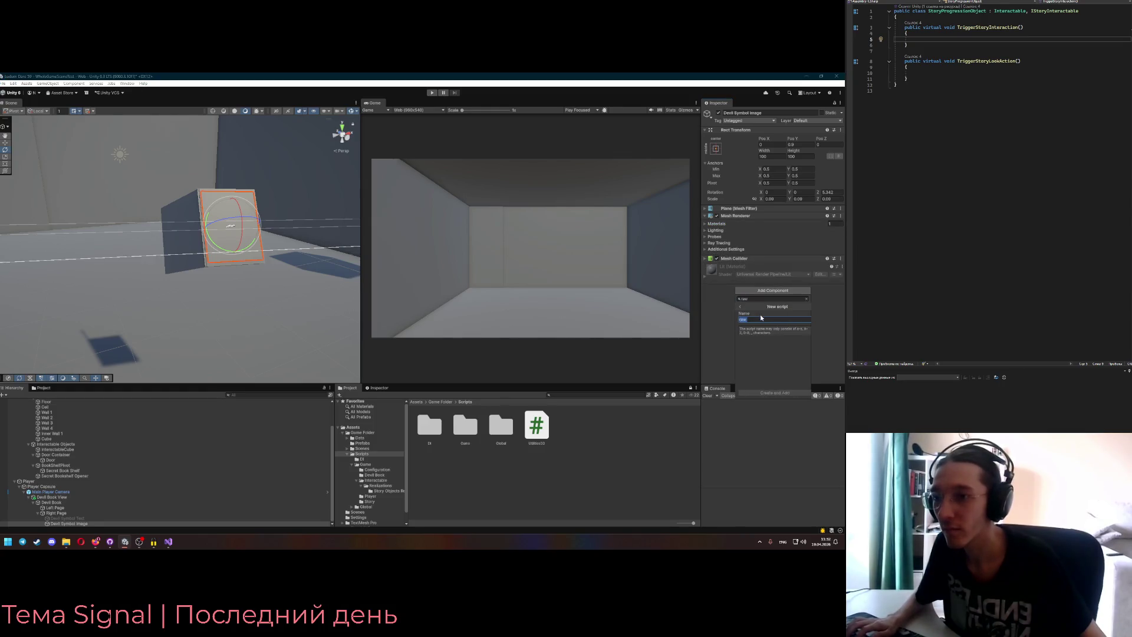
{"action": "left_click", "coordinate": [737, 306]}
{"action": "key", "text": "Return"}
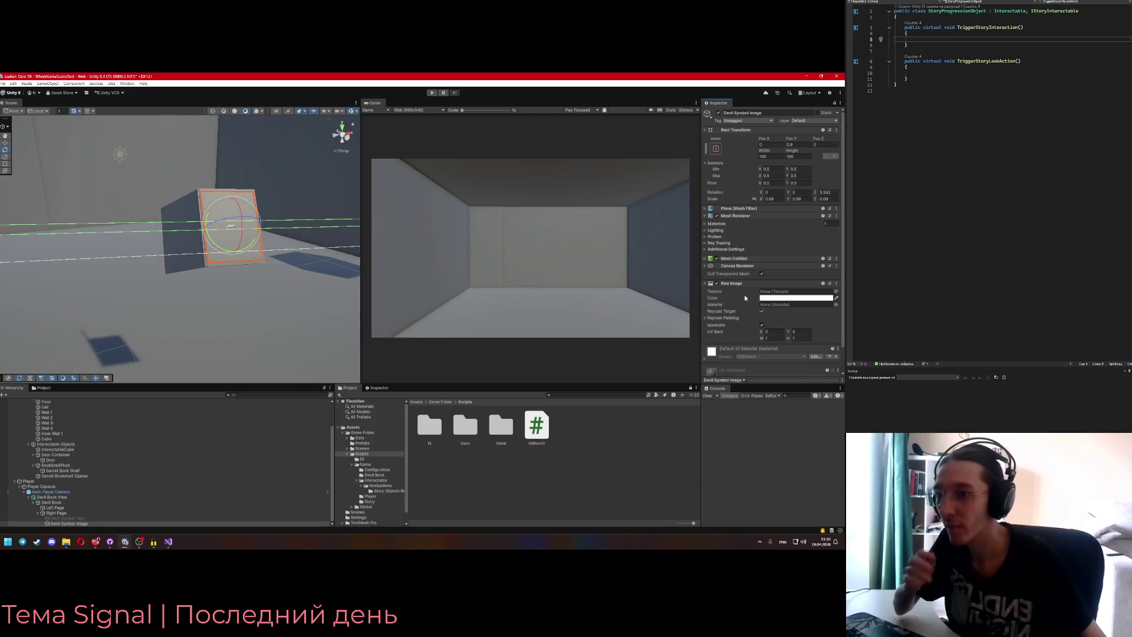
{"action": "mouse_move", "coordinate": [259, 287]}
{"action": "left_mouse_down"}
{"action": "mouse_move", "coordinate": [202, 285]}
{"action": "mouse_move", "coordinate": [200, 269]}
{"action": "left_mouse_up"}
{"action": "left_click_drag", "start_coordinate": [188, 242], "coordinate": [213, 322]}
{"action": "key", "text": "ctrl+z"}
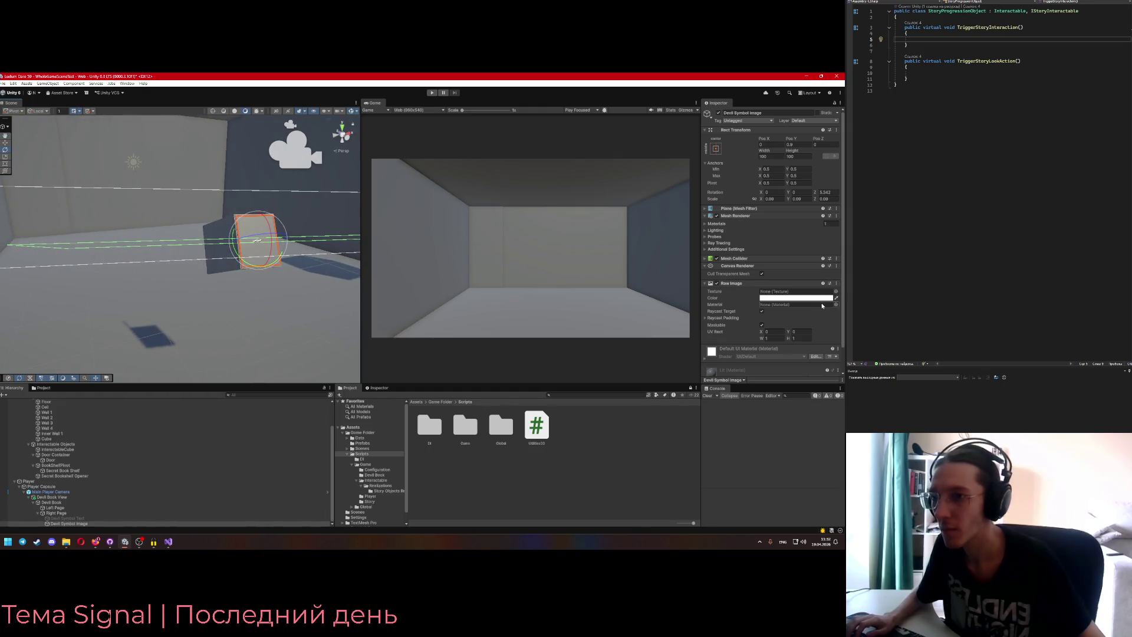
- Try the EmojiOne texture, then LiberationSans SDF and Default-Diffuse materials on the Raw Image
{"action": "left_click", "coordinate": [835, 292]}
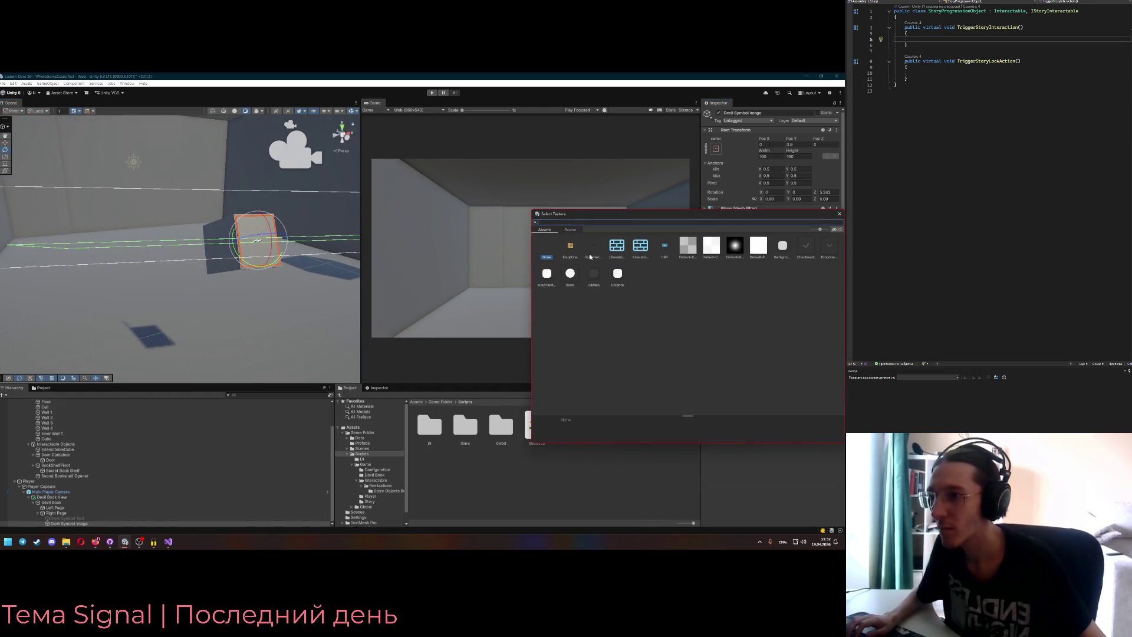
{"action": "double_click", "coordinate": [570, 245]}
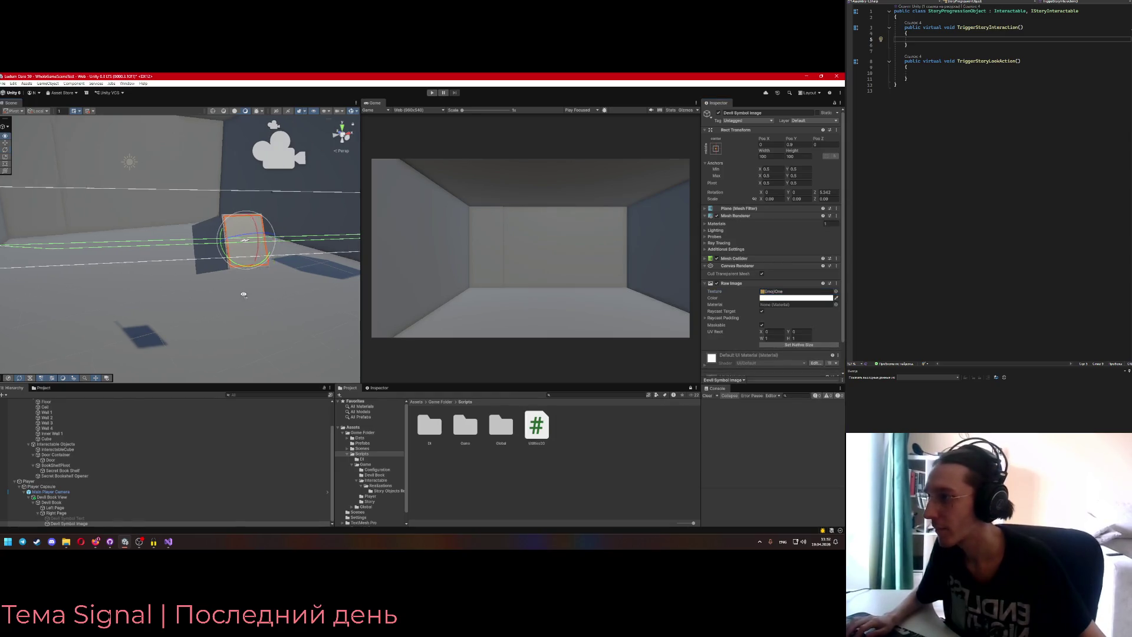
{"action": "left_click_drag", "start_coordinate": [176, 283], "coordinate": [158, 298]}
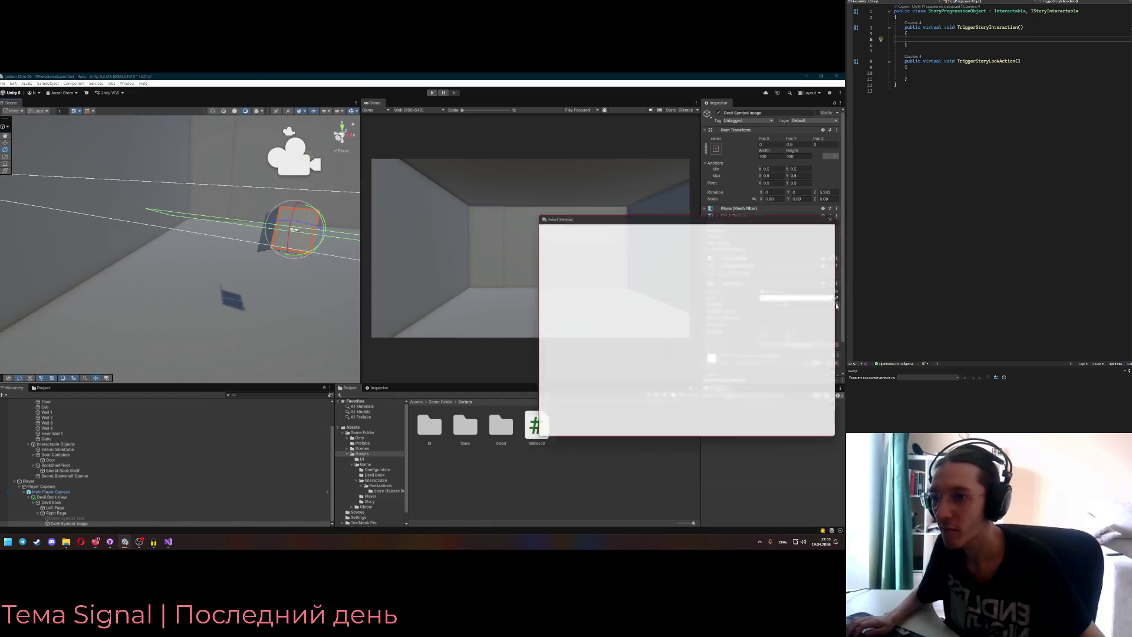
{"action": "left_click", "coordinate": [836, 304]}
{"action": "double_click", "coordinate": [593, 246]}
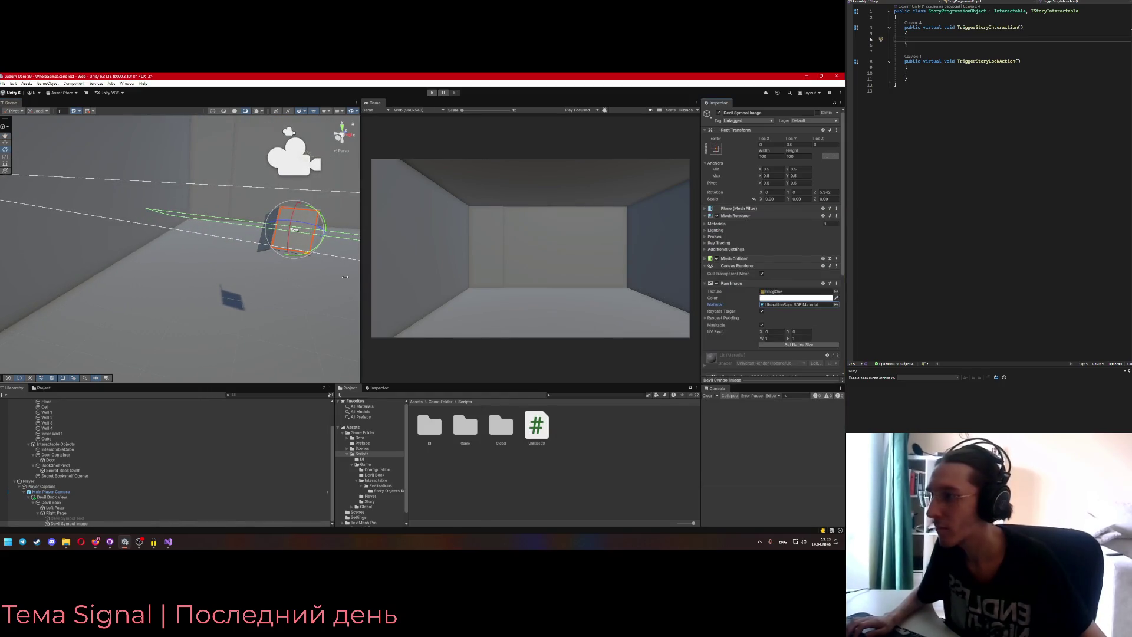
{"action": "left_click", "coordinate": [836, 304]}
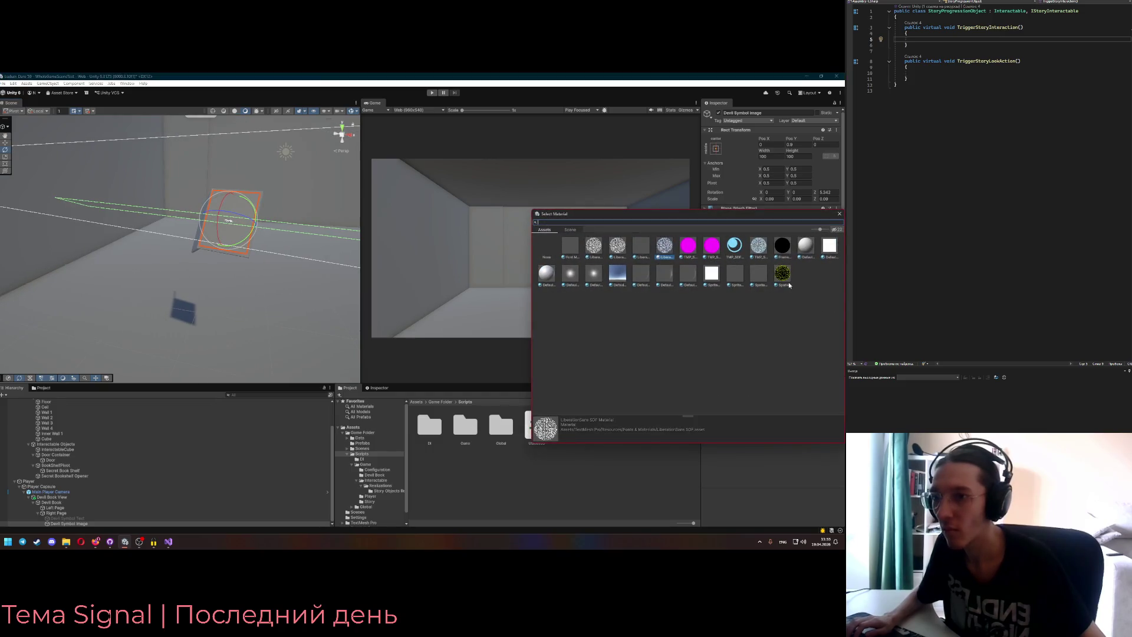
{"action": "double_click", "coordinate": [805, 246]}
{"action": "mouse_move", "coordinate": [195, 254]}
{"action": "left_mouse_down"}
{"action": "mouse_move", "coordinate": [149, 229]}
{"action": "mouse_move", "coordinate": [295, 239]}
{"action": "left_mouse_up"}
{"action": "scroll", "coordinate": [721, 260], "scroll_direction": "down", "scroll_amount": 2}
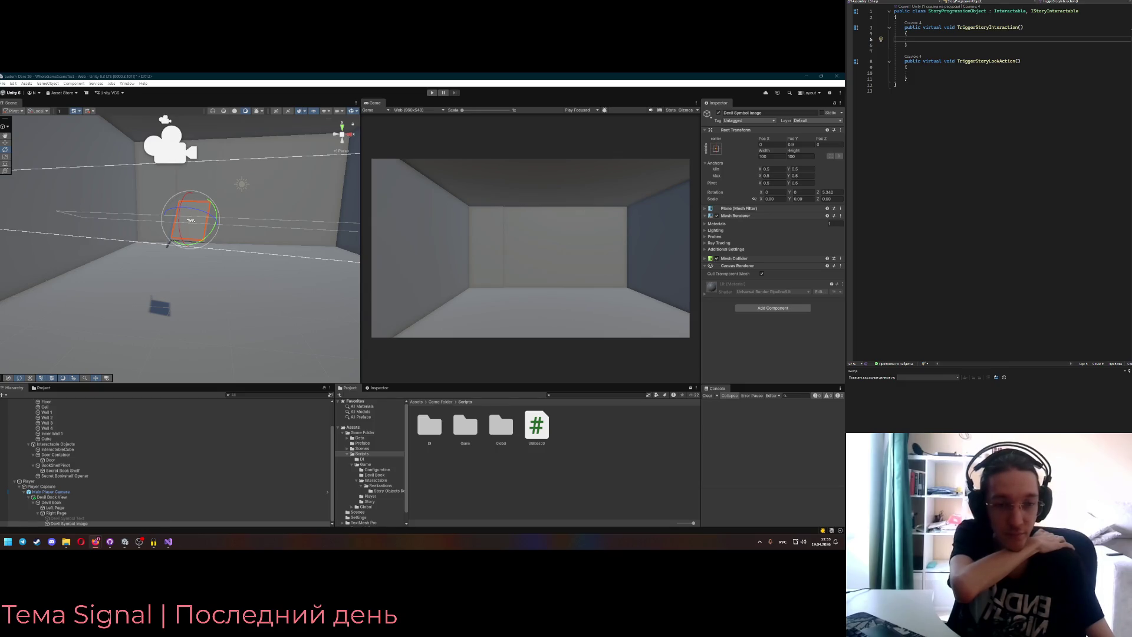
- Reselect Devil Symbol Image and create a new Resources folder inside Game Folder
{"action": "left_click_drag", "start_coordinate": [236, 238], "coordinate": [265, 247]}
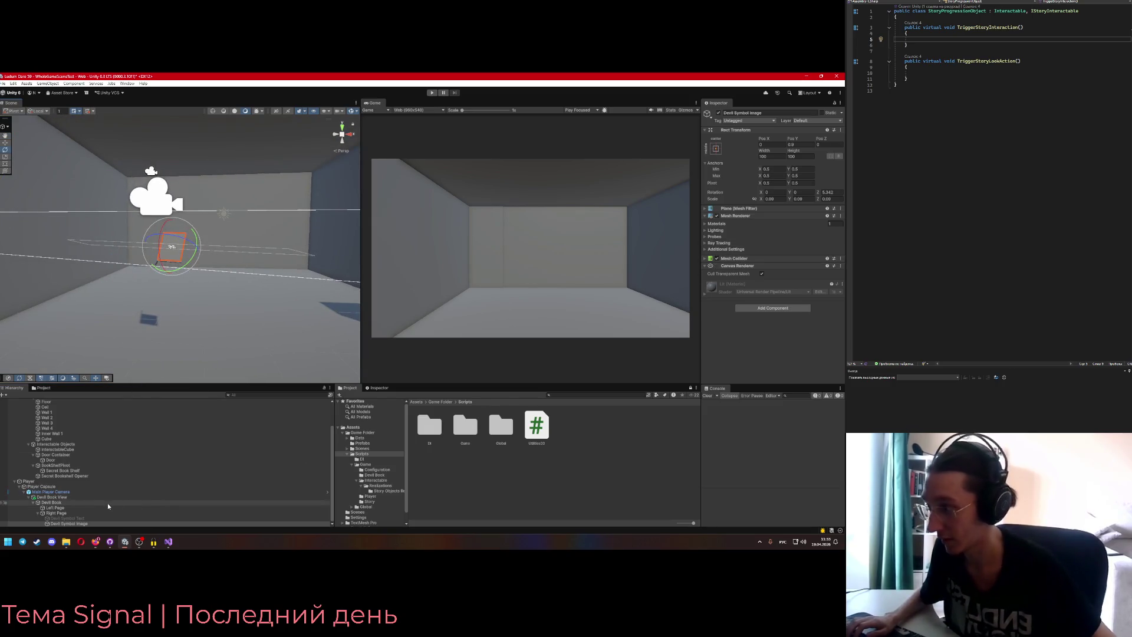
{"action": "left_click", "coordinate": [76, 514]}
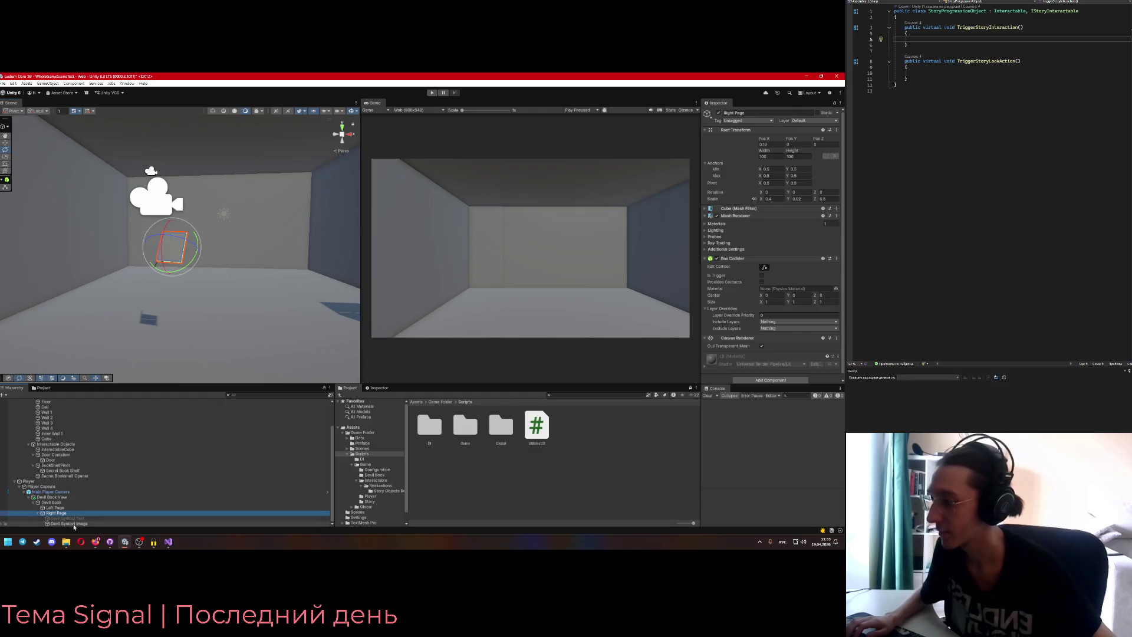
{"action": "left_click", "coordinate": [72, 523]}
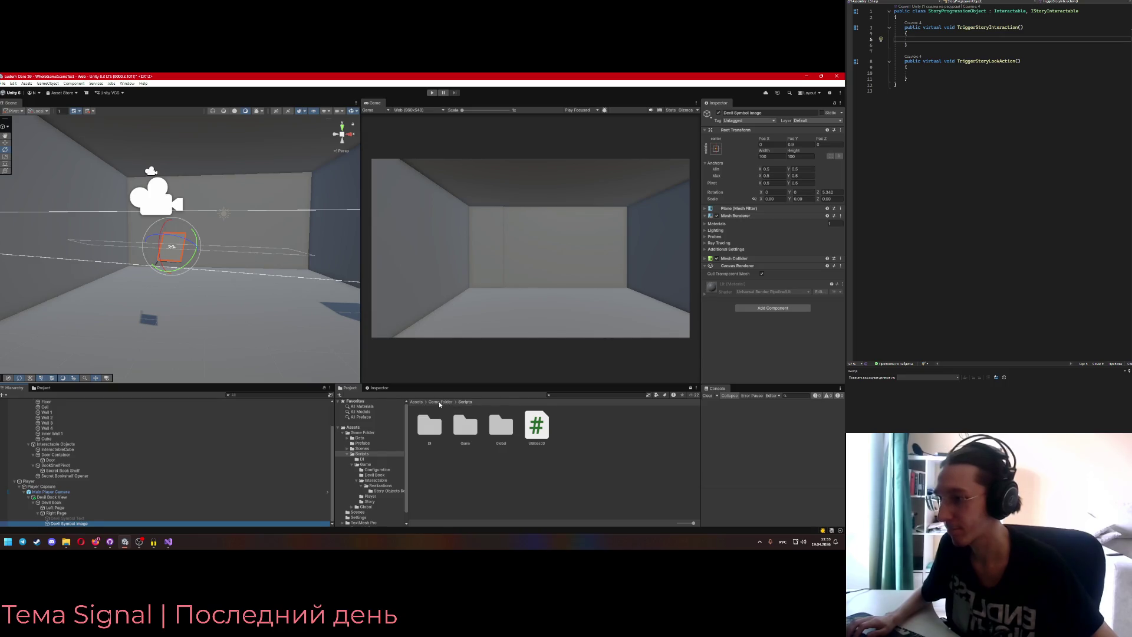
{"action": "left_click", "coordinate": [440, 402]}
{"action": "right_click", "coordinate": [516, 443]}
{"action": "mouse_move", "coordinate": [589, 273]}
{"action": "left_click", "coordinate": [670, 277]}
{"action": "key", "text": "alt+shift"}
{"action": "type", "text": "Resources"}
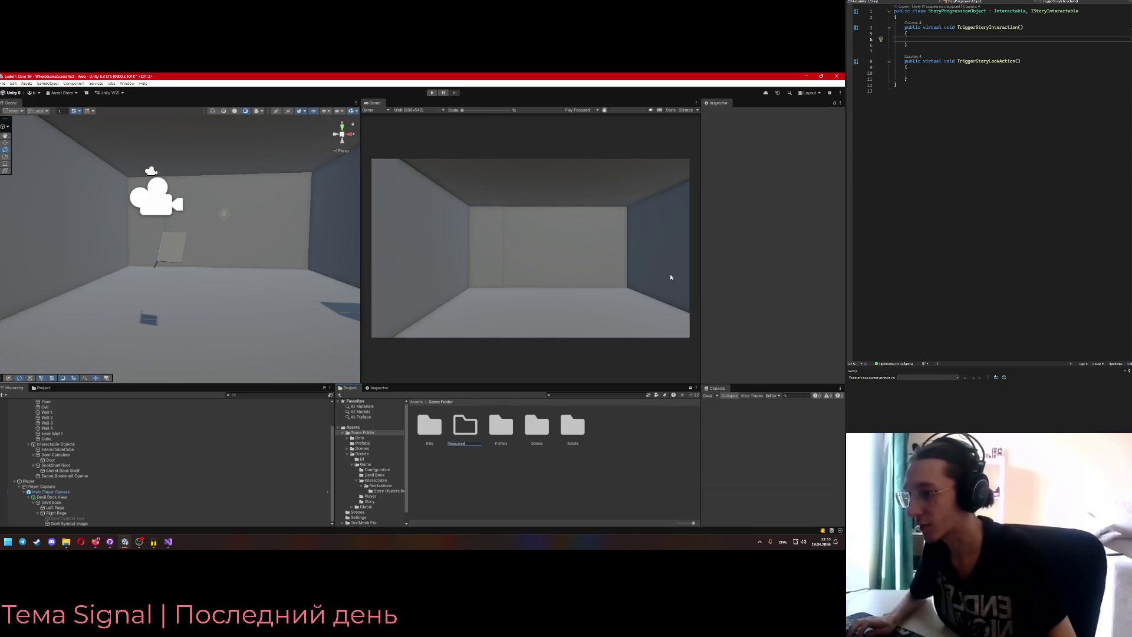
{"action": "key", "text": "Return"}
{"action": "key", "text": "Return"}
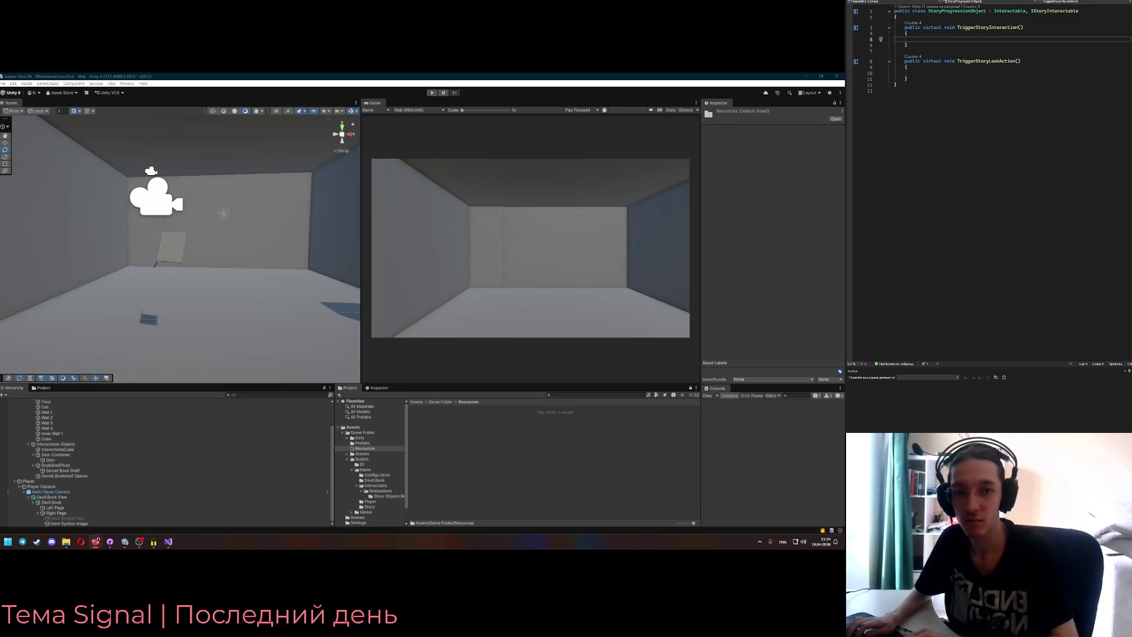
- Switch to the Figma game plan and start a Windows search for Krita
{"action": "key", "text": "alt+Tab"}
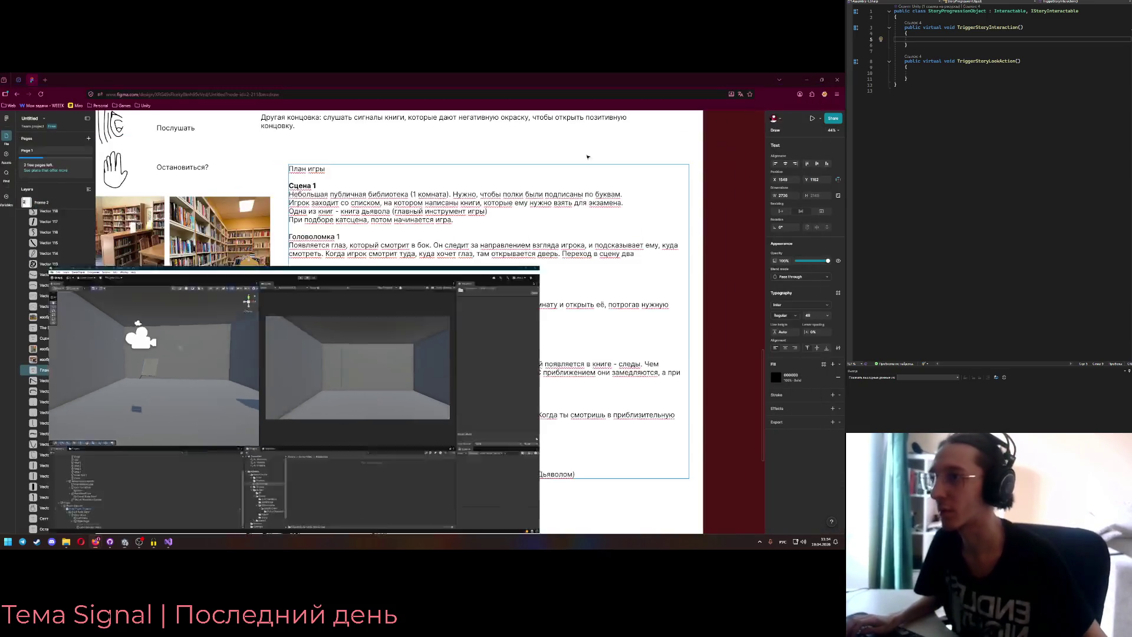
{"action": "scroll", "coordinate": [338, 270], "scroll_direction": "down", "scroll_amount": 3}
{"action": "scroll", "coordinate": [333, 307], "scroll_direction": "down", "scroll_amount": 10}
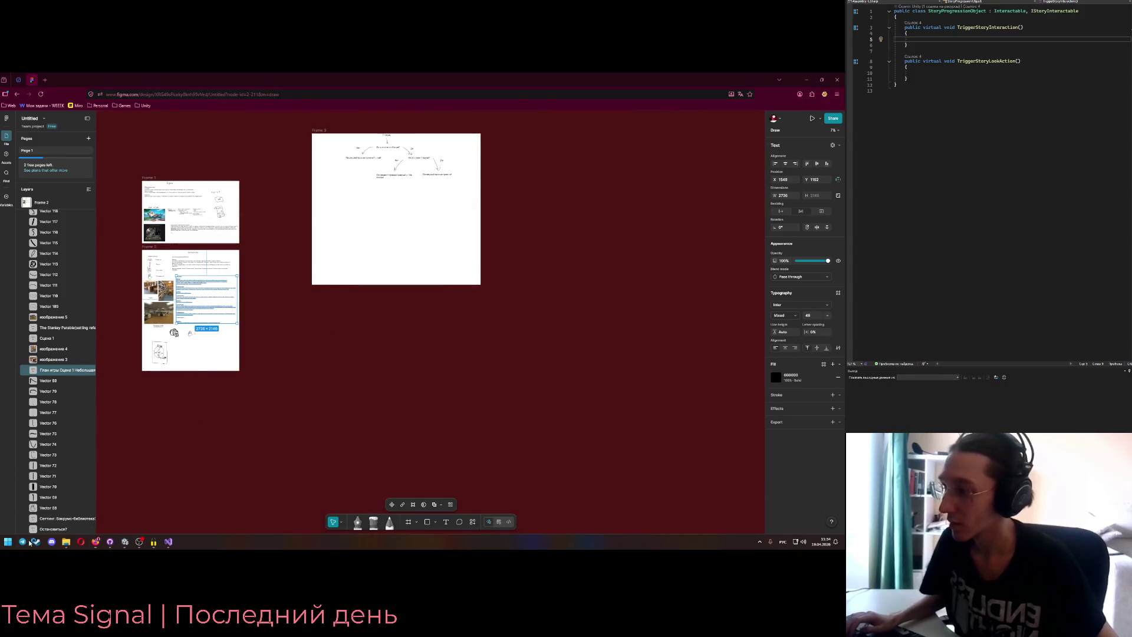
{"action": "left_click", "coordinate": [7, 541]}
- Launch Krita from Windows Search and bring its welcome window to the front
{"action": "type", "text": "krita"}
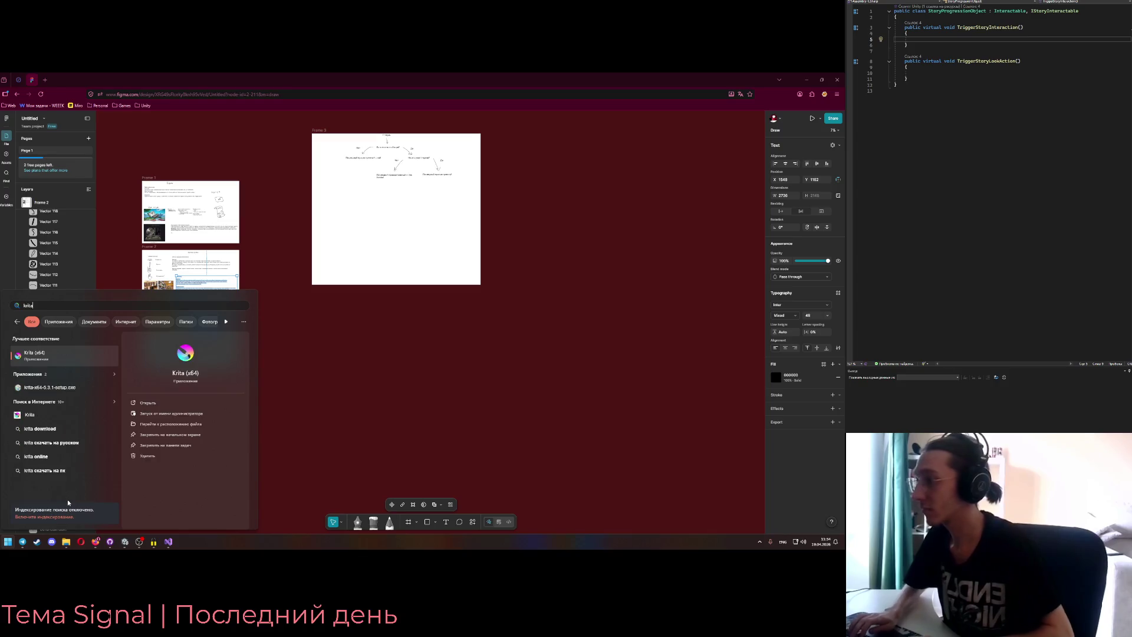
{"action": "key", "text": "Return"}
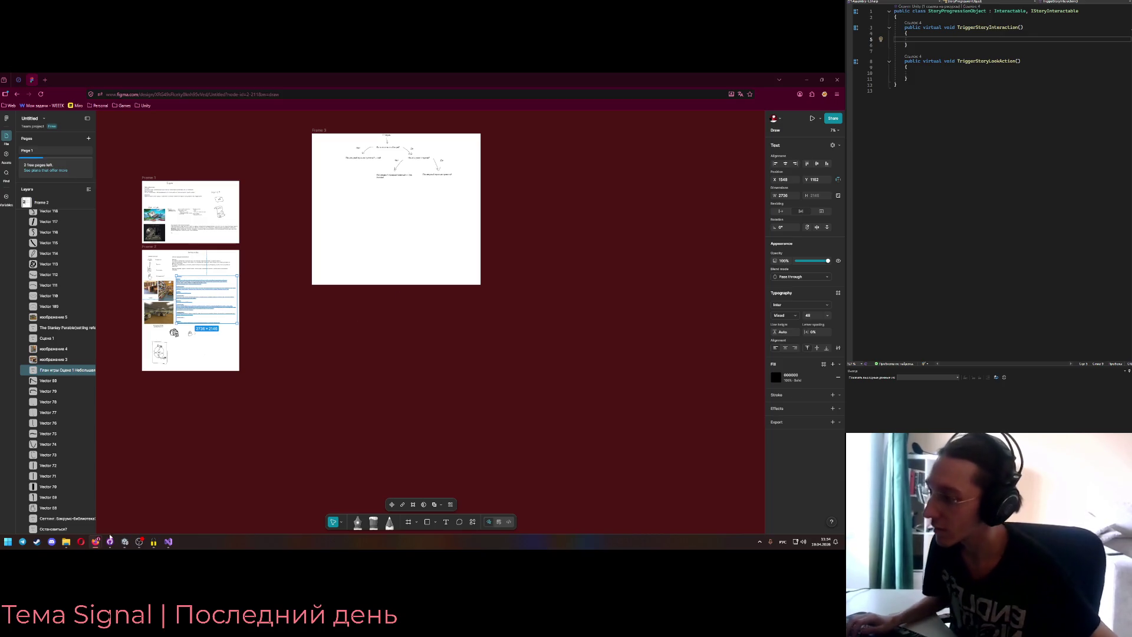
{"action": "left_click", "coordinate": [9, 546]}
{"action": "type", "text": "krei"}
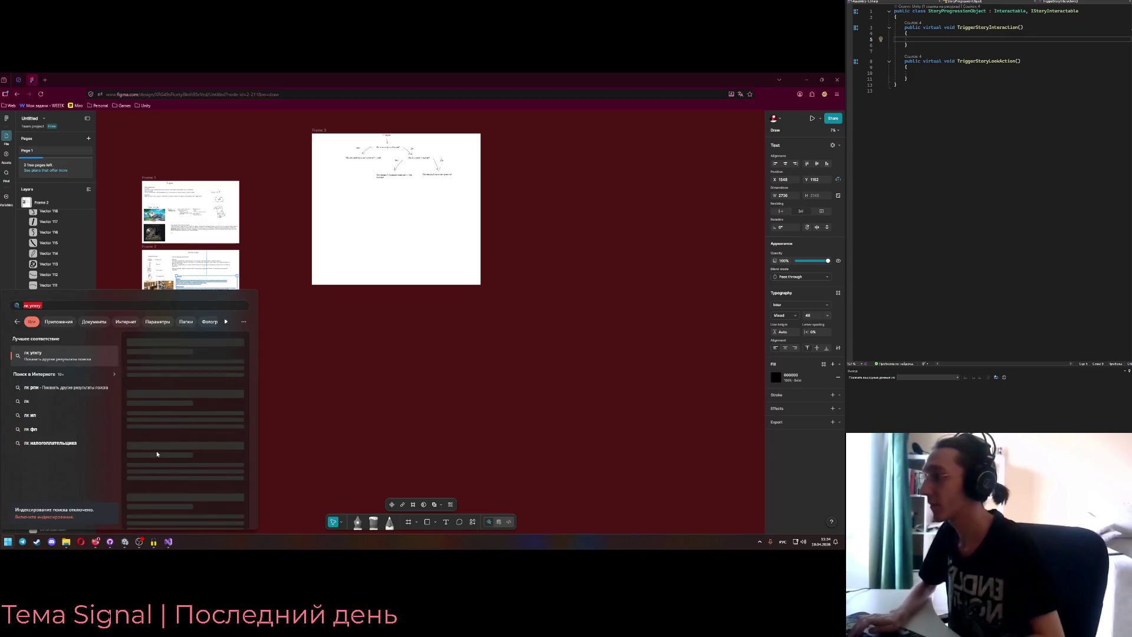
{"action": "key", "text": "Escape"}
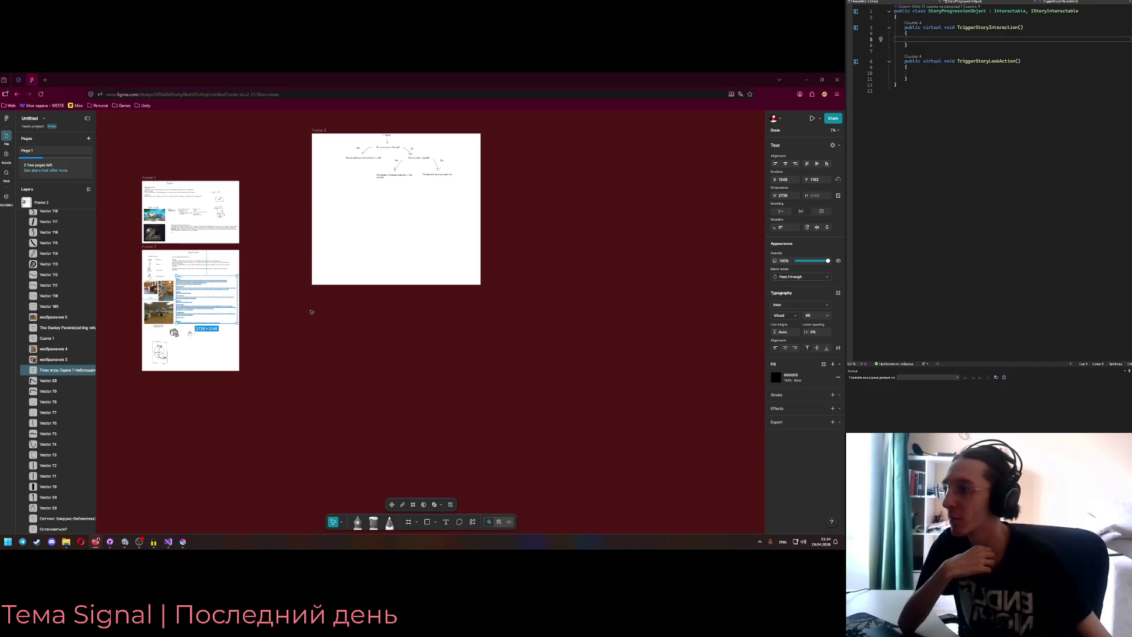
{"action": "left_click", "coordinate": [179, 545]}
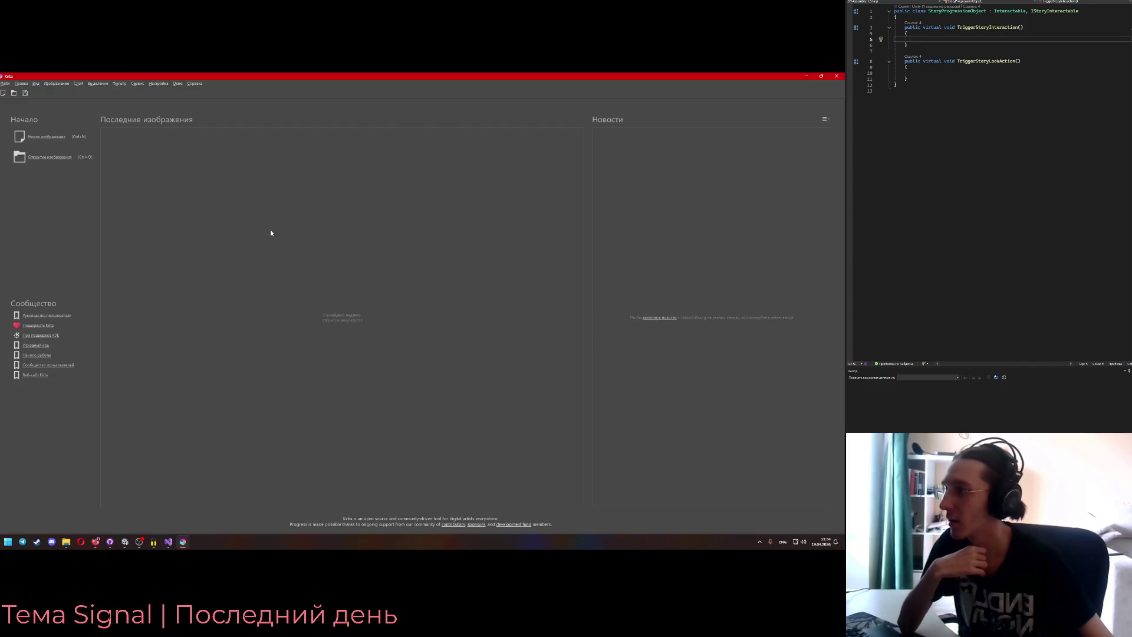
- Create a new blank Krita image 240 pixels wide and 135 pixels high
{"action": "left_click", "coordinate": [34, 140]}
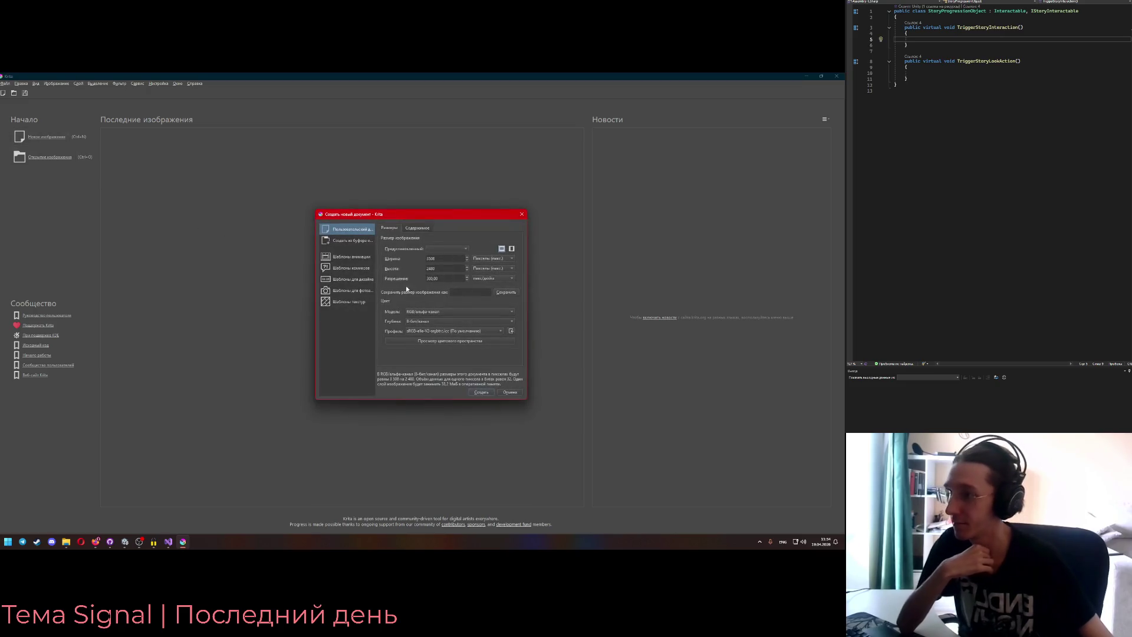
{"action": "key", "text": "ctrl+a"}
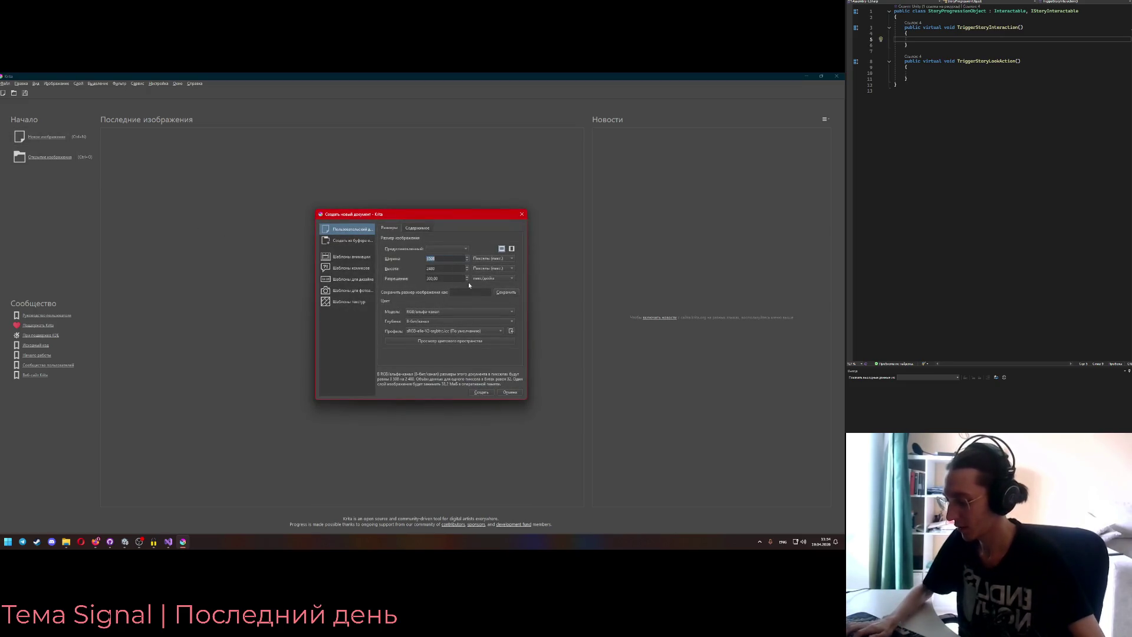
{"action": "left_click", "coordinate": [128, 546]}
{"action": "mouse_move", "coordinate": [182, 547]}
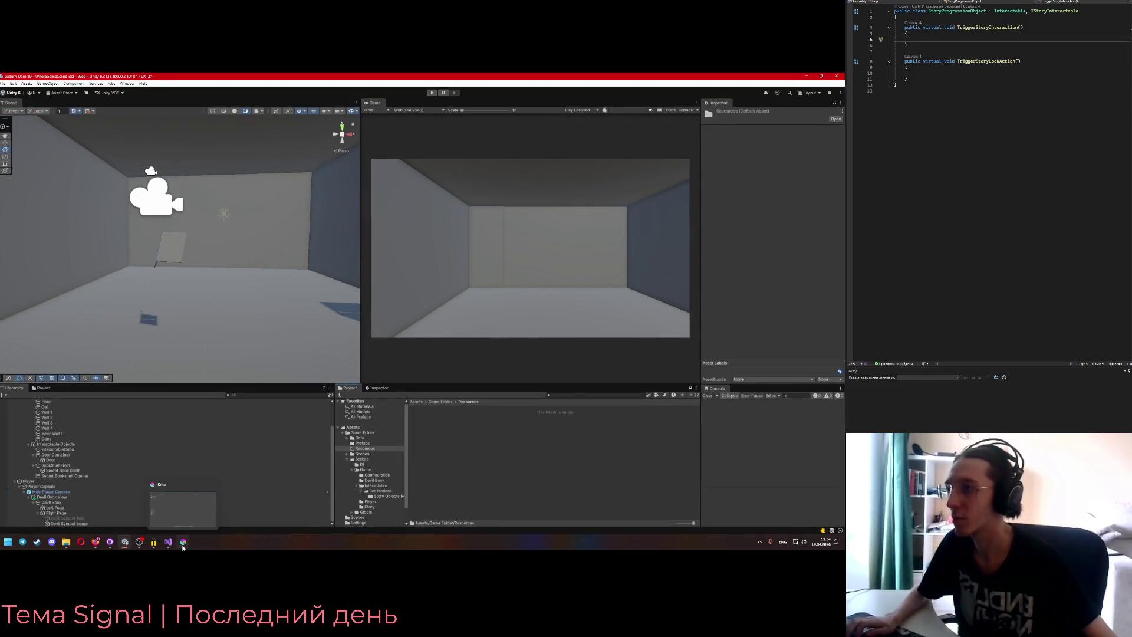
{"action": "left_click", "coordinate": [182, 544]}
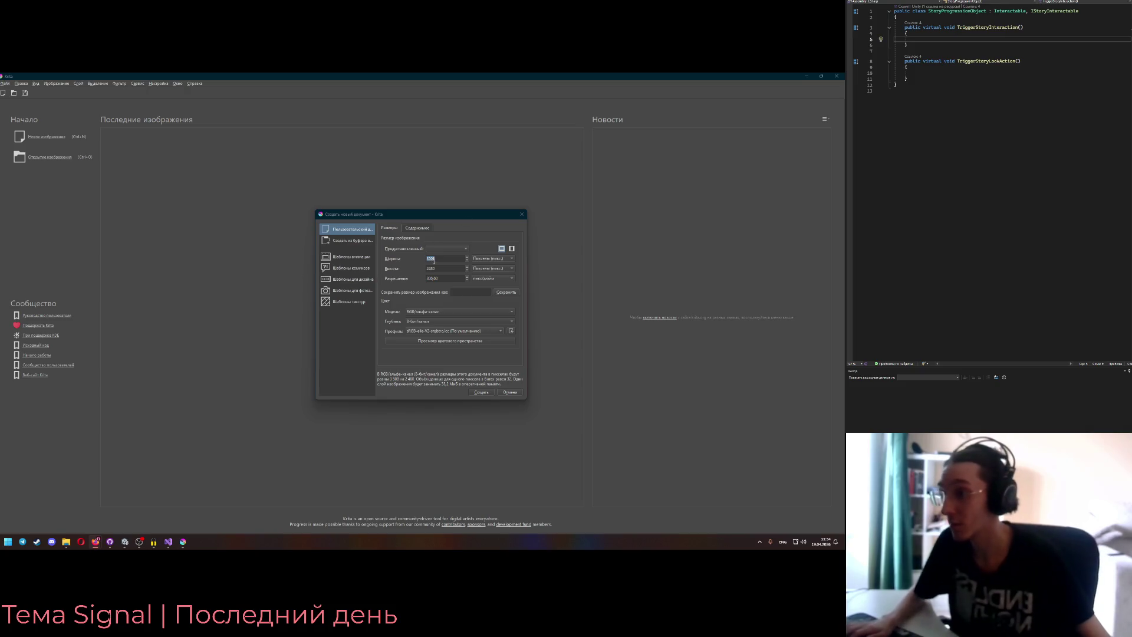
{"action": "type", "text": "240"}
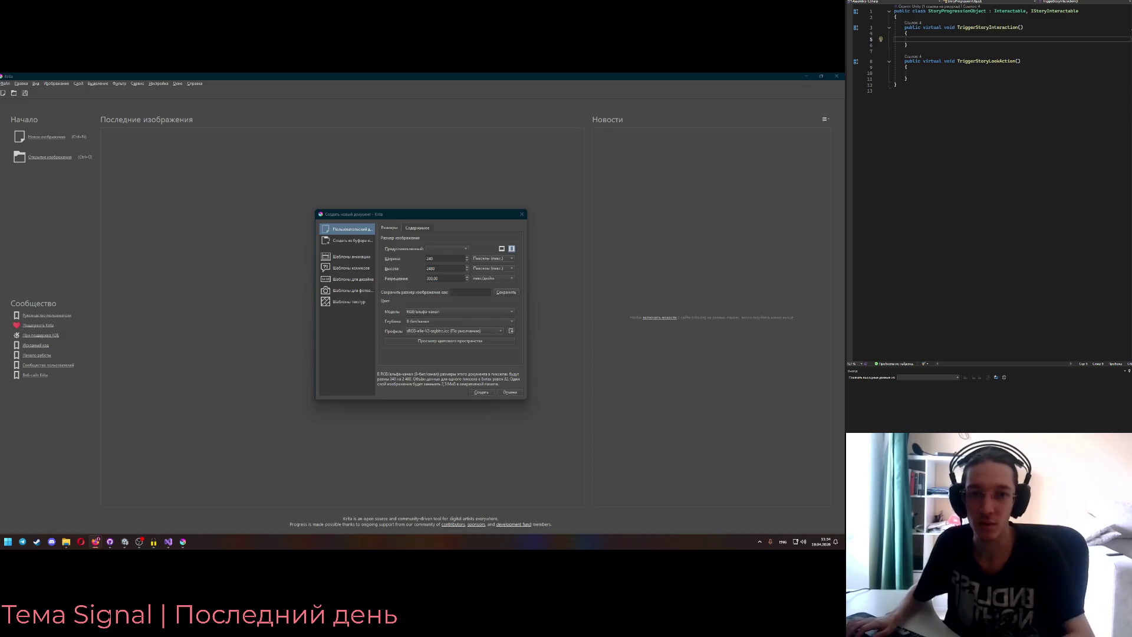
{"action": "double_click", "coordinate": [462, 269]}
{"action": "type", "text": "135"}
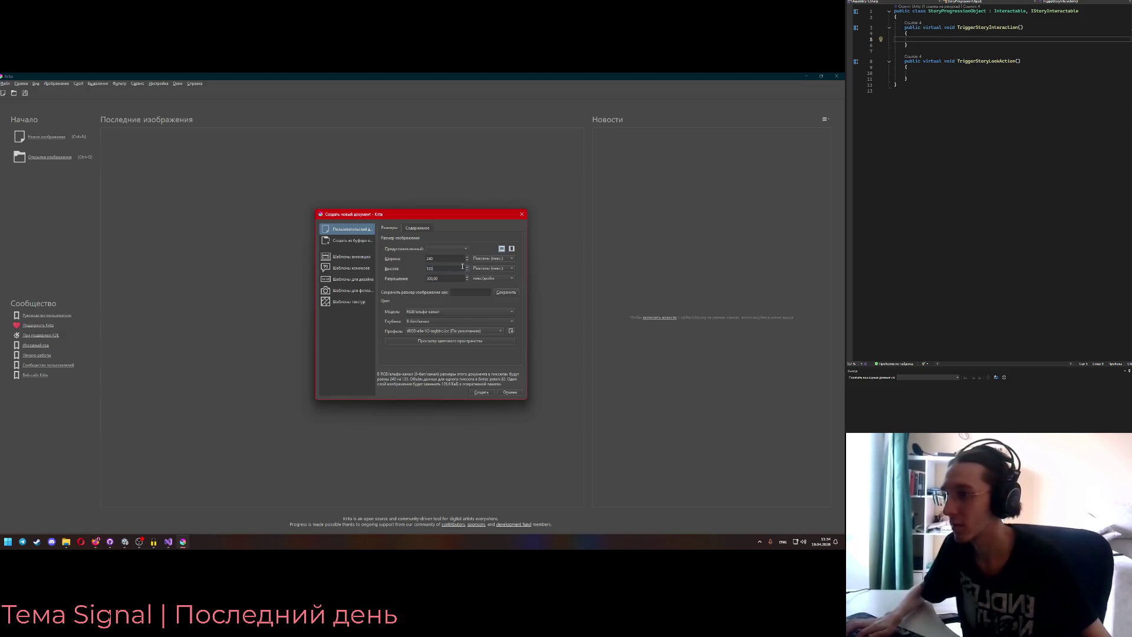
{"action": "left_click", "coordinate": [485, 392]}
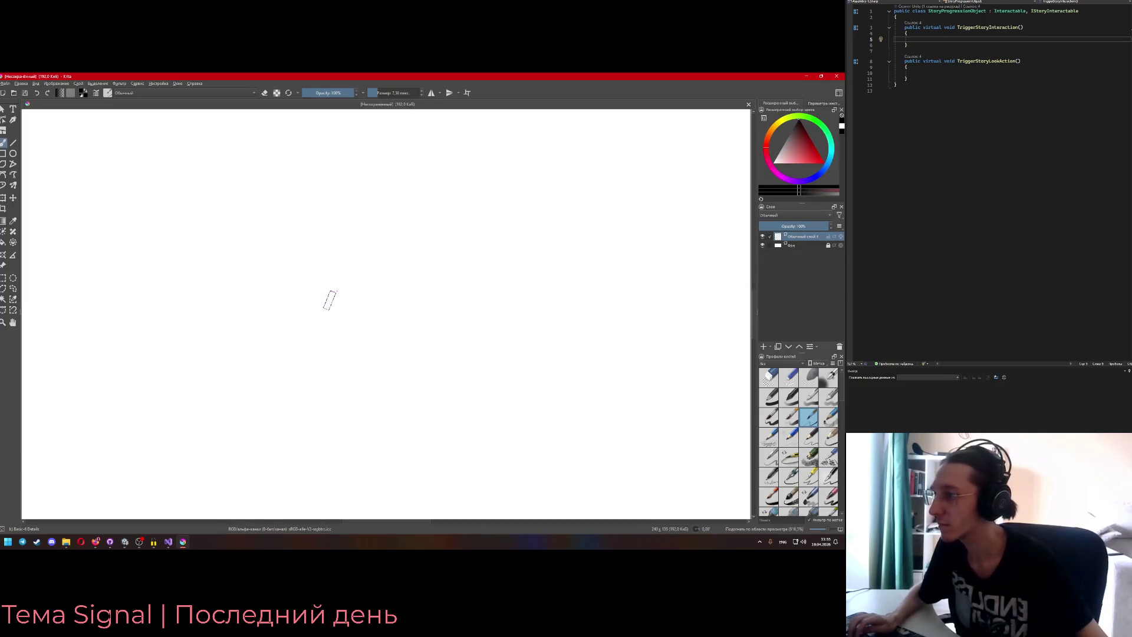
{"action": "scroll", "coordinate": [337, 299], "scroll_direction": "down", "scroll_amount": 3}
{"action": "scroll", "coordinate": [338, 299], "scroll_direction": "up", "scroll_amount": 5}
{"action": "left_click_drag", "start_coordinate": [279, 284], "coordinate": [374, 255]}
{"action": "key", "text": "ctrl+z"}
{"action": "scroll", "coordinate": [167, 301], "scroll_direction": "down", "scroll_amount": 2}
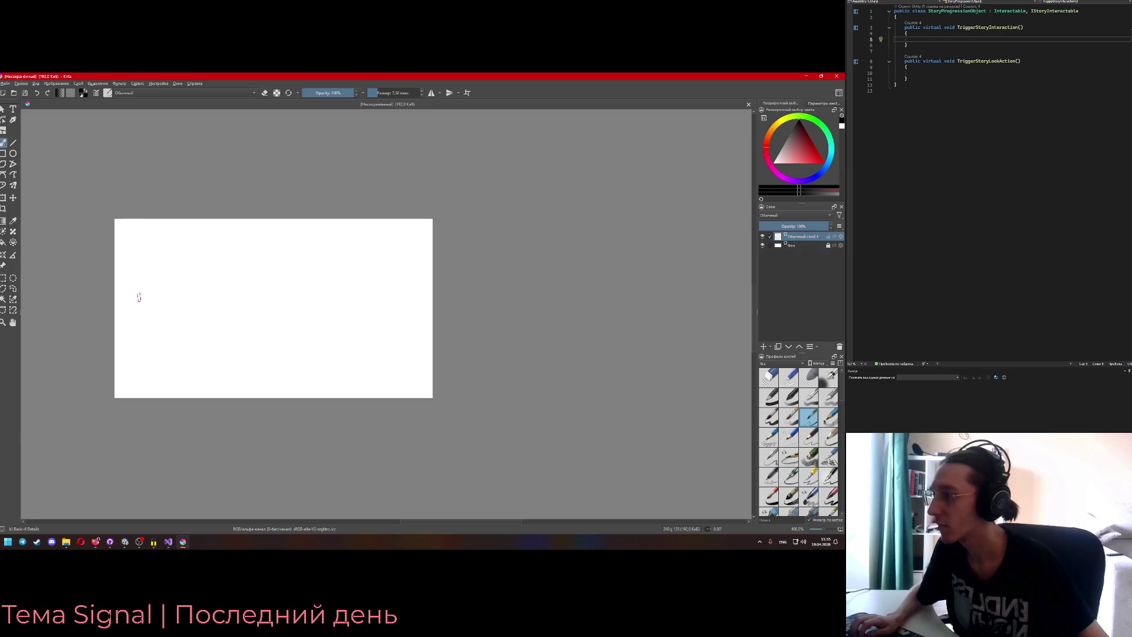
{"action": "scroll", "coordinate": [131, 307], "scroll_direction": "down", "scroll_amount": 4}
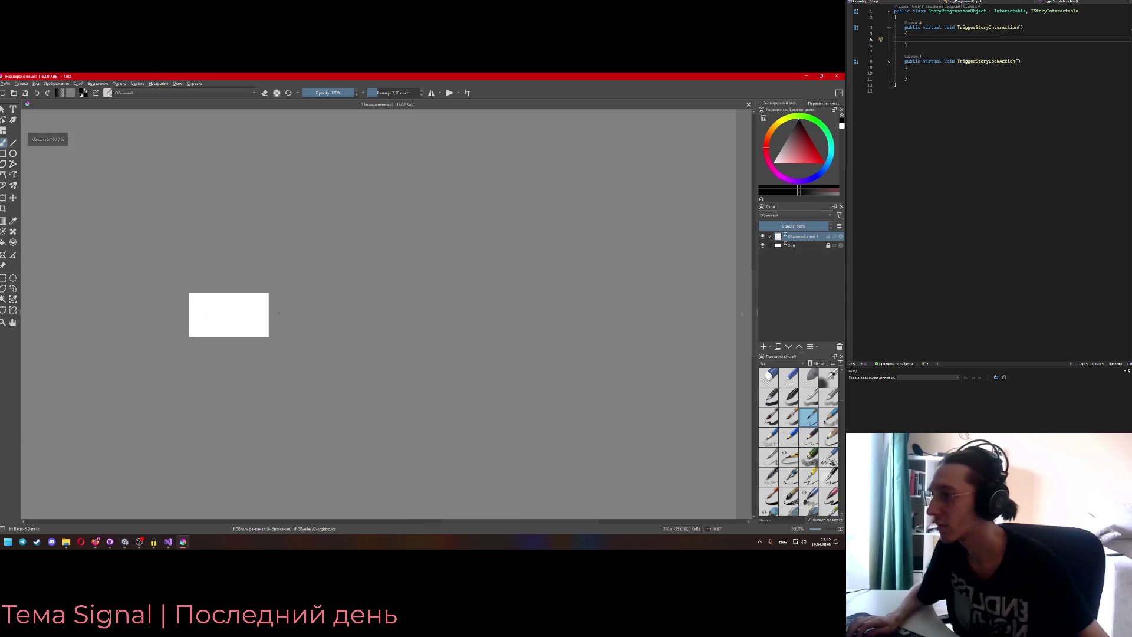
{"action": "scroll", "coordinate": [236, 306], "scroll_direction": "up", "scroll_amount": 4}
{"action": "scroll", "coordinate": [467, 313], "scroll_direction": "down", "scroll_amount": 1}
{"action": "scroll", "coordinate": [252, 306], "scroll_direction": "up", "scroll_amount": 1}
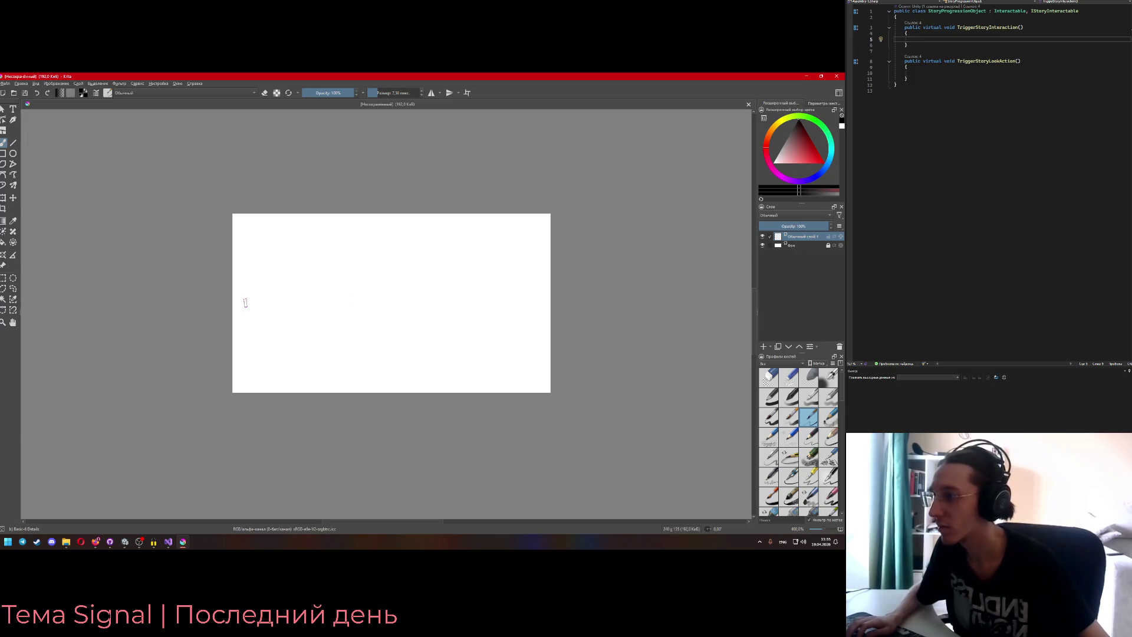
{"action": "mouse_move", "coordinate": [246, 303]}
{"action": "left_mouse_down"}
{"action": "mouse_move", "coordinate": [354, 351]}
{"action": "mouse_move", "coordinate": [457, 345]}
{"action": "mouse_move", "coordinate": [547, 308]}
{"action": "left_mouse_up"}
{"action": "key", "text": "ctrl+z"}
{"action": "mouse_move", "coordinate": [240, 299]}
{"action": "left_mouse_down"}
{"action": "mouse_move", "coordinate": [326, 348]}
{"action": "mouse_move", "coordinate": [383, 363]}
{"action": "mouse_move", "coordinate": [442, 356]}
{"action": "mouse_move", "coordinate": [550, 299]}
{"action": "left_mouse_up"}
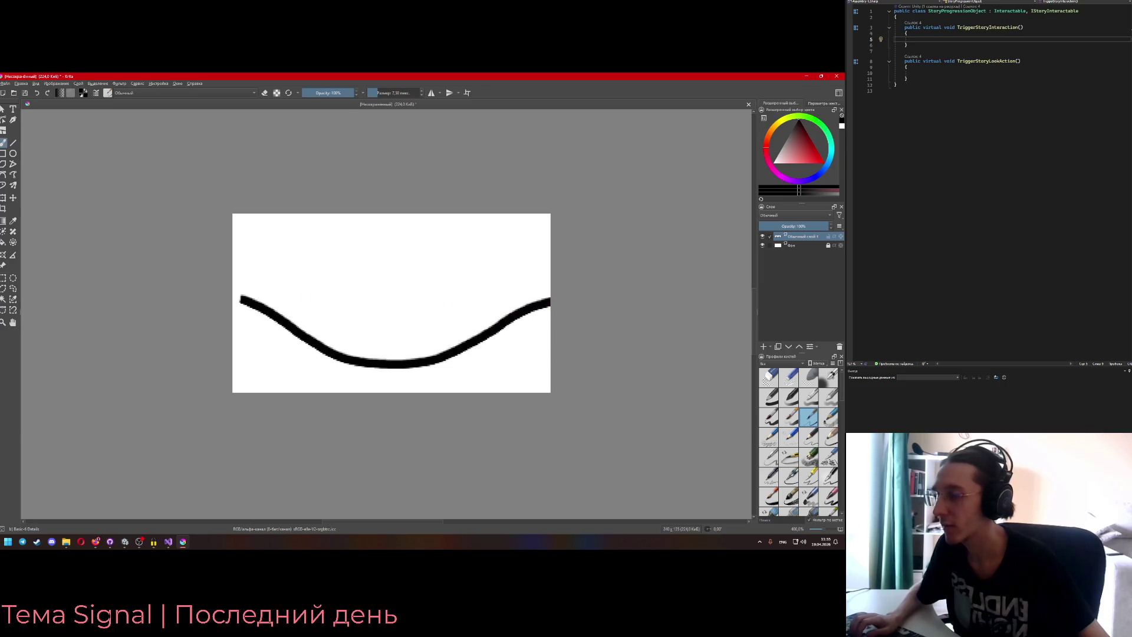
{"action": "key", "text": "ctrl+z"}
{"action": "left_click_drag", "start_coordinate": [239, 294], "coordinate": [302, 321]}
{"action": "key", "text": "ctrl+z"}
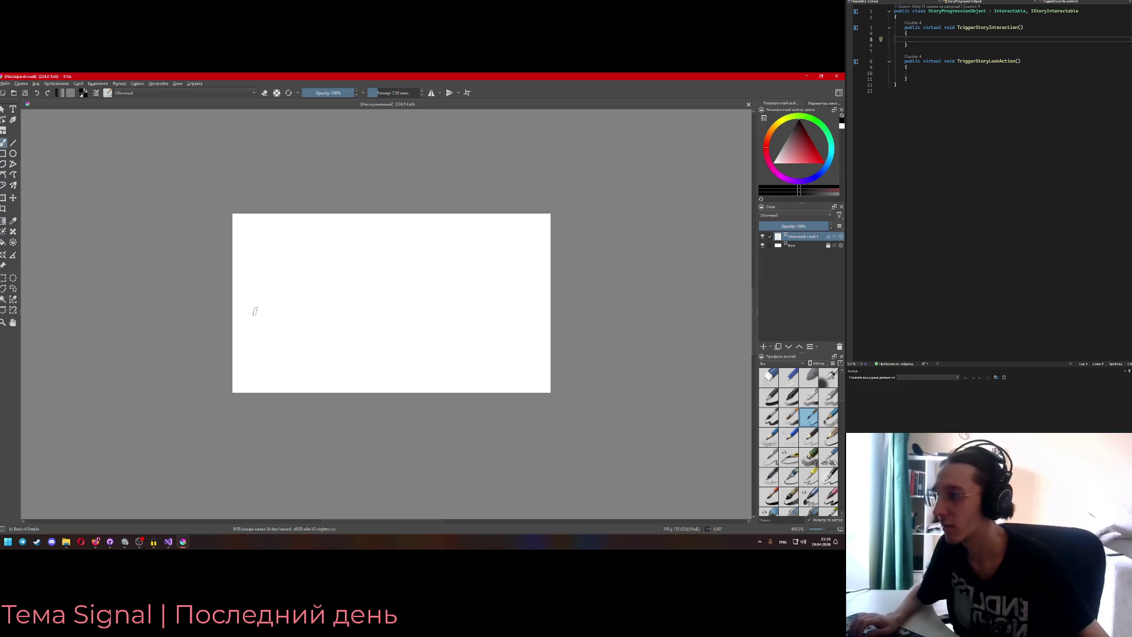
{"action": "mouse_move", "coordinate": [239, 299]}
{"action": "left_mouse_down"}
{"action": "mouse_move", "coordinate": [361, 369]}
{"action": "mouse_move", "coordinate": [435, 371]}
{"action": "mouse_move", "coordinate": [483, 354]}
{"action": "mouse_move", "coordinate": [550, 305]}
{"action": "left_mouse_up"}
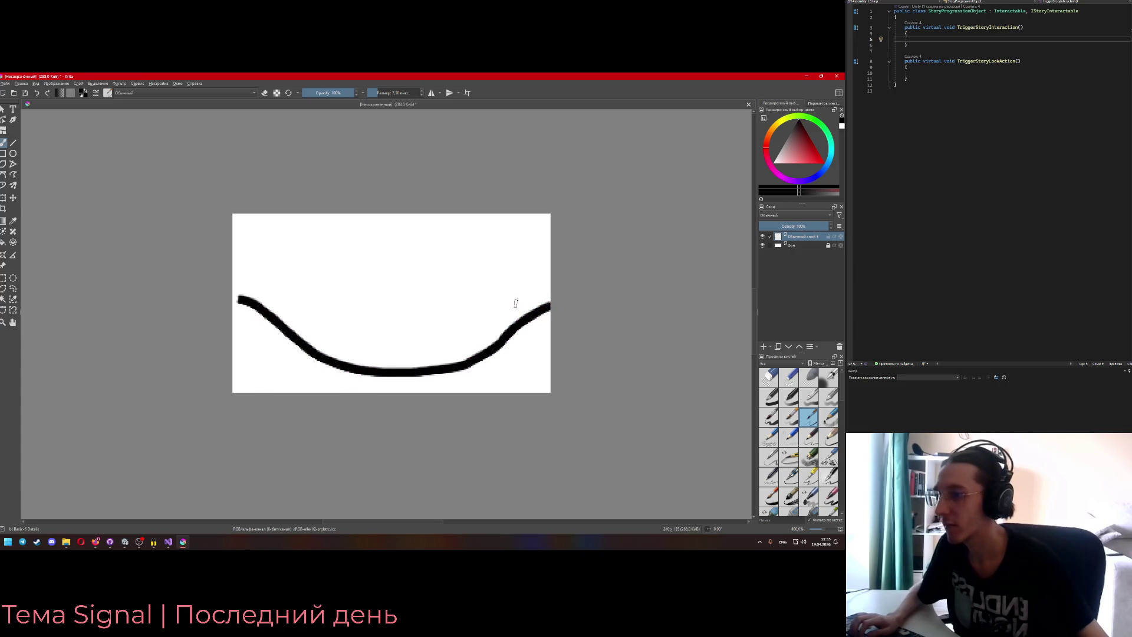
{"action": "key", "text": "ctrl+z"}
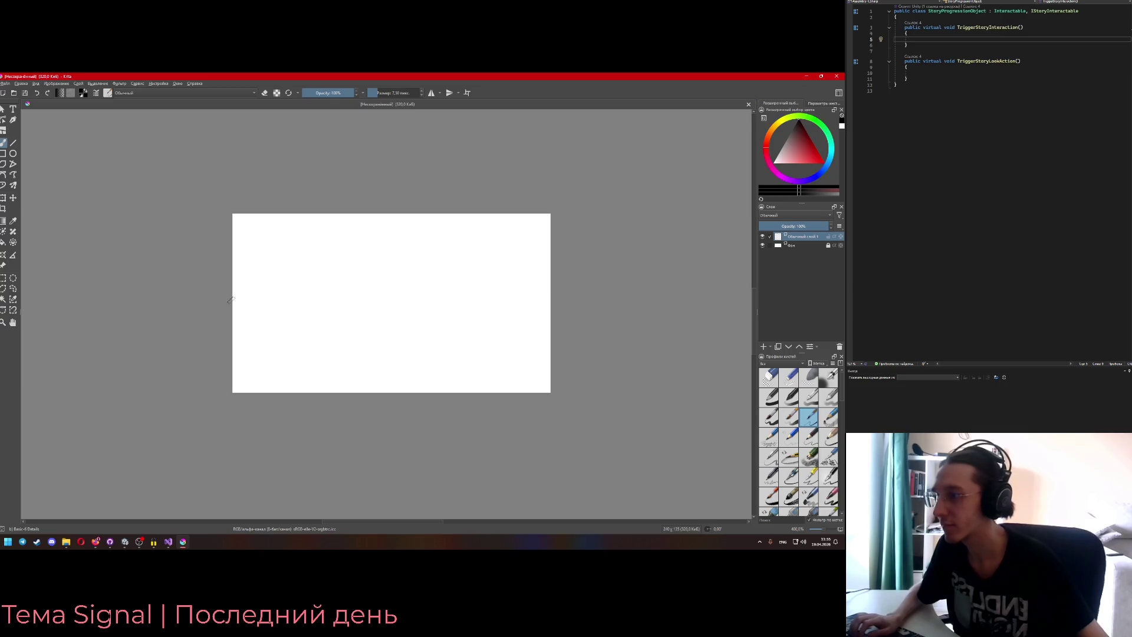
{"action": "mouse_move", "coordinate": [239, 299]}
{"action": "left_mouse_down"}
{"action": "mouse_move", "coordinate": [322, 252]}
{"action": "mouse_move", "coordinate": [377, 241]}
{"action": "mouse_move", "coordinate": [457, 245]}
{"action": "mouse_move", "coordinate": [544, 299]}
{"action": "left_mouse_up"}
{"action": "key", "text": "ctrl+z"}
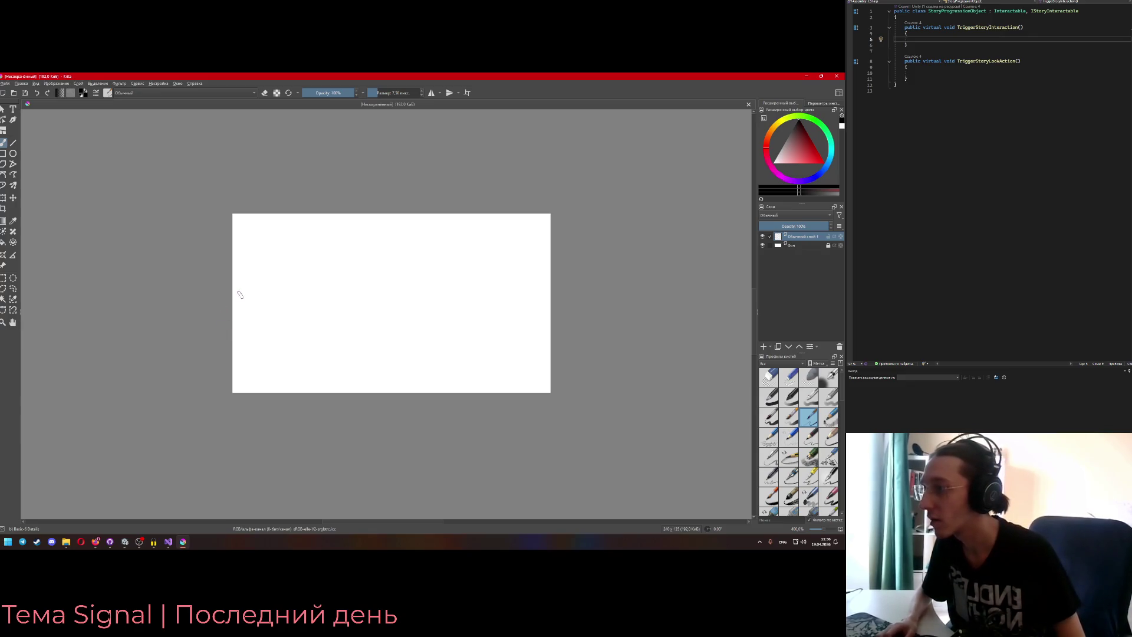
{"action": "mouse_move", "coordinate": [241, 296]}
{"action": "left_mouse_down"}
{"action": "mouse_move", "coordinate": [387, 223]}
{"action": "mouse_move", "coordinate": [464, 253]}
{"action": "mouse_move", "coordinate": [513, 294]}
{"action": "left_mouse_up"}
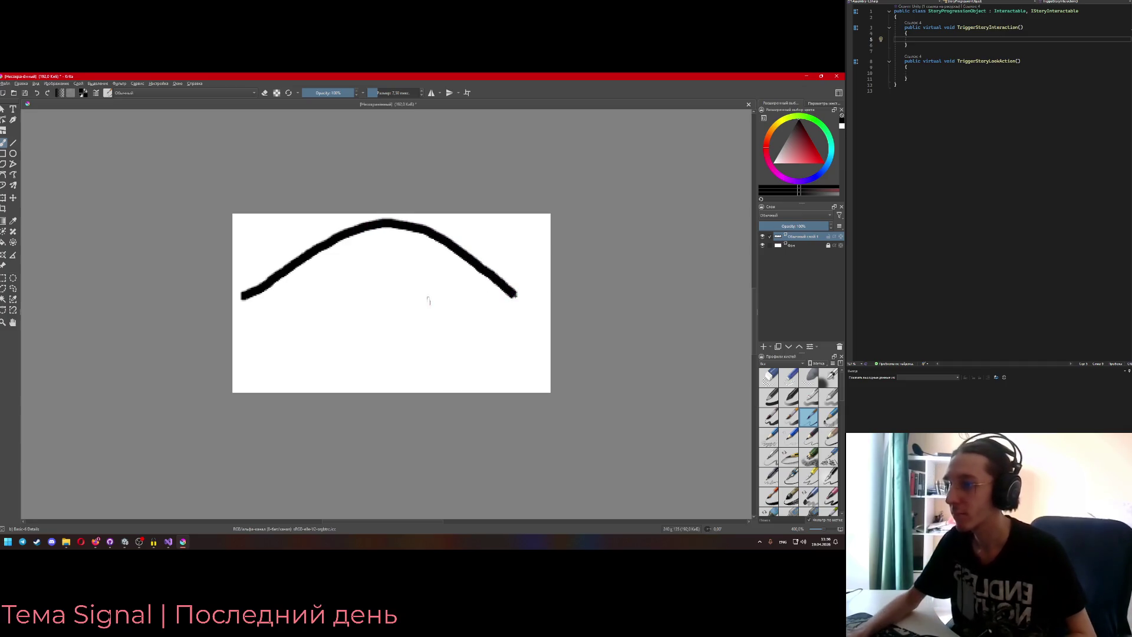
- Try several arch strokes and a test dab on the canvas, undoing each one
{"action": "key", "text": "ctrl+z"}
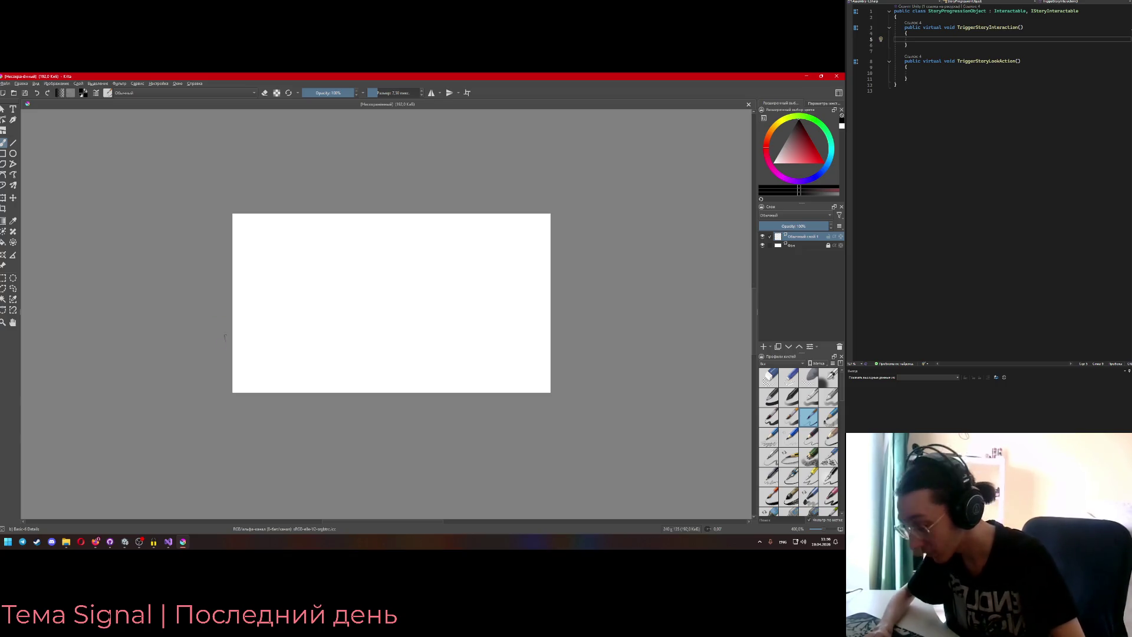
{"action": "mouse_move", "coordinate": [242, 301]}
{"action": "left_mouse_down"}
{"action": "mouse_move", "coordinate": [394, 237]}
{"action": "mouse_move", "coordinate": [528, 297]}
{"action": "left_mouse_up"}
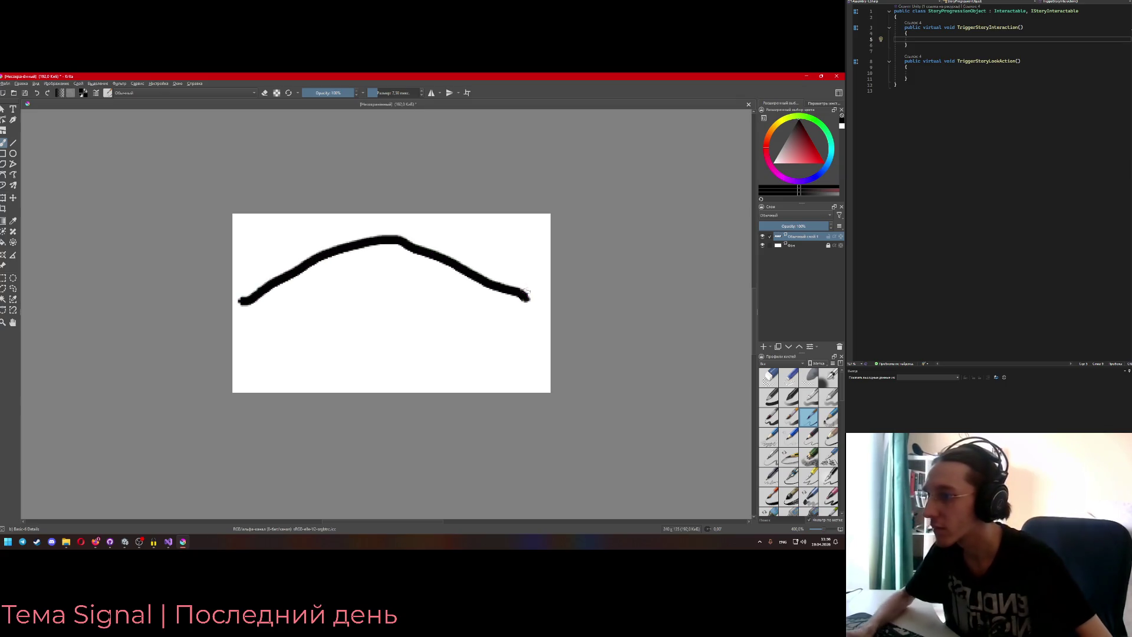
{"action": "key", "text": "ctrl+z"}
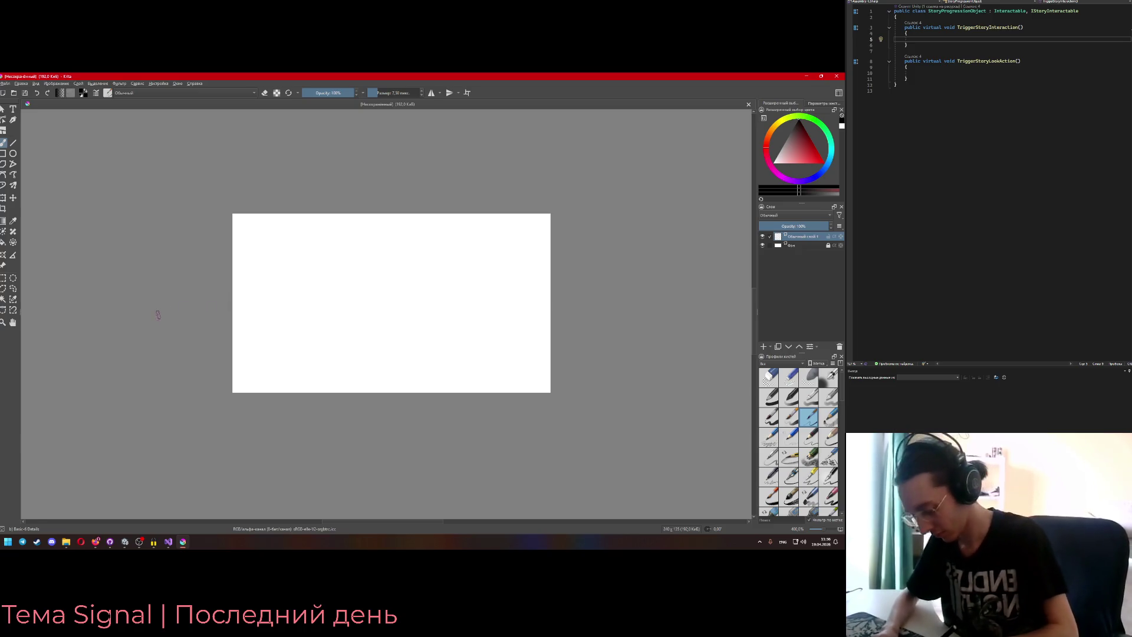
{"action": "mouse_move", "coordinate": [165, 321]}
{"action": "left_mouse_down"}
{"action": "mouse_move", "coordinate": [440, 242]}
{"action": "mouse_move", "coordinate": [688, 346]}
{"action": "left_mouse_up"}
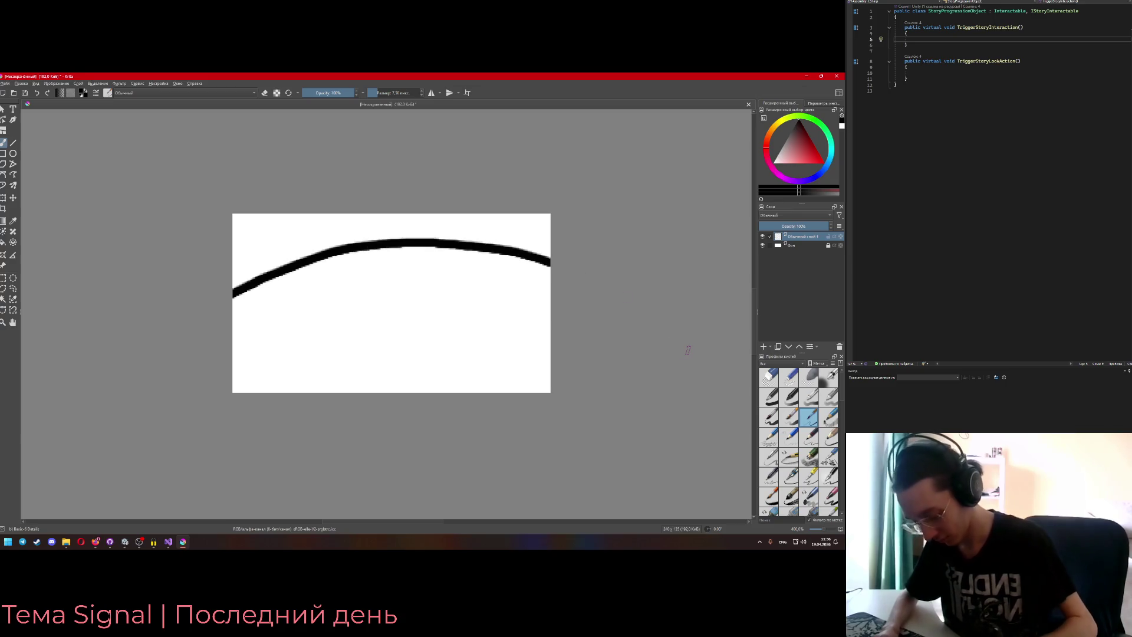
{"action": "key", "text": "ctrl+z"}
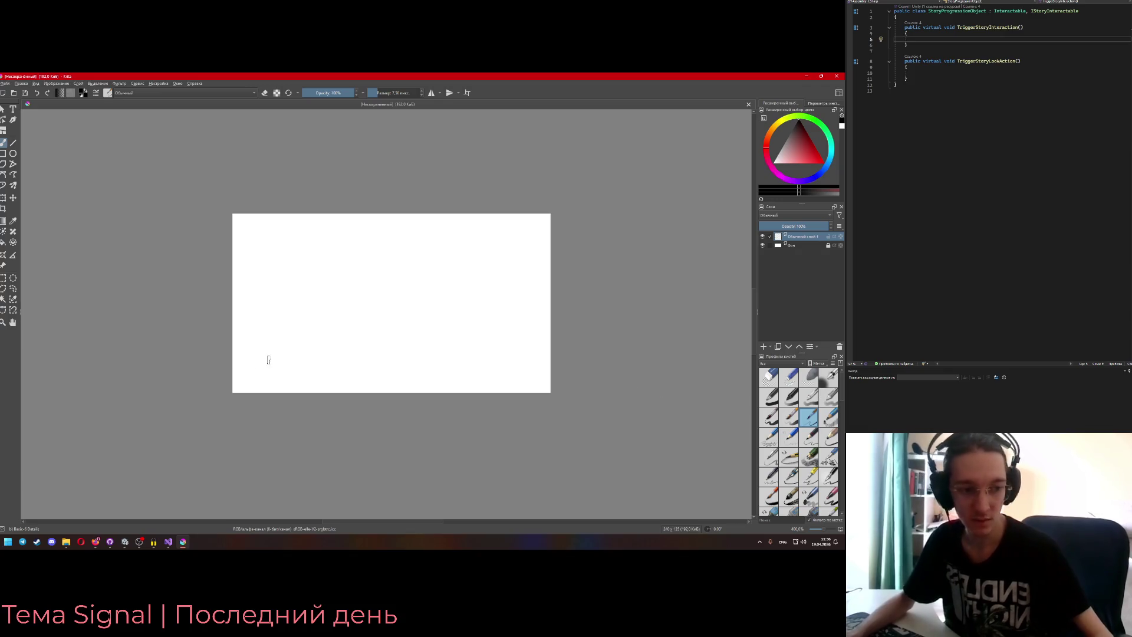
{"action": "left_click", "coordinate": [384, 303]}
{"action": "key", "text": "ctrl+z"}
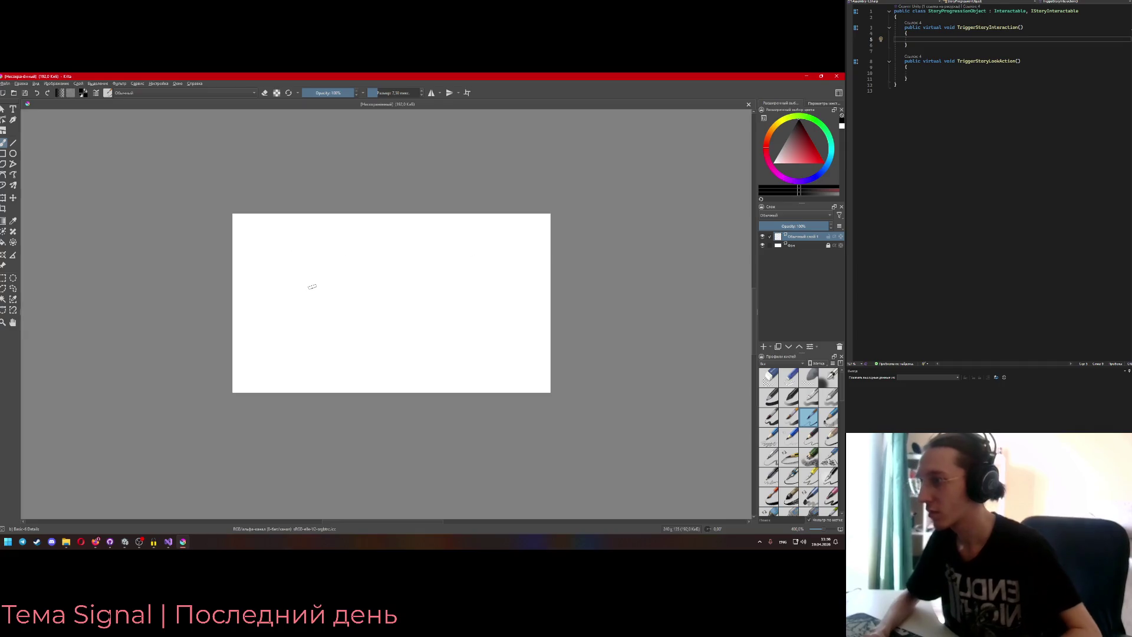
- Paint the black upper and lower arches that form the almond eye outline
{"action": "mouse_move", "coordinate": [240, 295]}
{"action": "left_mouse_down"}
{"action": "mouse_move", "coordinate": [331, 258]}
{"action": "mouse_move", "coordinate": [482, 264]}
{"action": "mouse_move", "coordinate": [537, 294]}
{"action": "left_mouse_up"}
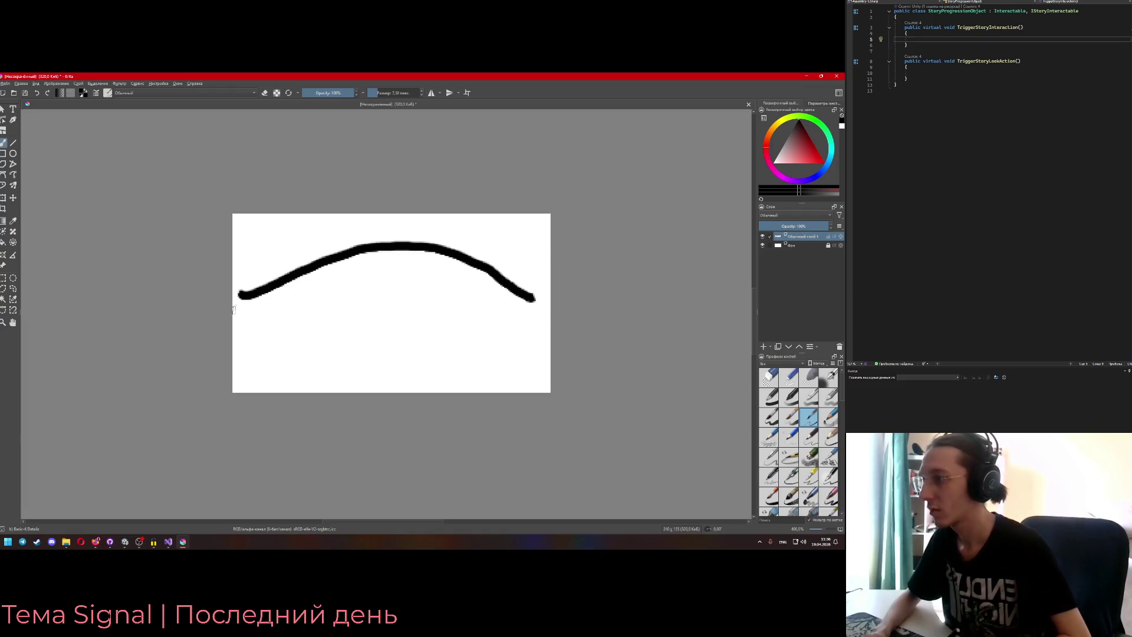
{"action": "mouse_move", "coordinate": [252, 298]}
{"action": "left_mouse_down"}
{"action": "mouse_move", "coordinate": [398, 349]}
{"action": "mouse_move", "coordinate": [520, 300]}
{"action": "left_mouse_up"}
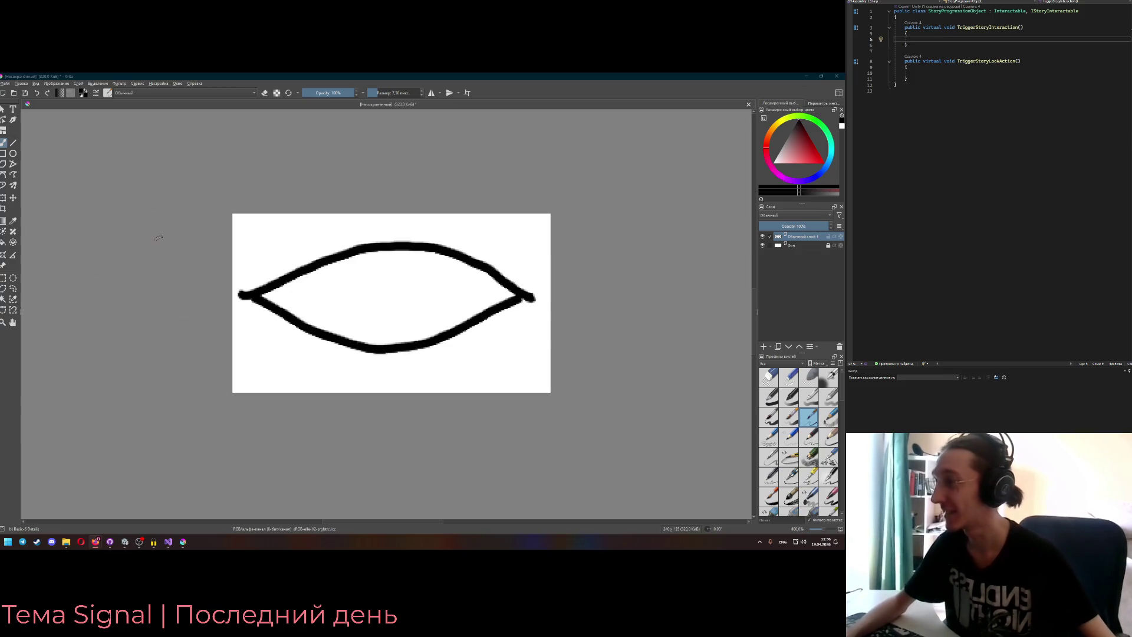
{"action": "left_click", "coordinate": [5, 83]}
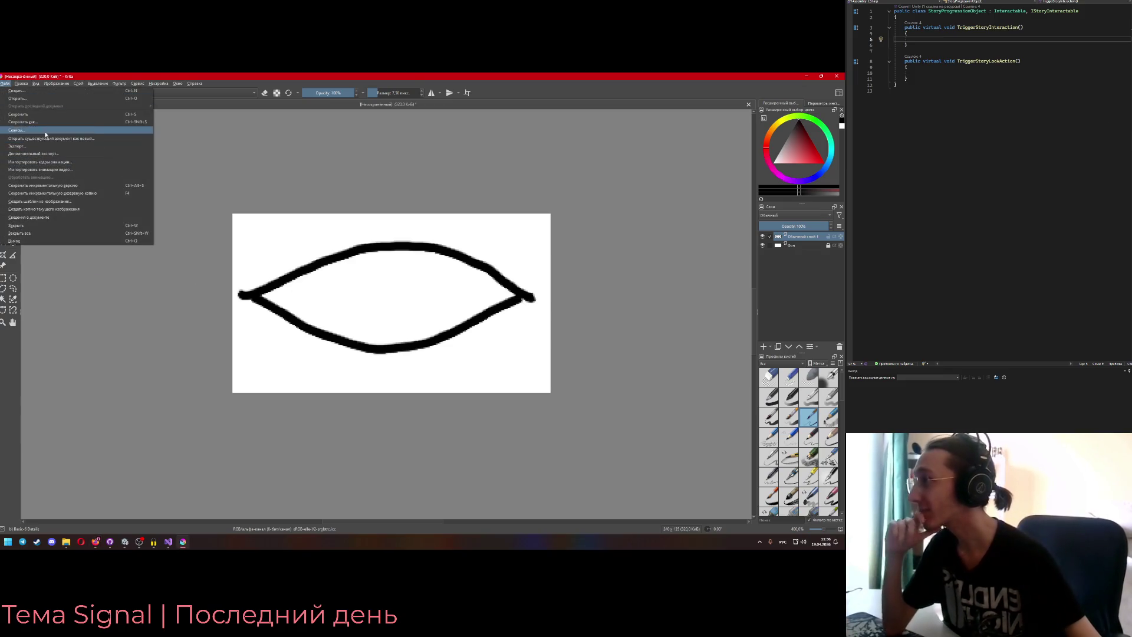
- Start saving and browse to D: Unity Projects > Ludum Dare 59 > Assets > Game Folder > Resources
{"action": "key", "text": "Escape"}
{"action": "key", "text": "ctrl+s"}
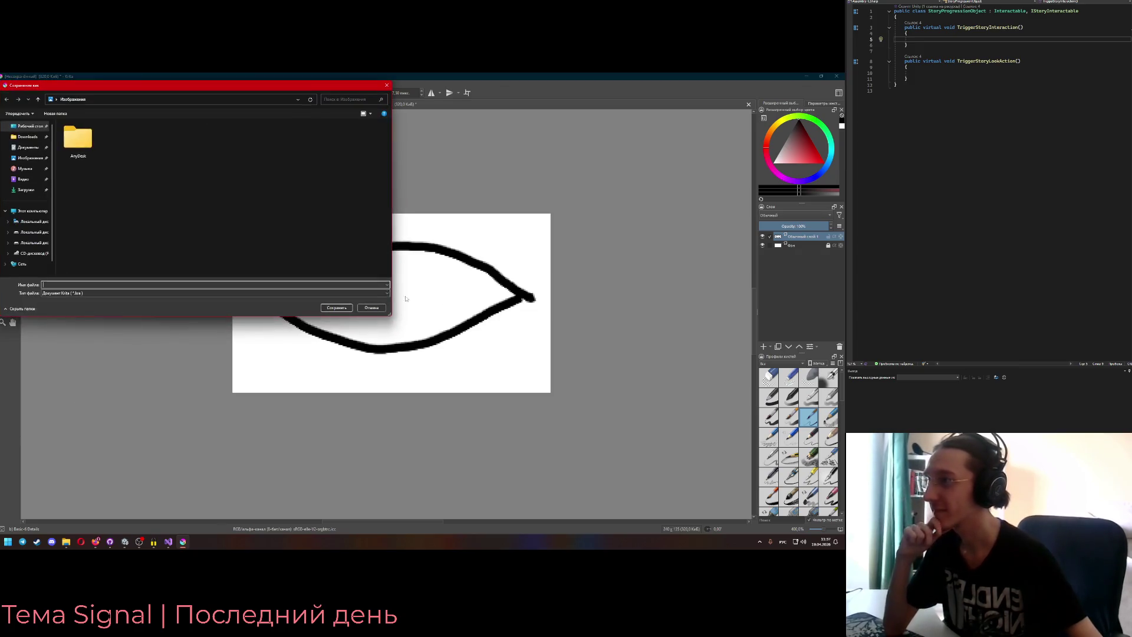
{"action": "left_click", "coordinate": [32, 232]}
{"action": "double_click", "coordinate": [85, 165]}
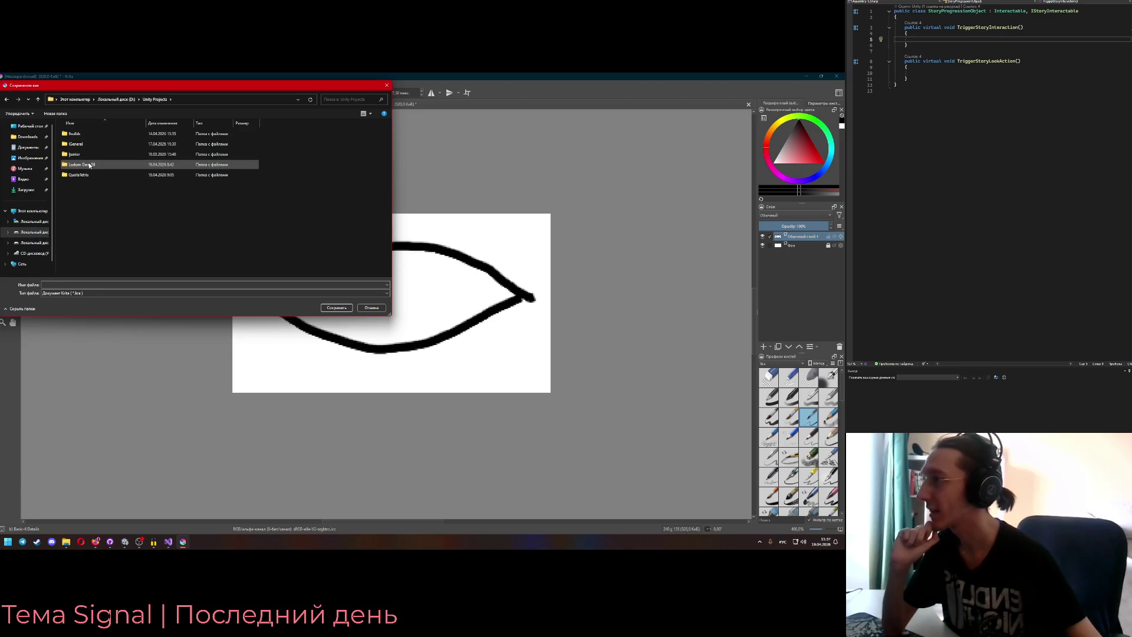
{"action": "double_click", "coordinate": [100, 175]}
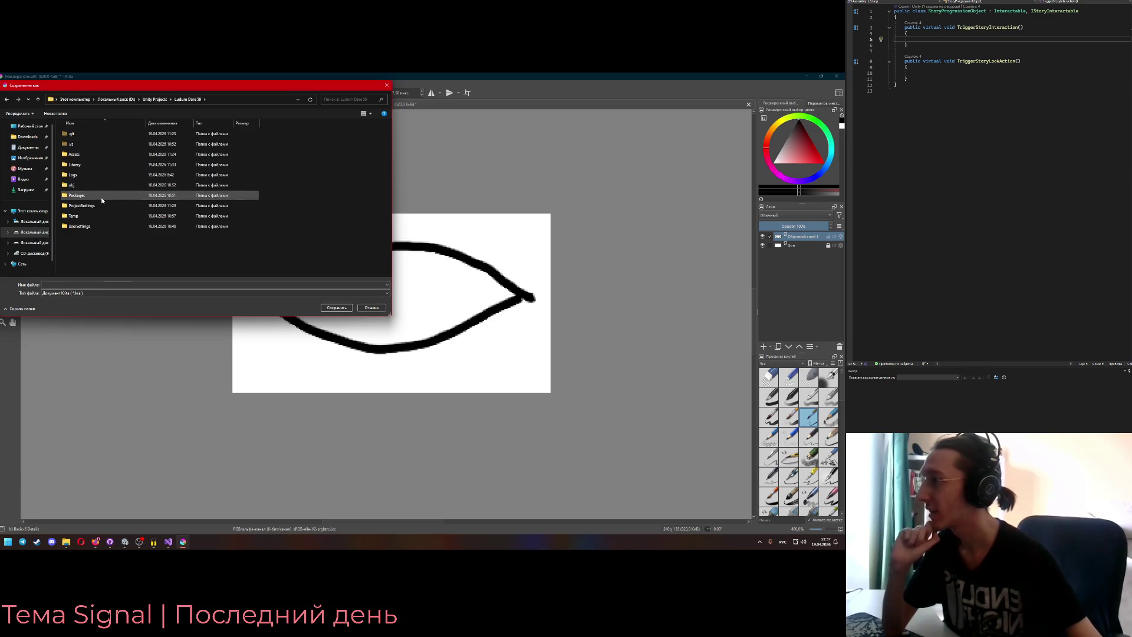
{"action": "double_click", "coordinate": [74, 154]}
{"action": "double_click", "coordinate": [94, 135]}
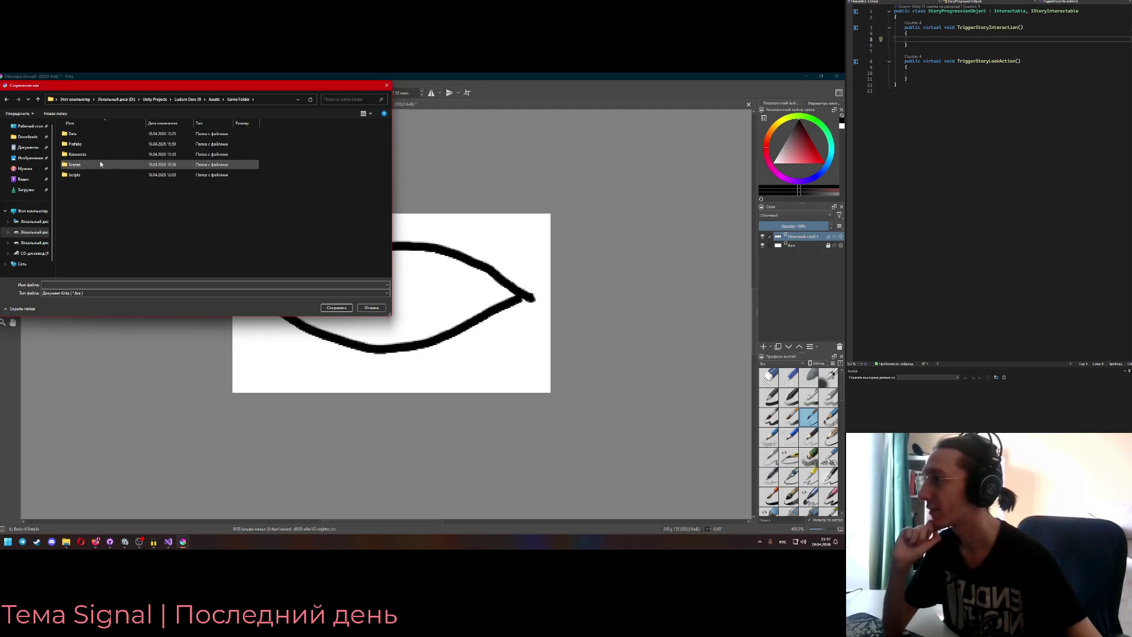
{"action": "double_click", "coordinate": [97, 154]}
- Create a Devil Symbols folder in Resources with an Eye folder inside it
{"action": "right_click", "coordinate": [104, 192]}
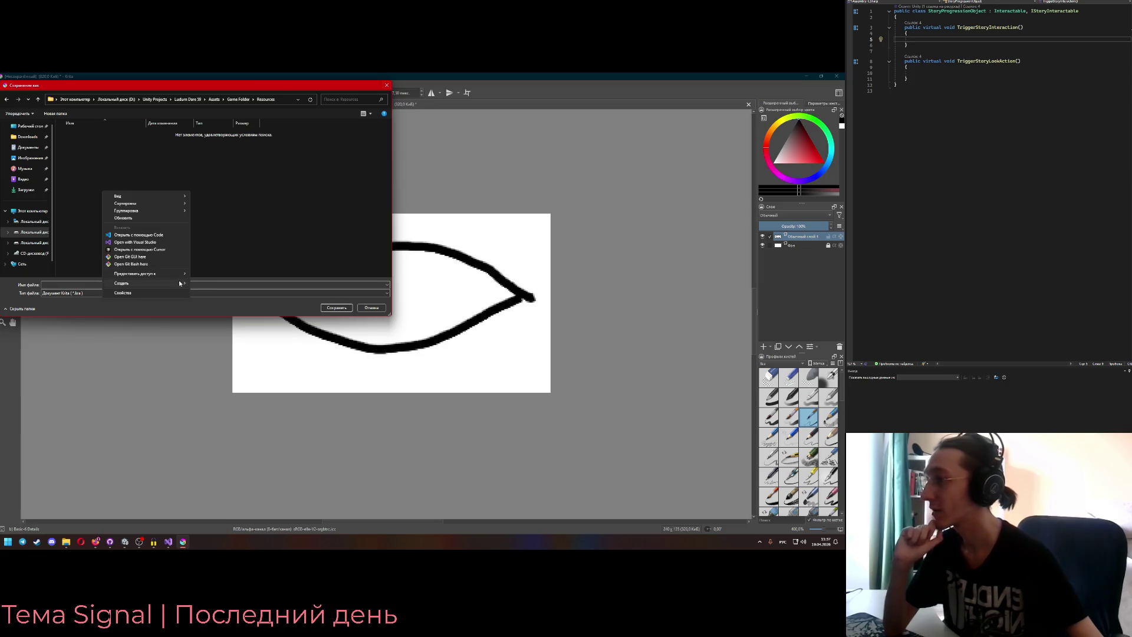
{"action": "left_click", "coordinate": [201, 286]}
{"action": "type", "text": "Вум"}
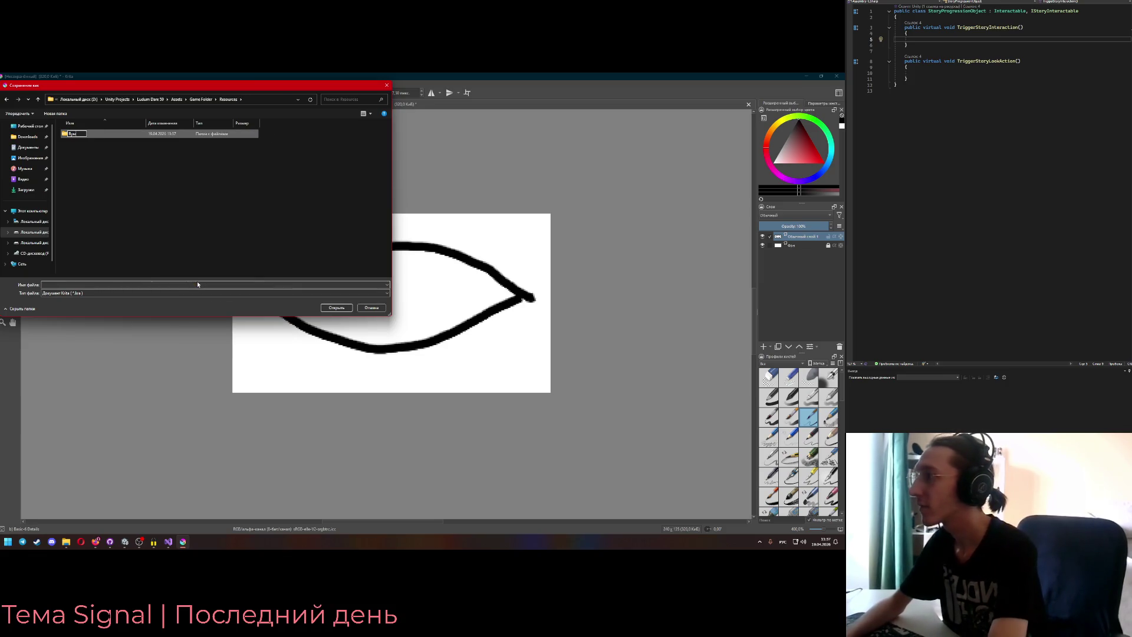
{"action": "type", "text": "mbols"}
{"action": "key", "text": "Return"}
{"action": "key", "text": "Return"}
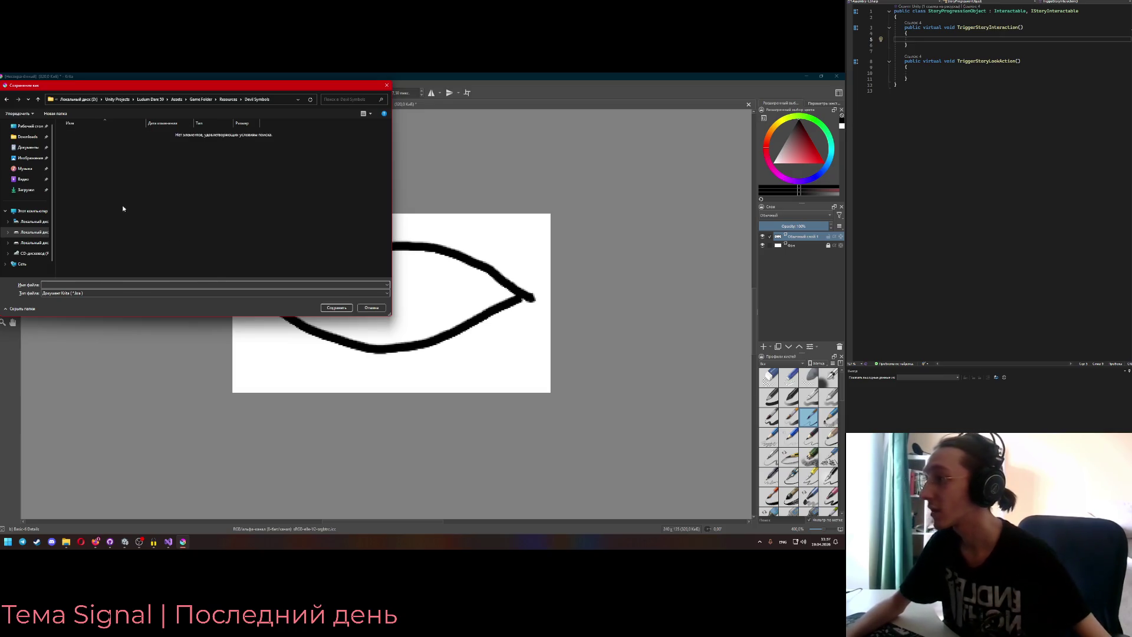
{"action": "right_click", "coordinate": [125, 210]}
{"action": "mouse_move", "coordinate": [200, 305]}
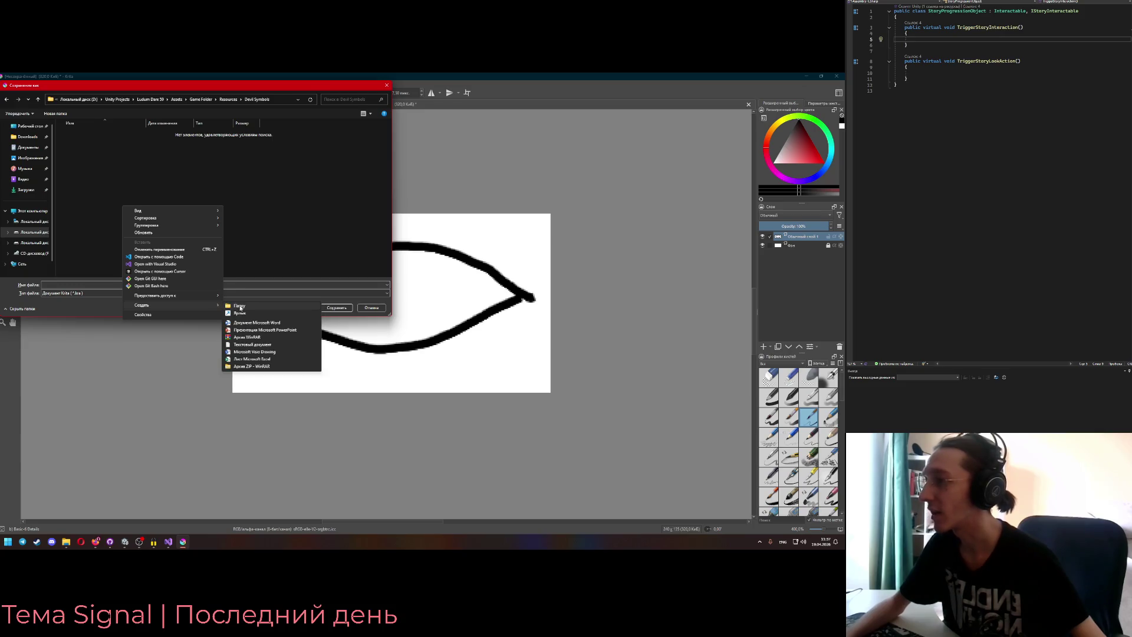
{"action": "left_click", "coordinate": [240, 307]}
{"action": "type", "text": "Eye"}
{"action": "key", "text": "Return"}
{"action": "key", "text": "Return"}
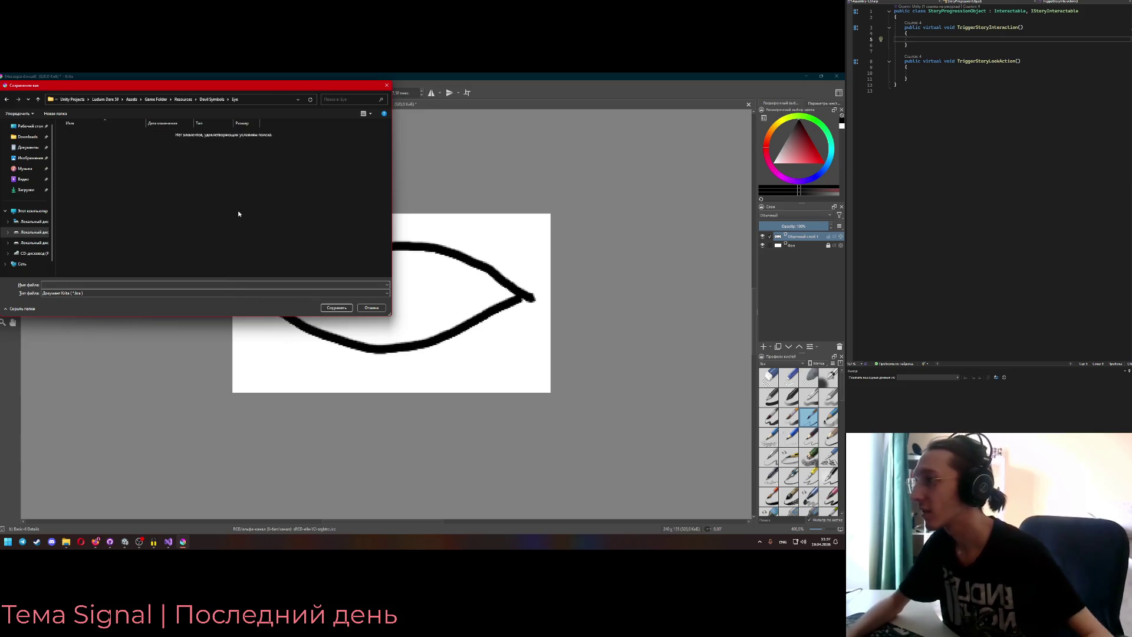
{"action": "right_click", "coordinate": [81, 210]}
{"action": "mouse_move", "coordinate": [171, 309]}
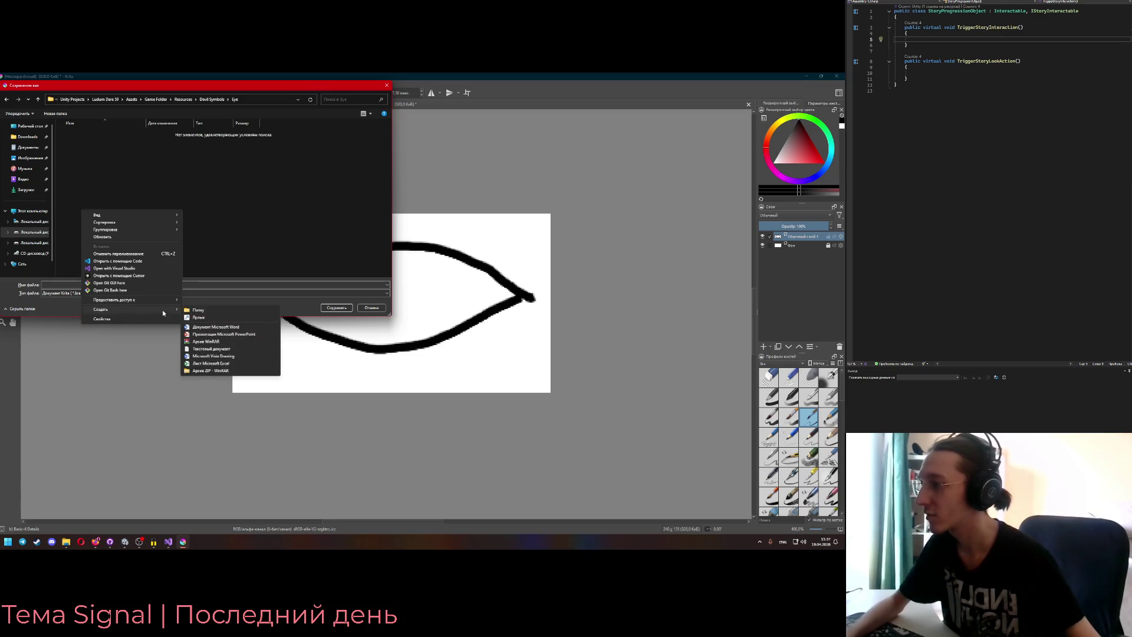
{"action": "left_click", "coordinate": [67, 293]}
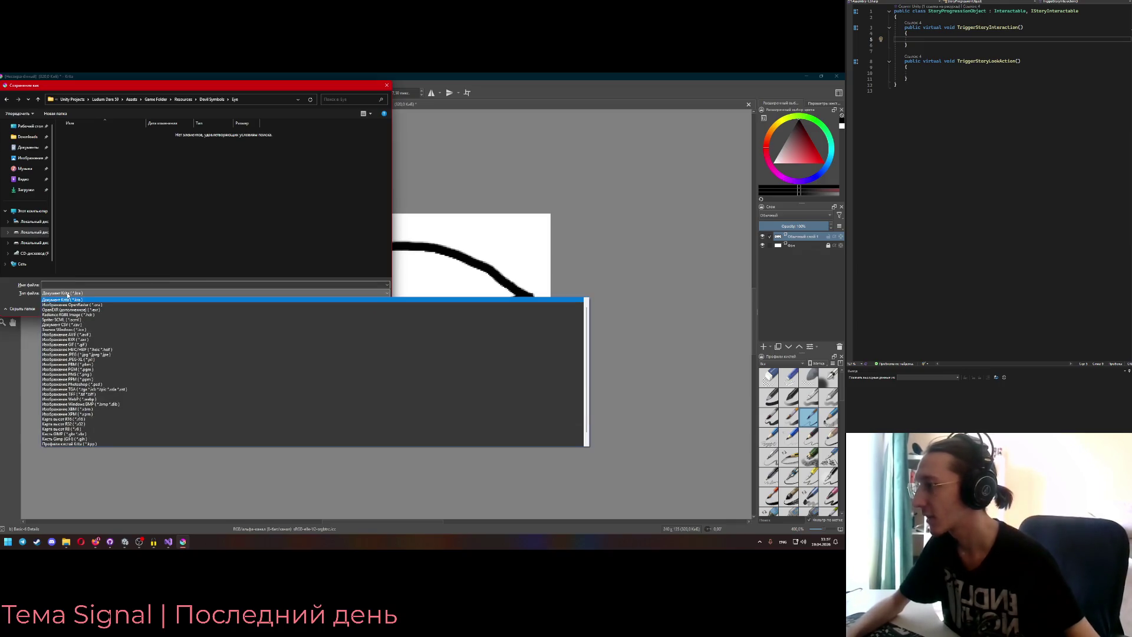
- Save the drawing as PNG 'Eye base.png' in the Eye folder with default PNG options
{"action": "scroll", "coordinate": [97, 377], "scroll_direction": "down", "scroll_amount": 1}
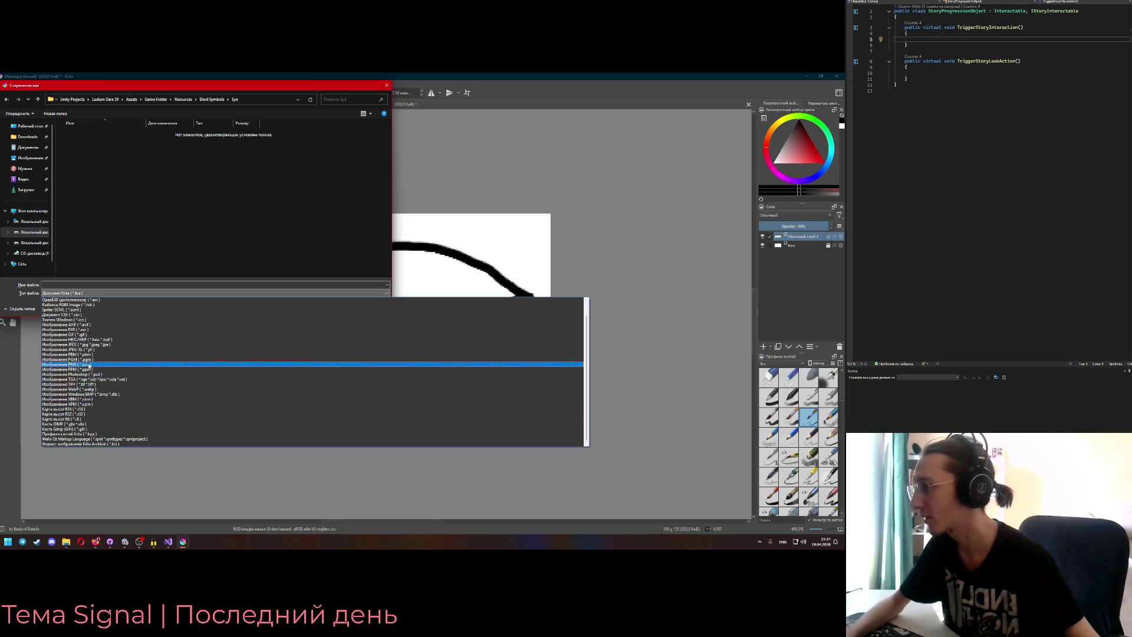
{"action": "scroll", "coordinate": [88, 365], "scroll_direction": "up", "scroll_amount": 1}
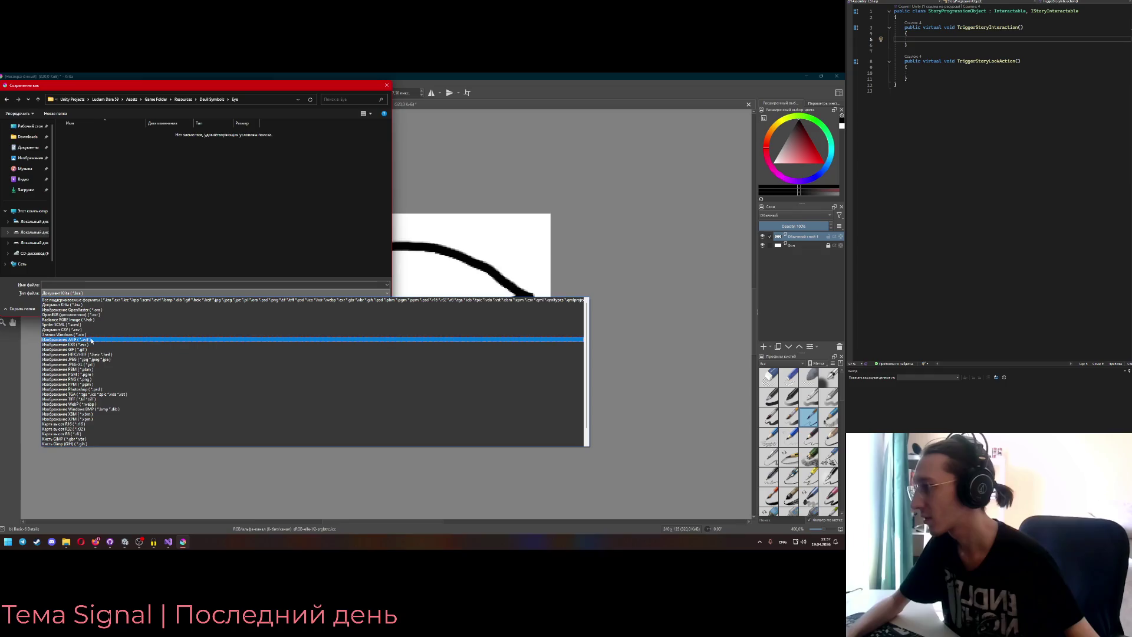
{"action": "scroll", "coordinate": [91, 351], "scroll_direction": "down", "scroll_amount": 1}
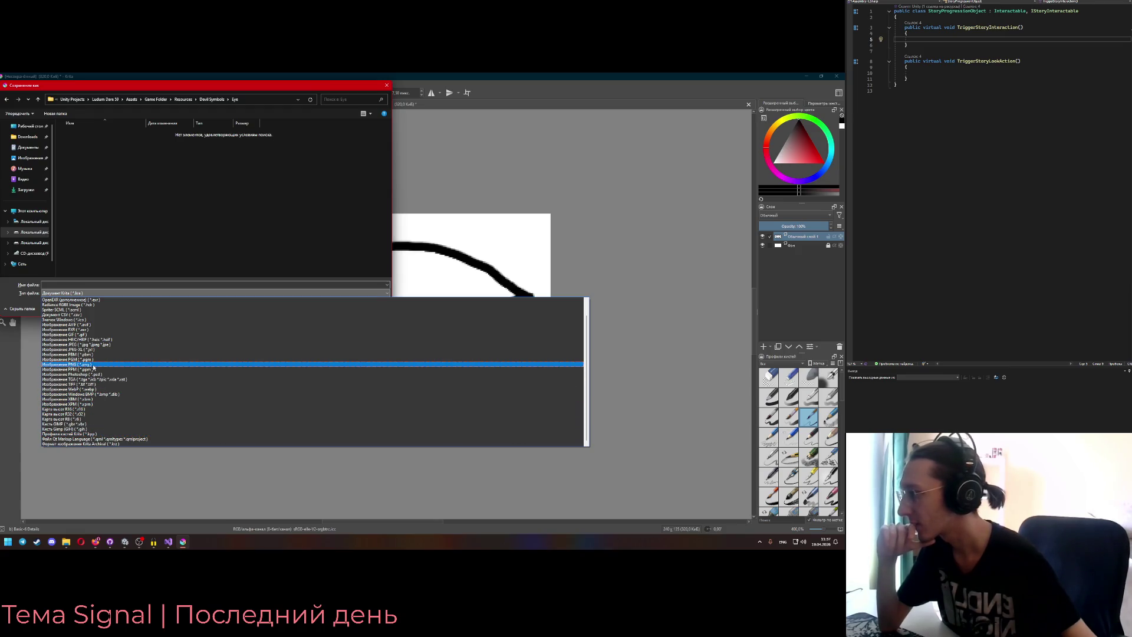
{"action": "left_click", "coordinate": [93, 365]}
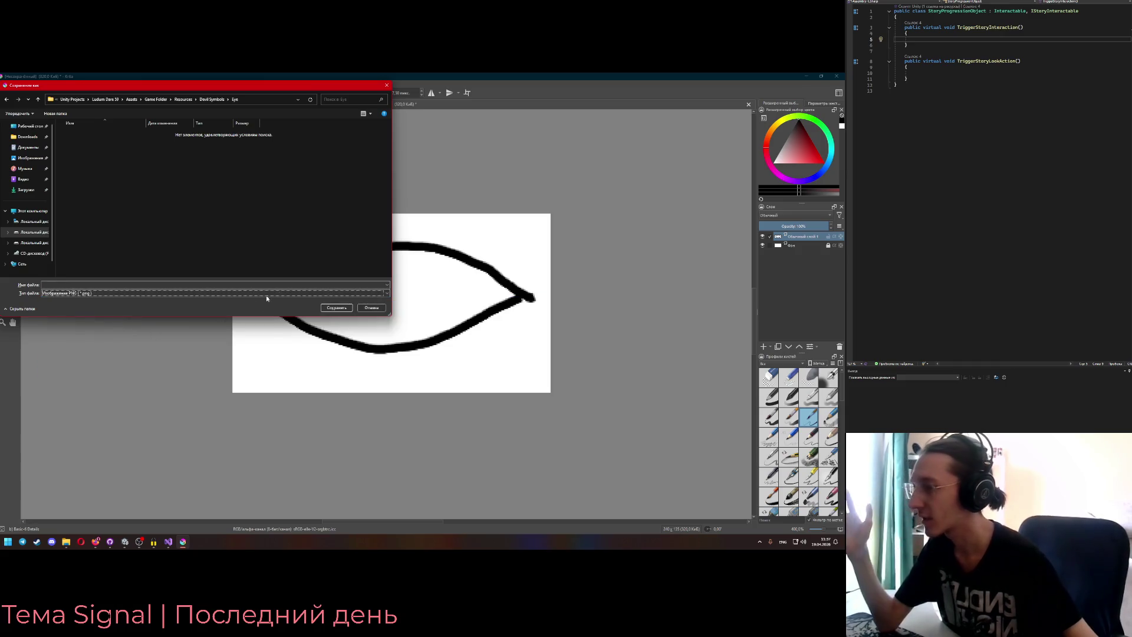
{"action": "left_click", "coordinate": [217, 284]}
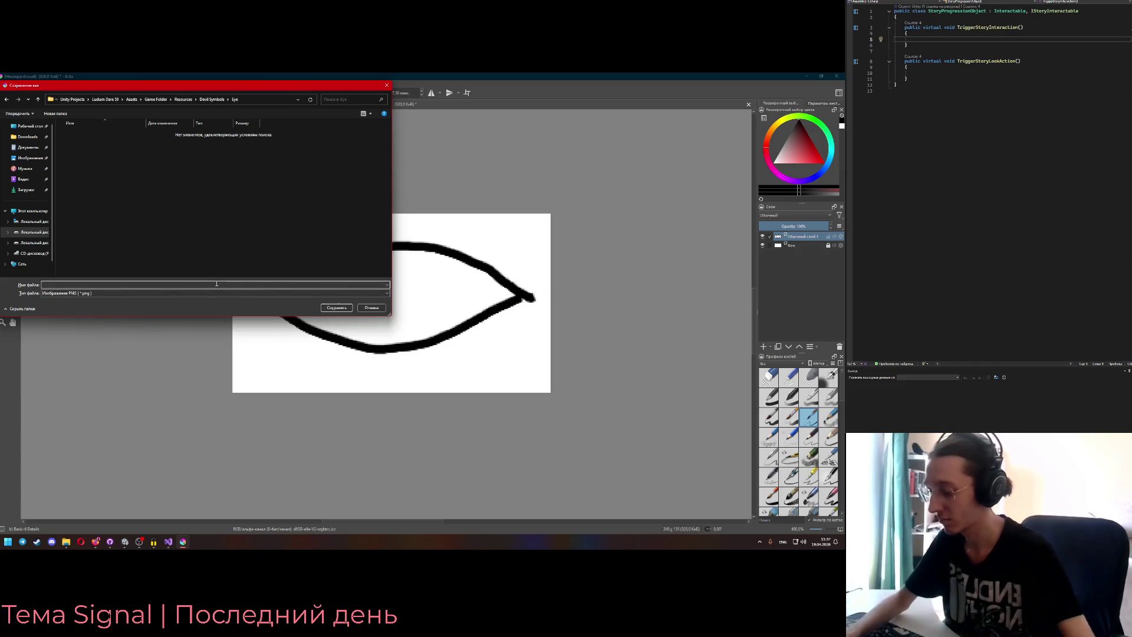
{"action": "type", "text": "Eye ba"}
{"action": "key", "text": "Return"}
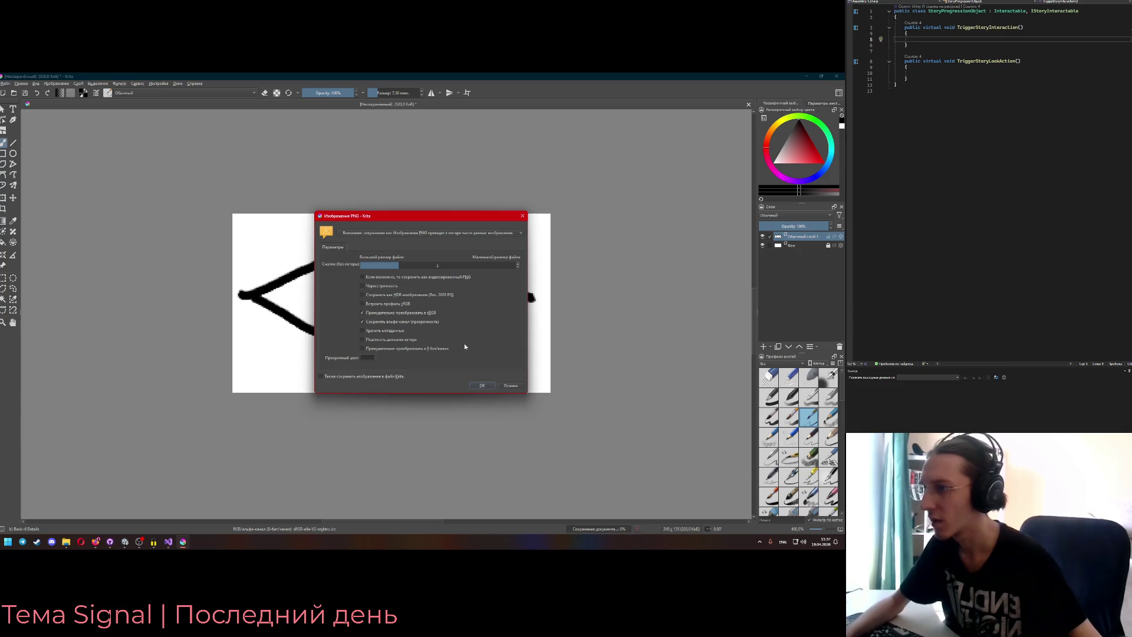
{"action": "left_click", "coordinate": [486, 386]}
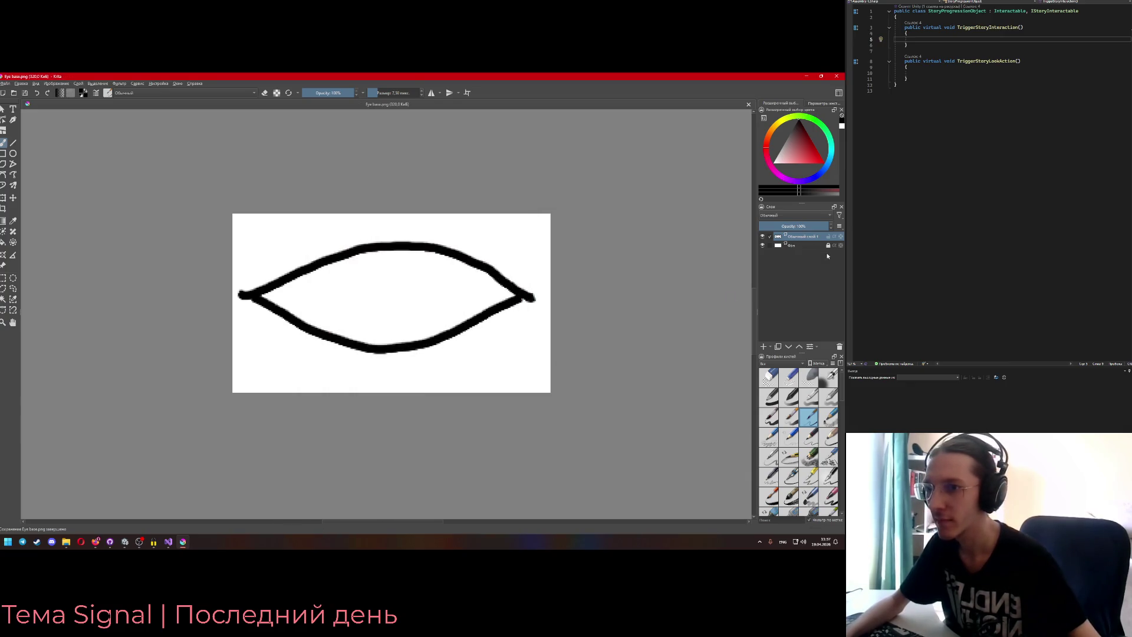
{"action": "left_click", "coordinate": [801, 246]}
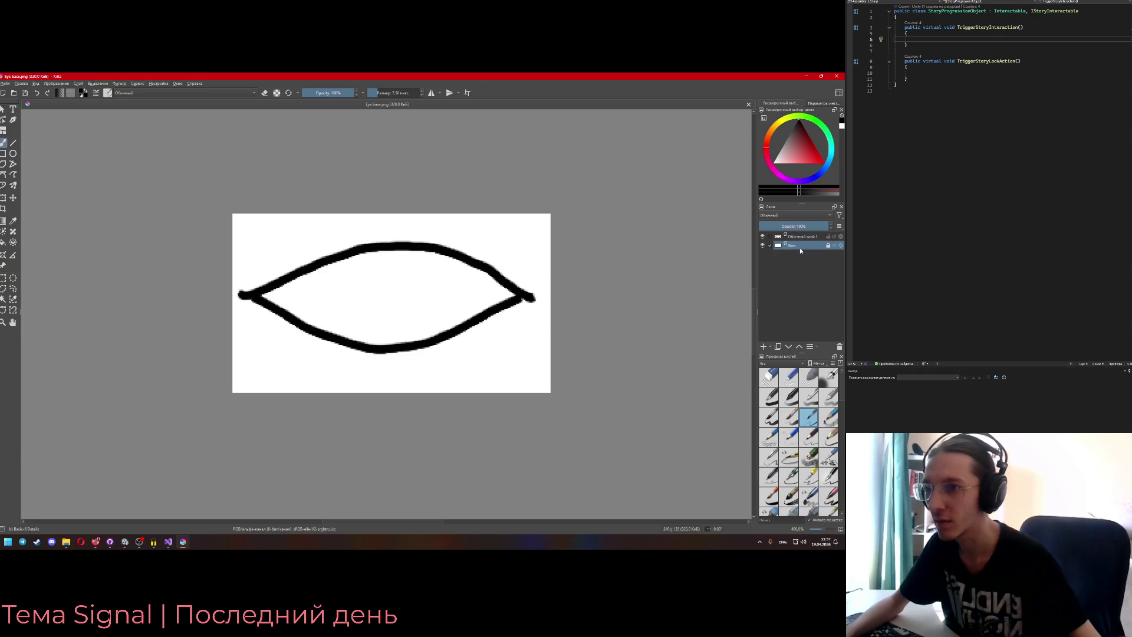
- Hide the white background layer and re-export over Eye base.png with transparency
{"action": "left_click", "coordinate": [763, 246]}
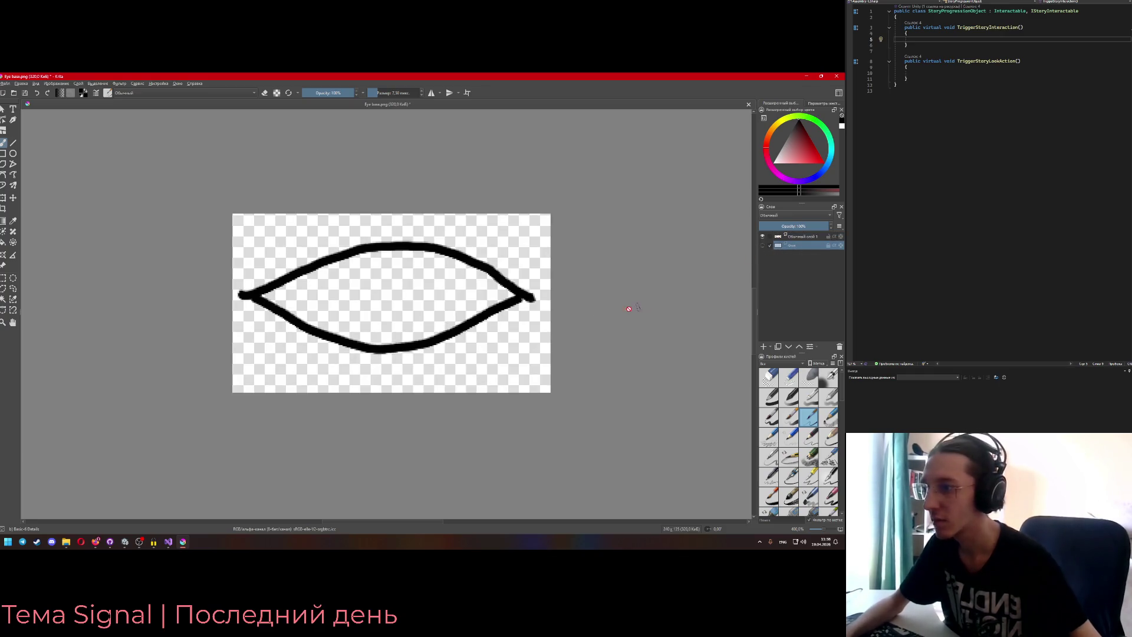
{"action": "left_click", "coordinate": [4, 83]}
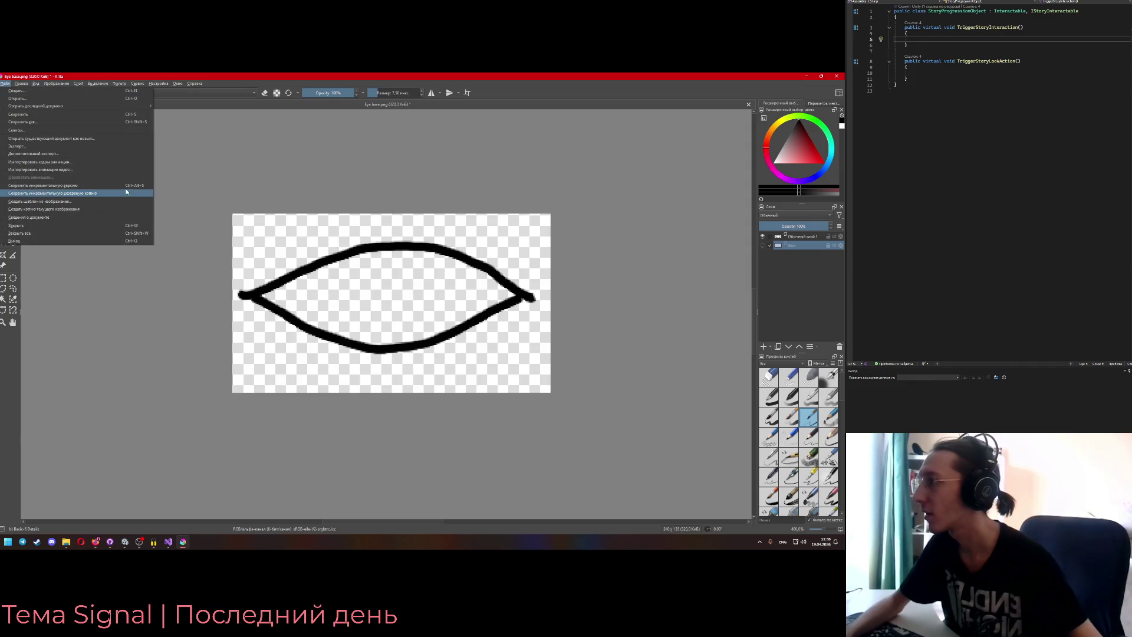
{"action": "left_click", "coordinate": [62, 146]}
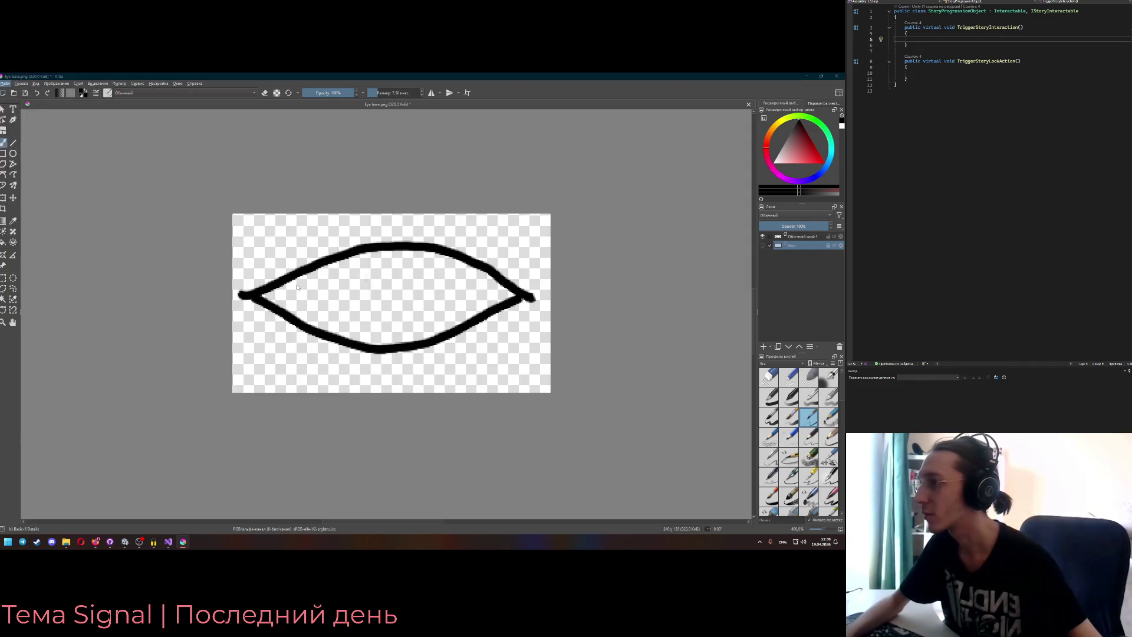
{"action": "double_click", "coordinate": [78, 143]}
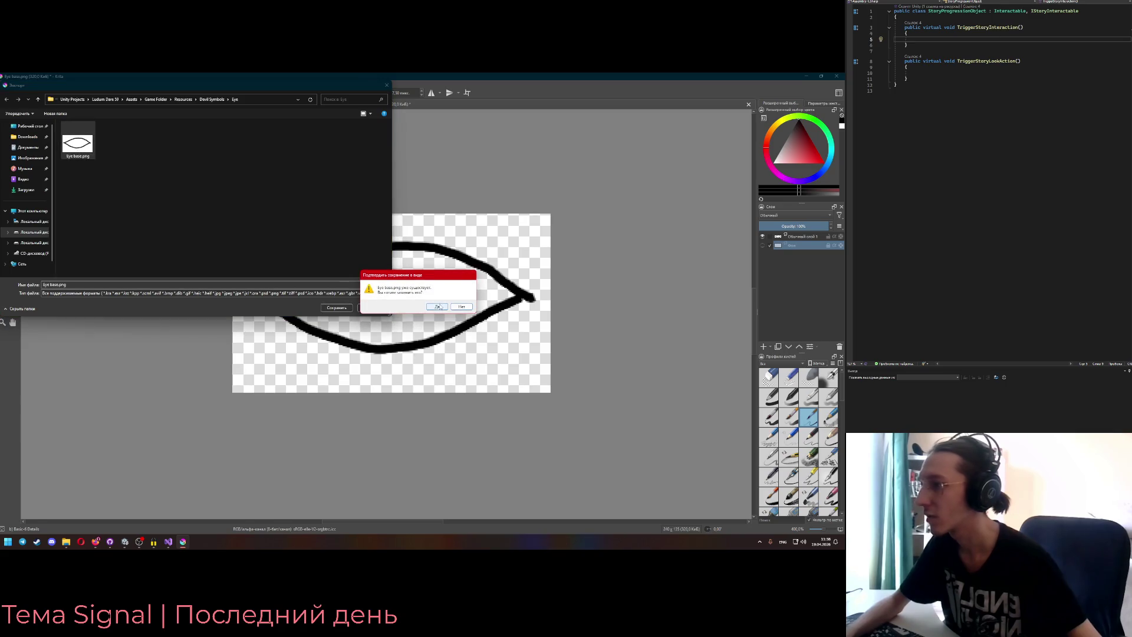
{"action": "left_click", "coordinate": [437, 307]}
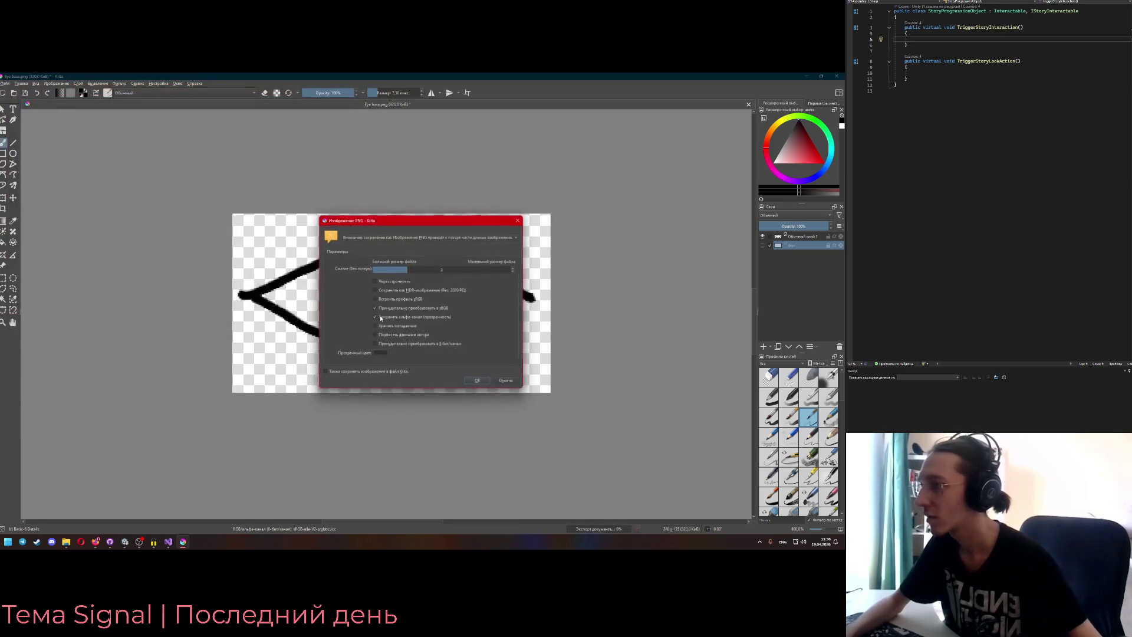
{"action": "left_click", "coordinate": [478, 383]}
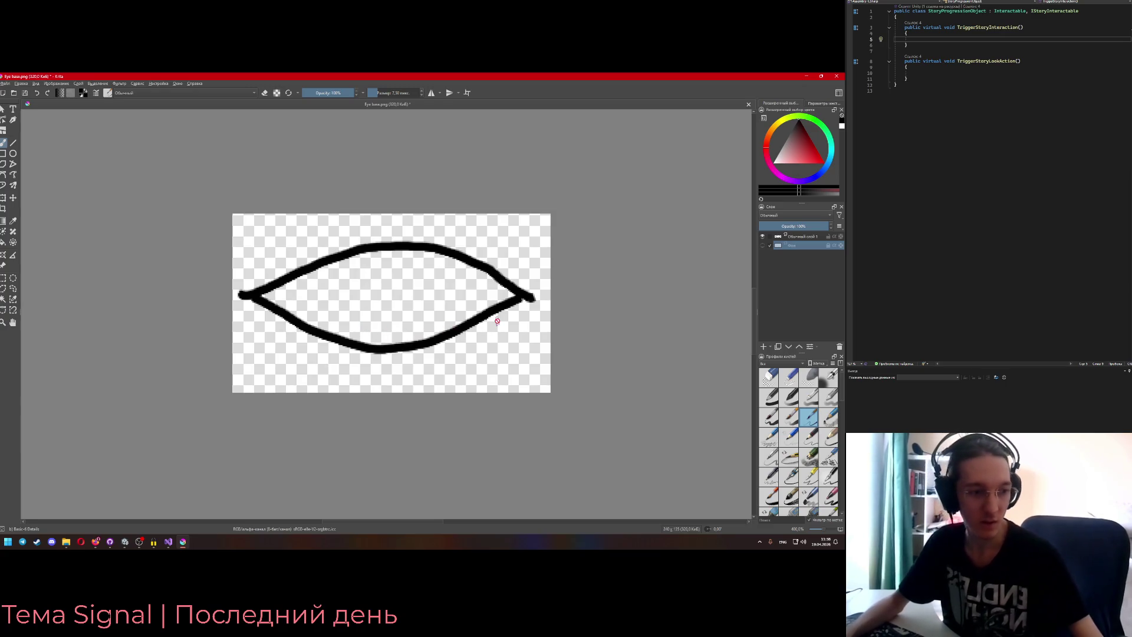
- Paint a round black iris on a new layer, nudged slightly left and down
{"action": "left_click", "coordinate": [794, 238]}
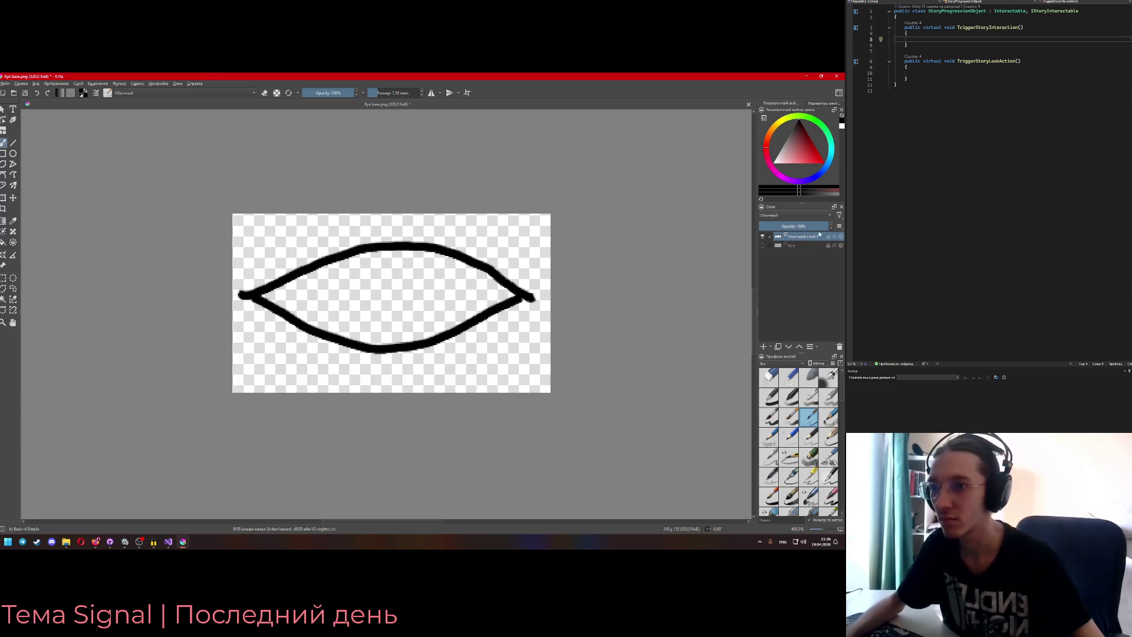
{"action": "left_click", "coordinate": [768, 347]}
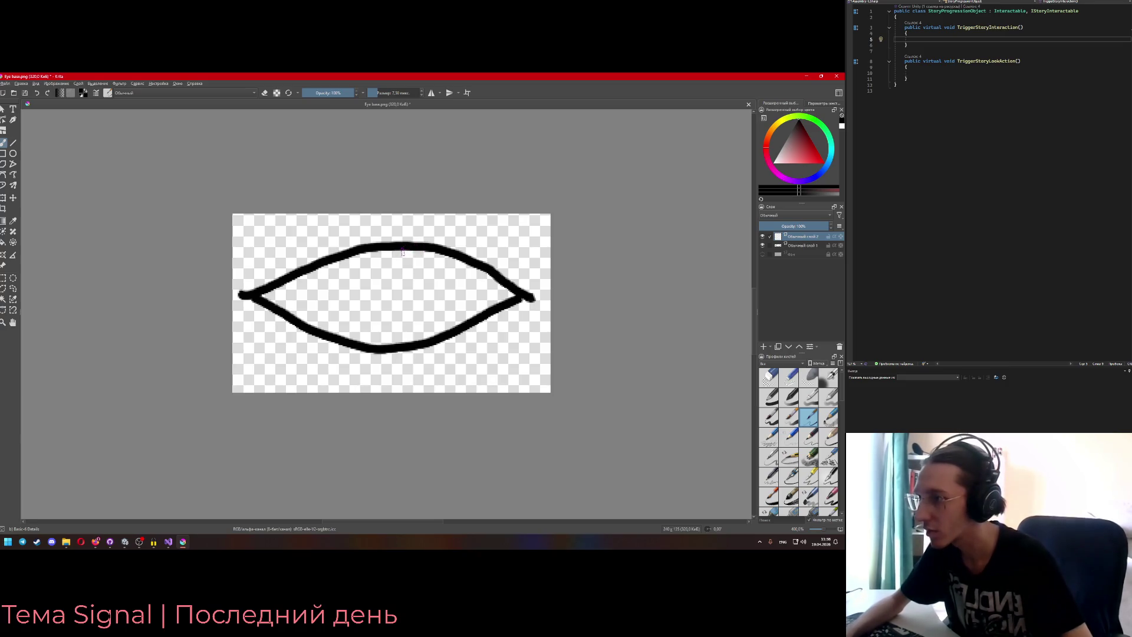
{"action": "mouse_move", "coordinate": [399, 251]}
{"action": "left_mouse_down"}
{"action": "mouse_move", "coordinate": [356, 272]}
{"action": "mouse_move", "coordinate": [353, 308]}
{"action": "mouse_move", "coordinate": [381, 325]}
{"action": "mouse_move", "coordinate": [414, 327]}
{"action": "mouse_move", "coordinate": [449, 300]}
{"action": "mouse_move", "coordinate": [430, 261]}
{"action": "left_mouse_up"}
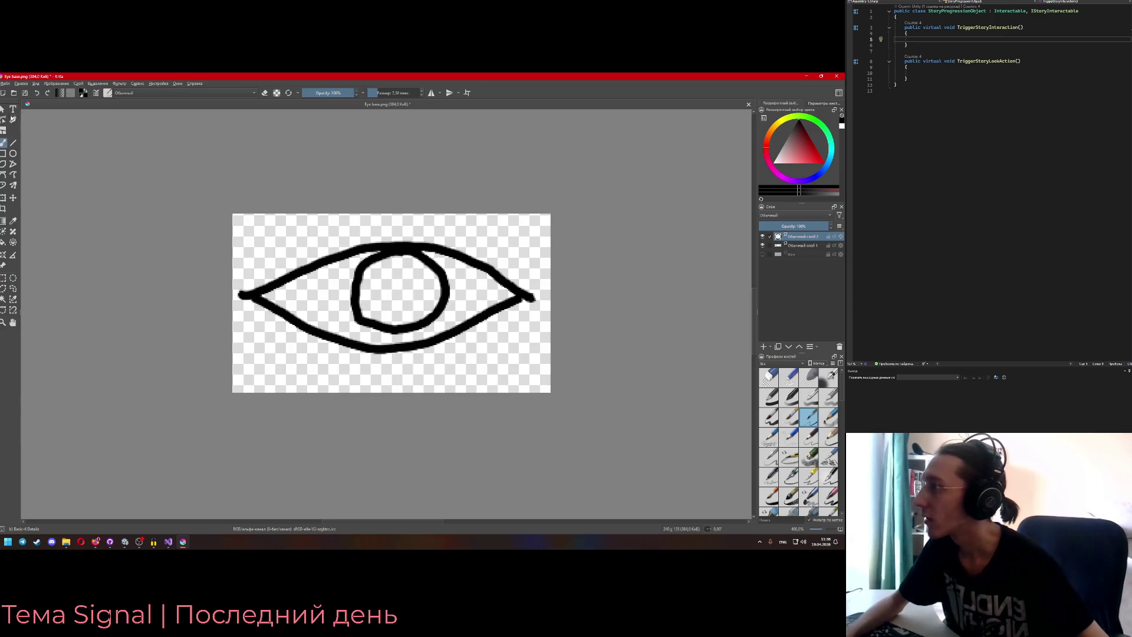
{"action": "key", "text": "v"}
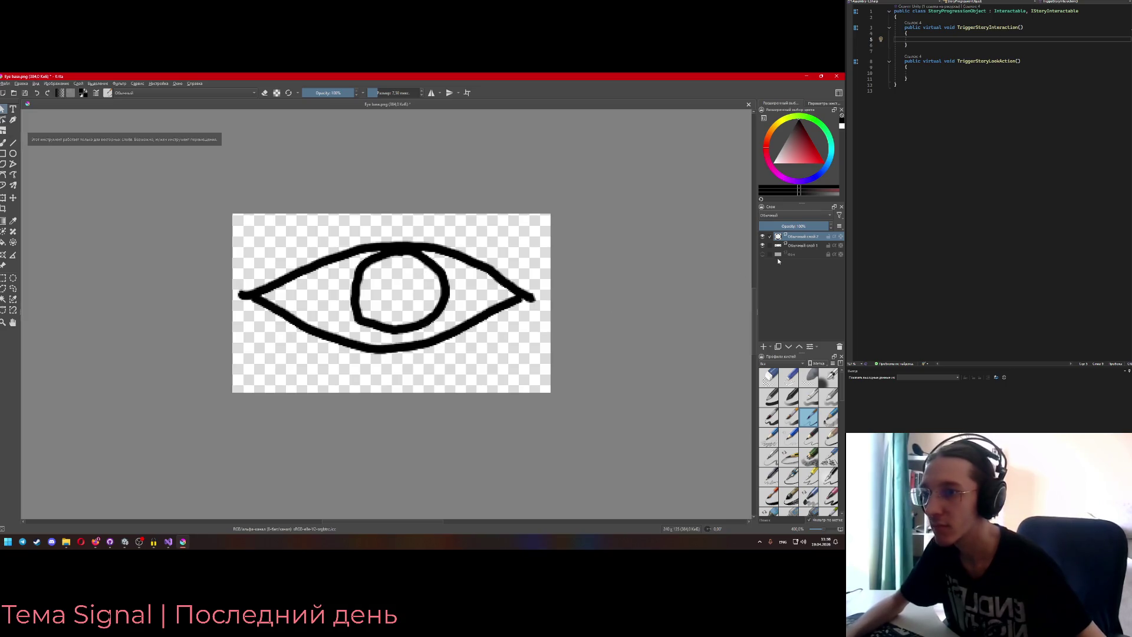
{"action": "key", "text": "ctrl+t"}
{"action": "left_click_drag", "start_coordinate": [431, 305], "coordinate": [429, 309]}
{"action": "left_click", "coordinate": [3, 110]}
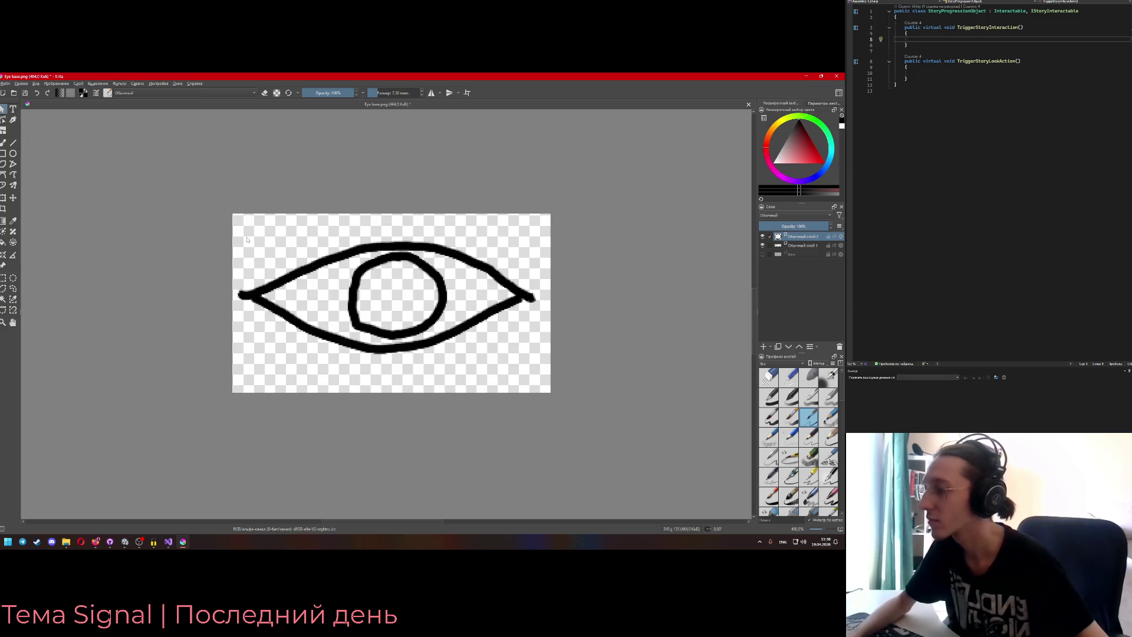
- Select only the outline layer and export it over Eye base.png
{"action": "left_click", "coordinate": [5, 83]}
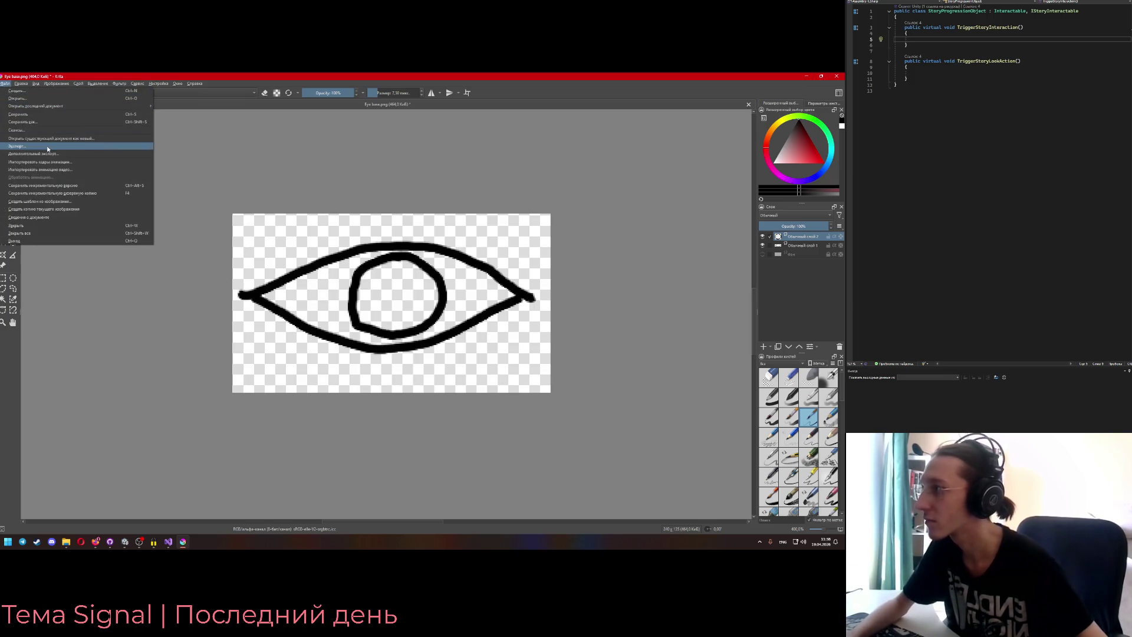
{"action": "left_click", "coordinate": [770, 238]}
{"action": "left_click", "coordinate": [771, 246]}
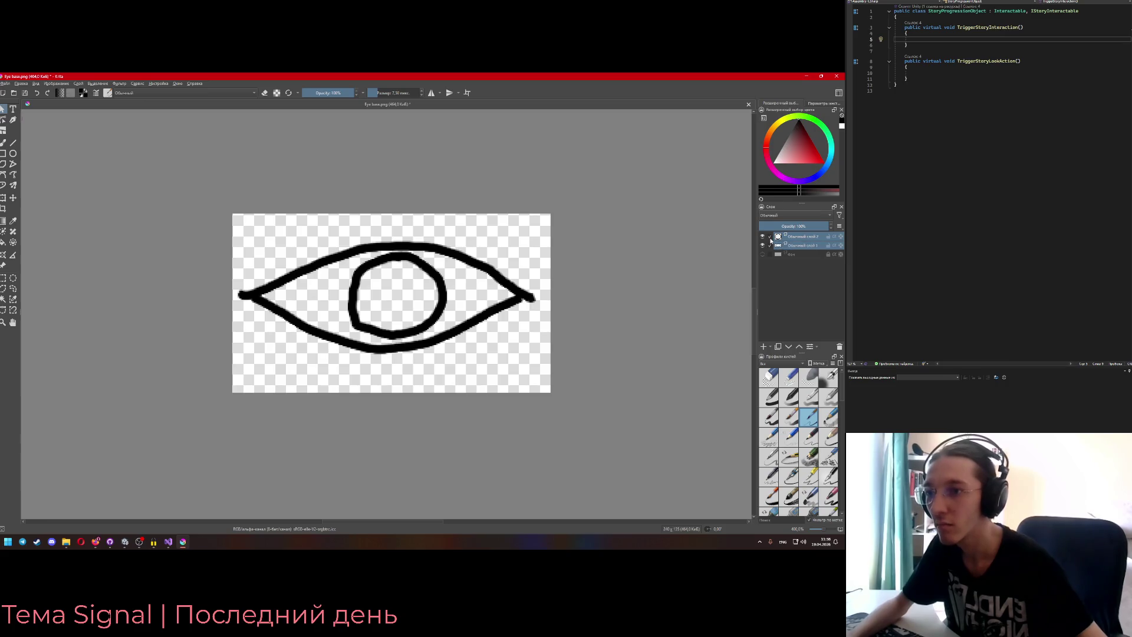
{"action": "left_click", "coordinate": [800, 247]}
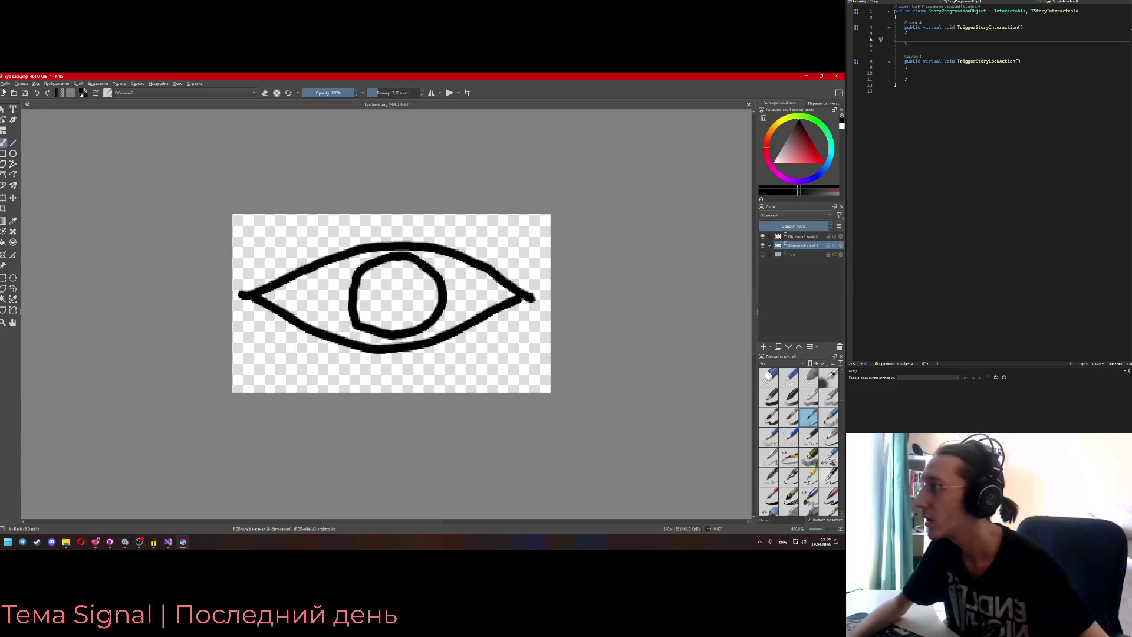
{"action": "left_click", "coordinate": [5, 83]}
{"action": "left_click", "coordinate": [23, 143]}
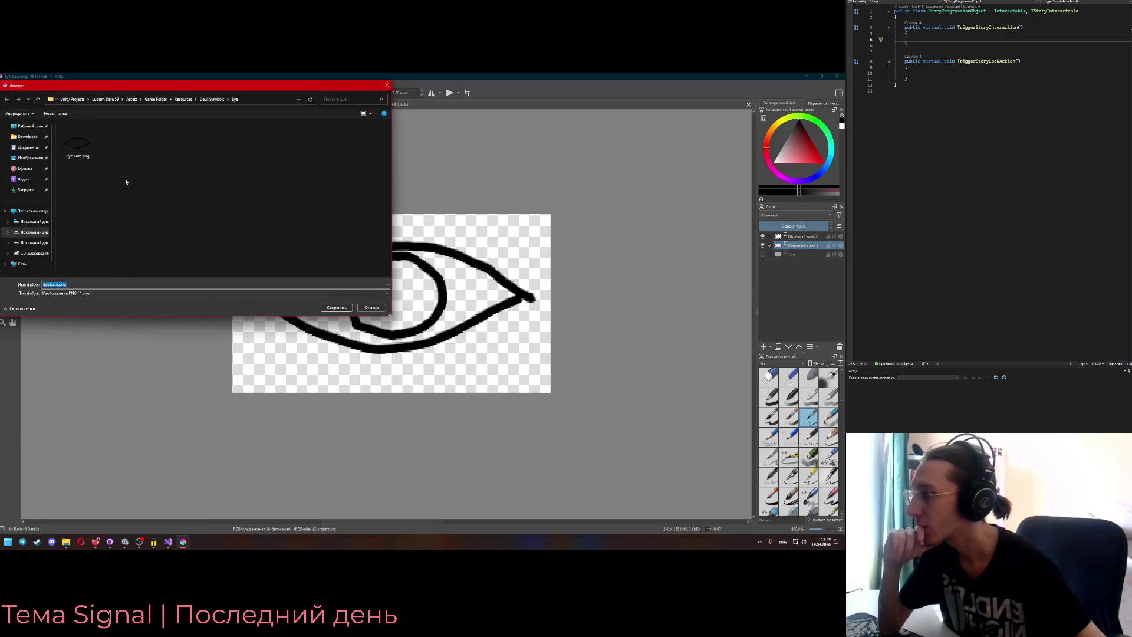
{"action": "key", "text": "Return"}
{"action": "left_click", "coordinate": [434, 307]}
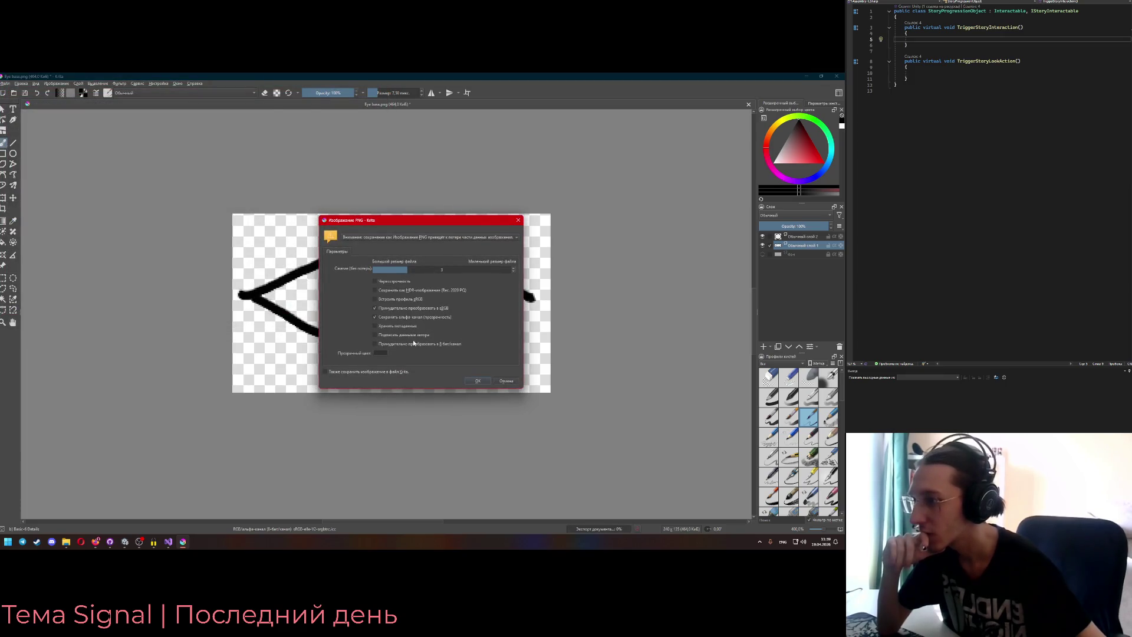
{"action": "left_click", "coordinate": [506, 381]}
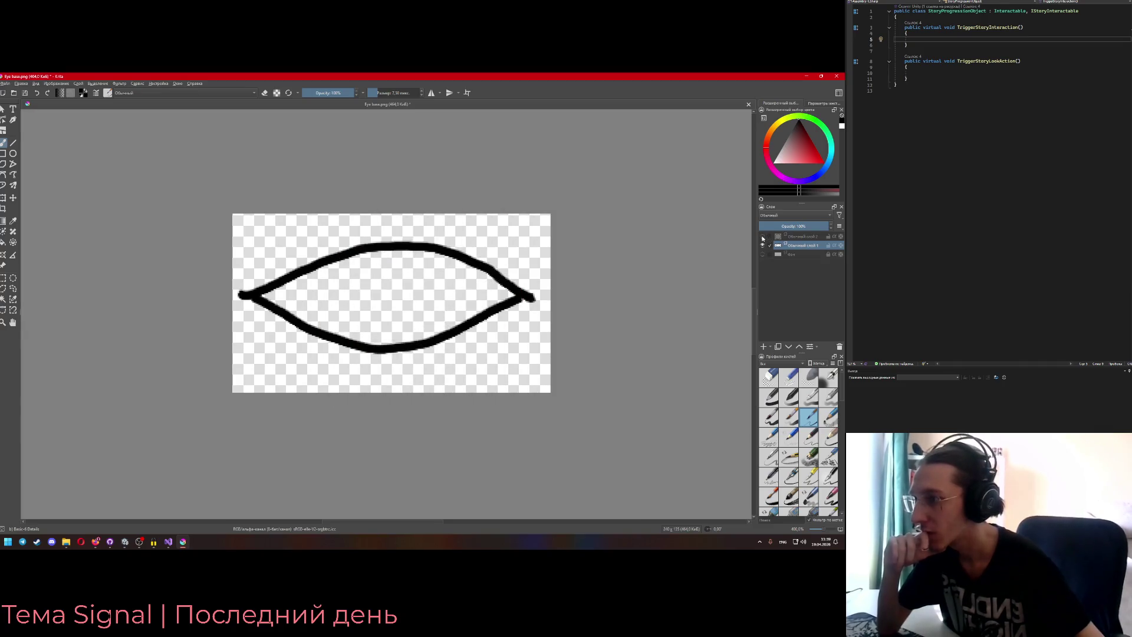
- Re-export the outline over Eye base.png, then show only the pupil circle layer
{"action": "key", "text": "ctrl+z"}
{"action": "left_click", "coordinate": [5, 83]}
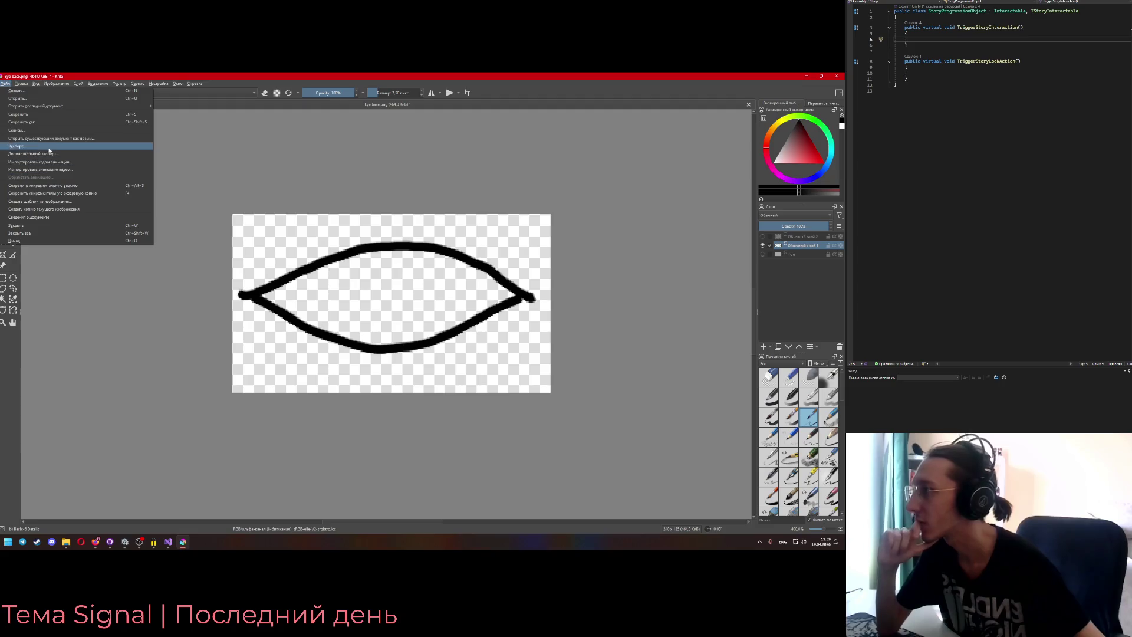
{"action": "left_click", "coordinate": [29, 154]}
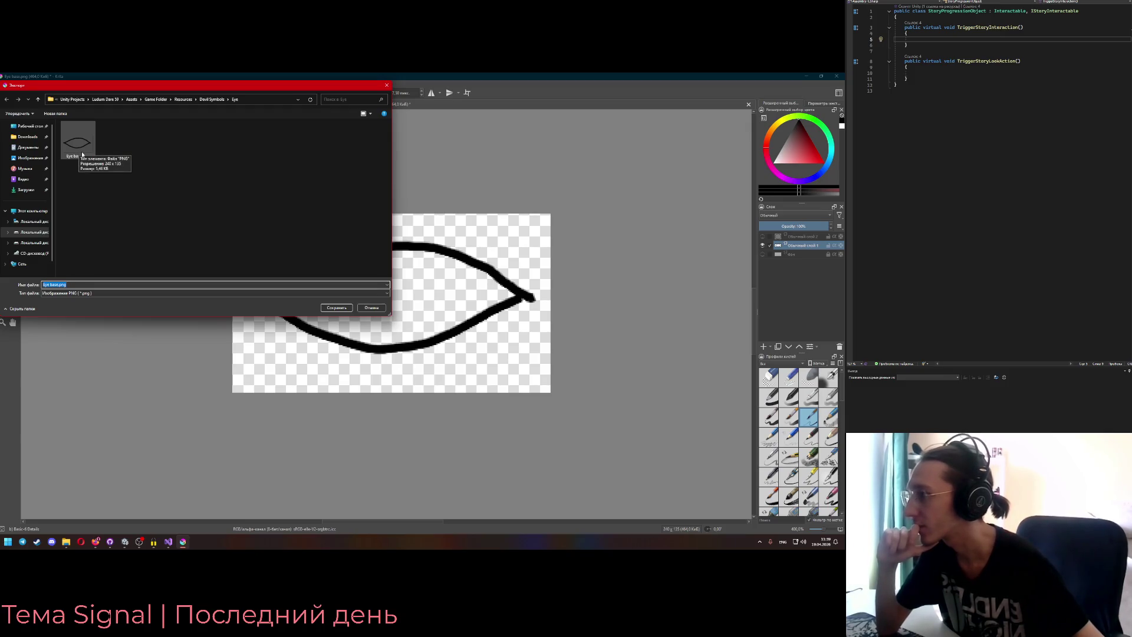
{"action": "double_click", "coordinate": [82, 155]}
{"action": "left_click", "coordinate": [438, 308]}
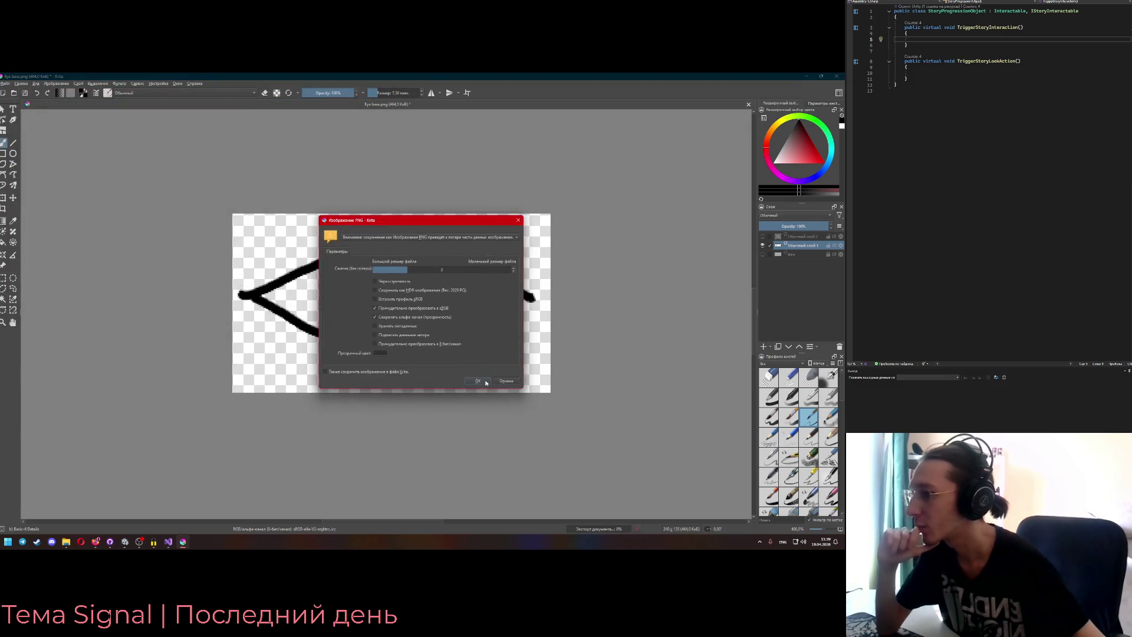
{"action": "left_click", "coordinate": [486, 382]}
{"action": "left_click", "coordinate": [764, 237]}
{"action": "left_click", "coordinate": [765, 245]}
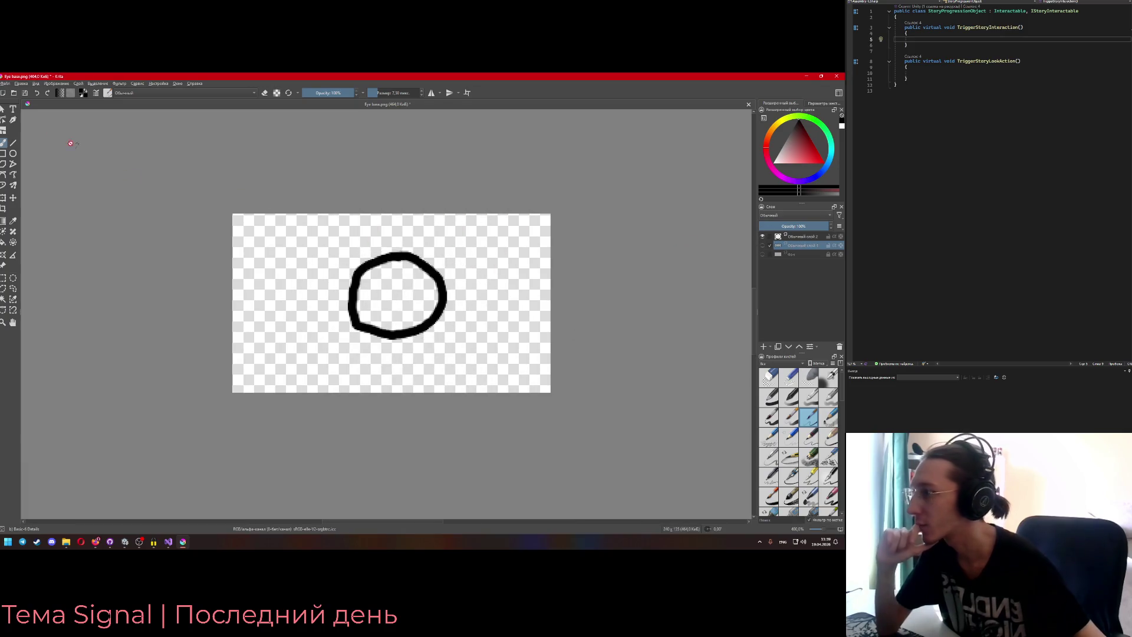
- Export the iris-only image as a new PNG named 'Eye pupil' in the Eye folder
{"action": "left_click", "coordinate": [8, 84]}
{"action": "left_click", "coordinate": [47, 148]}
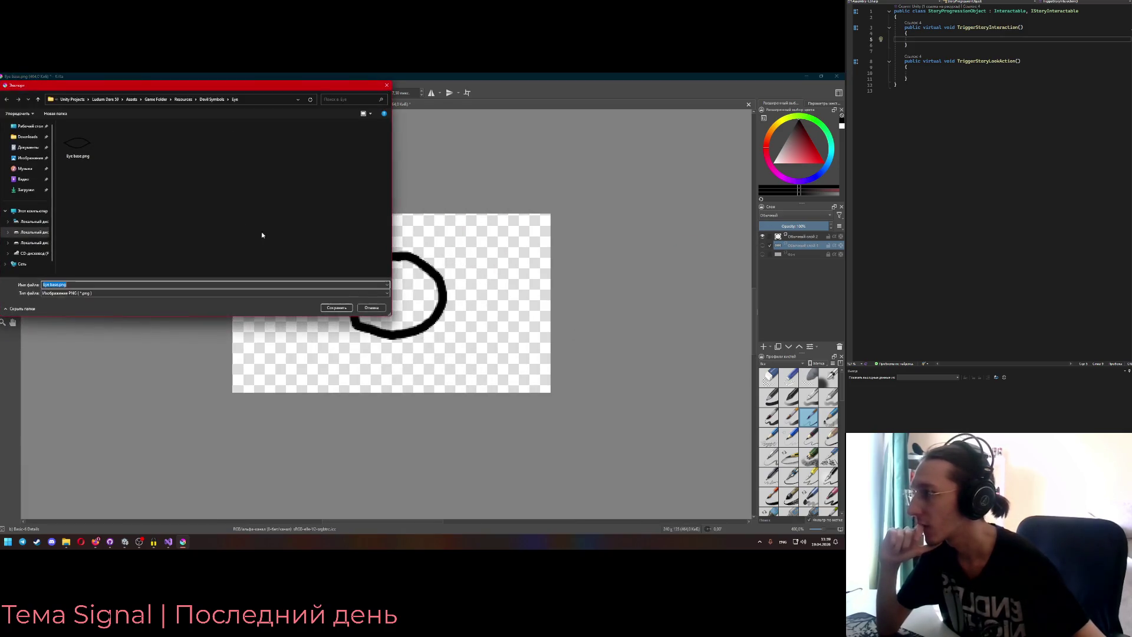
{"action": "type", "text": "Eye p"}
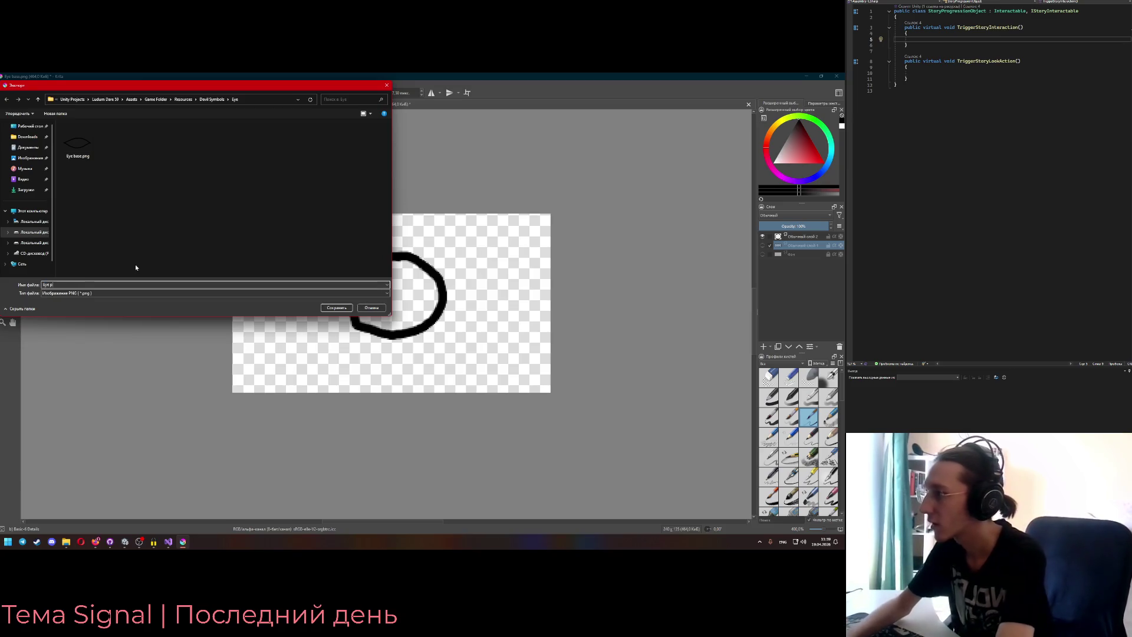
{"action": "type", "text": "upil"}
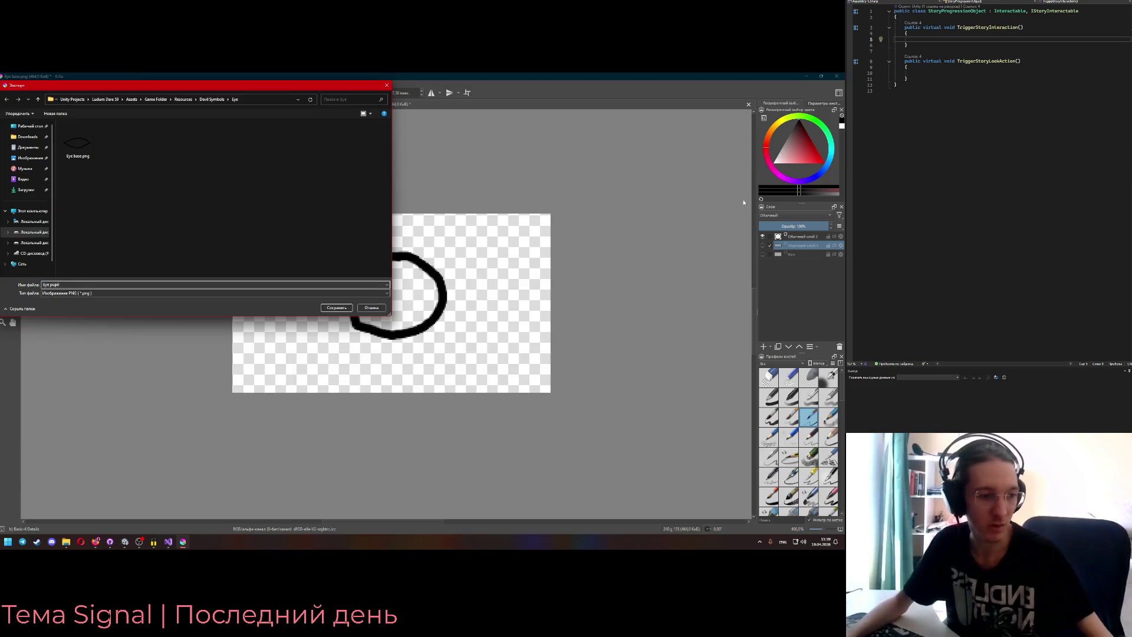
{"action": "key", "text": "alt+shift"}
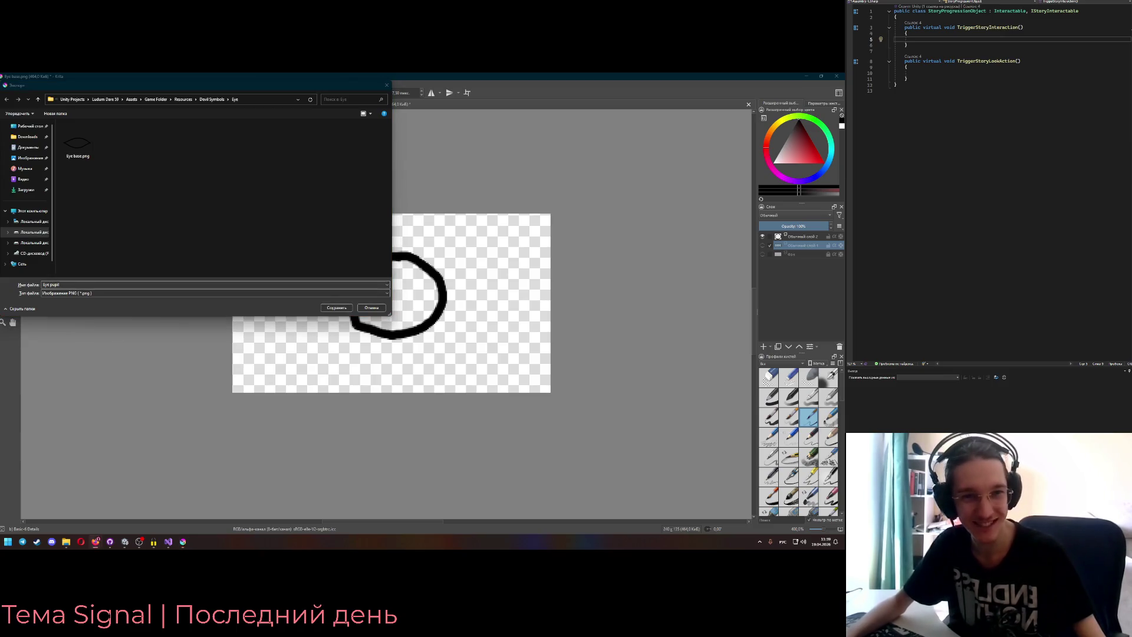
{"action": "key", "text": "alt+shift"}
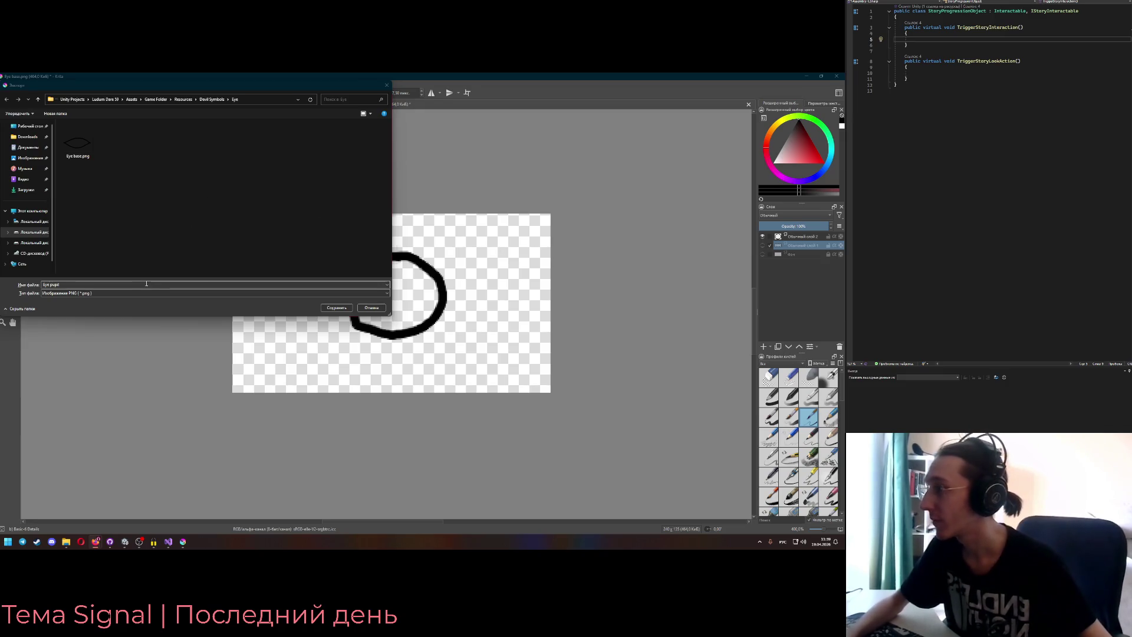
{"action": "left_click", "coordinate": [336, 307]}
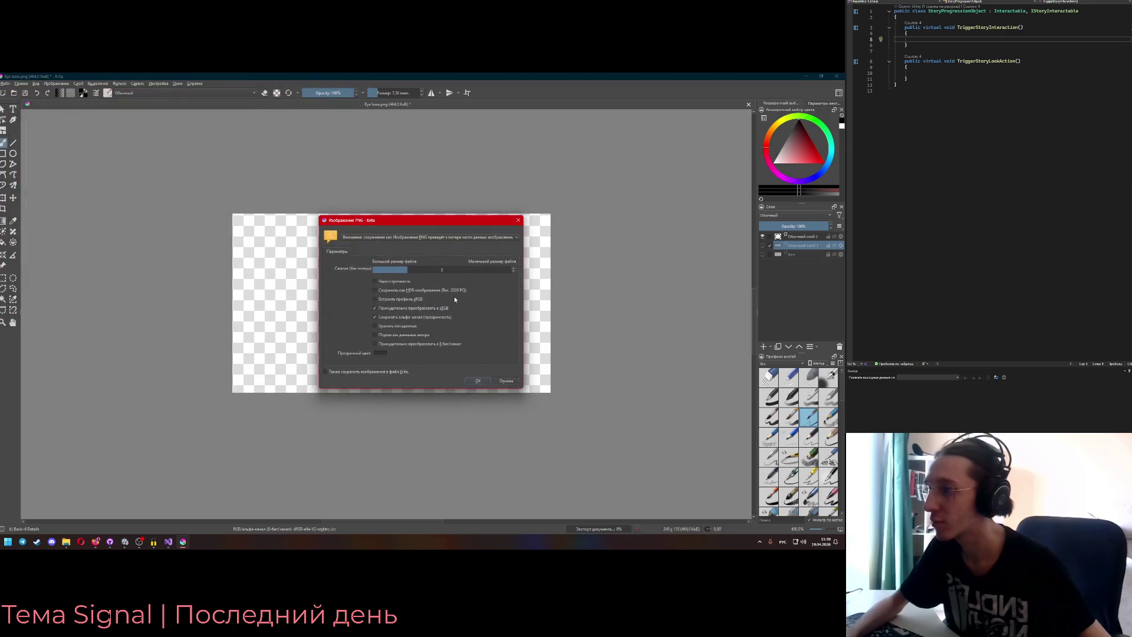
{"action": "left_click", "coordinate": [484, 379]}
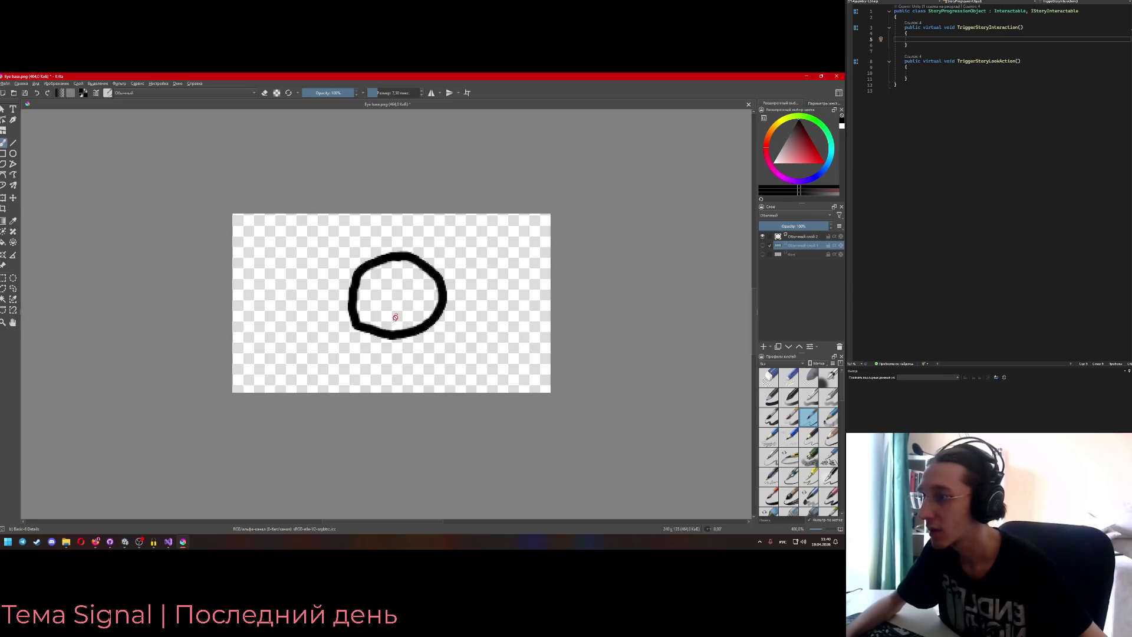
- Check the available file formats in the Save As dialog, then cancel it
{"action": "left_click", "coordinate": [4, 83]}
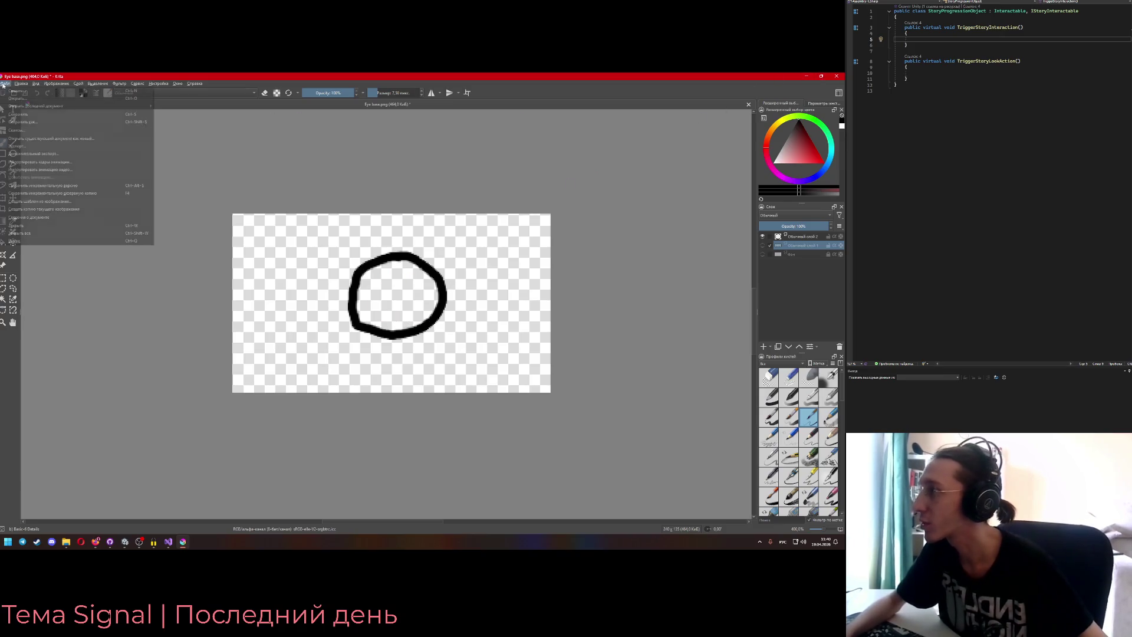
{"action": "left_click", "coordinate": [27, 122]}
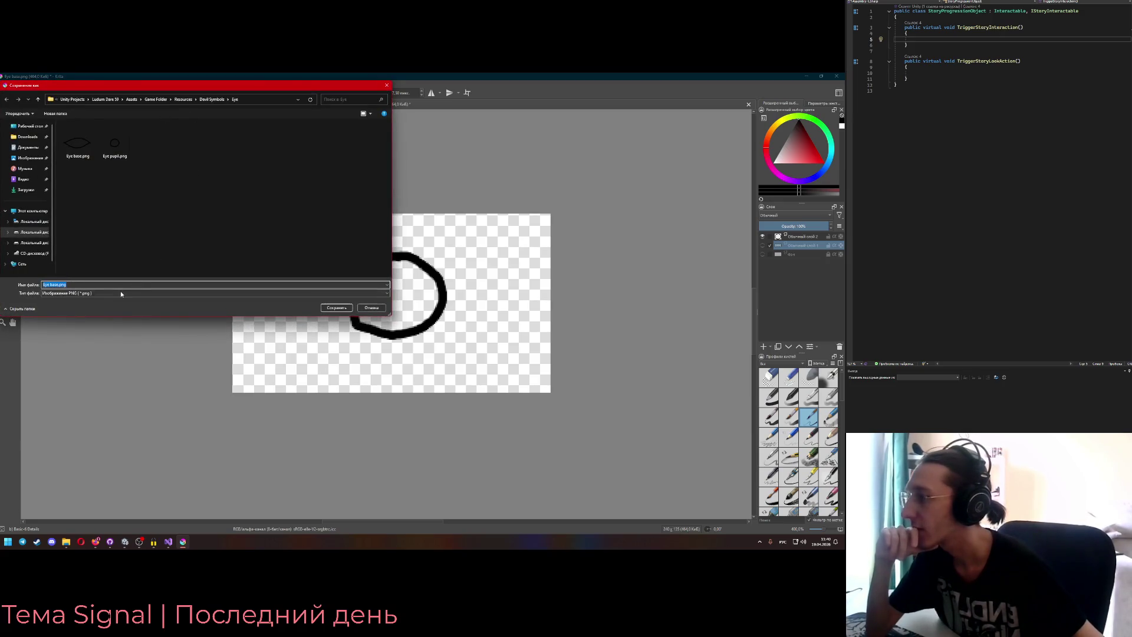
{"action": "left_click", "coordinate": [121, 293]}
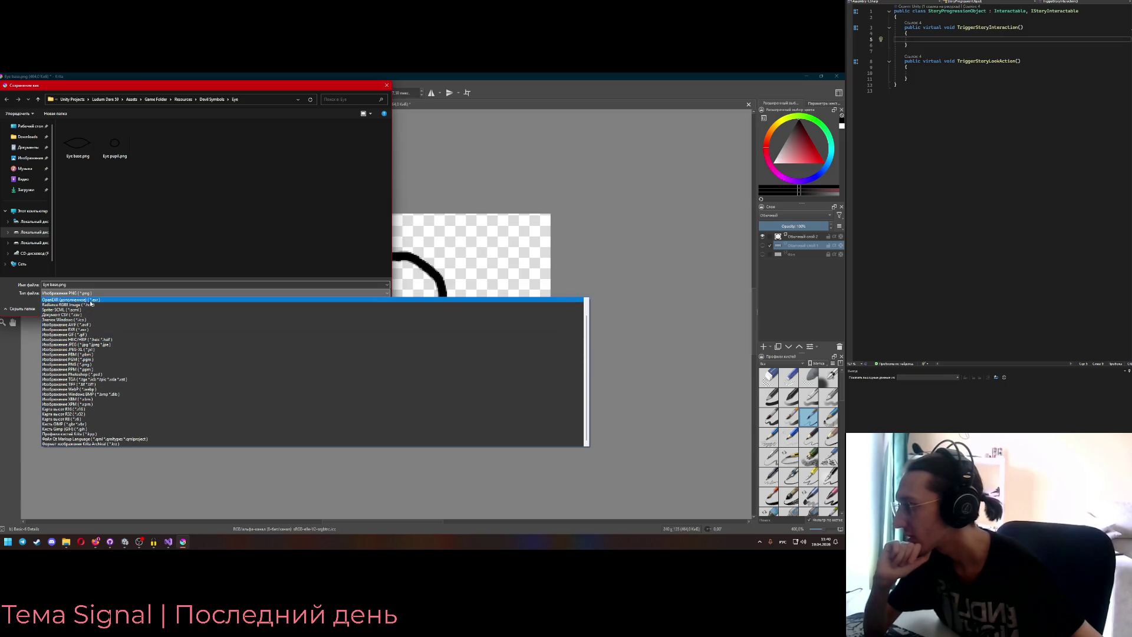
{"action": "key", "text": "Escape"}
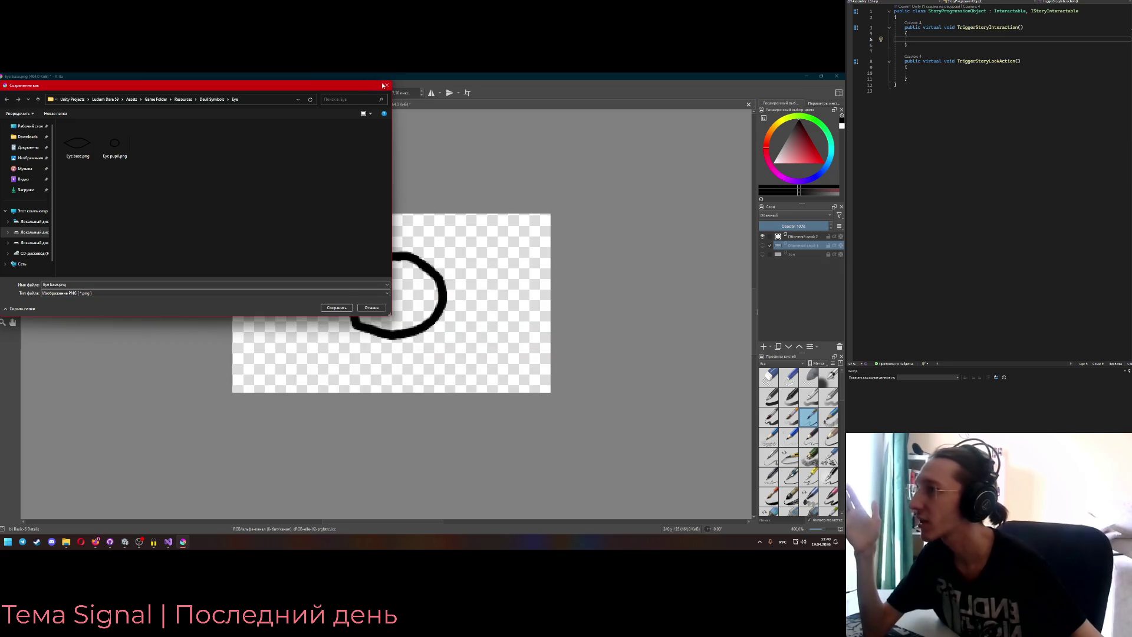
{"action": "left_click", "coordinate": [384, 85]}
- Save the drawing, dismiss the PNG options, and reopen Save As in the Eye folder
{"action": "left_click", "coordinate": [5, 83]}
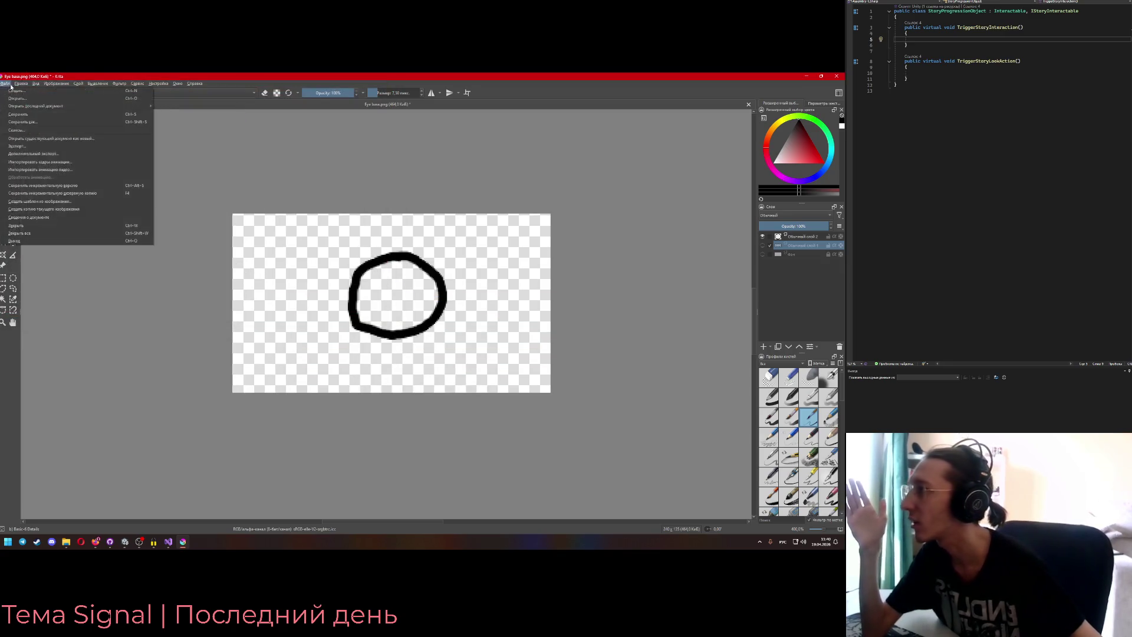
{"action": "left_click", "coordinate": [36, 117]}
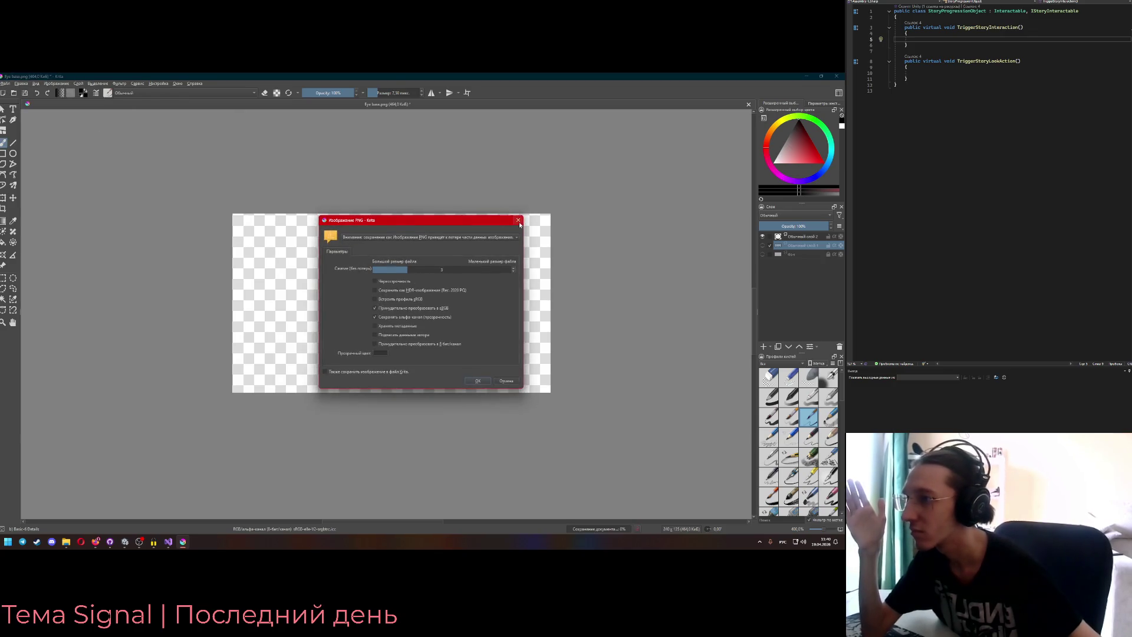
{"action": "left_click", "coordinate": [474, 239]}
{"action": "key", "text": "Return"}
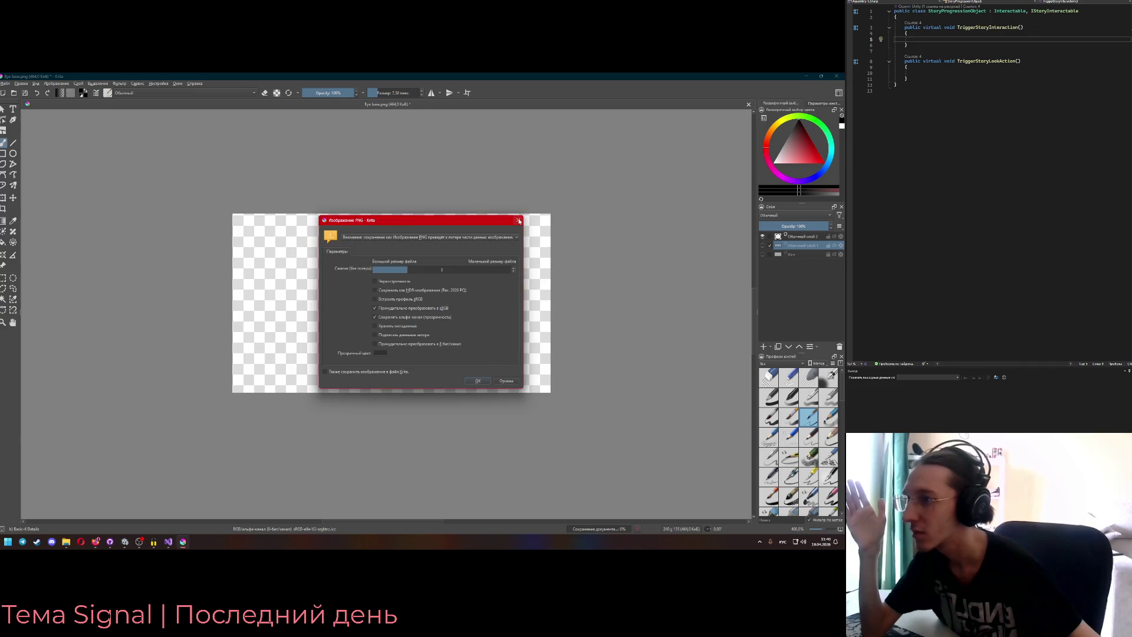
{"action": "left_click", "coordinate": [5, 83]}
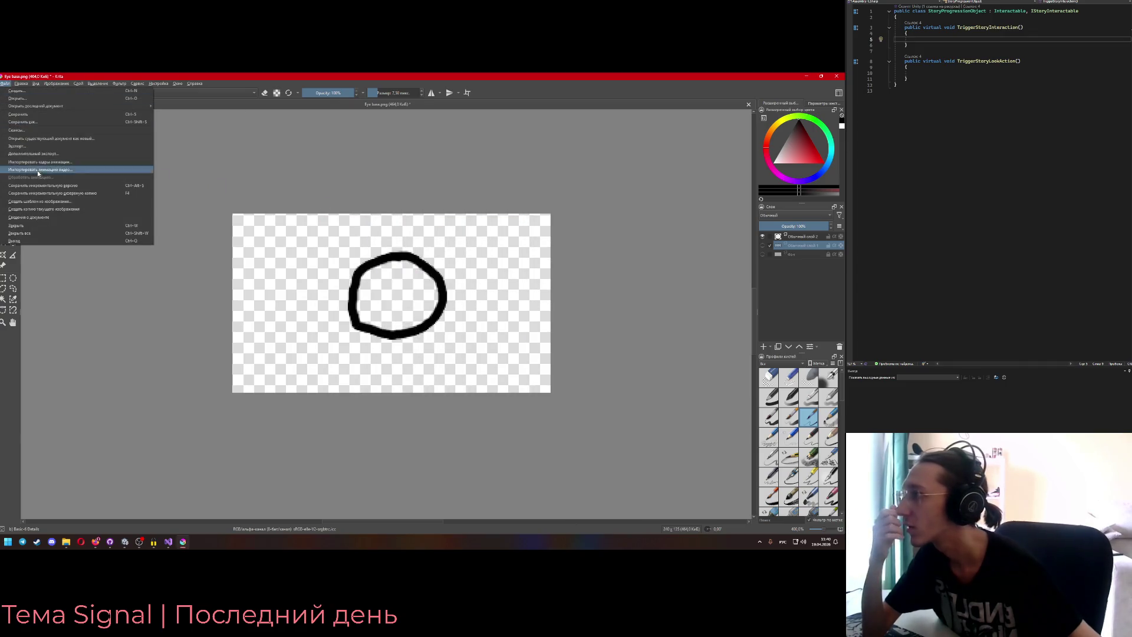
{"action": "key", "text": "Escape"}
{"action": "key", "text": "ctrl+shift+s"}
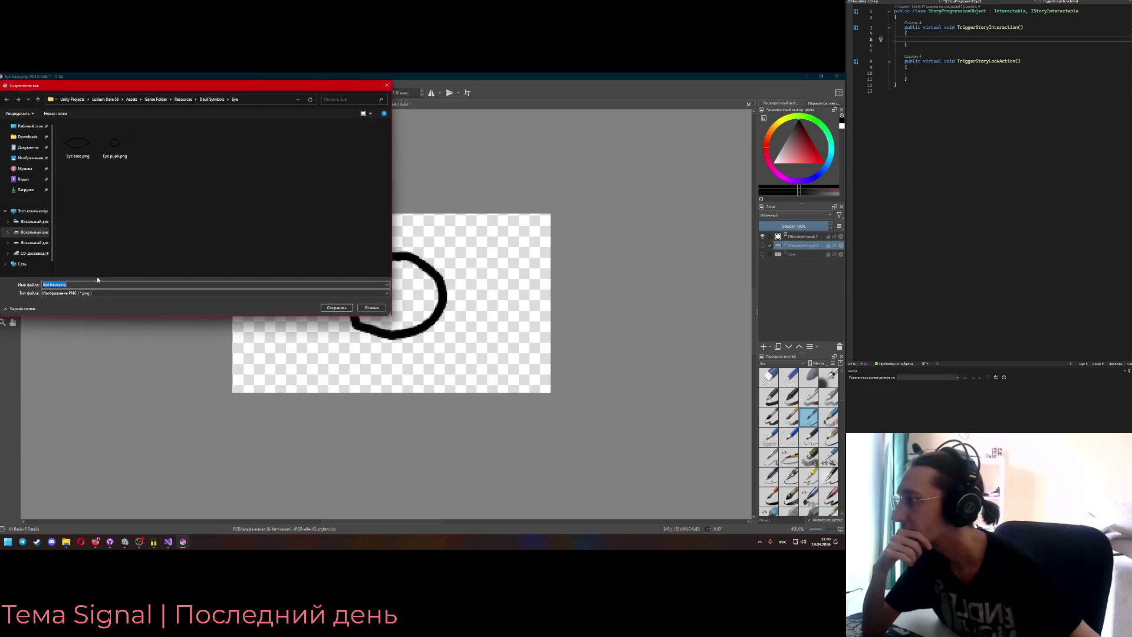
- Switch the save format from PNG to Krita document (.kra)
{"action": "left_click", "coordinate": [174, 293]}
{"action": "scroll", "coordinate": [147, 354], "scroll_direction": "up", "scroll_amount": 1}
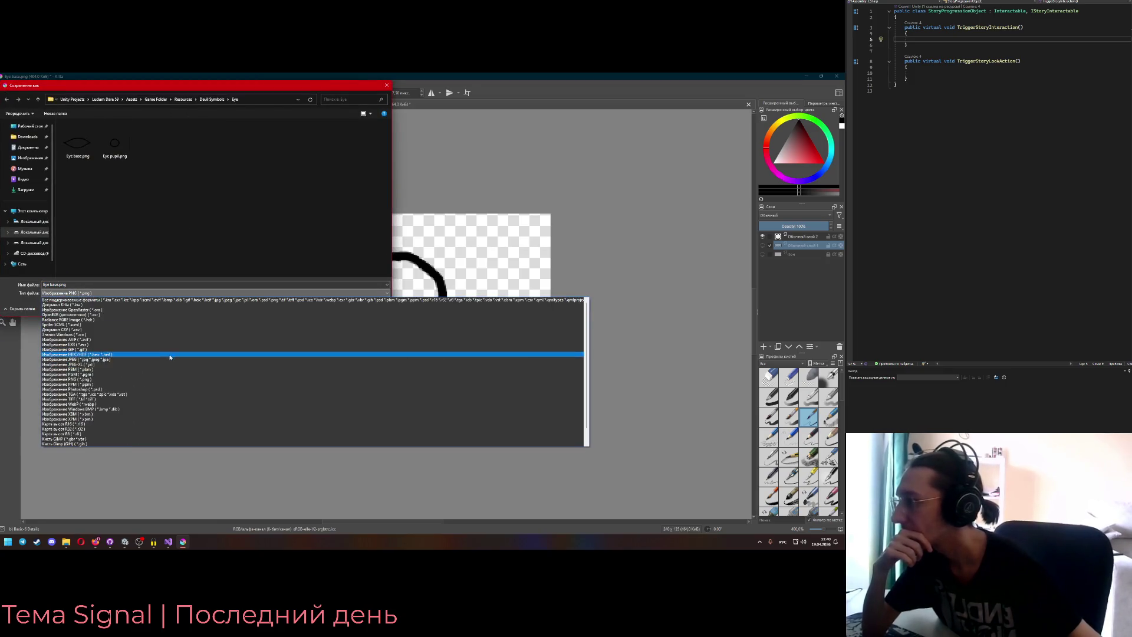
{"action": "left_click", "coordinate": [118, 304]}
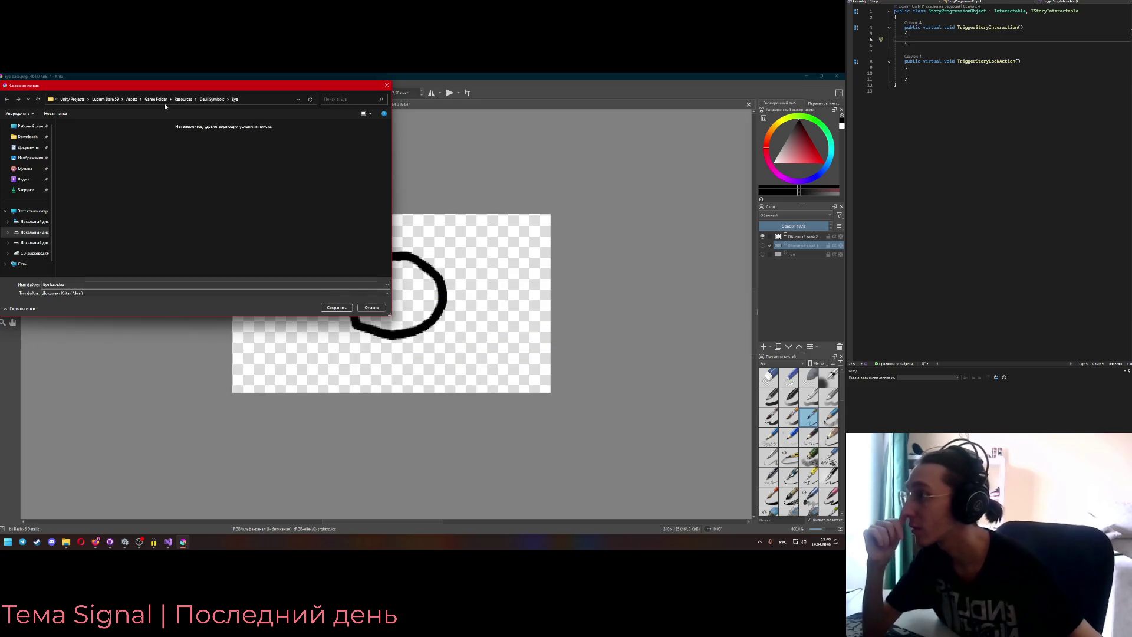
- Create an 'ld59 art' folder in the Unity Projects folder and open it
{"action": "left_click", "coordinate": [105, 99]}
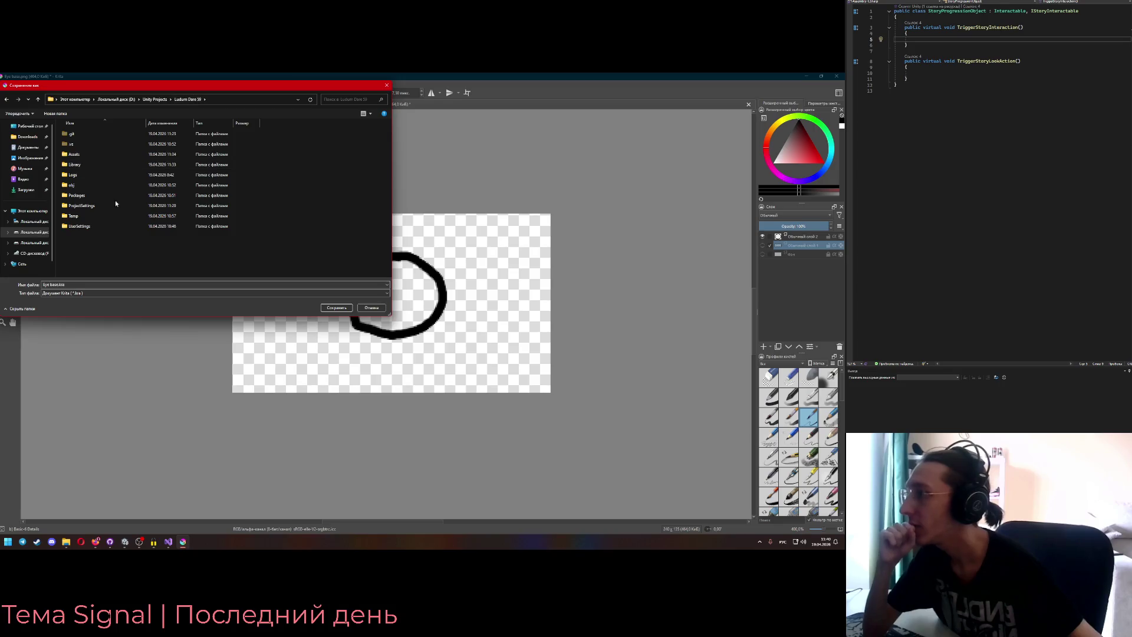
{"action": "left_click", "coordinate": [7, 100]}
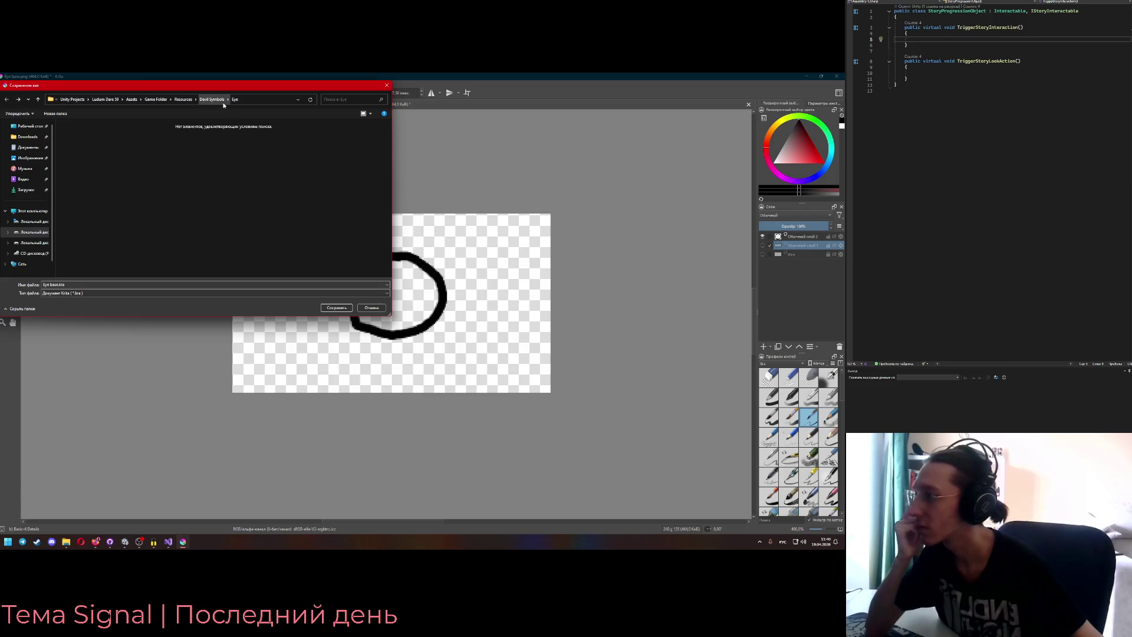
{"action": "left_click", "coordinate": [105, 99]}
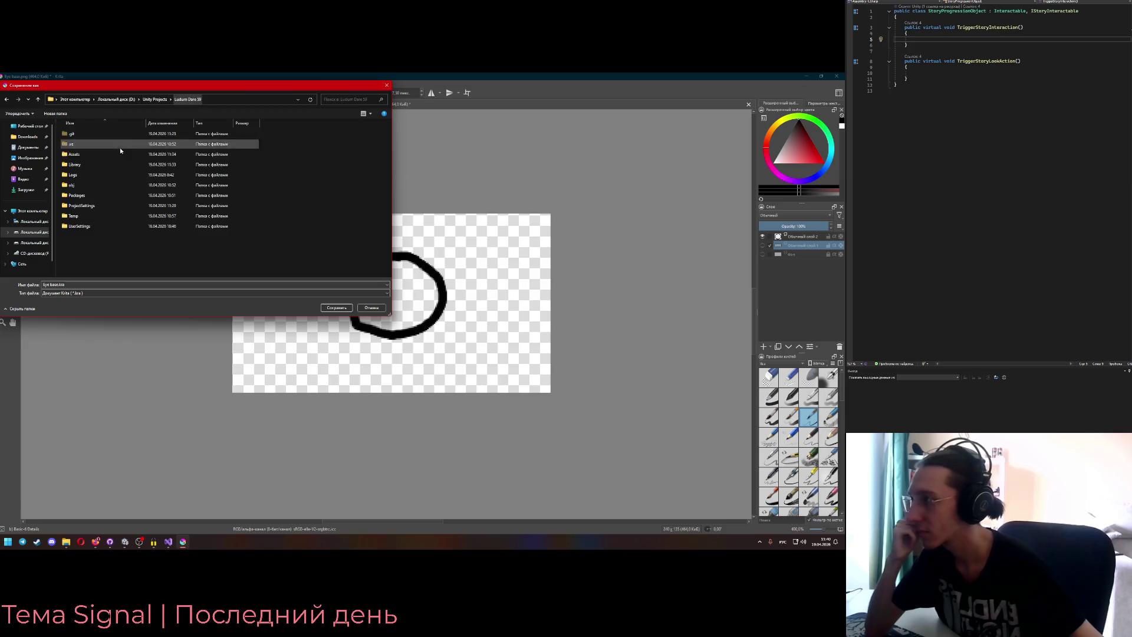
{"action": "left_click", "coordinate": [163, 101]}
{"action": "right_click", "coordinate": [112, 232]}
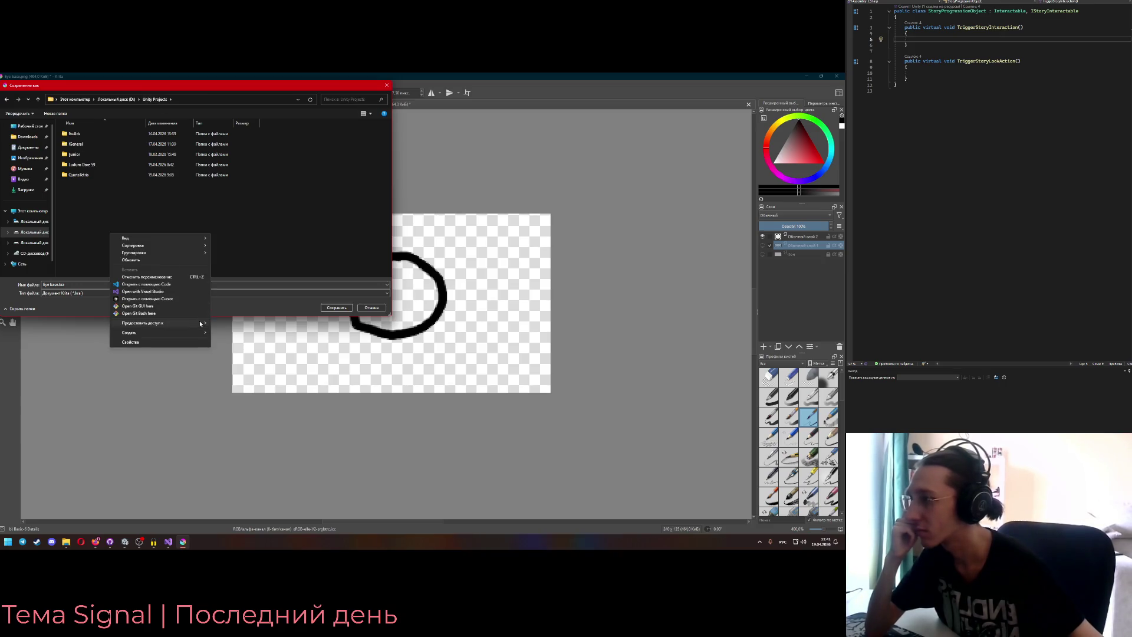
{"action": "left_click", "coordinate": [217, 331]}
{"action": "type", "text": "дд"}
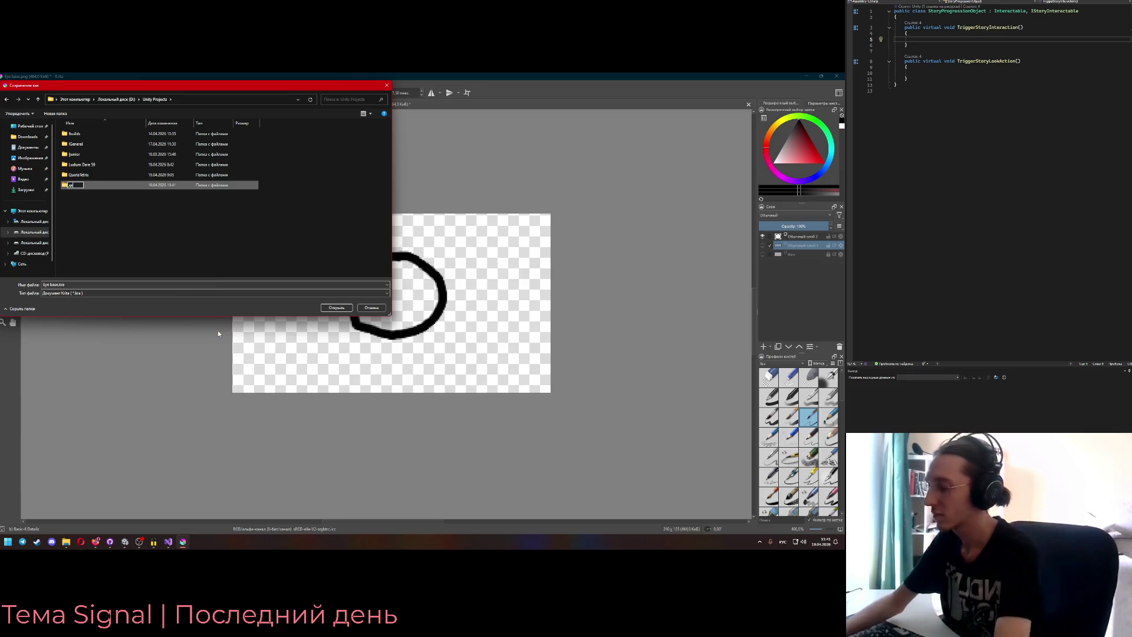
{"action": "type", "text": "9 art"}
{"action": "key", "text": "Return"}
{"action": "key", "text": "Return"}
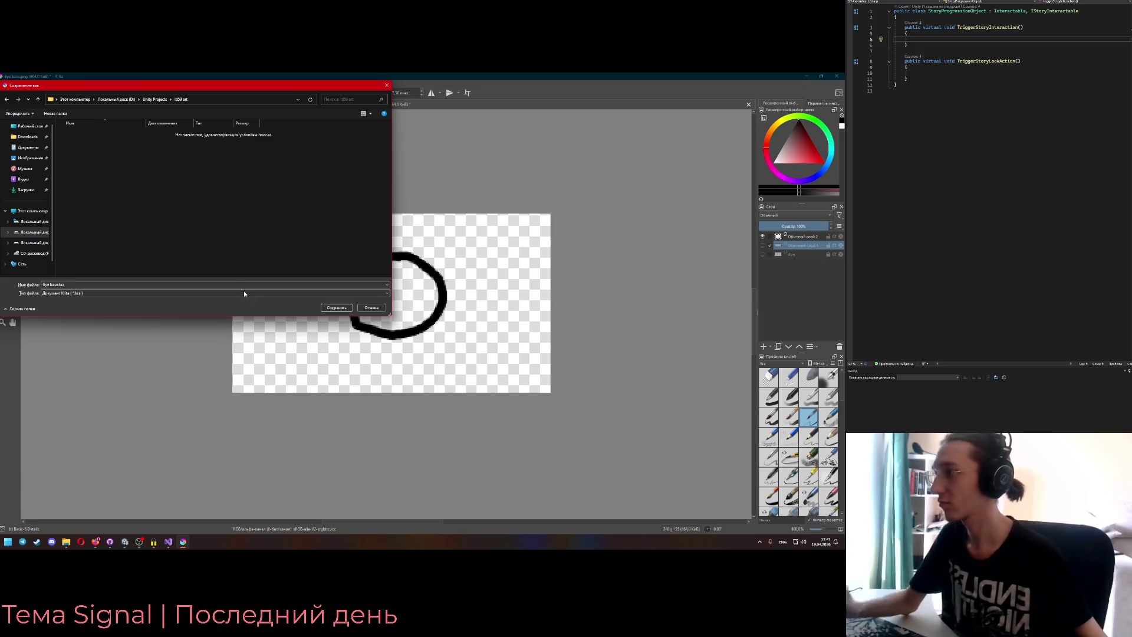
- Clear the file name and create a 'Devil symbol' folder inside ld59 art
{"action": "left_click", "coordinate": [168, 283]}
{"action": "type", "text": "E"}
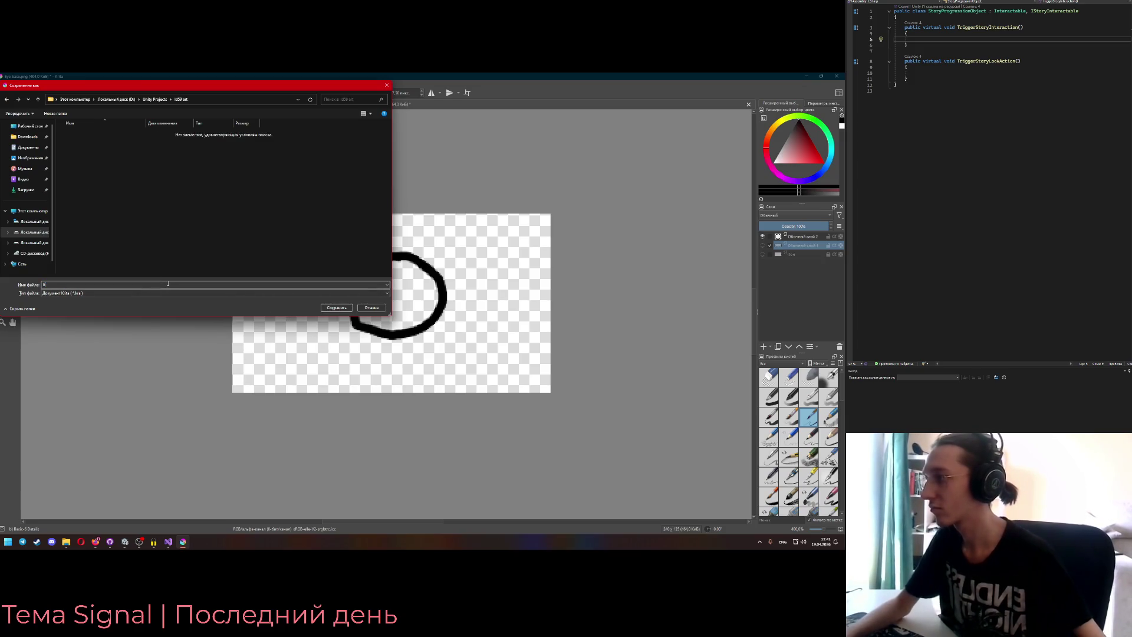
{"action": "key", "text": "BackSpace"}
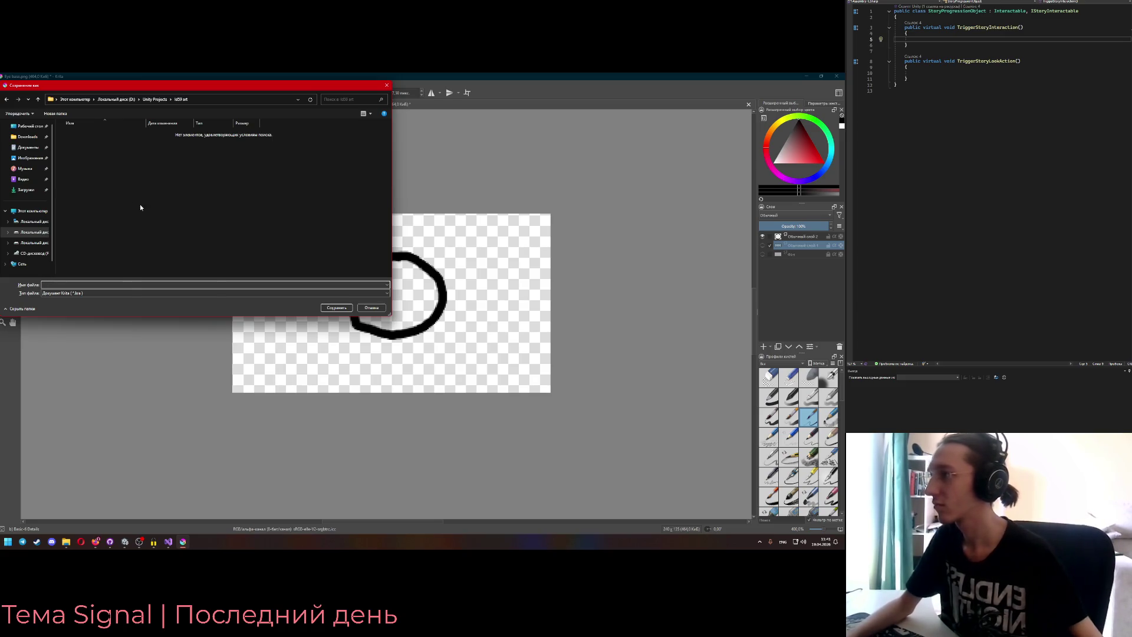
{"action": "right_click", "coordinate": [133, 204]}
{"action": "left_click", "coordinate": [230, 296]}
{"action": "type", "text": "Devil s"}
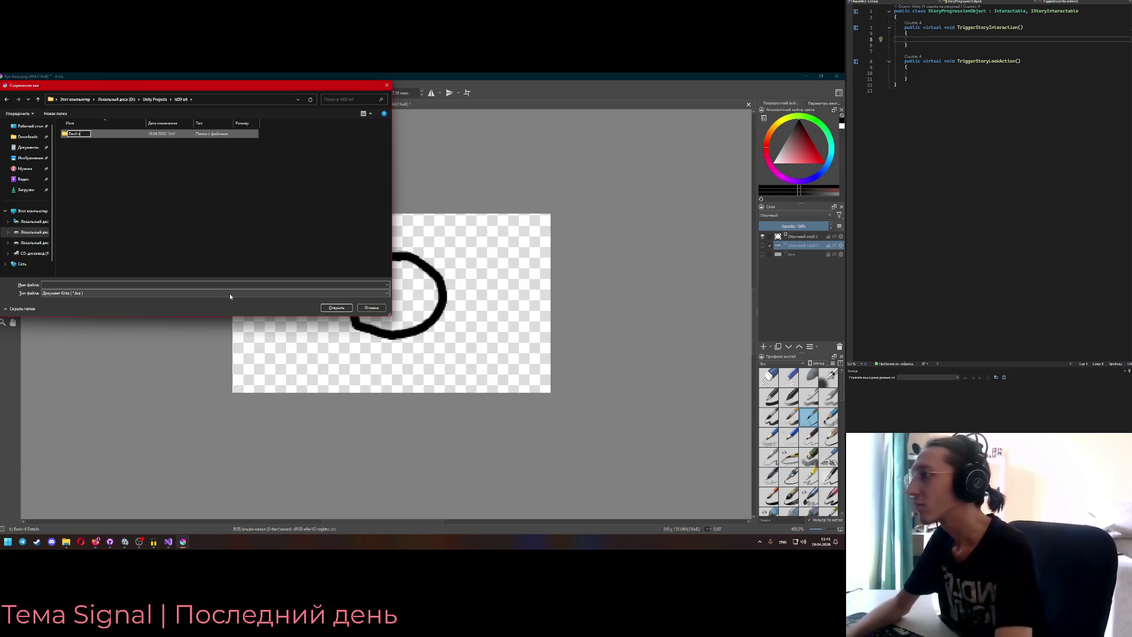
{"action": "type", "text": "ymbol"}
{"action": "key", "text": "Return"}
{"action": "key", "text": "Return"}
- Save the drawing in the Devil symbol folder as Eye.kra
{"action": "right_click", "coordinate": [142, 195]}
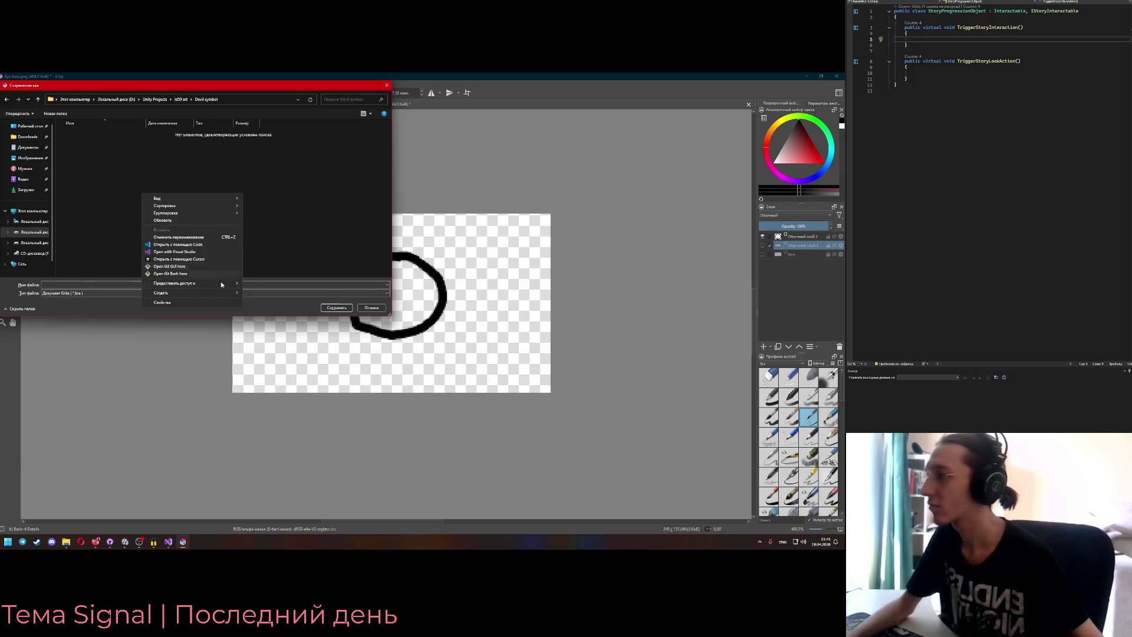
{"action": "left_click", "coordinate": [109, 287]}
{"action": "type", "text": "Eye"}
{"action": "left_click", "coordinate": [336, 307]}
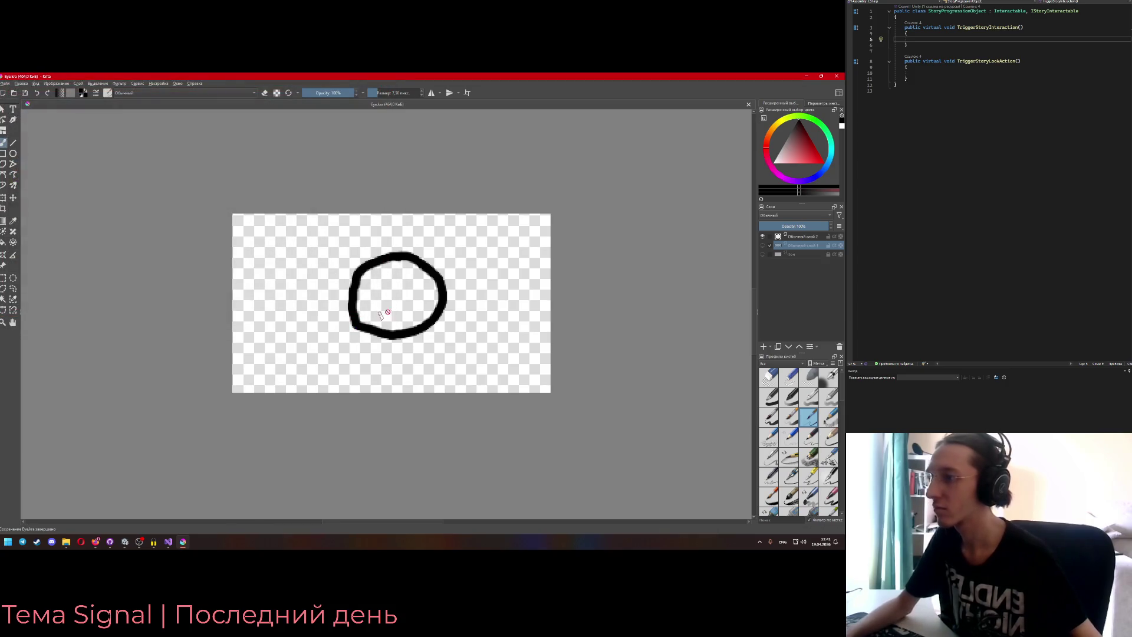
- Save the drawing again from the File menu and close Krita
{"action": "key", "text": "ctrl"}
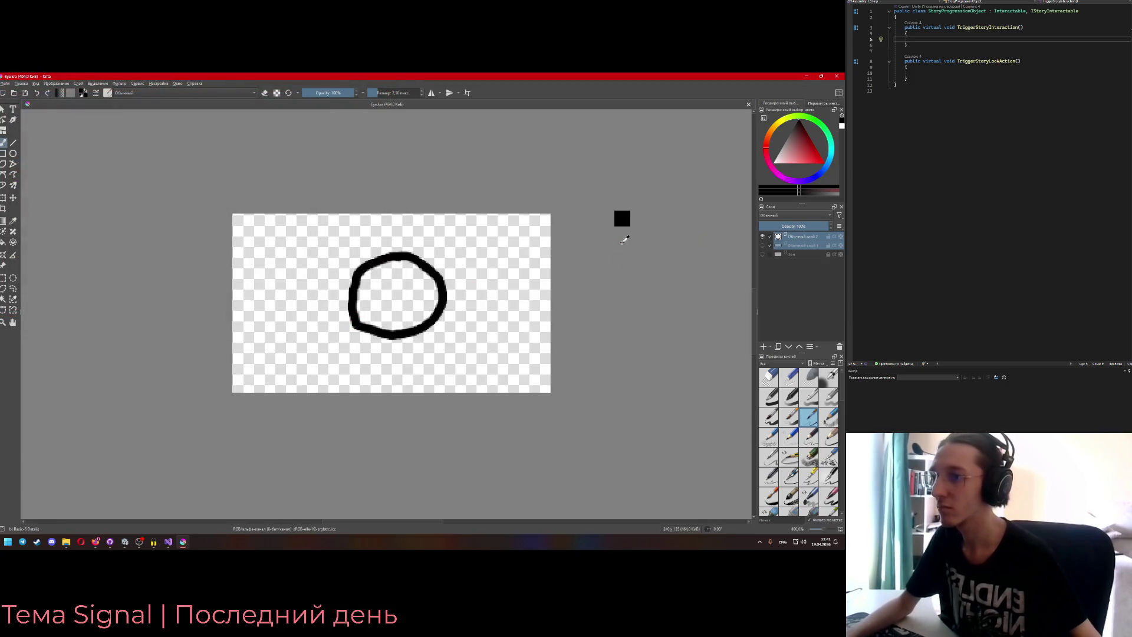
{"action": "left_click", "coordinate": [5, 83]}
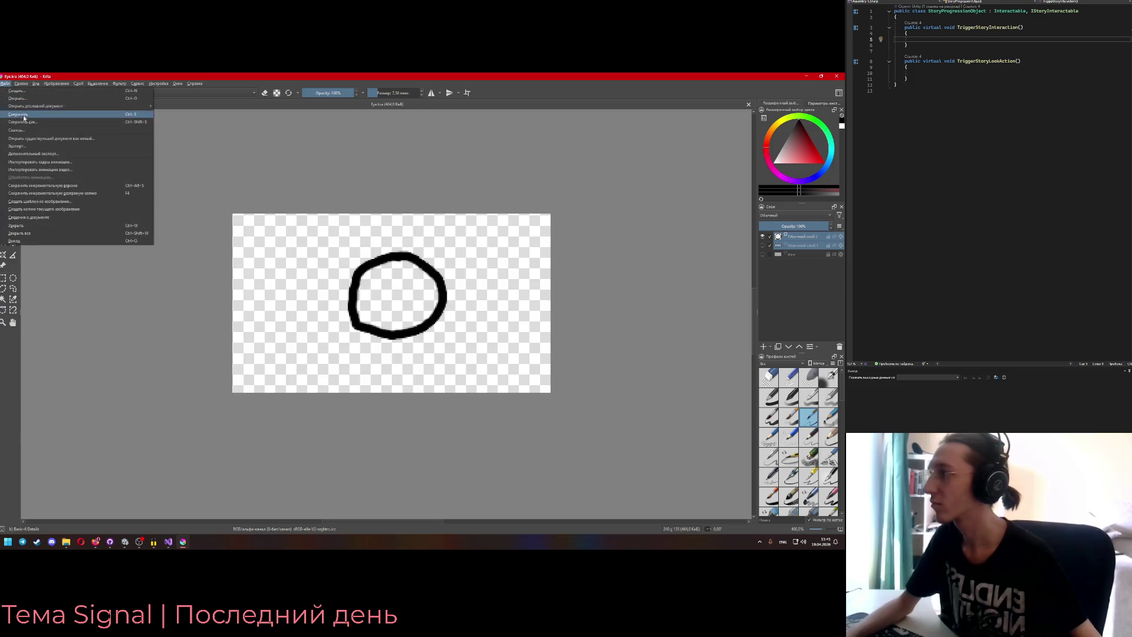
{"action": "left_click", "coordinate": [26, 117]}
{"action": "left_click", "coordinate": [836, 76]}
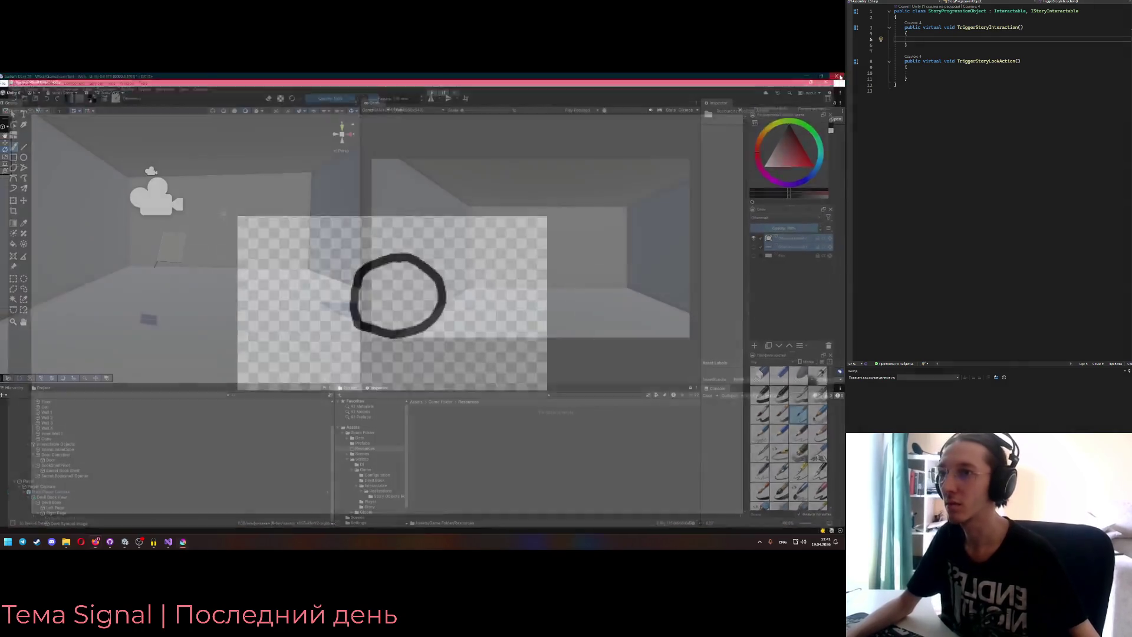
- Browse Resources > Devil Symbols > Eye to inspect the Eye base texture, then return to Resources
{"action": "double_click", "coordinate": [430, 426]}
{"action": "left_click", "coordinate": [431, 431]}
{"action": "double_click", "coordinate": [431, 431]}
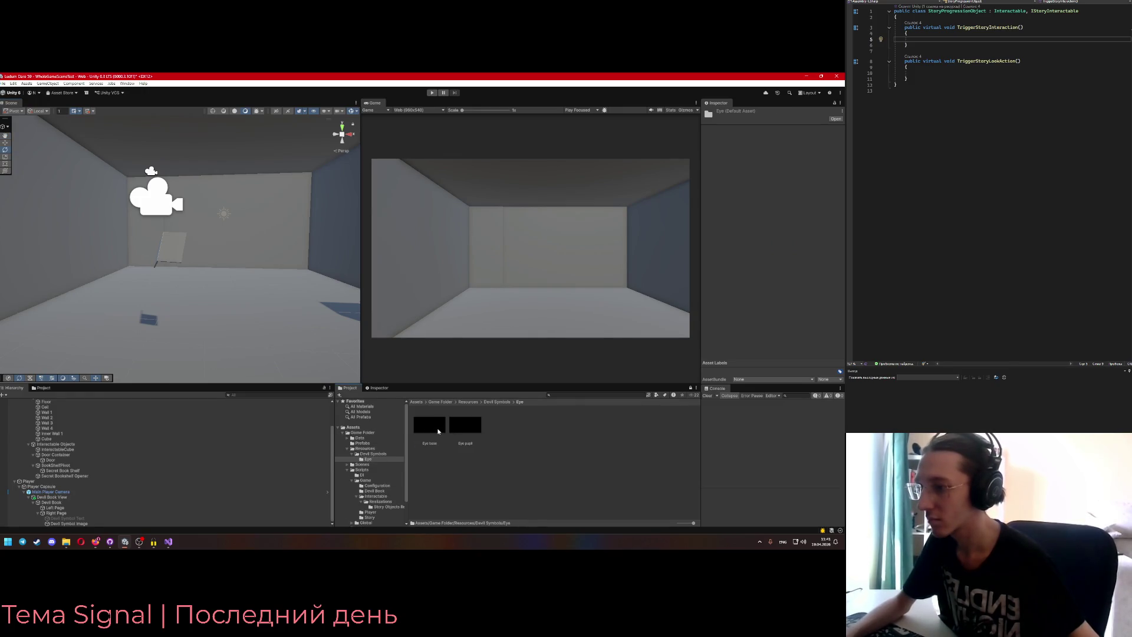
{"action": "left_click", "coordinate": [442, 431]}
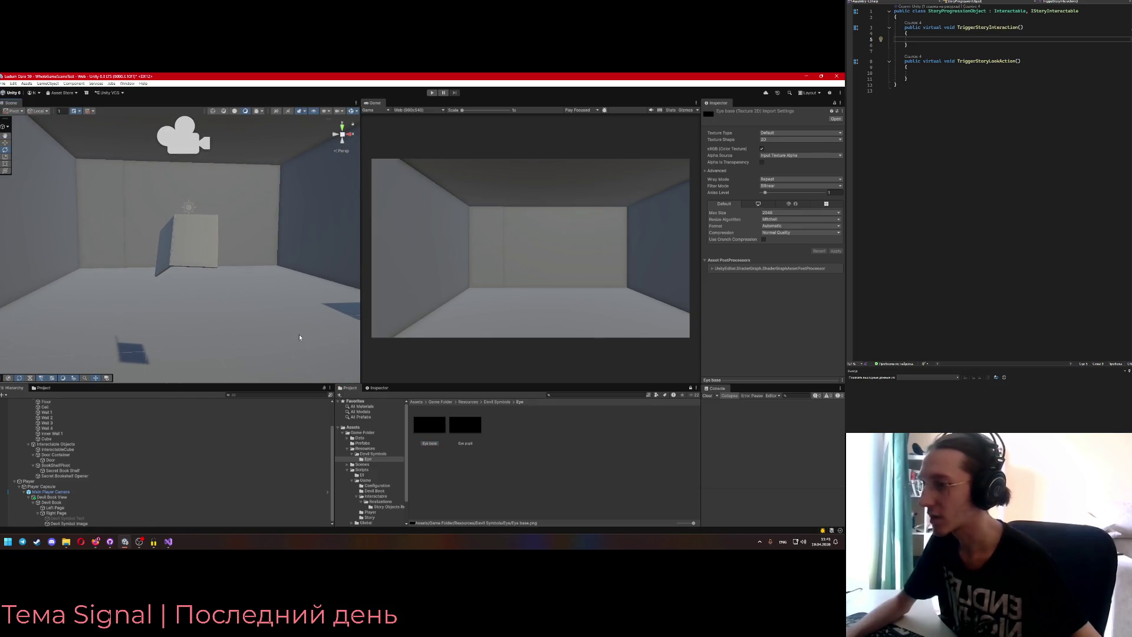
{"action": "left_click", "coordinate": [470, 402]}
{"action": "double_click", "coordinate": [443, 424]}
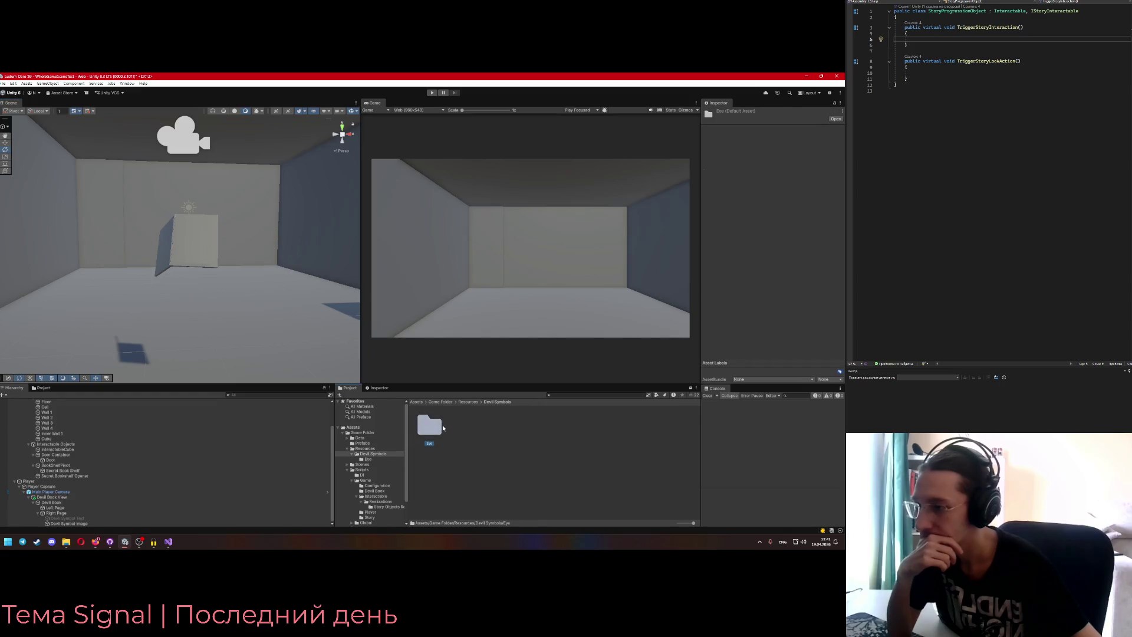
{"action": "double_click", "coordinate": [443, 425]}
{"action": "right_click", "coordinate": [438, 426]}
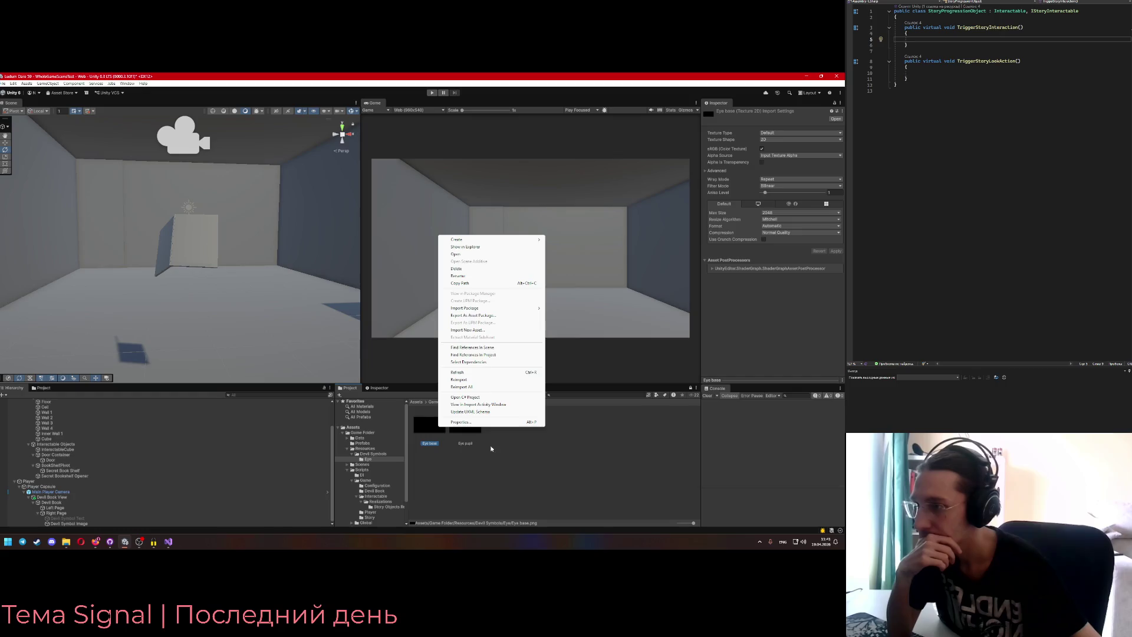
{"action": "left_click", "coordinate": [504, 452]}
{"action": "left_click", "coordinate": [472, 403]}
{"action": "right_click", "coordinate": [500, 449]}
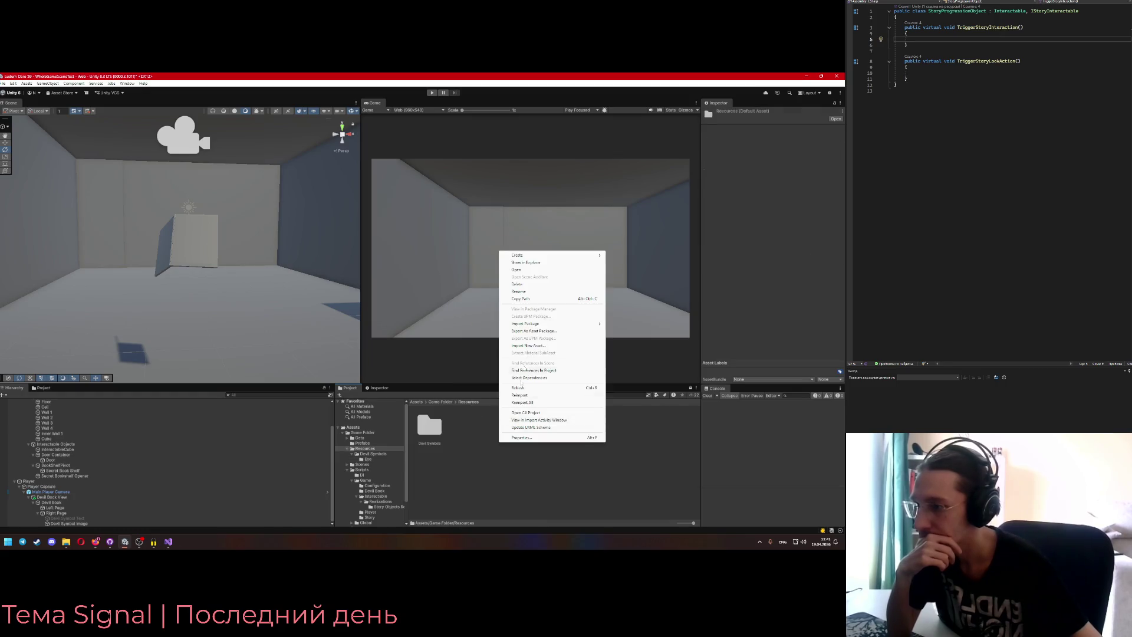
- Create 'Materials' and 'Art' folders inside Resources
{"action": "mouse_move", "coordinate": [584, 260]}
{"action": "left_click", "coordinate": [618, 260]}
{"action": "type", "text": "Mat"}
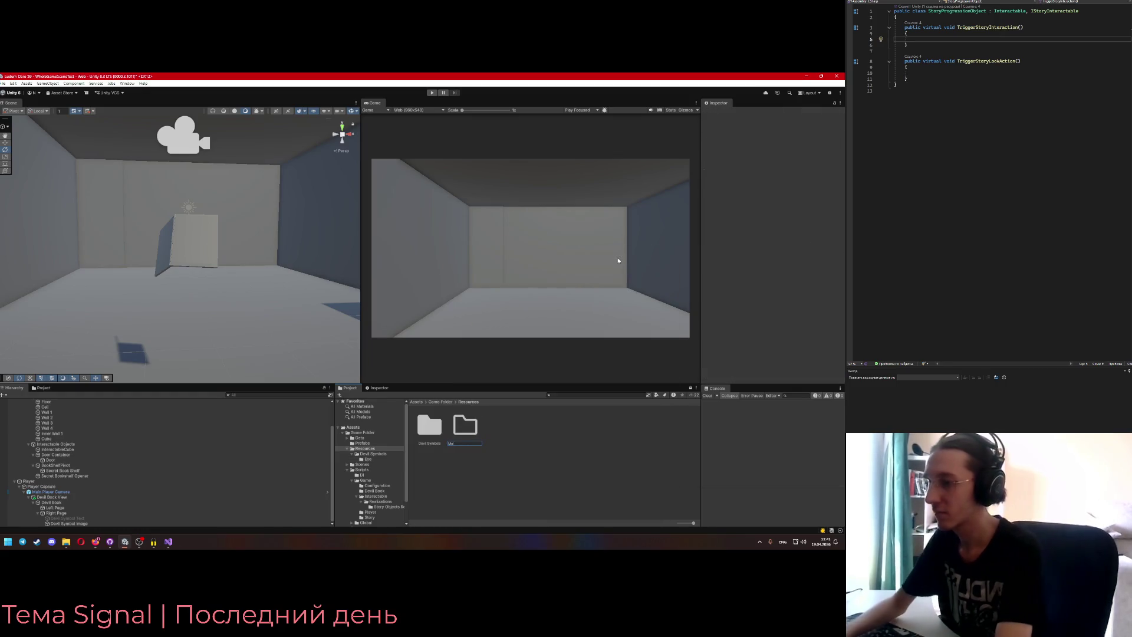
{"action": "type", "text": "erials"}
{"action": "key", "text": "Return"}
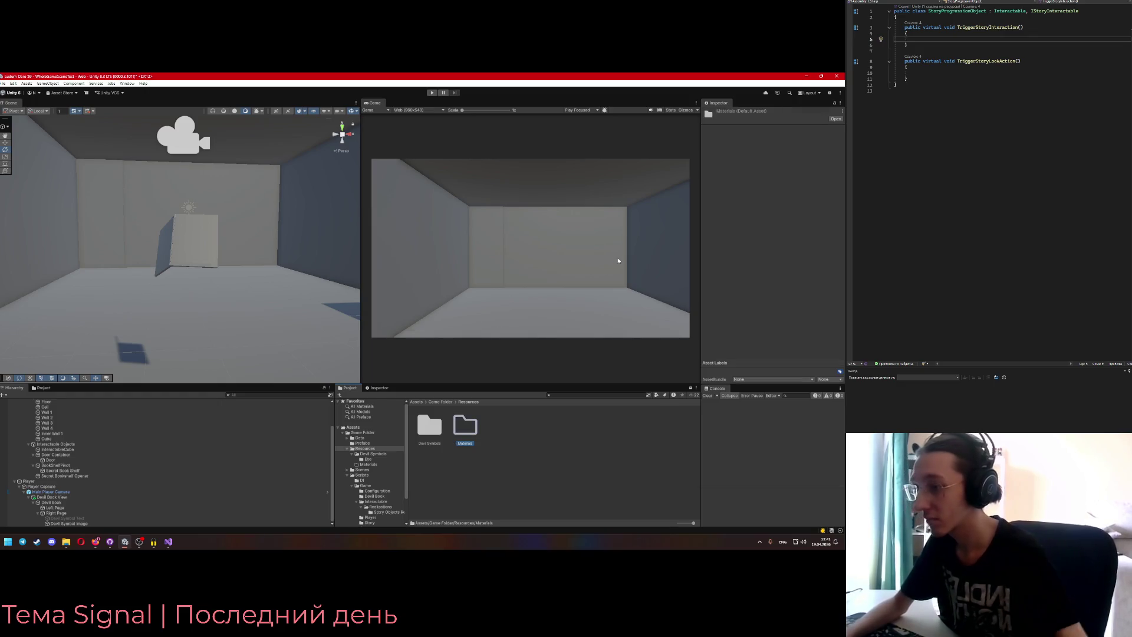
{"action": "right_click", "coordinate": [495, 445]}
{"action": "left_click", "coordinate": [621, 258]}
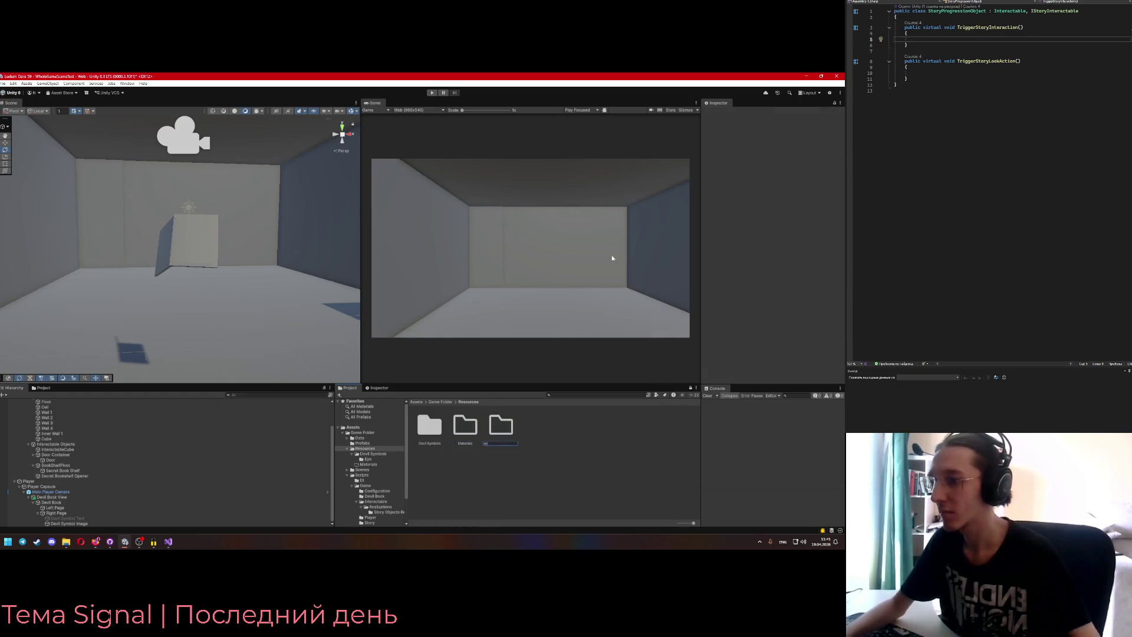
{"action": "type", "text": "Art"}
{"action": "key", "text": "Return"}
- Move Devil Symbols into Art and create a 'Devil Symbols' folder inside Materials
{"action": "left_click", "coordinate": [465, 426]}
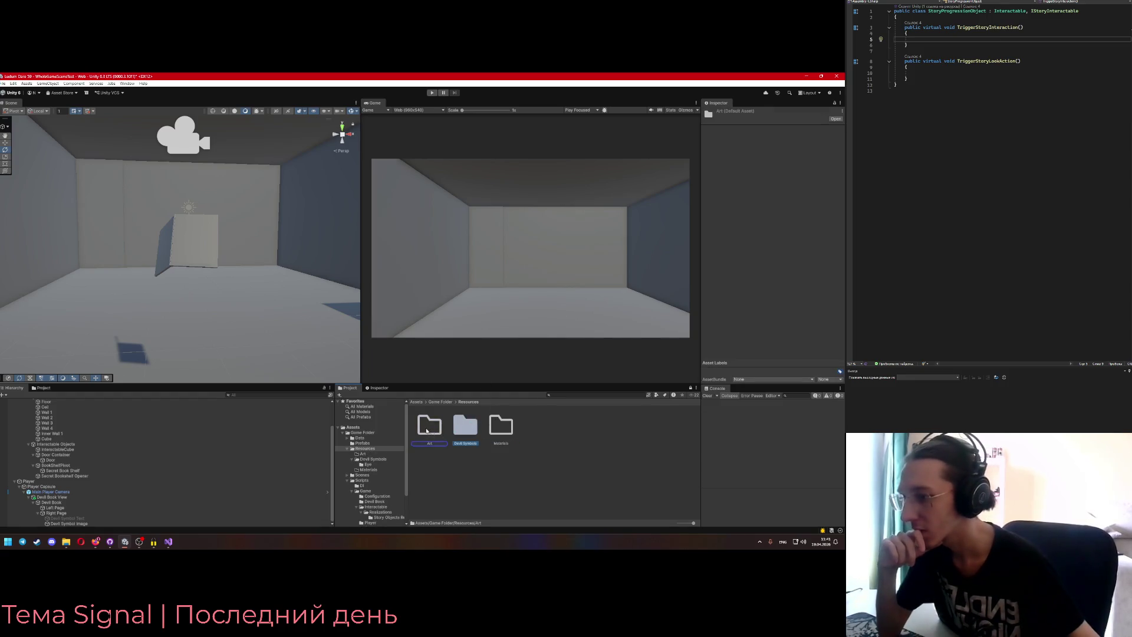
{"action": "left_click_drag", "start_coordinate": [464, 425], "coordinate": [430, 426]}
{"action": "double_click", "coordinate": [466, 426]}
{"action": "right_click", "coordinate": [457, 448]}
{"action": "mouse_move", "coordinate": [542, 262]}
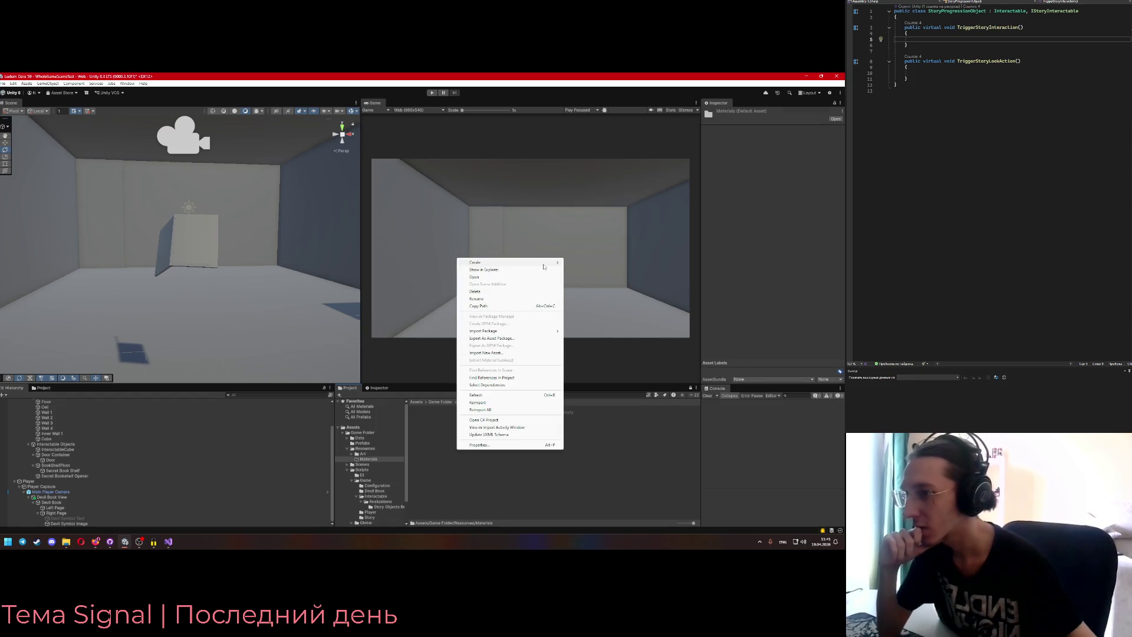
{"action": "left_click", "coordinate": [582, 263]}
{"action": "type", "text": "Devil Symbols"}
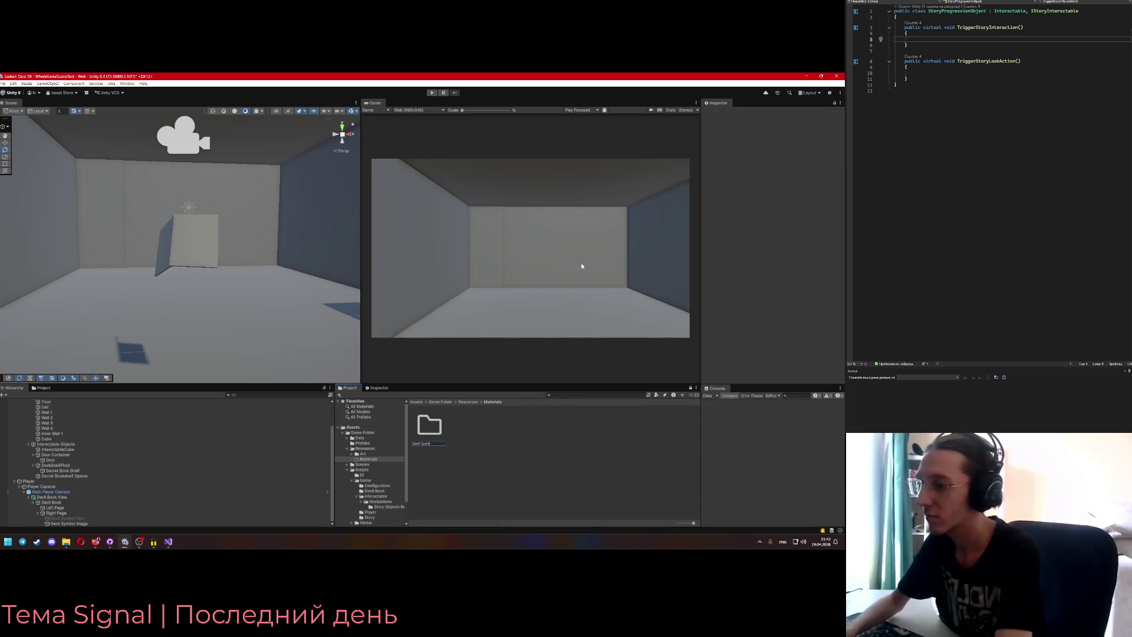
{"action": "key", "text": "Return"}
- Add a Rendering > Material asset in Materials/Devil Symbols named 'Devil Eye Material'
{"action": "right_click", "coordinate": [547, 320]}
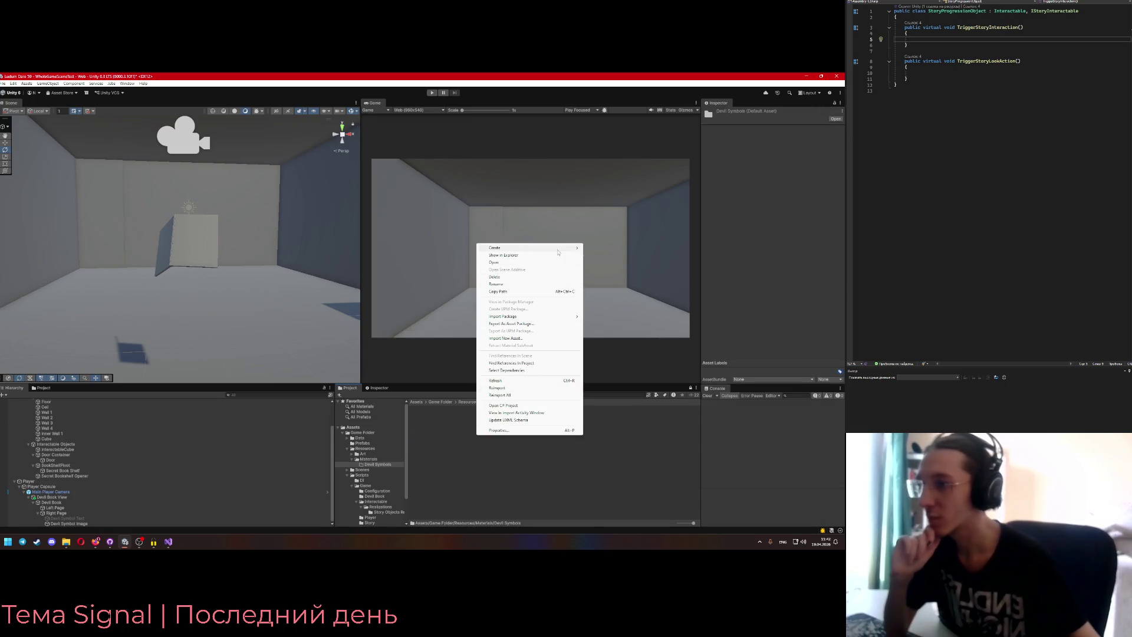
{"action": "mouse_move", "coordinate": [548, 247]}
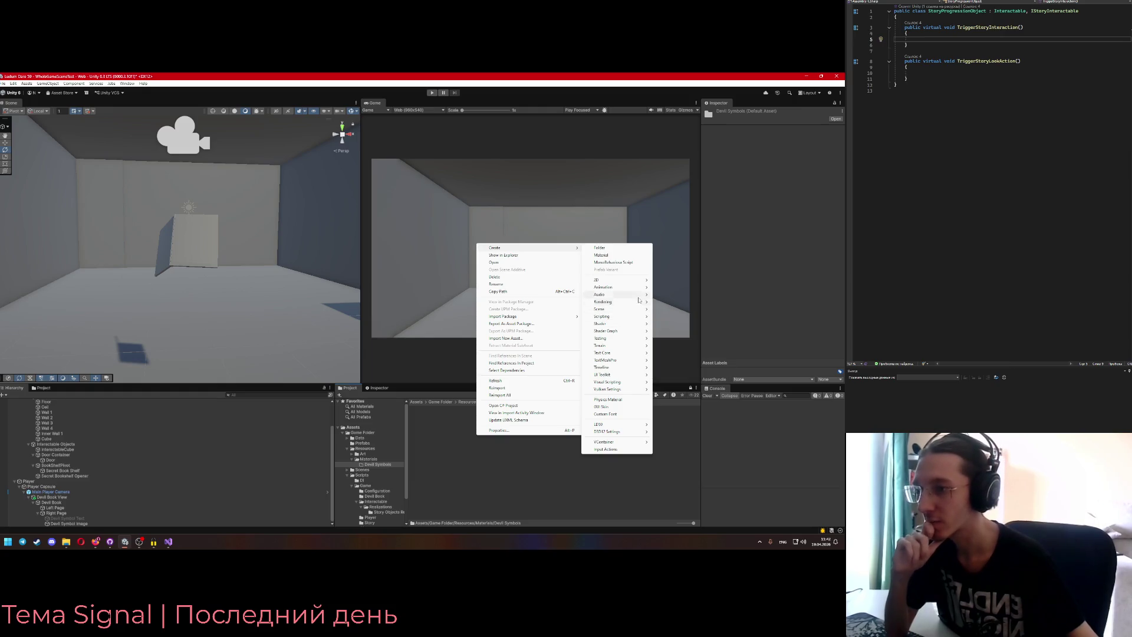
{"action": "mouse_move", "coordinate": [643, 353]}
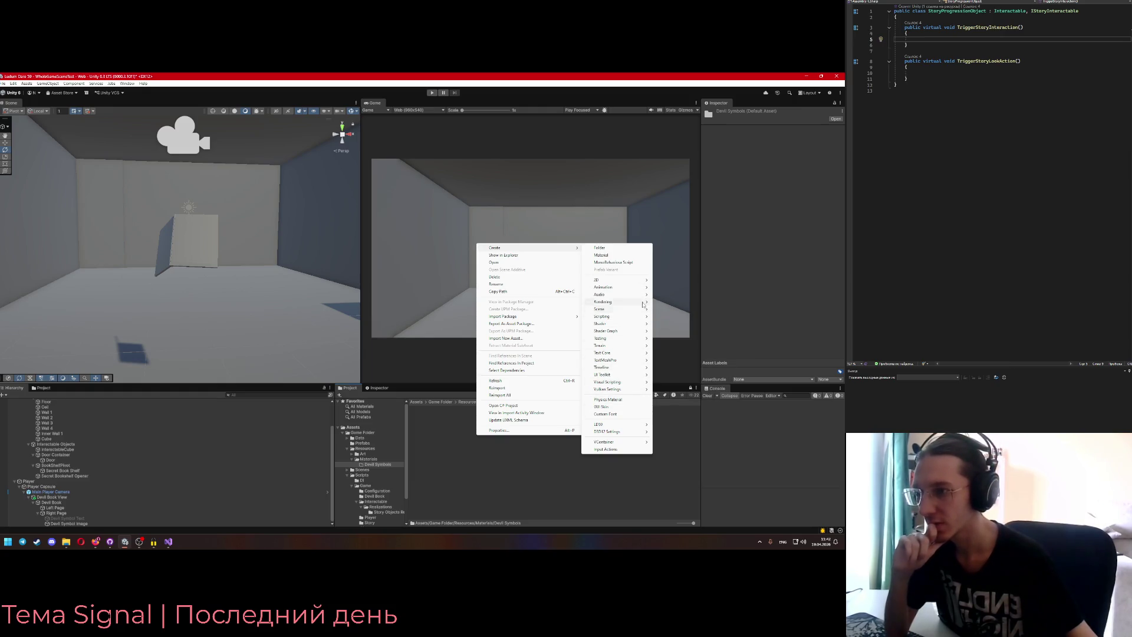
{"action": "mouse_move", "coordinate": [640, 280]}
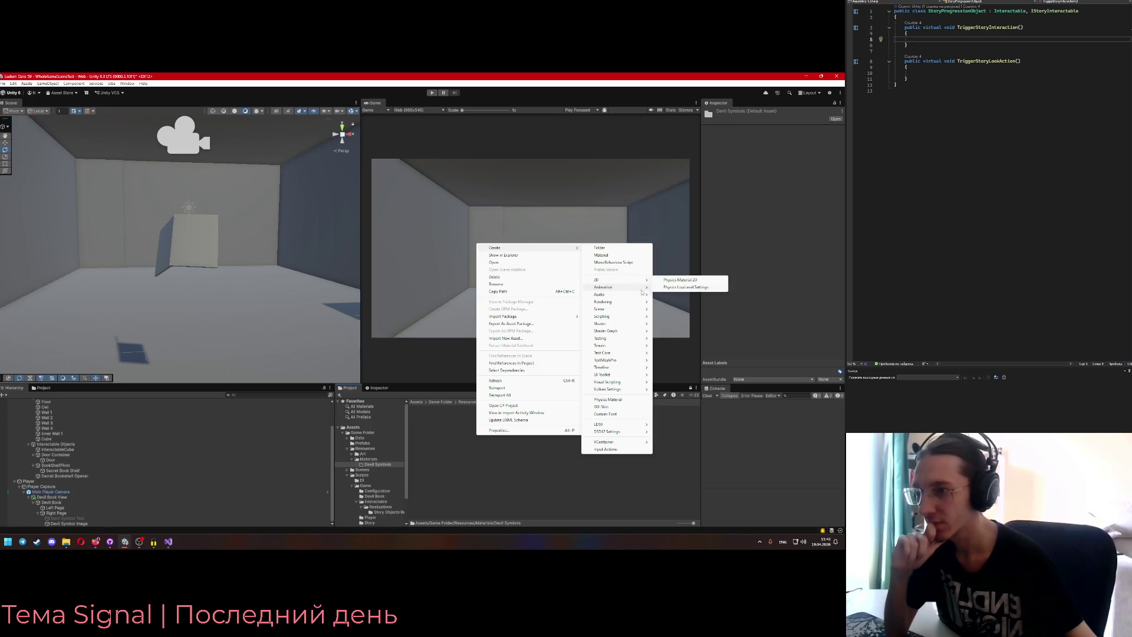
{"action": "right_click", "coordinate": [468, 457]}
{"action": "mouse_move", "coordinate": [539, 270]}
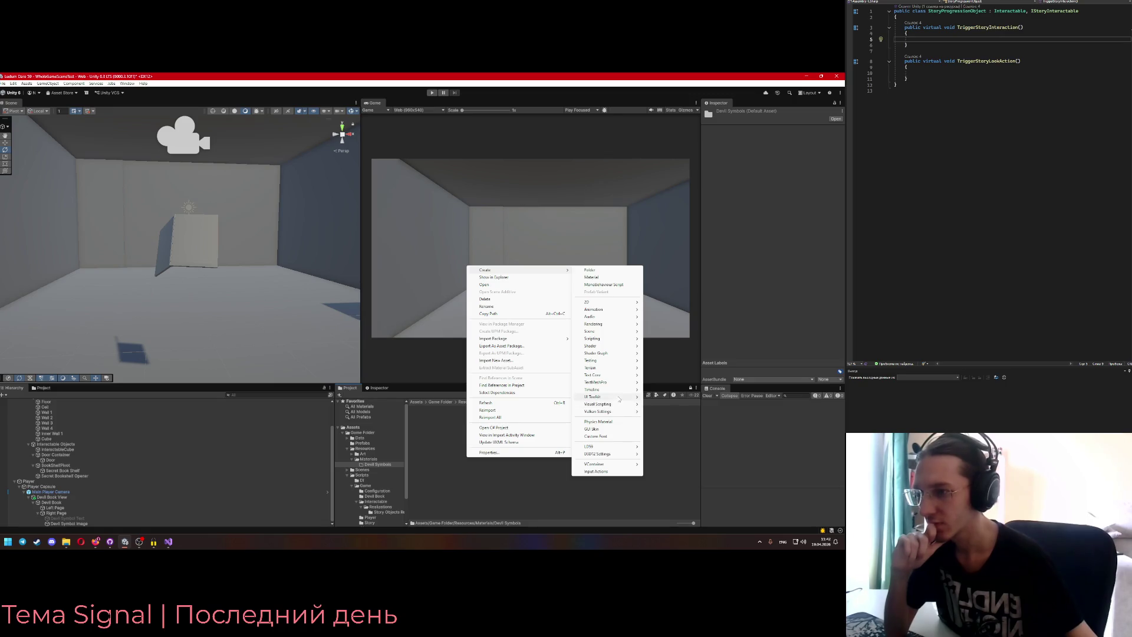
{"action": "mouse_move", "coordinate": [617, 347]}
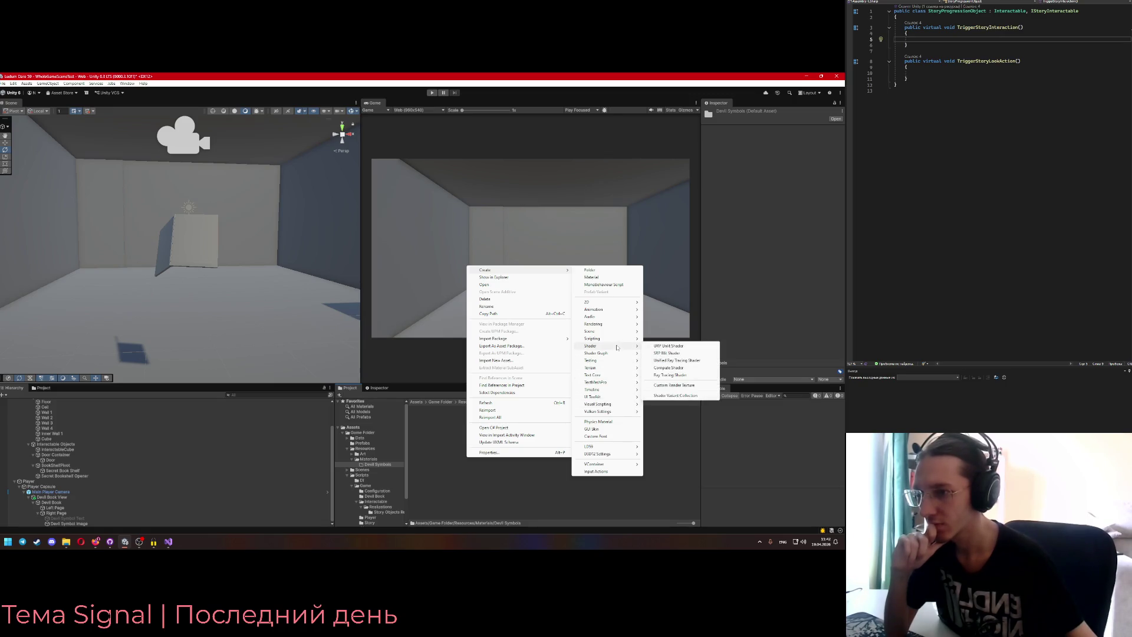
{"action": "mouse_move", "coordinate": [617, 327]}
{"action": "left_click", "coordinate": [662, 324]}
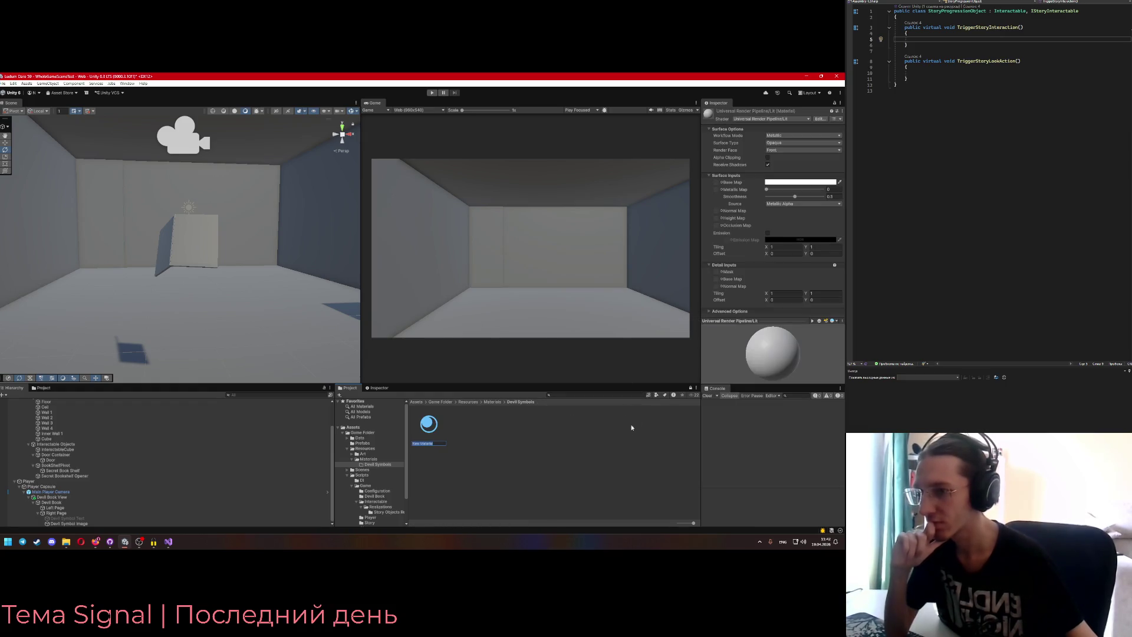
{"action": "type", "text": "Devil E"}
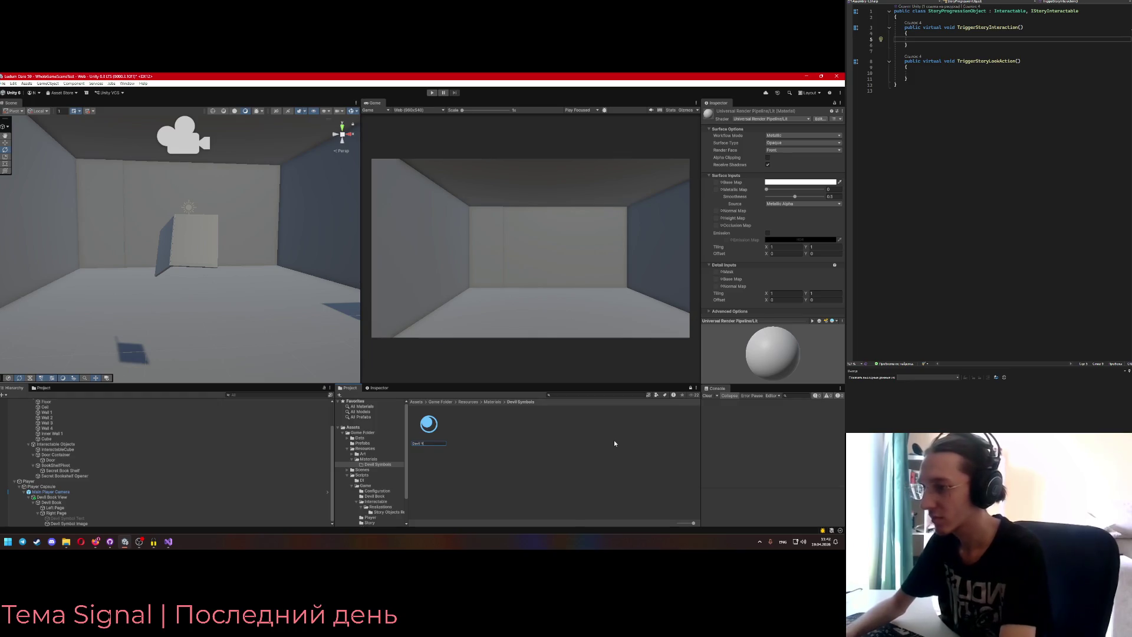
{"action": "type", "text": "ye Material"}
{"action": "key", "text": "Return"}
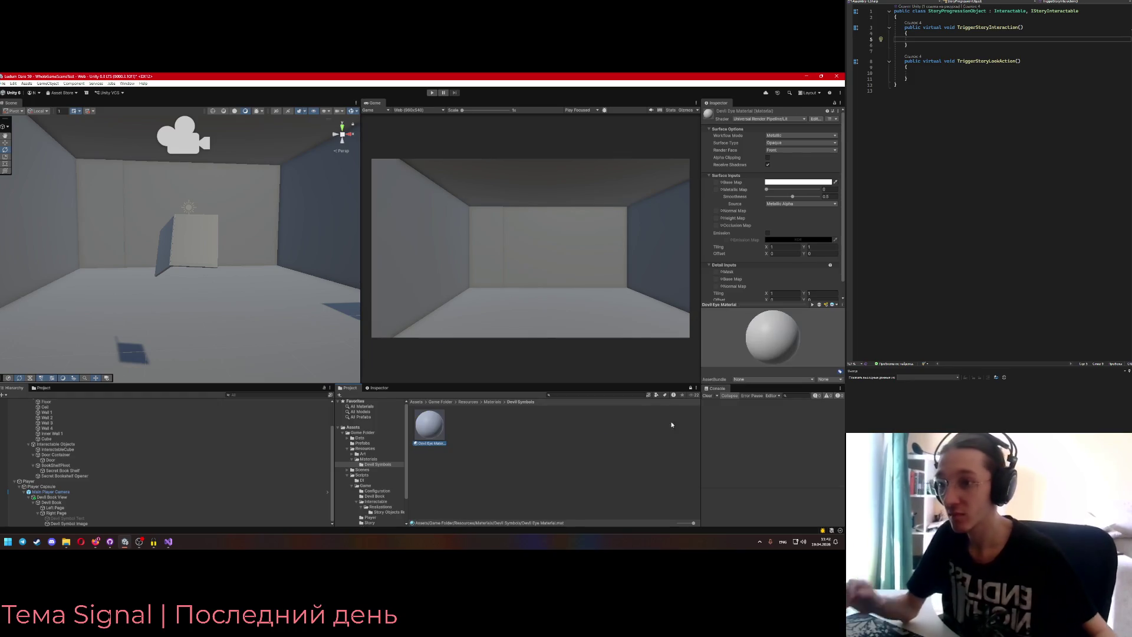
- Review the material's Workflow Mode options, keeping the Specular workflow
{"action": "left_click", "coordinate": [785, 136]}
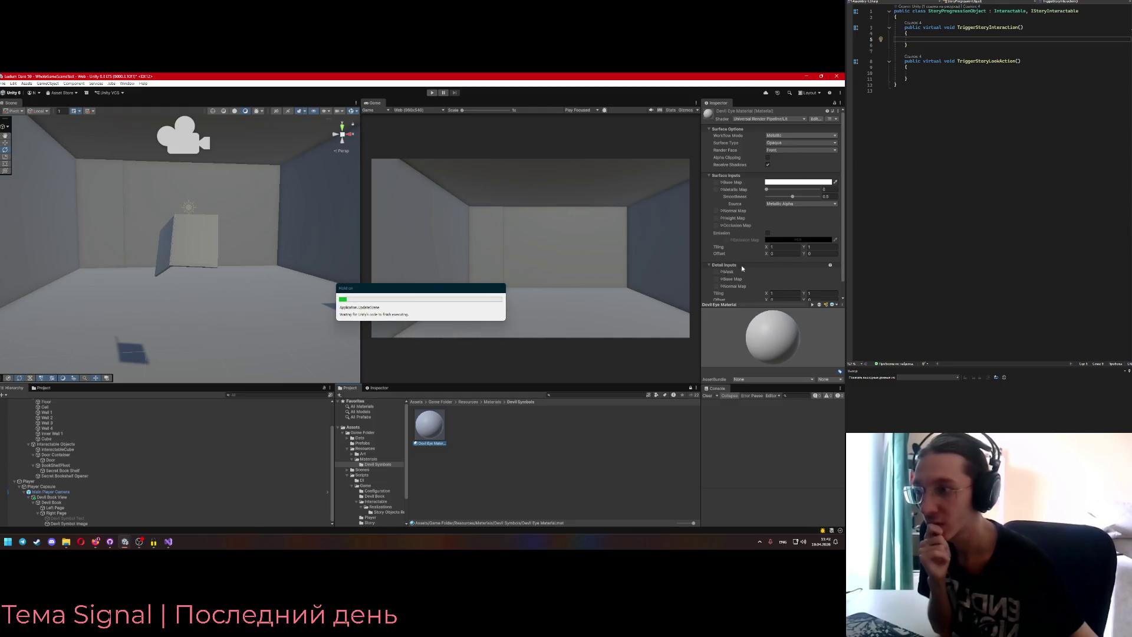
{"action": "left_click", "coordinate": [802, 135]}
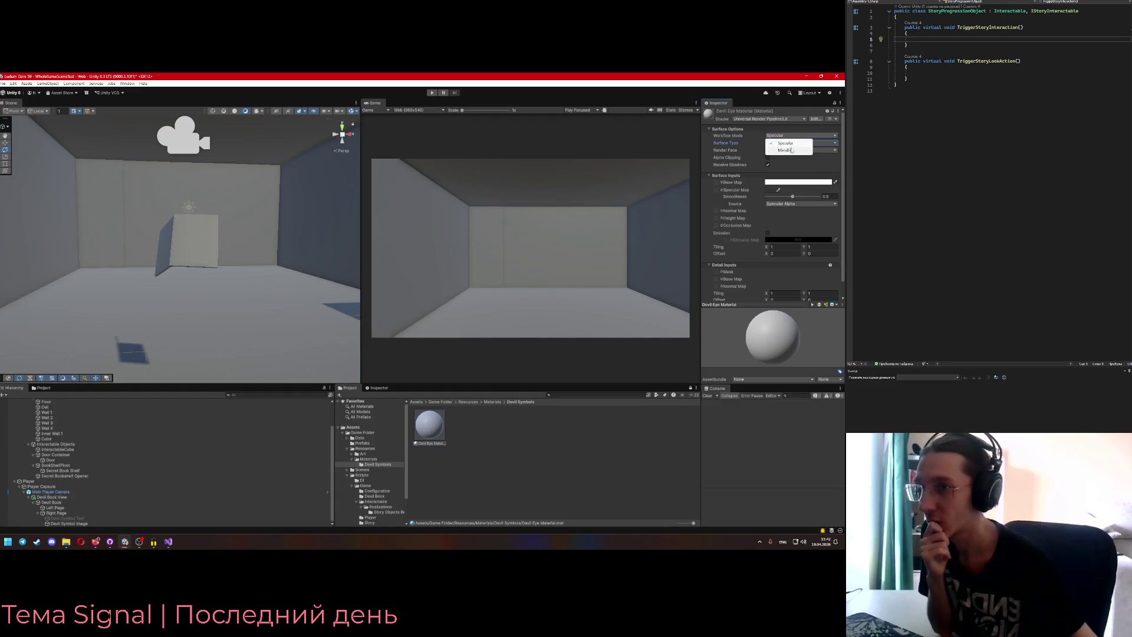
{"action": "left_click", "coordinate": [745, 270]}
{"action": "scroll", "coordinate": [739, 264], "scroll_direction": "down", "scroll_amount": 1}
{"action": "left_click", "coordinate": [717, 258]}
{"action": "scroll", "coordinate": [759, 252], "scroll_direction": "up", "scroll_amount": 1}
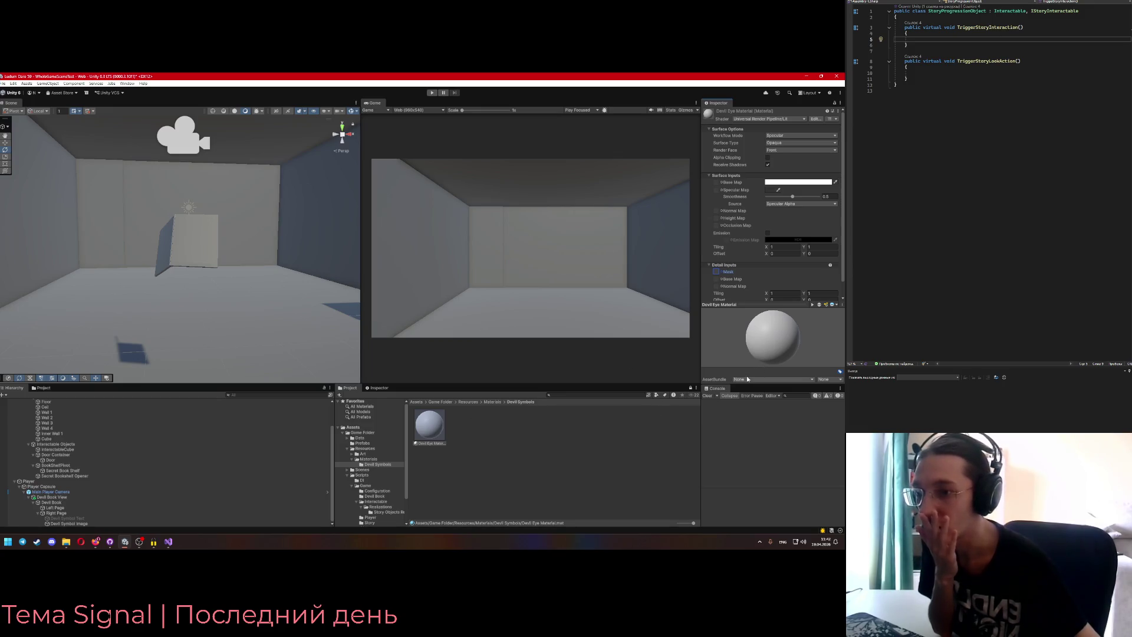
- Navigate from Materials to Art > Devil Symbols > Eye to view the eye textures
{"action": "left_click", "coordinate": [493, 402]}
{"action": "left_click", "coordinate": [469, 402]}
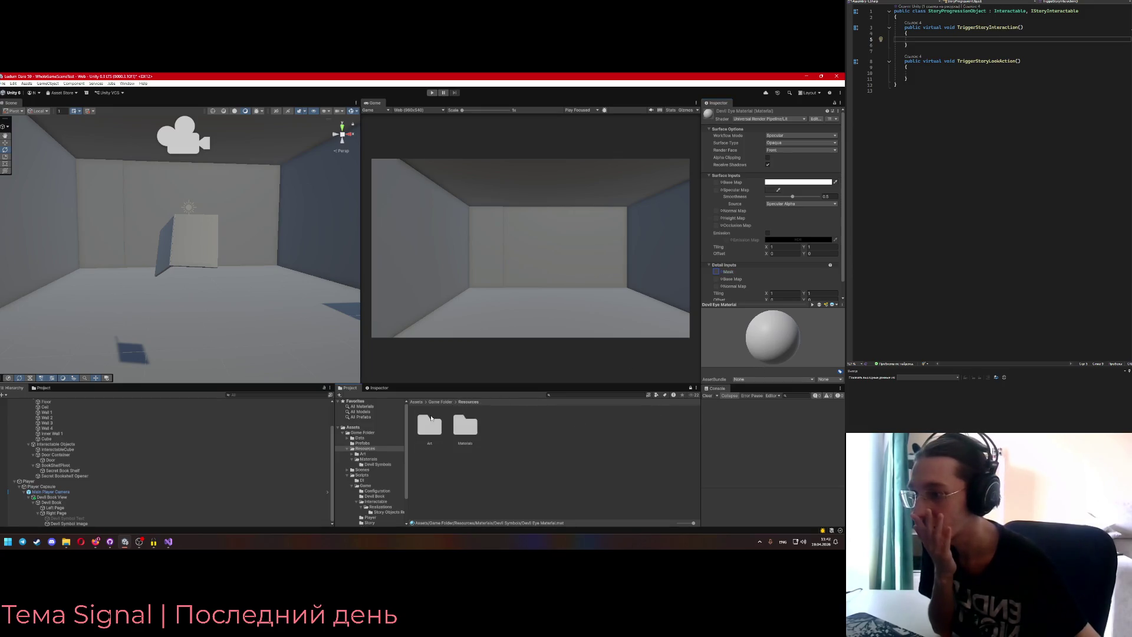
{"action": "double_click", "coordinate": [432, 425]}
{"action": "double_click", "coordinate": [434, 425]}
{"action": "double_click", "coordinate": [434, 425]}
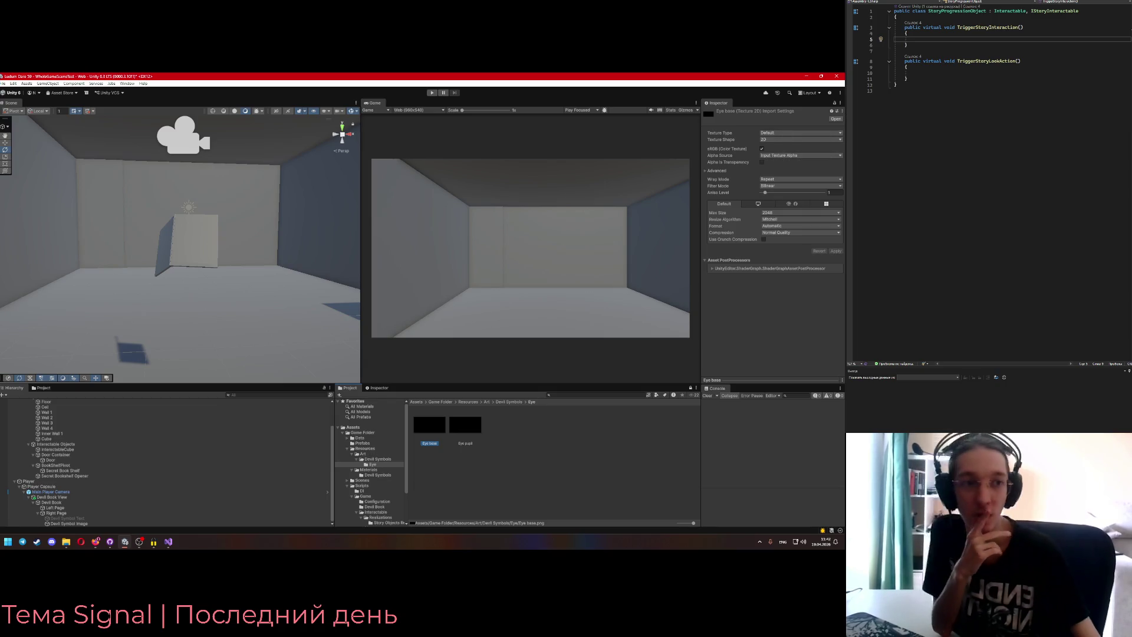
{"action": "key", "text": "alt+Tab"}
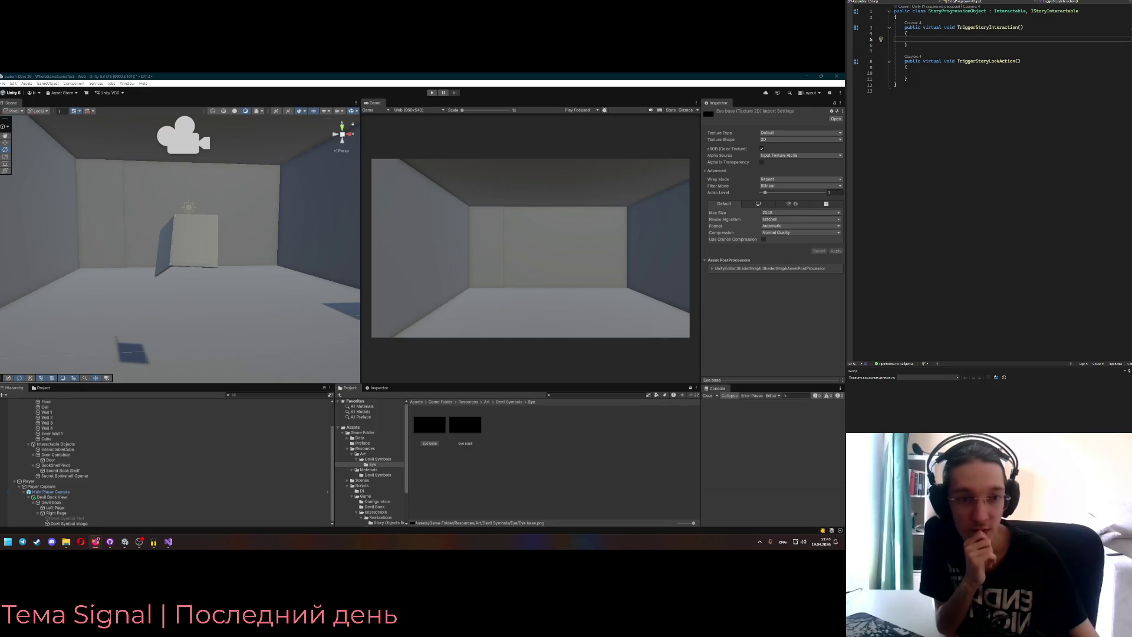
{"action": "left_click", "coordinate": [504, 402]}
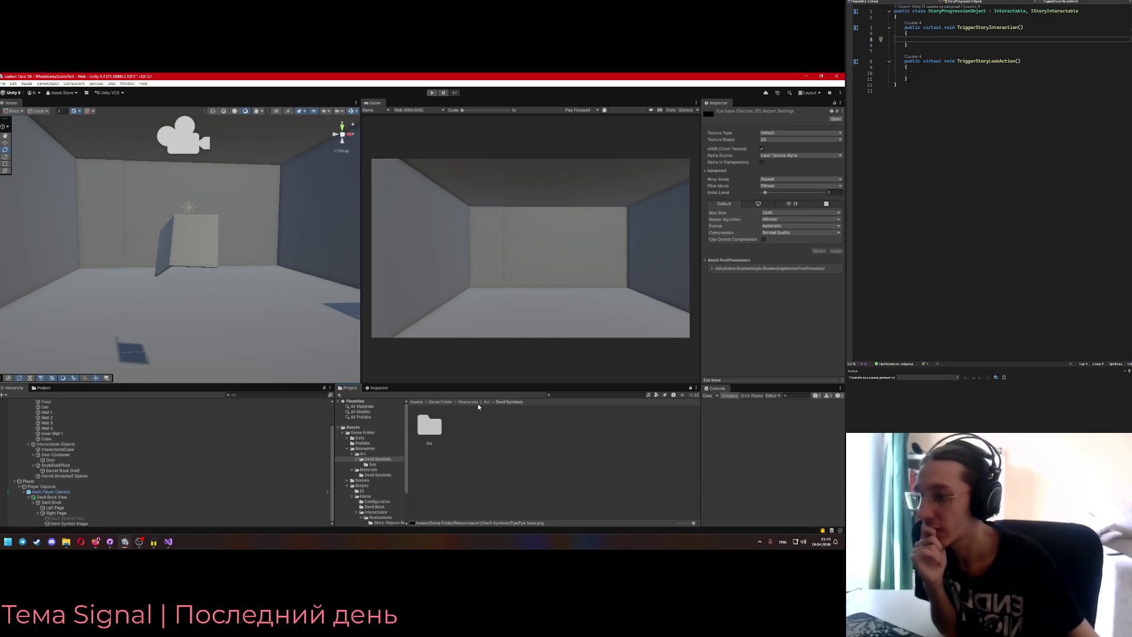
- Go to Materials/Devil Symbols and select Devil Eye Material
{"action": "left_click", "coordinate": [479, 403]}
{"action": "left_click", "coordinate": [365, 448]}
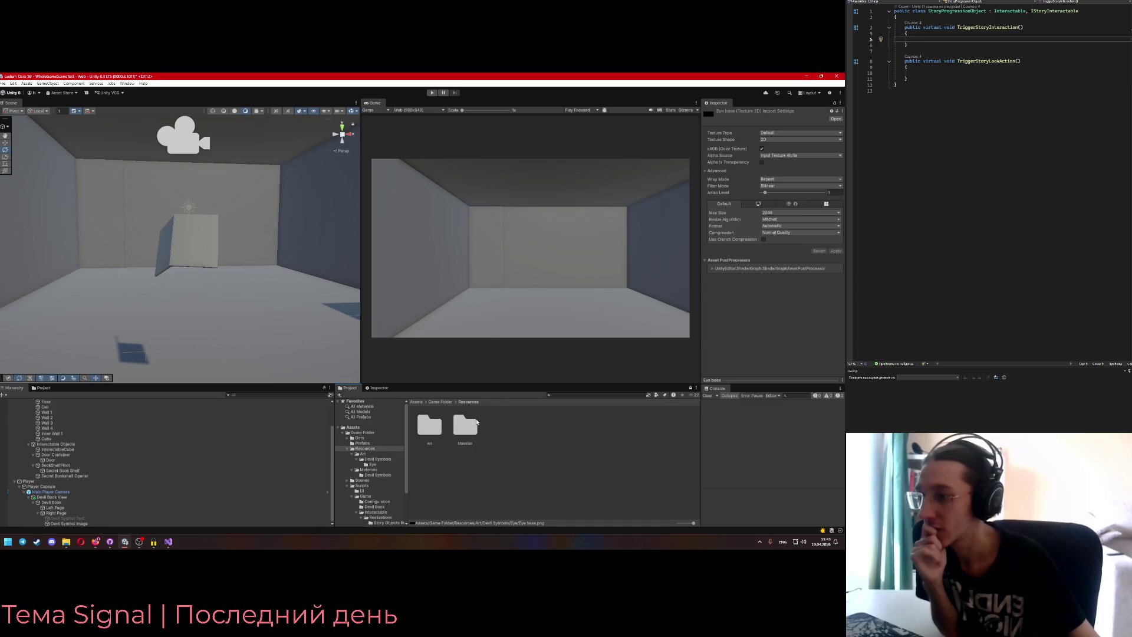
{"action": "left_click", "coordinate": [369, 469]}
{"action": "left_click", "coordinate": [377, 475]}
{"action": "left_click", "coordinate": [431, 426]}
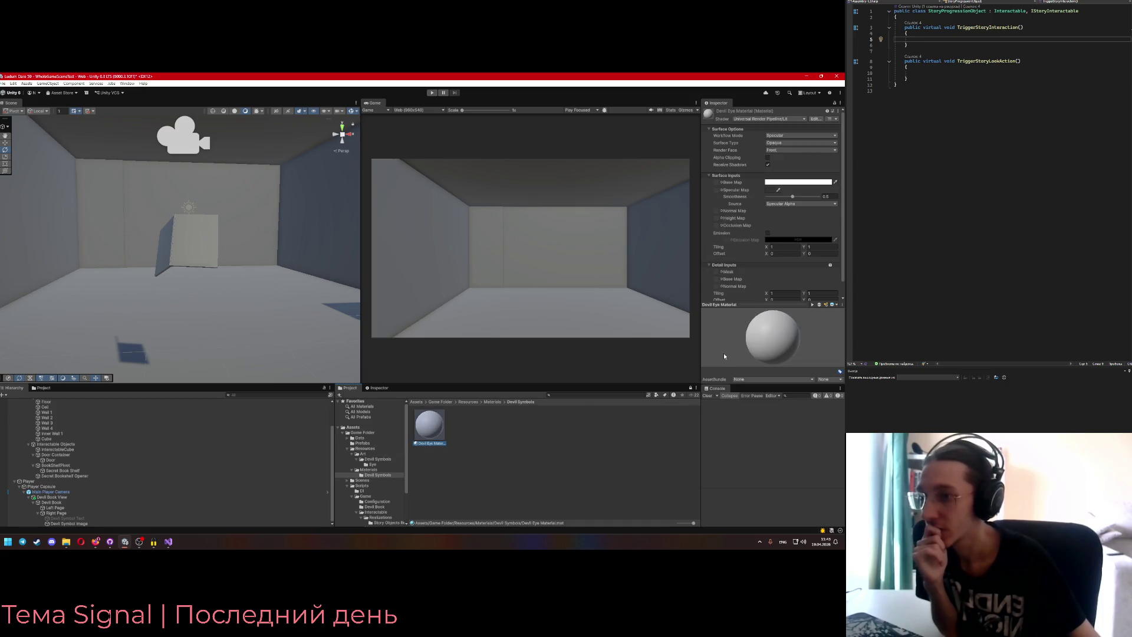
- Collapse and re-expand Surface Options, Surface Inputs, Detail Inputs and Advanced Options in the Inspector
{"action": "left_click", "coordinate": [709, 176]}
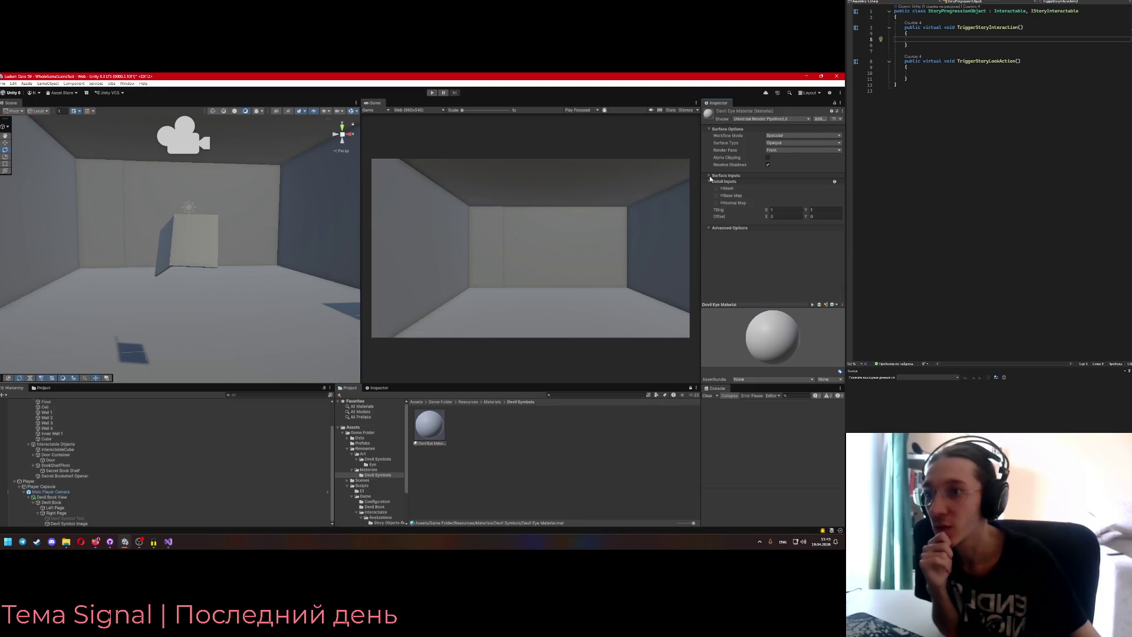
{"action": "left_click", "coordinate": [710, 182]}
{"action": "left_click", "coordinate": [709, 175]}
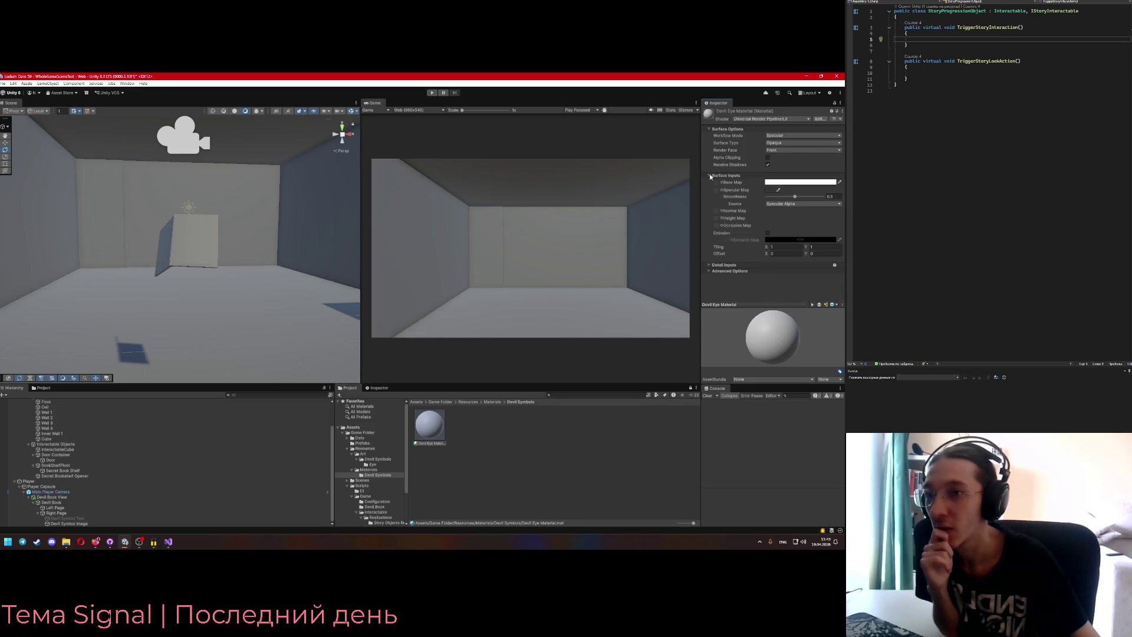
{"action": "left_click", "coordinate": [710, 173]}
{"action": "left_click", "coordinate": [710, 128]}
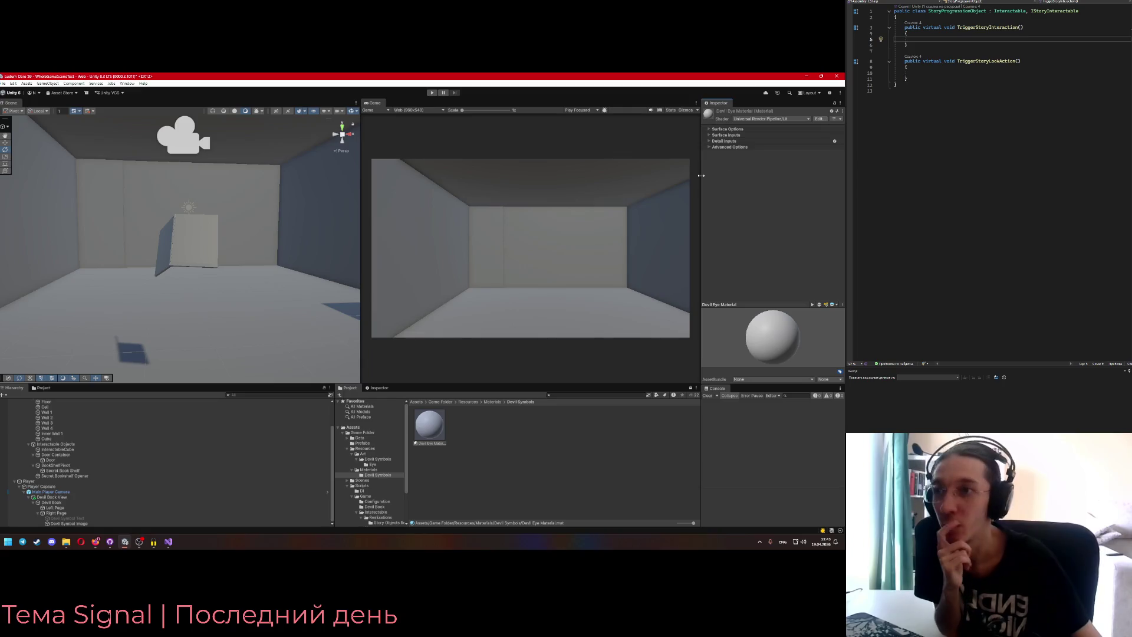
{"action": "left_click", "coordinate": [711, 130]}
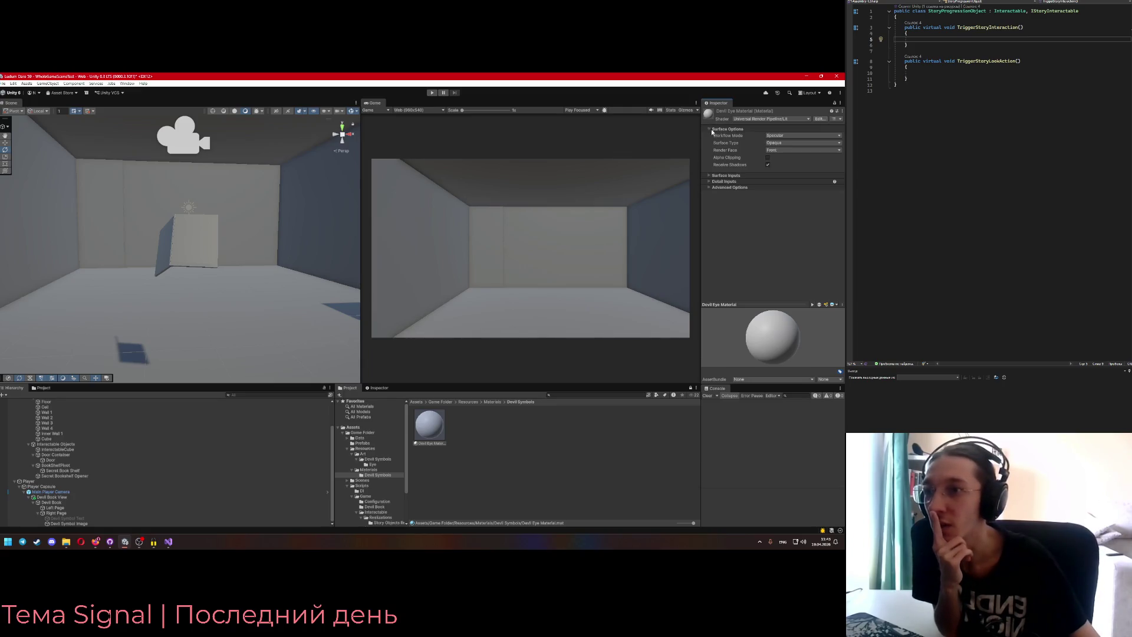
{"action": "left_click", "coordinate": [709, 176]}
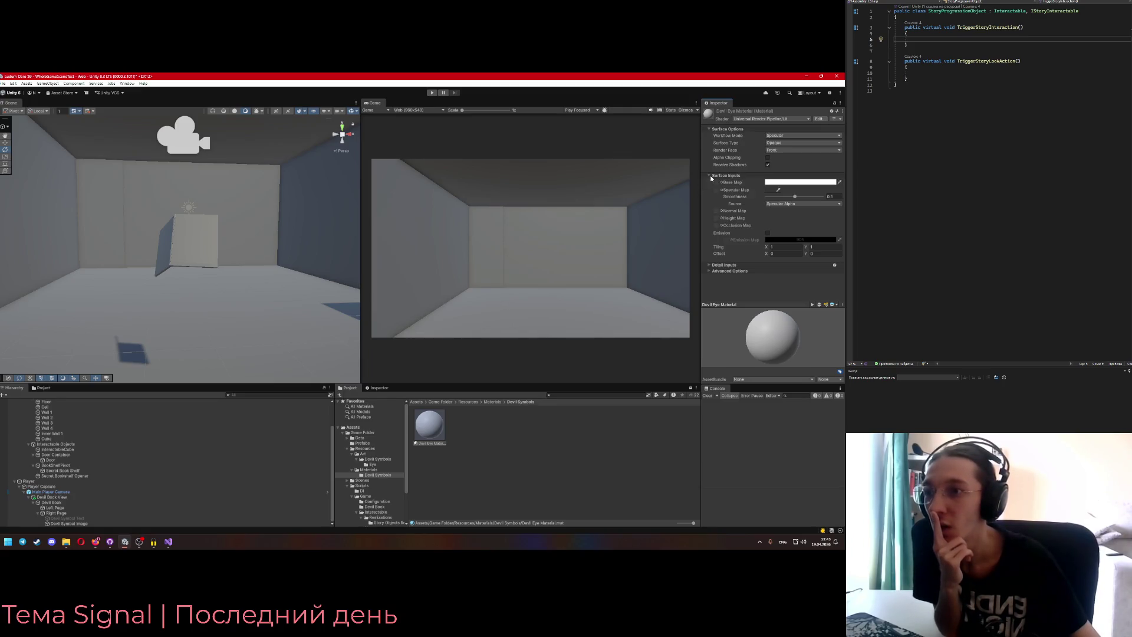
{"action": "left_click", "coordinate": [709, 265]}
{"action": "scroll", "coordinate": [706, 268], "scroll_direction": "down", "scroll_amount": 1}
{"action": "left_click", "coordinate": [709, 295]}
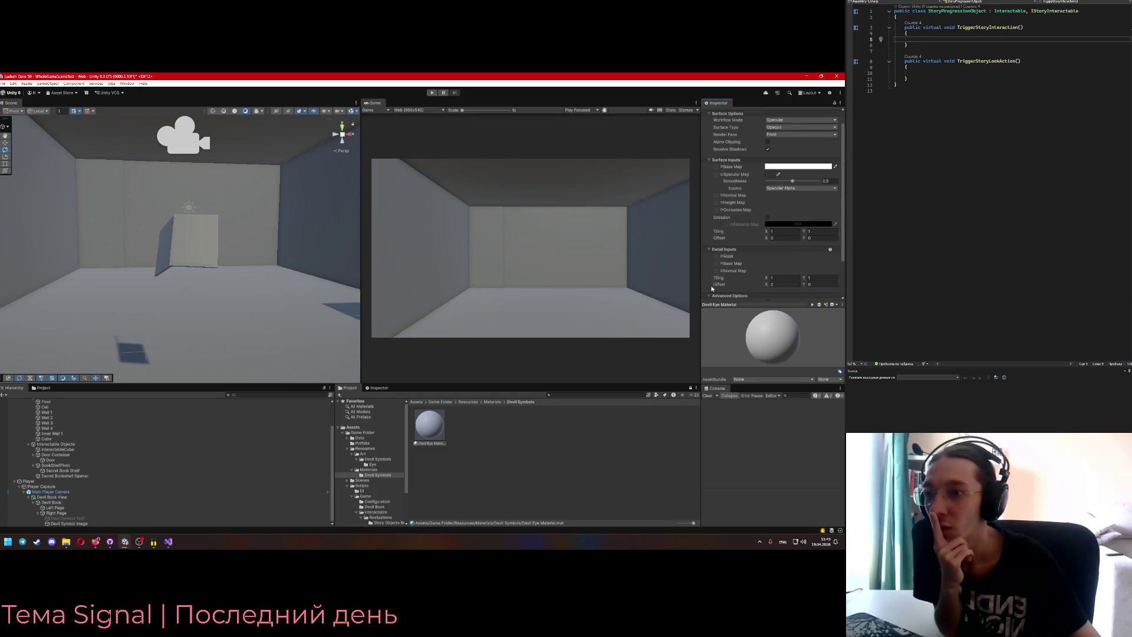
{"action": "scroll", "coordinate": [709, 294], "scroll_direction": "down", "scroll_amount": 1}
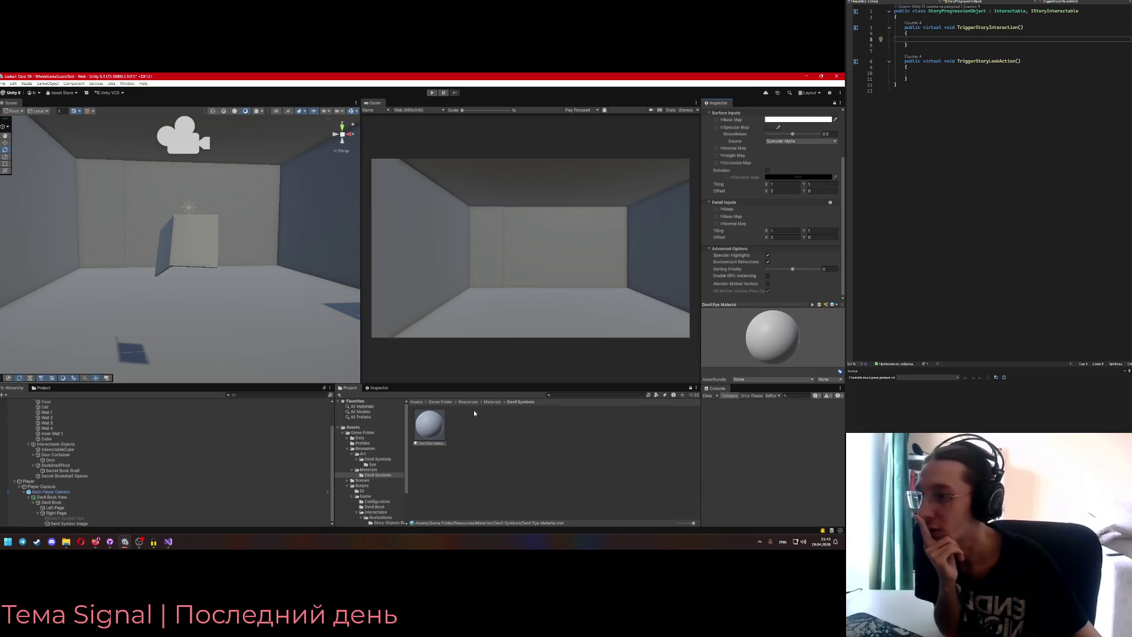
- Go back to Art/Devil Symbols/Eye showing the Eye base and Eye pupil textures
{"action": "key", "text": "BackSpace"}
{"action": "double_click", "coordinate": [439, 424]}
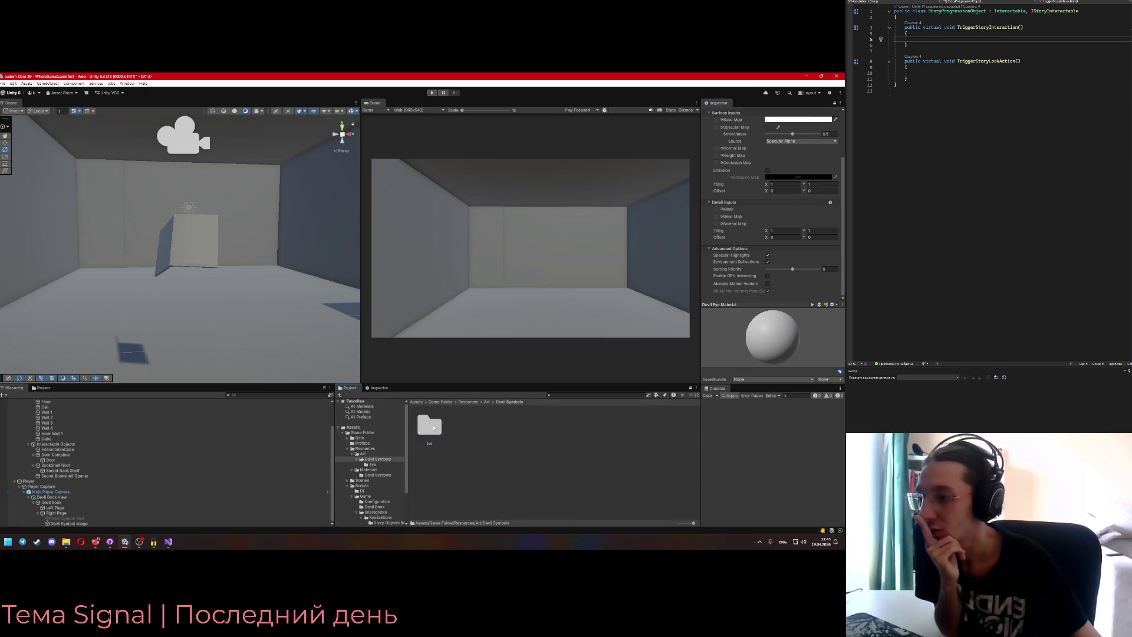
{"action": "double_click", "coordinate": [434, 430]}
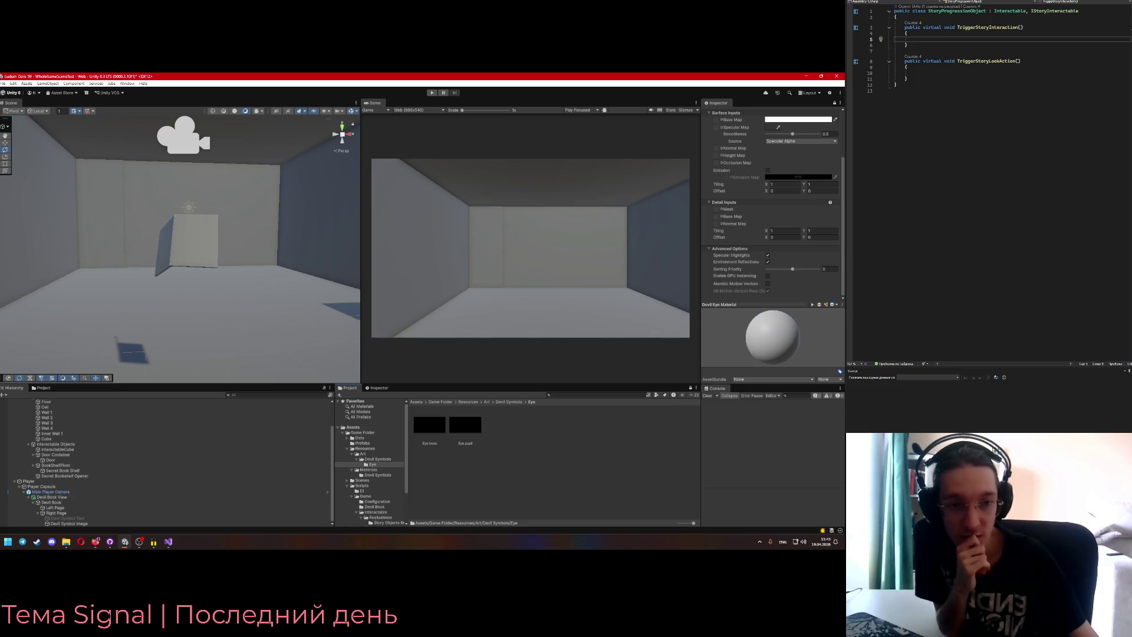
{"action": "scroll", "coordinate": [767, 207], "scroll_direction": "up", "scroll_amount": 3}
{"action": "right_click", "coordinate": [514, 446]}
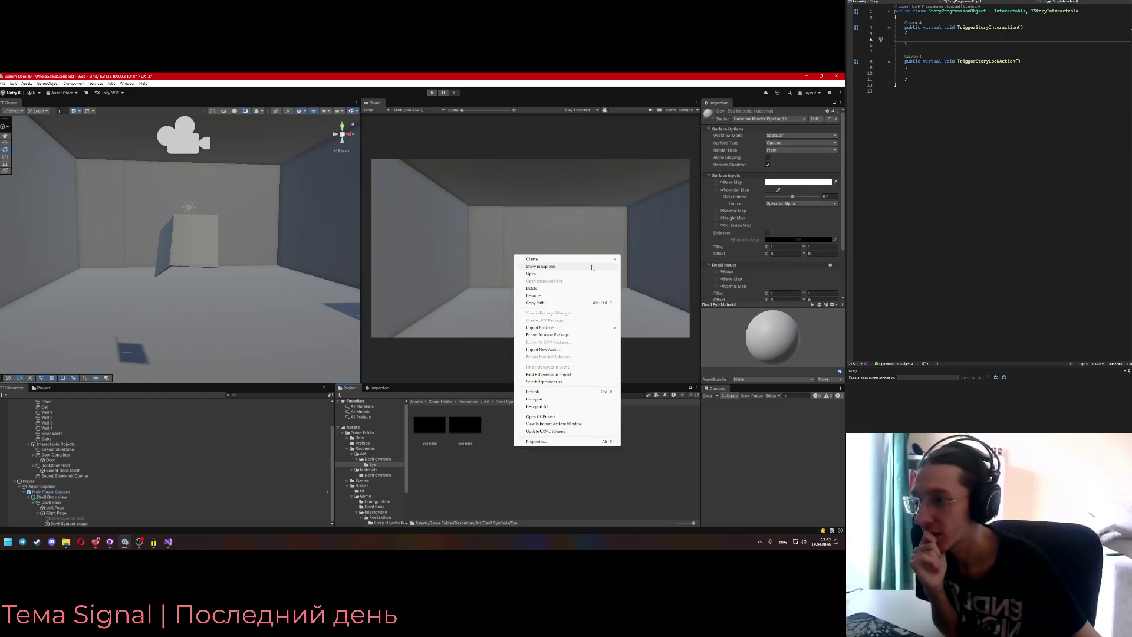
{"action": "mouse_move", "coordinate": [601, 259]}
{"action": "mouse_move", "coordinate": [685, 335]}
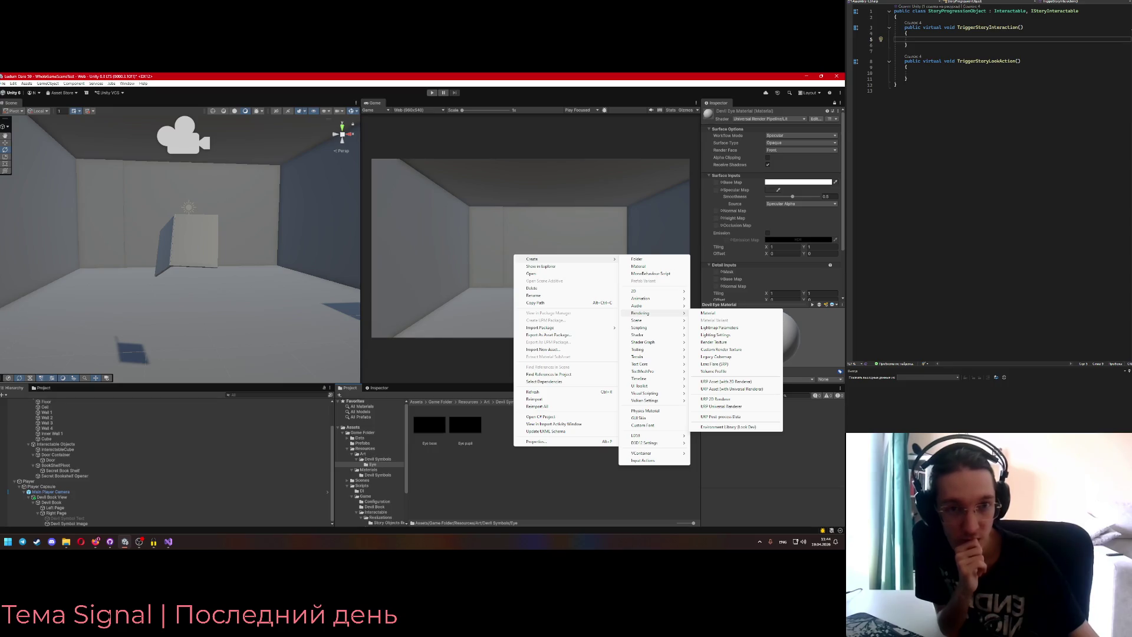
{"action": "key", "text": "alt+Tab"}
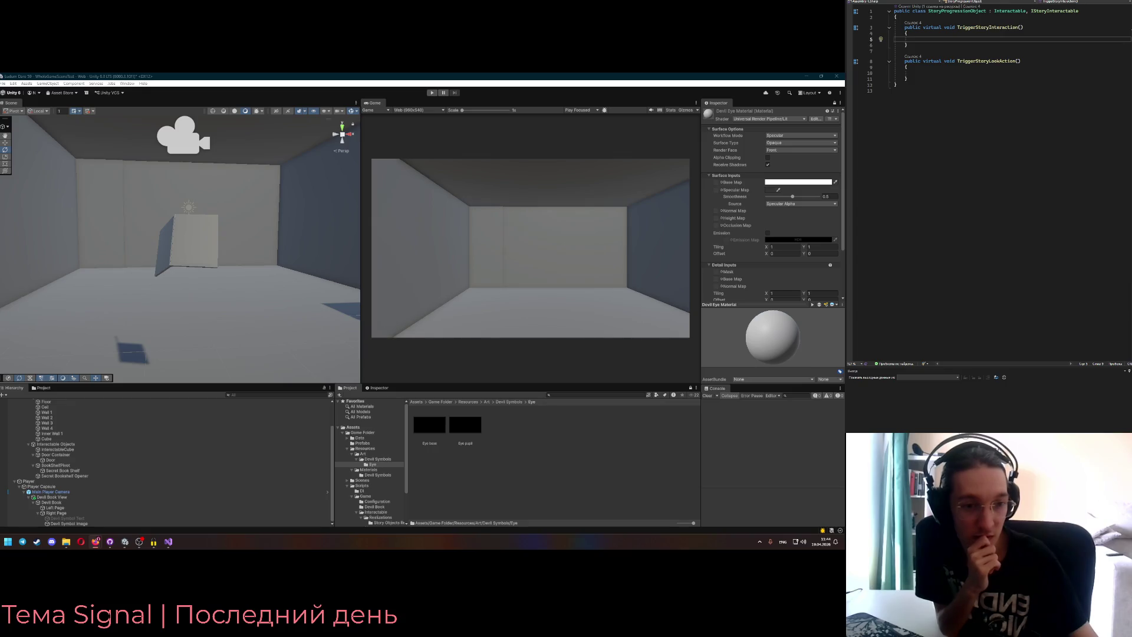
{"action": "right_click", "coordinate": [437, 424]}
{"action": "mouse_move", "coordinate": [531, 238]}
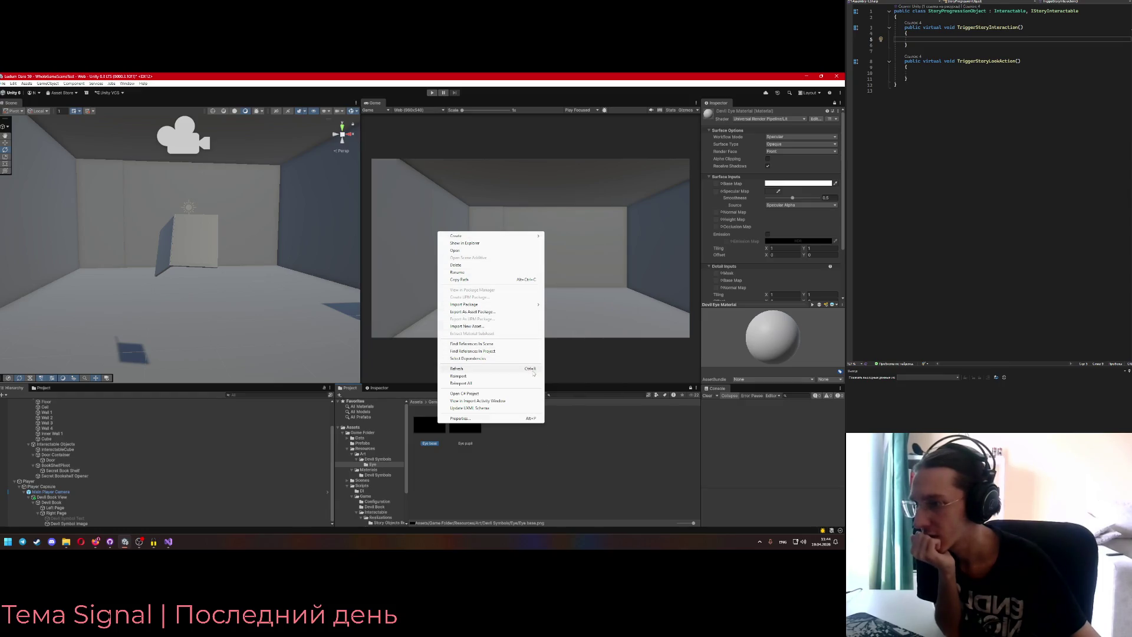
{"action": "key", "text": "alt+Tab"}
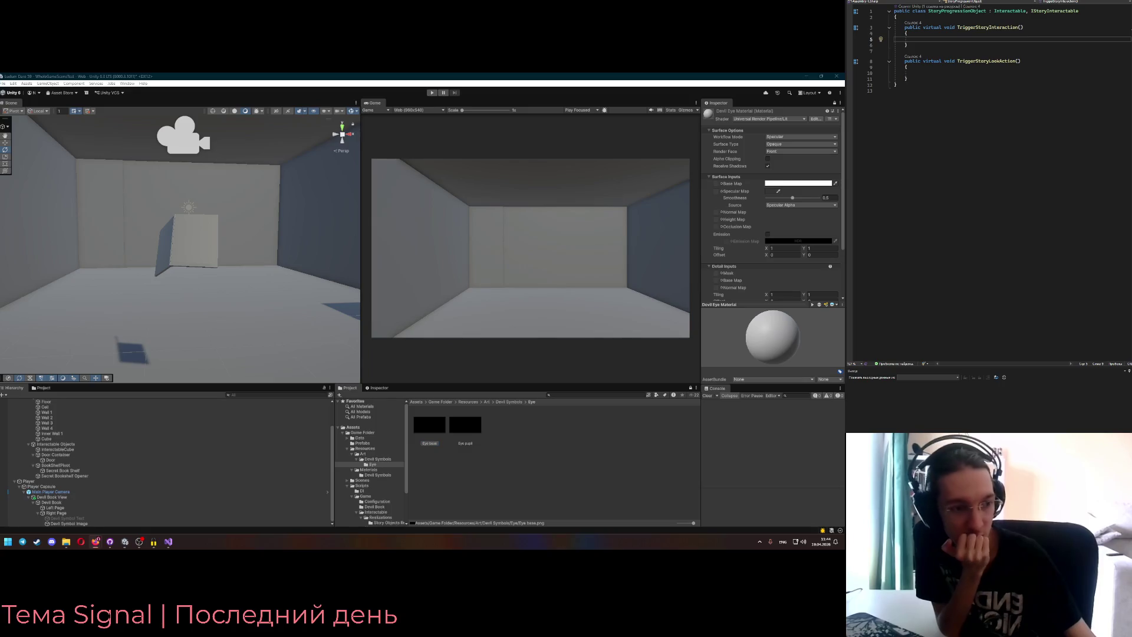
{"action": "right_click", "coordinate": [421, 428]}
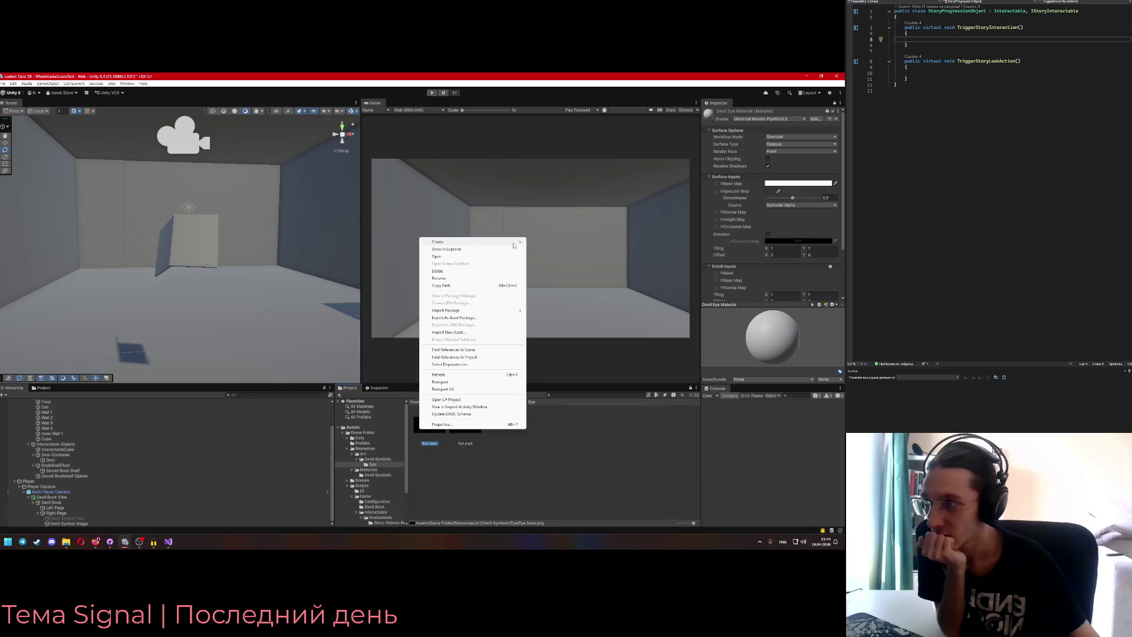
{"action": "mouse_move", "coordinate": [581, 325]}
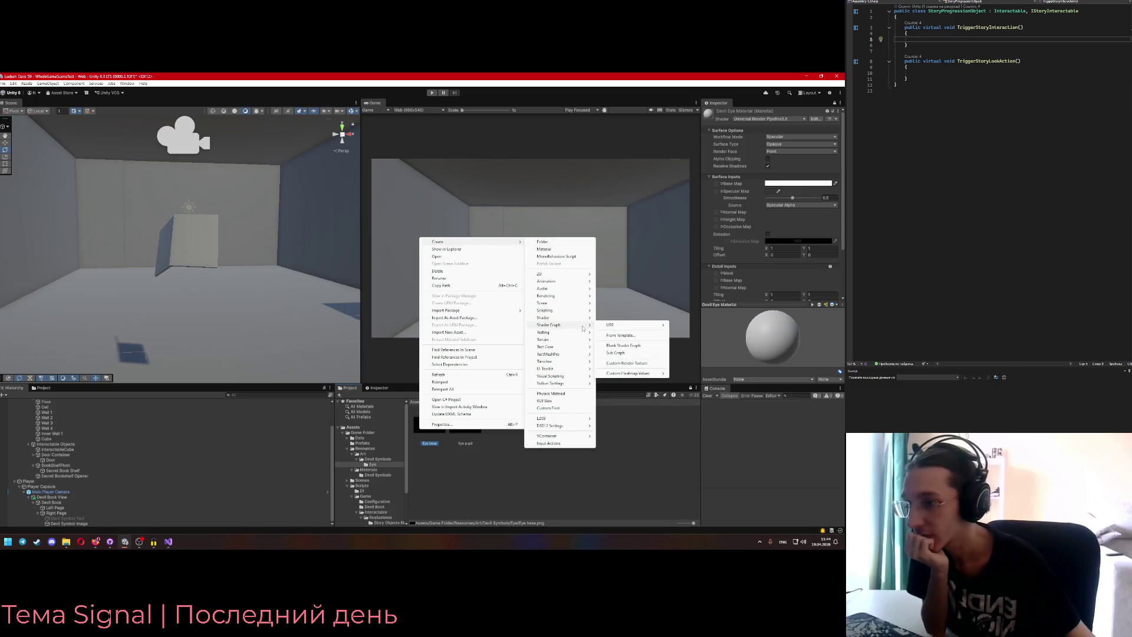
{"action": "key", "text": "alt+Tab"}
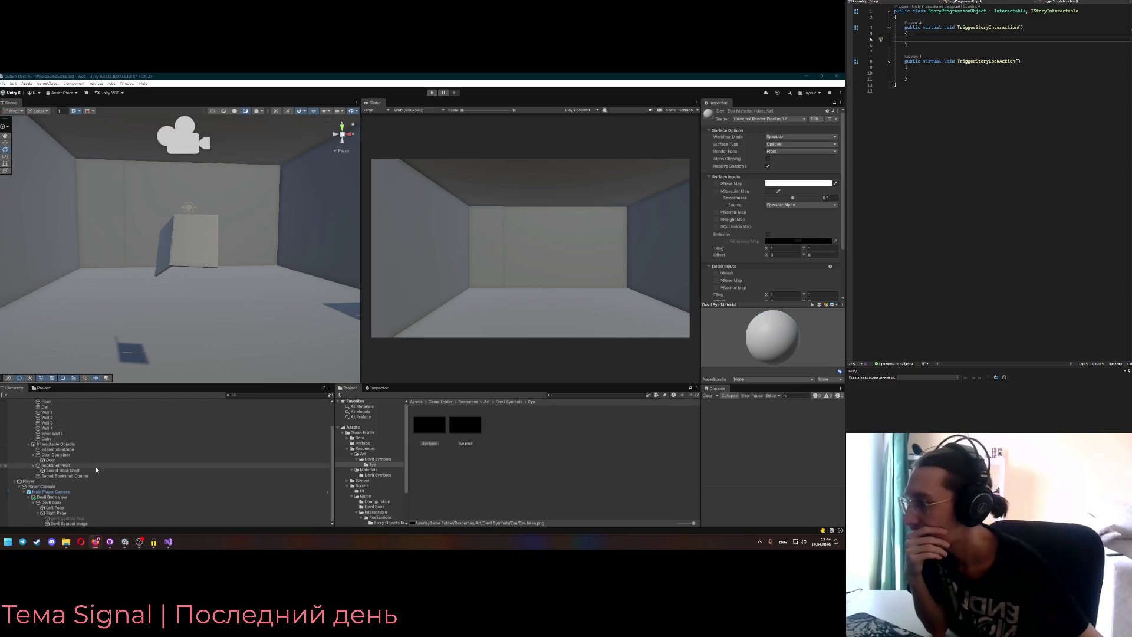
{"action": "scroll", "coordinate": [95, 467], "scroll_direction": "up", "scroll_amount": 3}
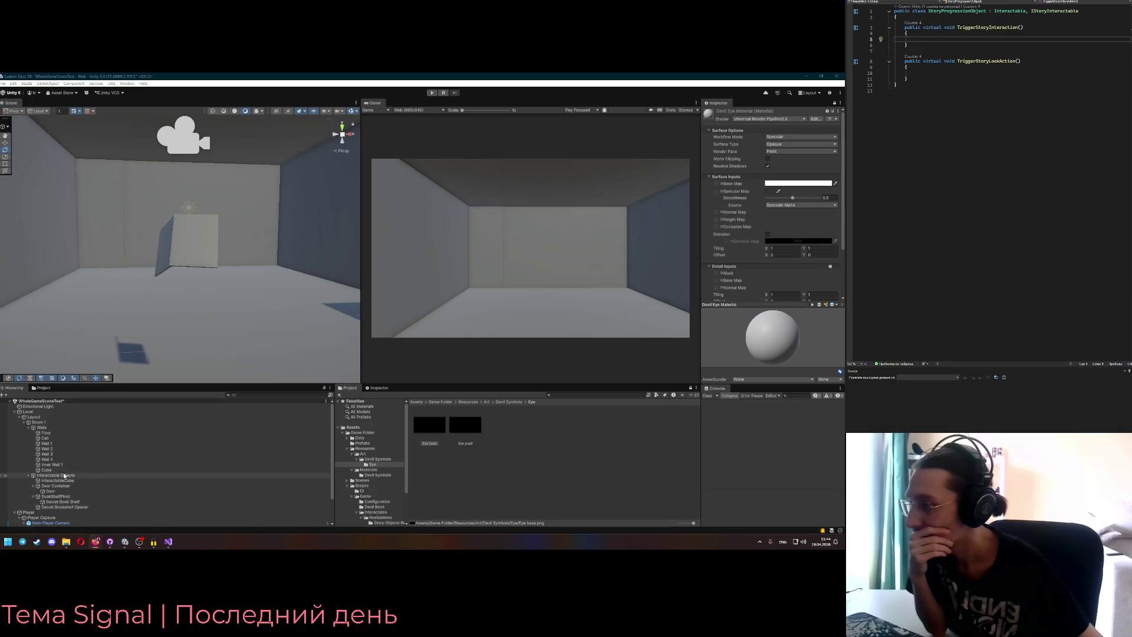
{"action": "left_click", "coordinate": [17, 419]}
- Select Devil Symbol Image and expand its Mesh Renderer materials list
{"action": "left_click", "coordinate": [17, 418]}
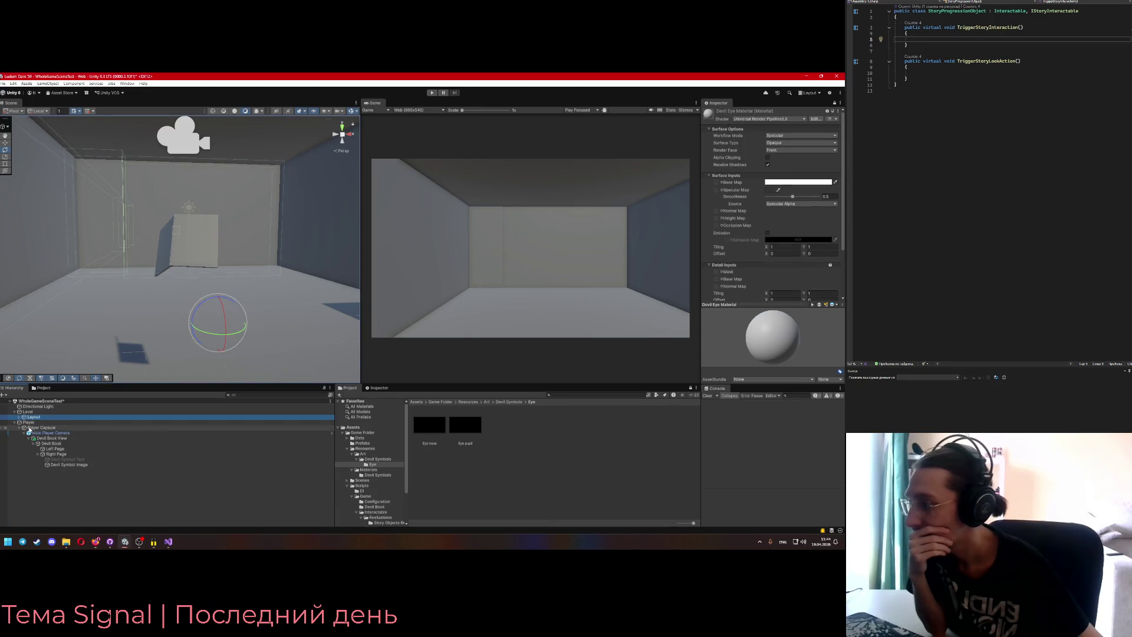
{"action": "left_click", "coordinate": [61, 466]}
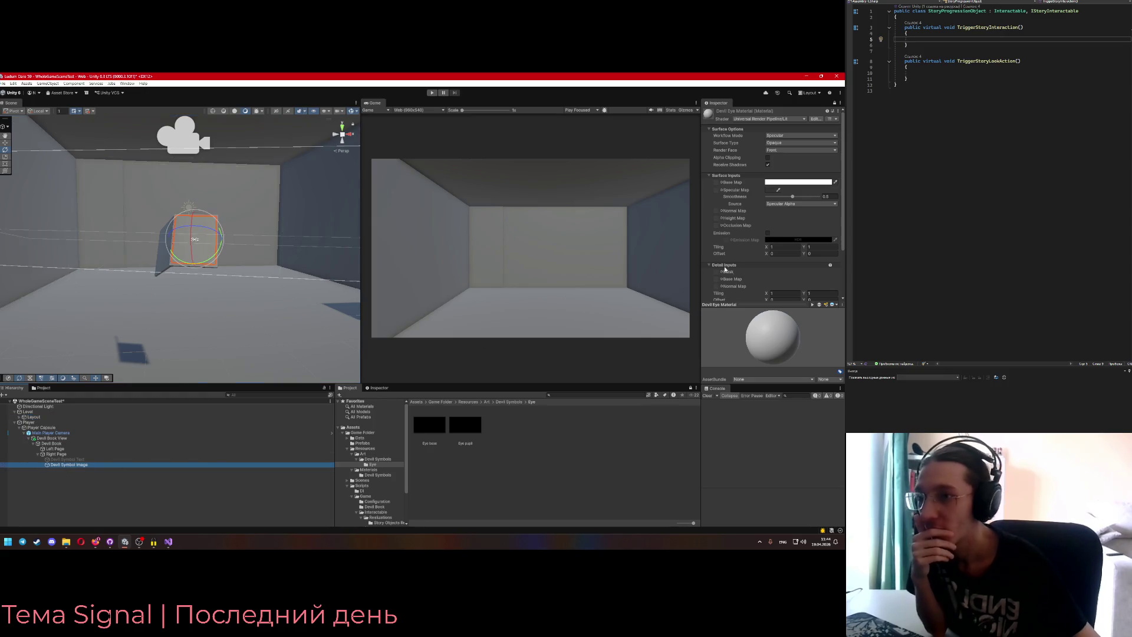
{"action": "left_click", "coordinate": [833, 102]}
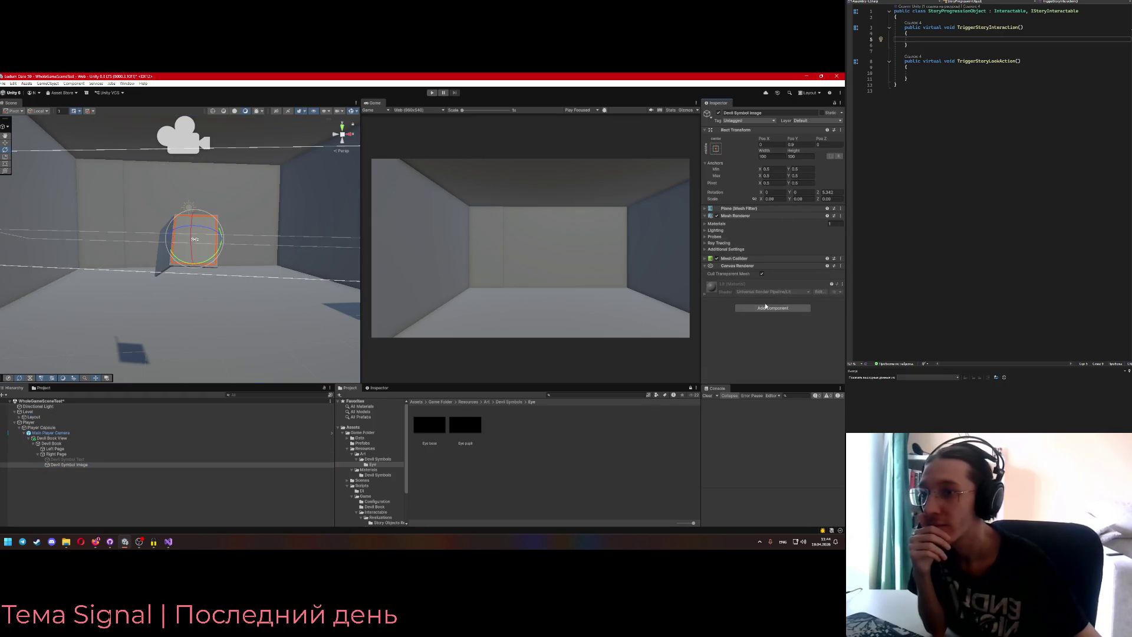
{"action": "left_click", "coordinate": [705, 224]}
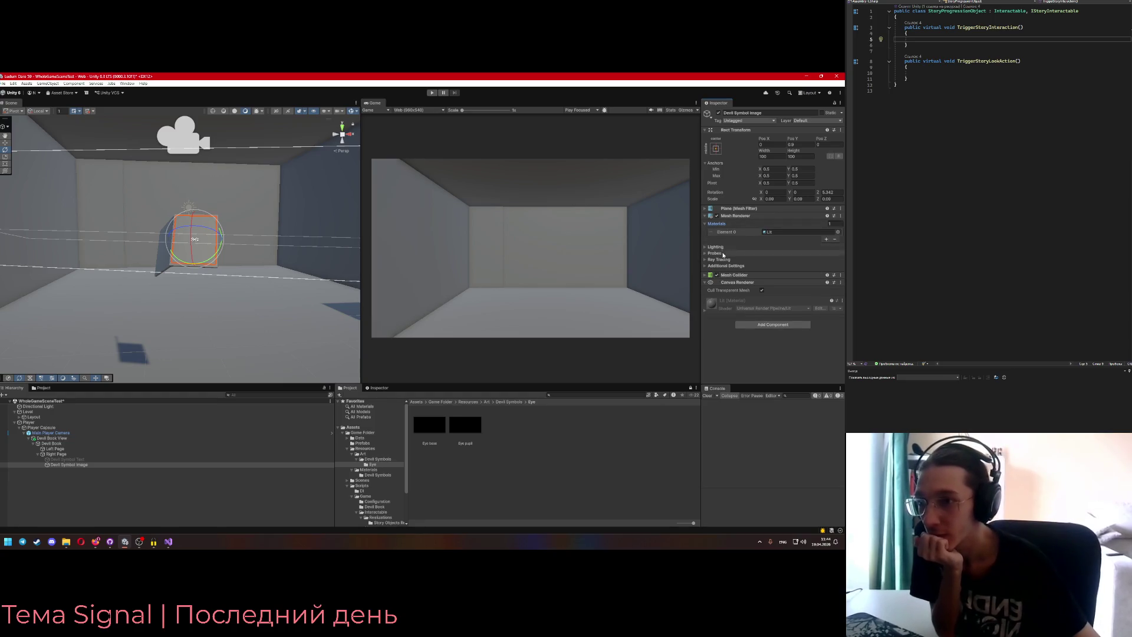
- Try dropping eye textures into the material slot, then clear the Lit material
{"action": "left_click_drag", "start_coordinate": [465, 424], "coordinate": [779, 230]}
{"action": "mouse_move", "coordinate": [435, 422]}
{"action": "left_mouse_down"}
{"action": "mouse_move", "coordinate": [766, 282]}
{"action": "mouse_move", "coordinate": [705, 265]}
{"action": "mouse_move", "coordinate": [706, 251]}
{"action": "mouse_move", "coordinate": [706, 278]}
{"action": "left_mouse_up"}
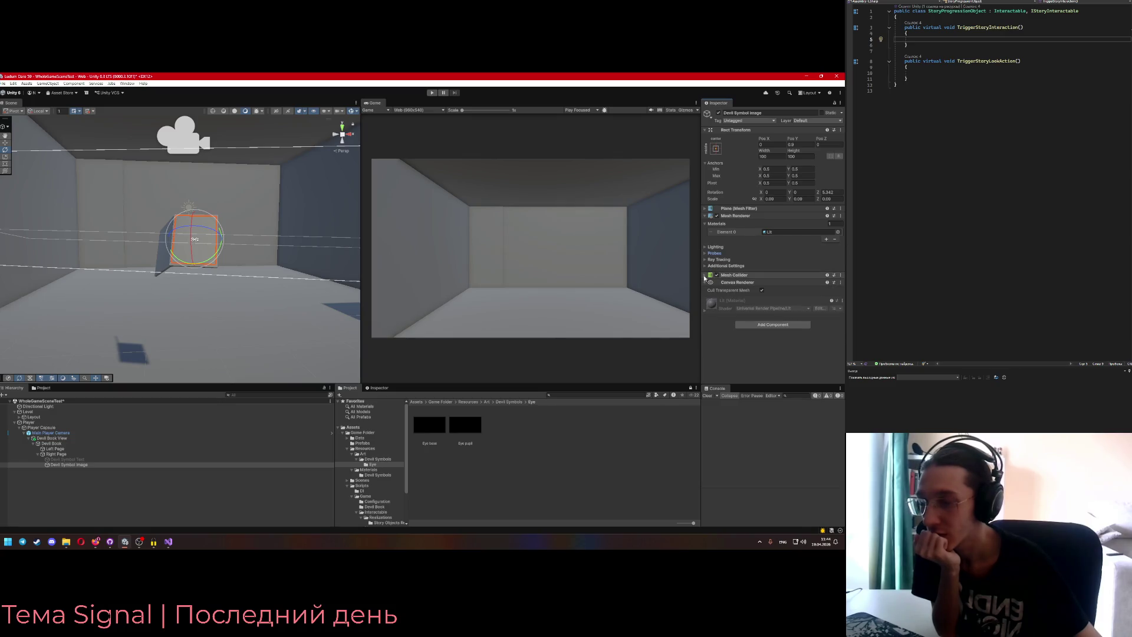
{"action": "left_click", "coordinate": [706, 275]}
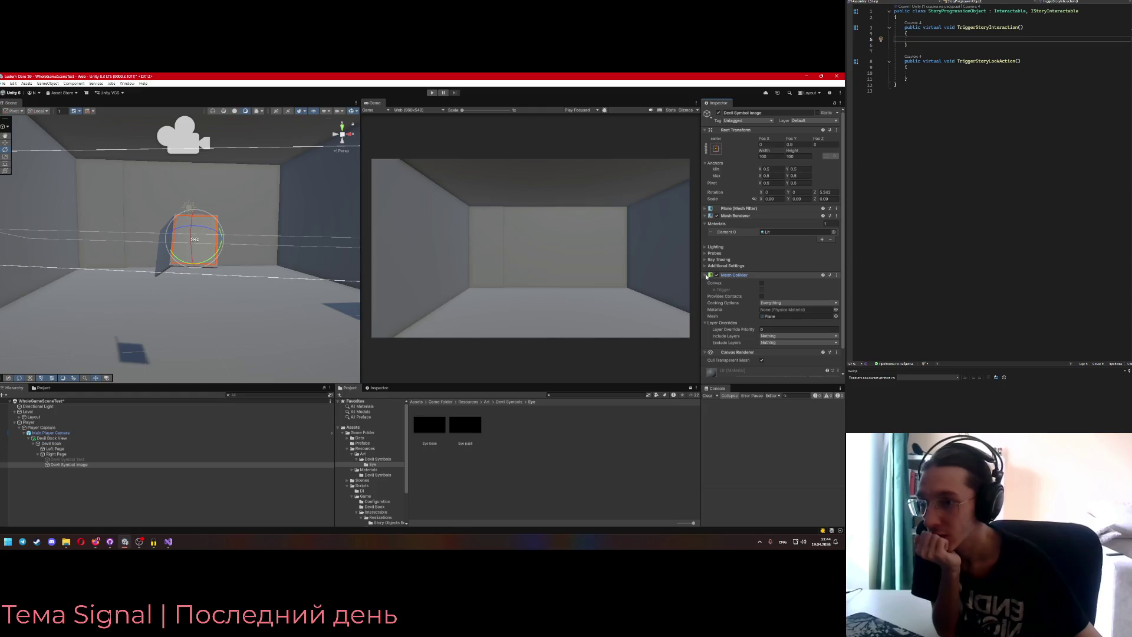
{"action": "left_click", "coordinate": [706, 275]}
{"action": "left_click", "coordinate": [835, 239]}
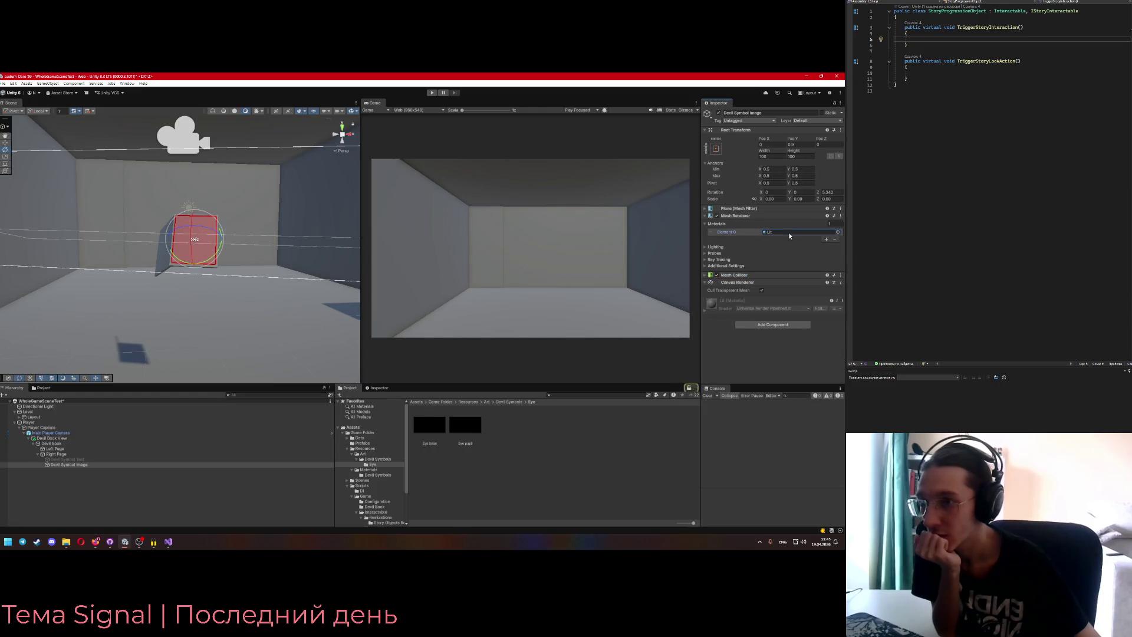
{"action": "left_click", "coordinate": [827, 241]}
- Assign Devil Eye Material to a new slot and remove the extra empty element
{"action": "left_click", "coordinate": [827, 238]}
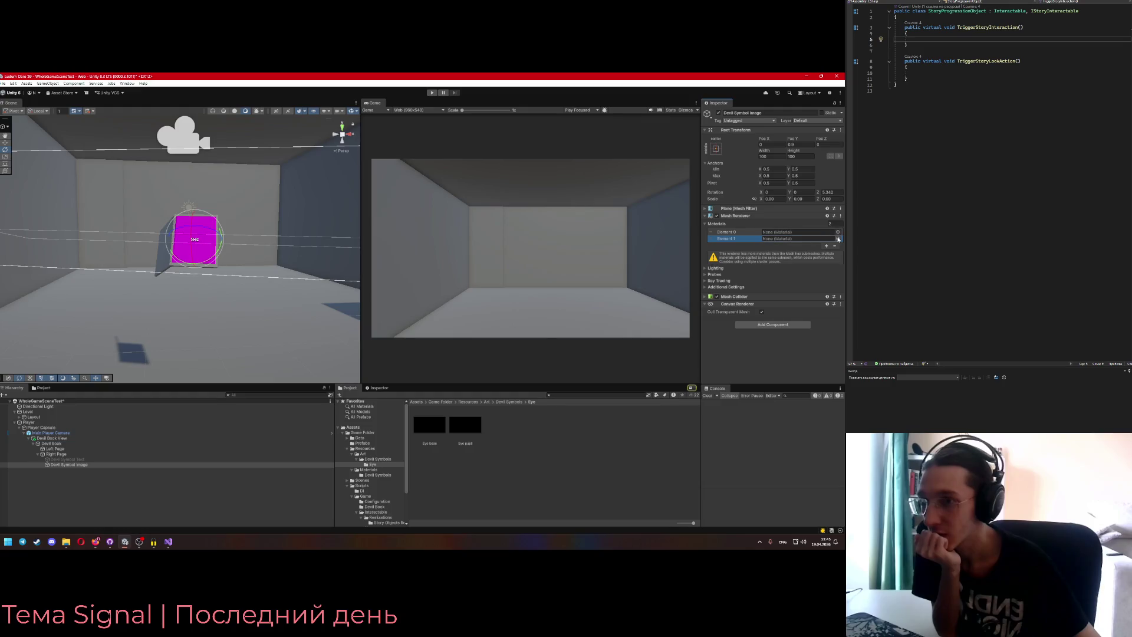
{"action": "left_click", "coordinate": [837, 238]}
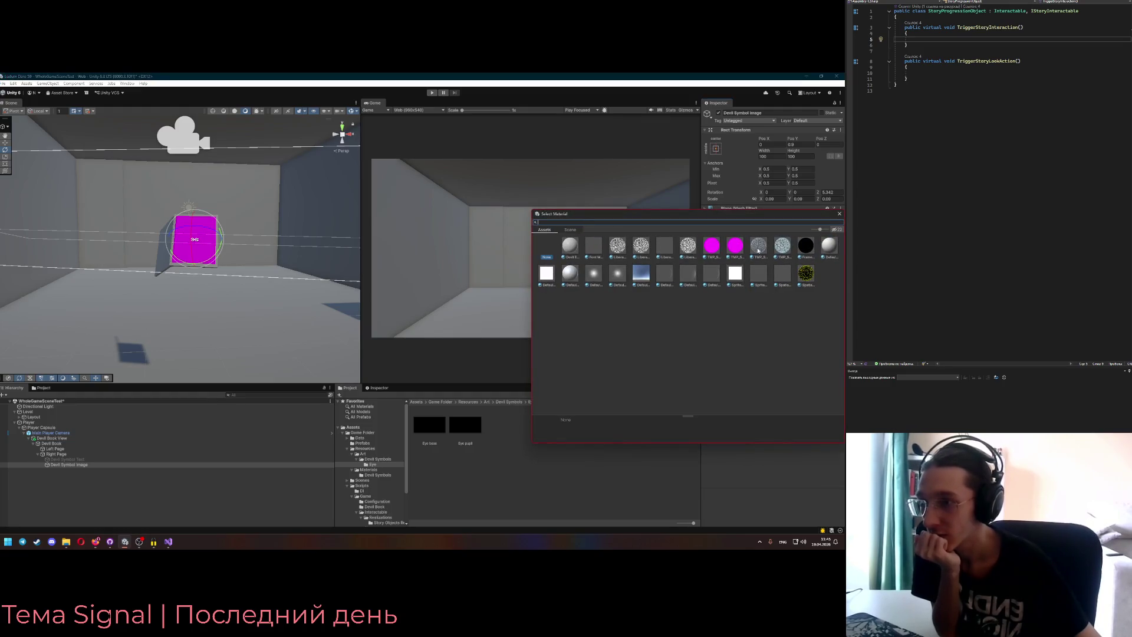
{"action": "double_click", "coordinate": [570, 245]}
{"action": "left_click", "coordinate": [836, 246]}
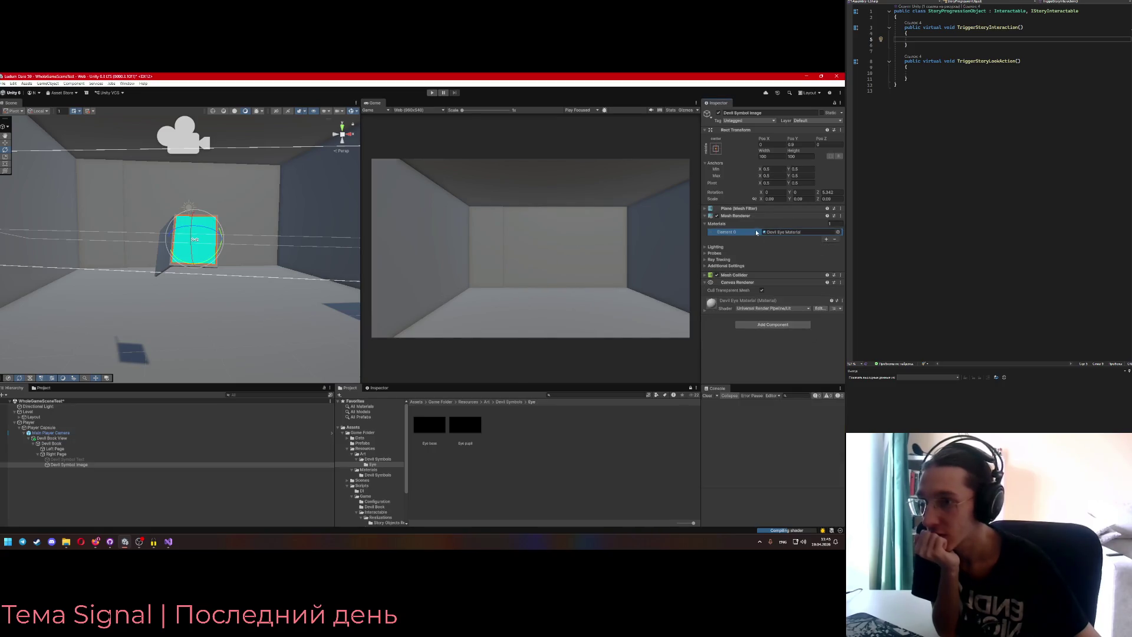
{"action": "left_click", "coordinate": [787, 231]}
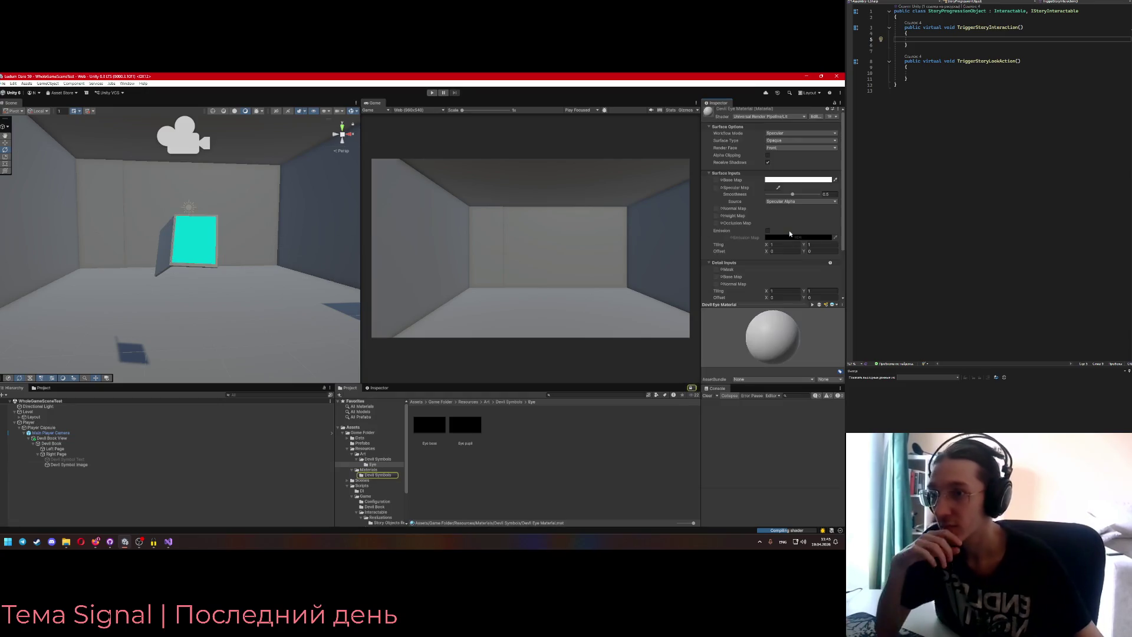
- Review the Devil Eye Material's base colour, workflow and render face options, keeping Render Face on Front
{"action": "left_click", "coordinate": [790, 232]}
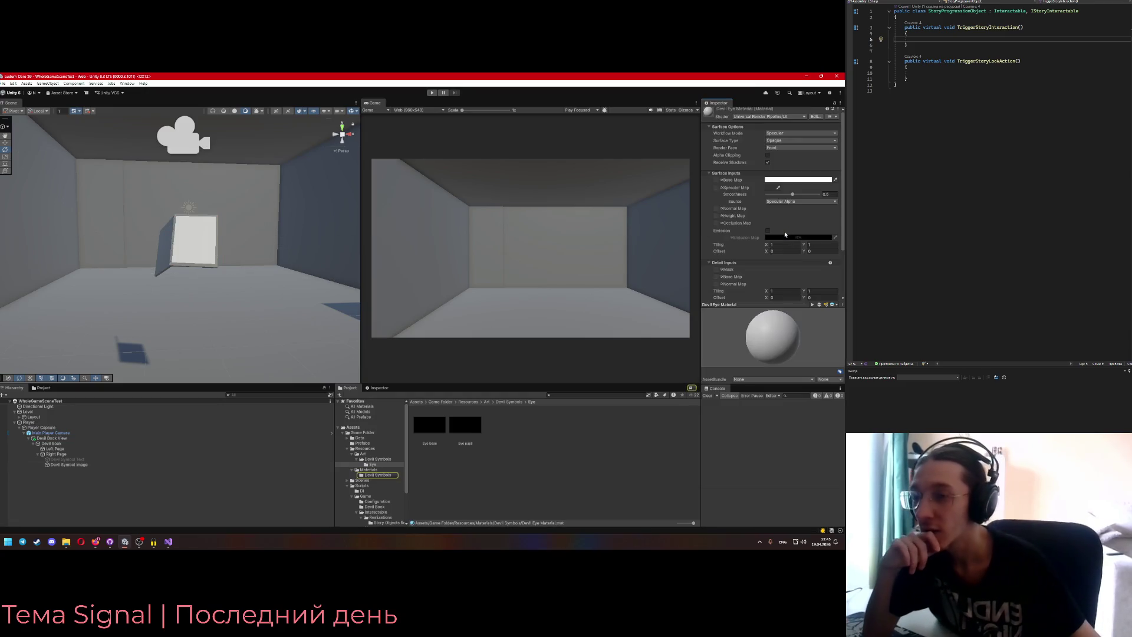
{"action": "left_click", "coordinate": [779, 180]}
{"action": "left_click", "coordinate": [841, 183]}
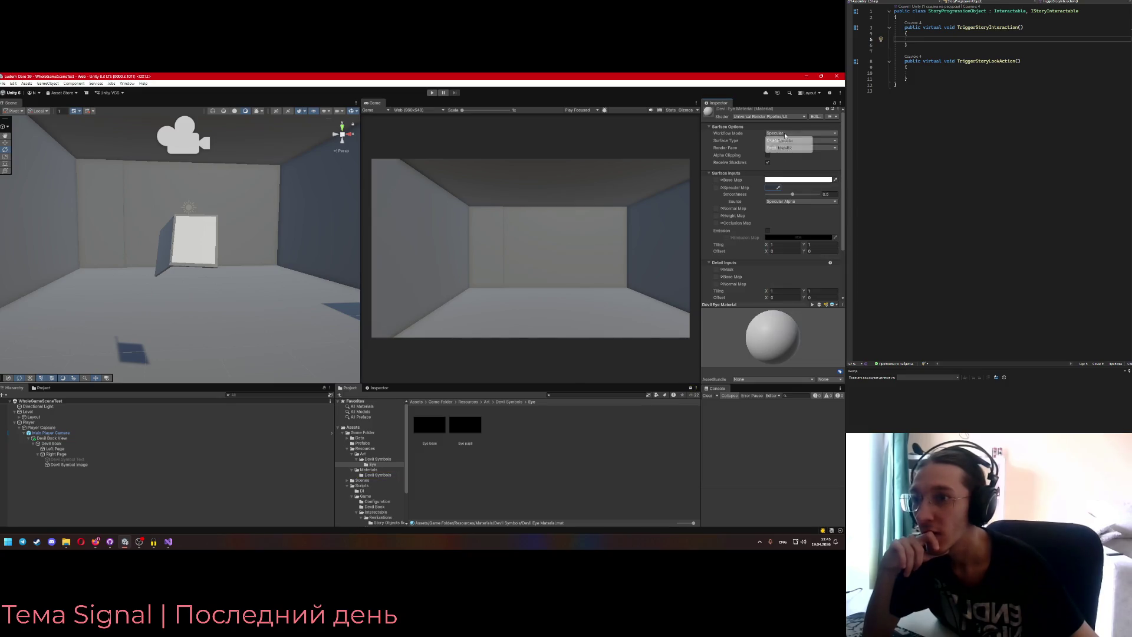
{"action": "left_click", "coordinate": [750, 140]}
{"action": "left_click", "coordinate": [752, 146]}
{"action": "left_click", "coordinate": [751, 147]}
{"action": "left_click", "coordinate": [783, 148]}
{"action": "left_click", "coordinate": [755, 151]}
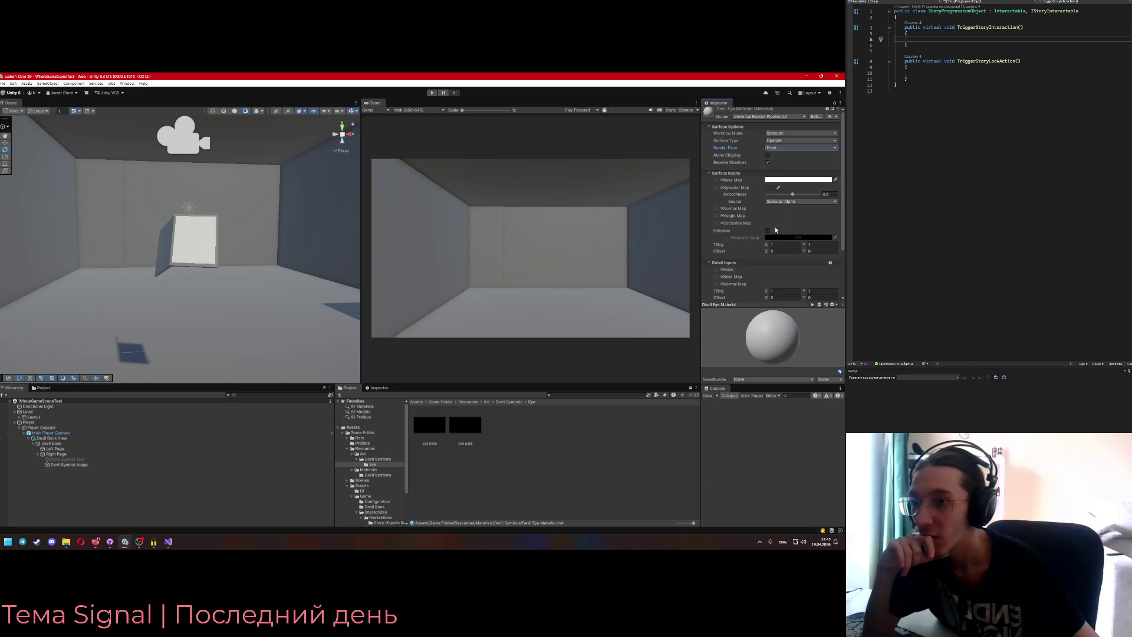
- Cycle the material preview through the cube, cylinder and other preview shapes
{"action": "scroll", "coordinate": [719, 247], "scroll_direction": "down", "scroll_amount": 3}
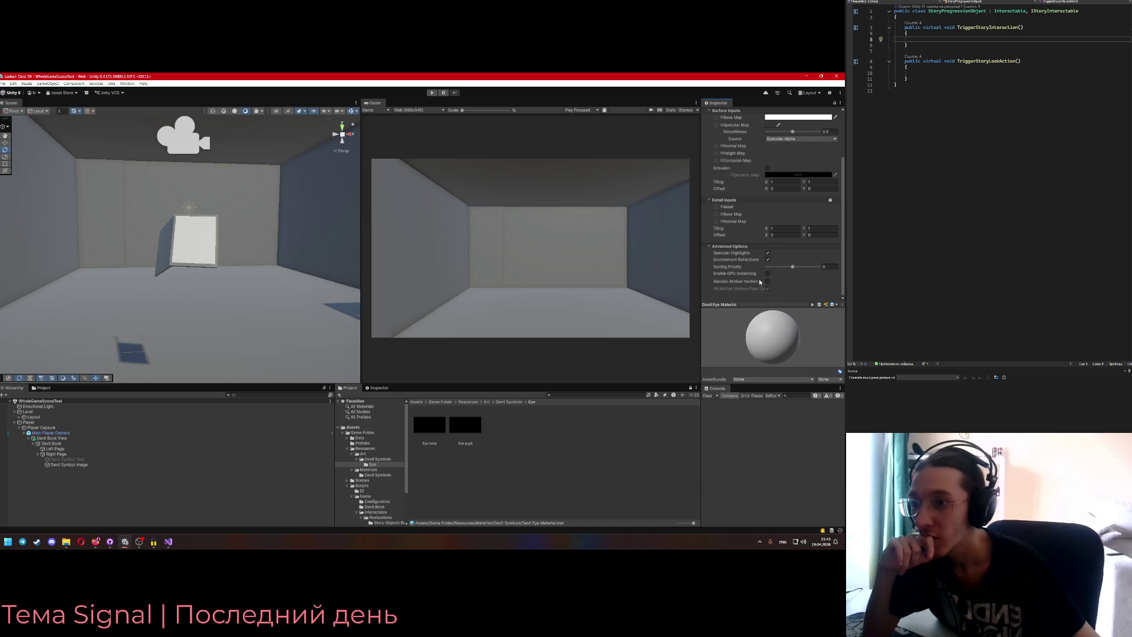
{"action": "scroll", "coordinate": [750, 259], "scroll_direction": "up", "scroll_amount": 3}
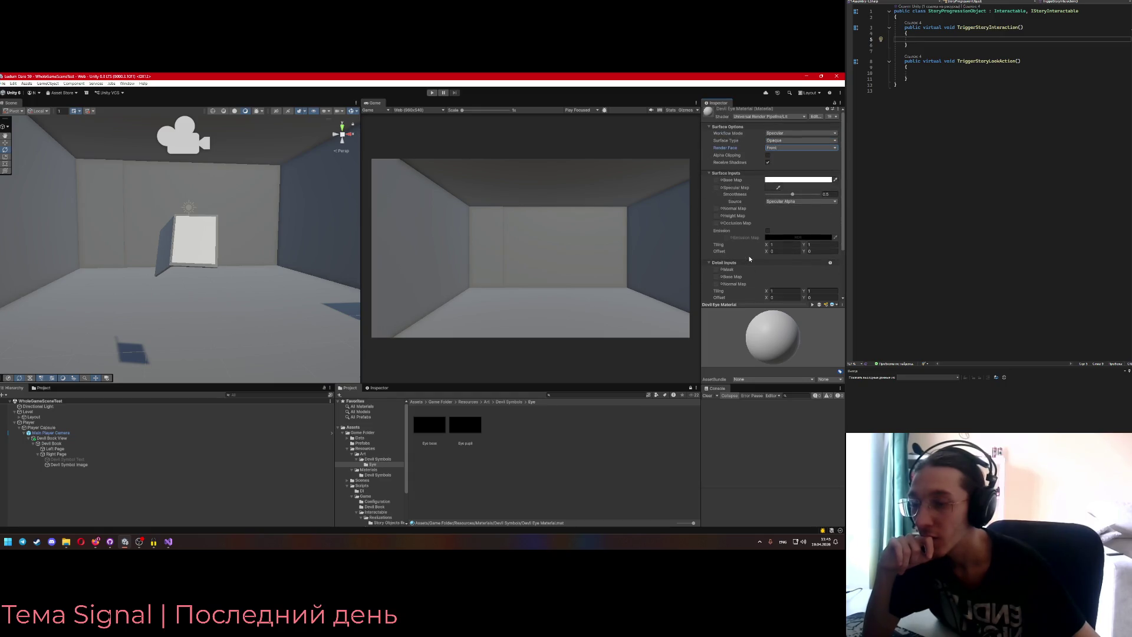
{"action": "left_click", "coordinate": [818, 305]}
{"action": "left_click", "coordinate": [819, 305]}
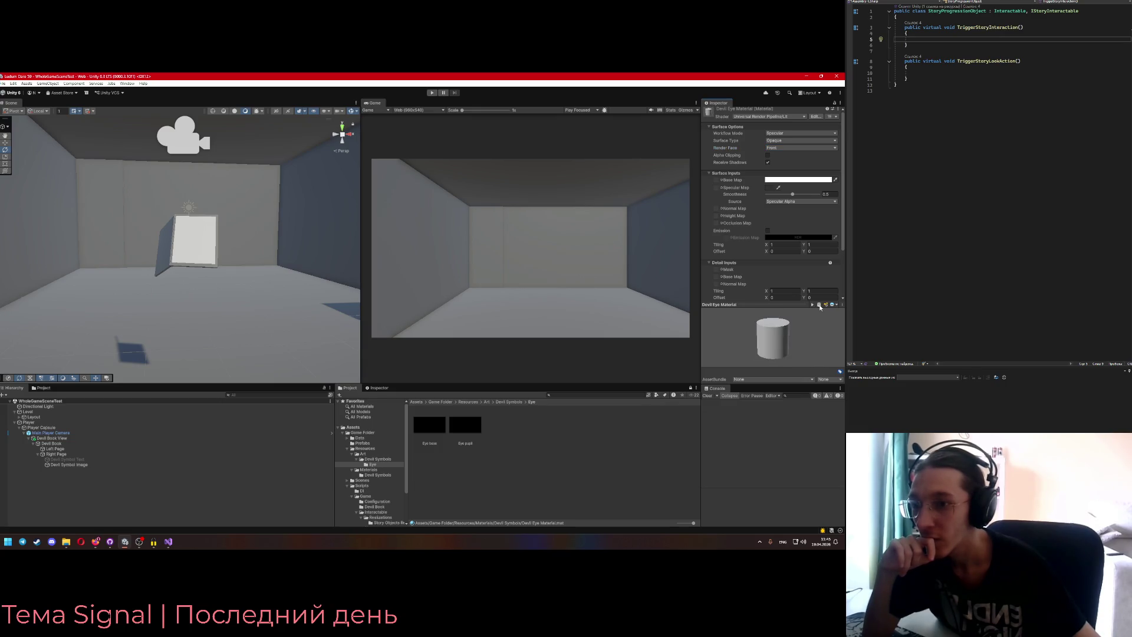
{"action": "left_click", "coordinate": [820, 305]}
{"action": "left_click", "coordinate": [819, 305]}
{"action": "left_click", "coordinate": [819, 305]}
{"action": "left_click", "coordinate": [819, 305]}
{"action": "left_click", "coordinate": [819, 305]}
{"action": "left_click", "coordinate": [819, 305]}
{"action": "left_click", "coordinate": [819, 305]}
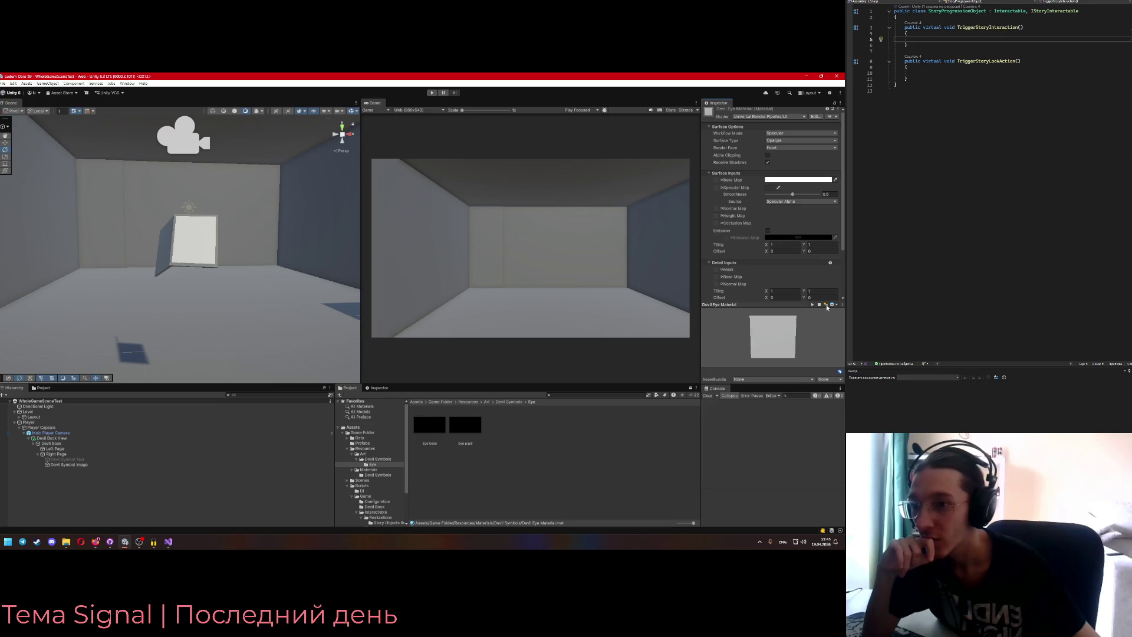
- Look over the preview's reflection probe and panel options, then dismiss them
{"action": "left_click", "coordinate": [833, 305]}
{"action": "left_click", "coordinate": [841, 305]}
{"action": "left_click", "coordinate": [841, 305]}
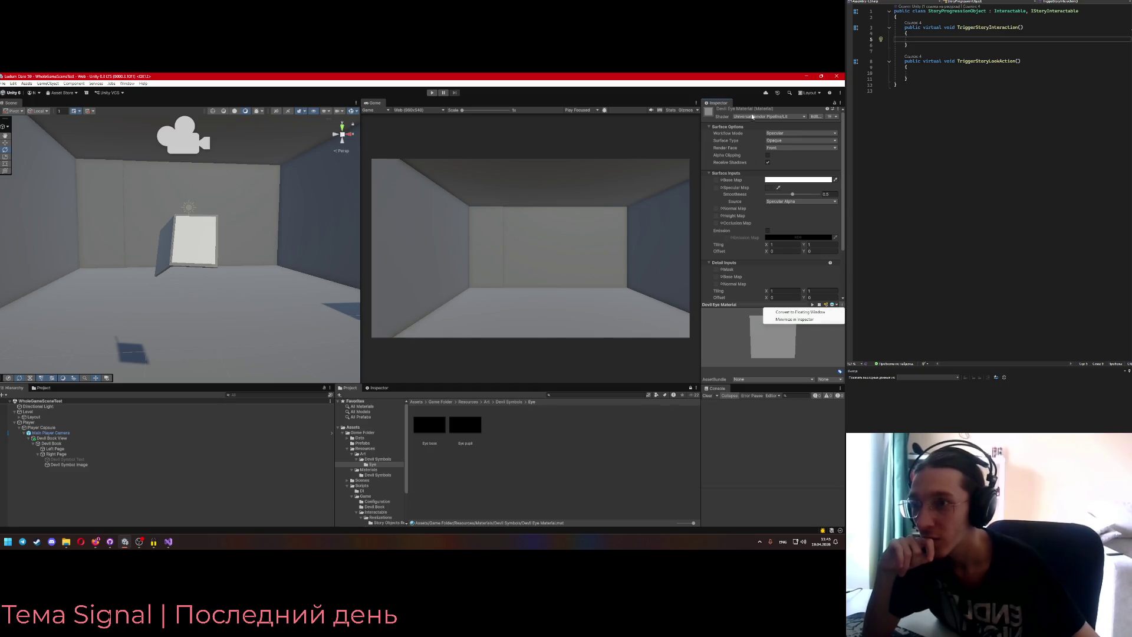
{"action": "key", "text": "Escape"}
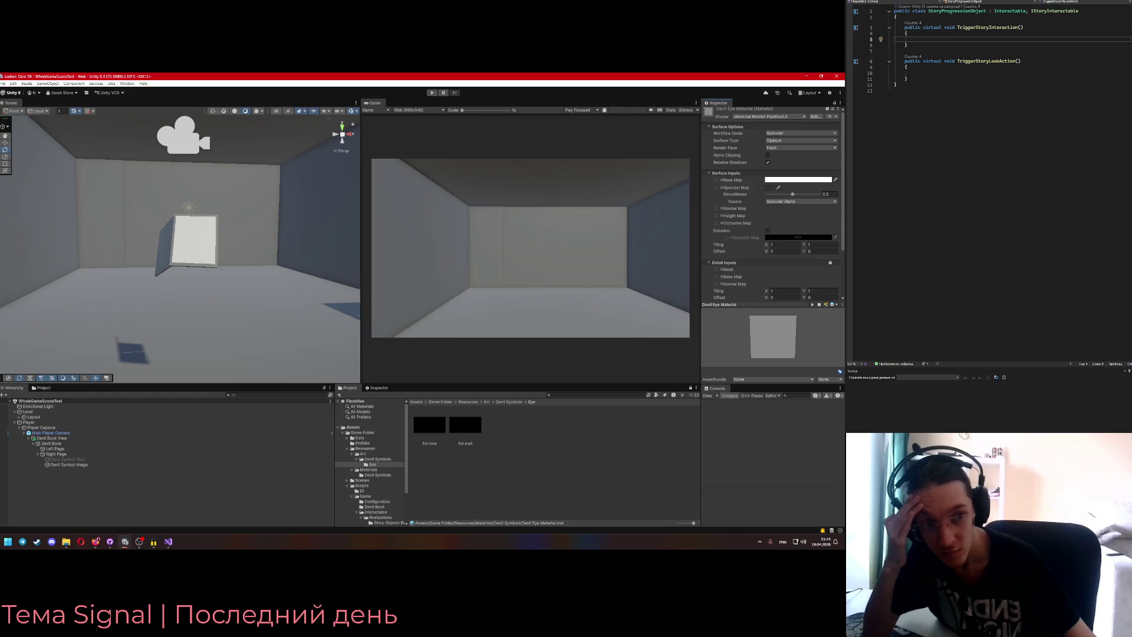
{"action": "key", "text": "alt+Tab"}
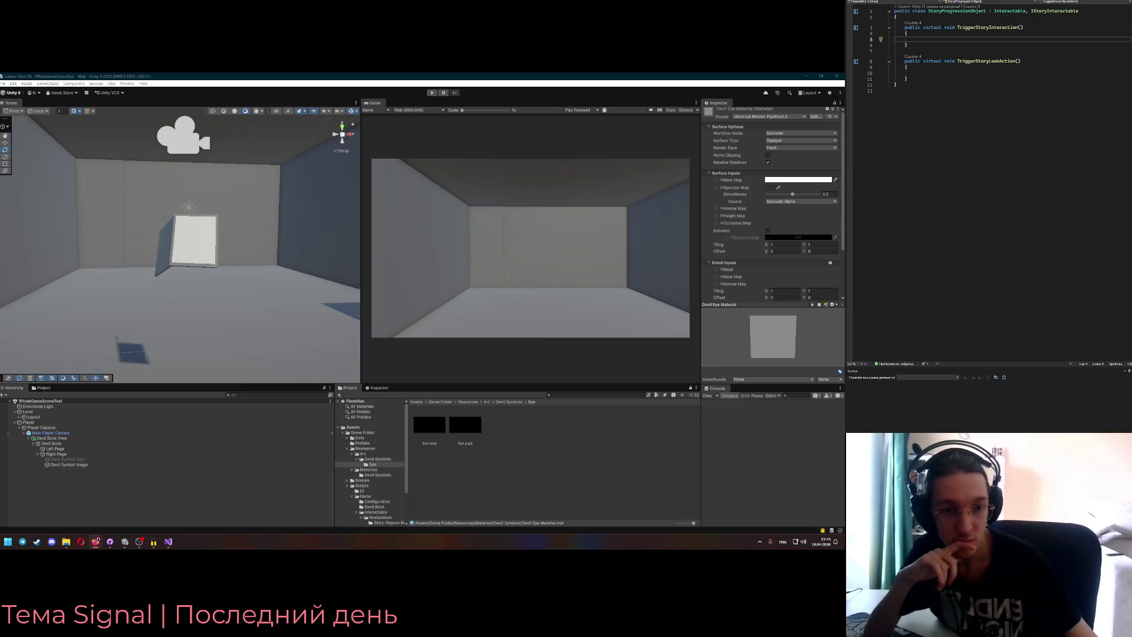
- Switch the material's Workflow Mode to Metallic and back to Specular
{"action": "left_click", "coordinate": [780, 134]}
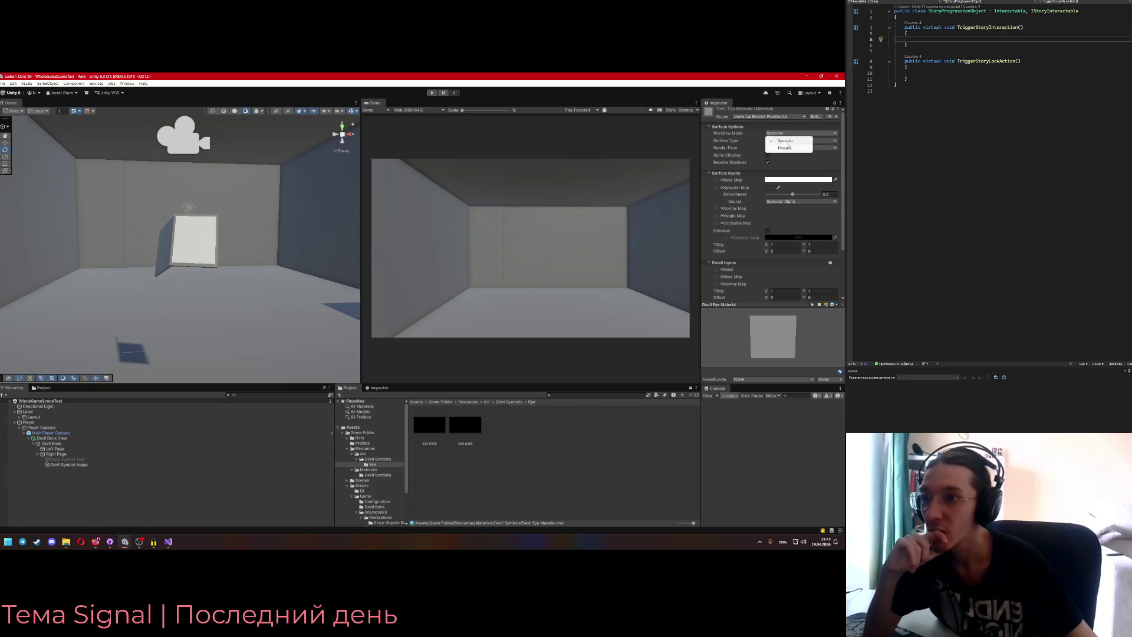
{"action": "left_click", "coordinate": [788, 148]}
{"action": "left_click", "coordinate": [782, 133]}
{"action": "left_click", "coordinate": [783, 133]}
{"action": "left_click", "coordinate": [783, 133]}
{"action": "left_click", "coordinate": [782, 141]}
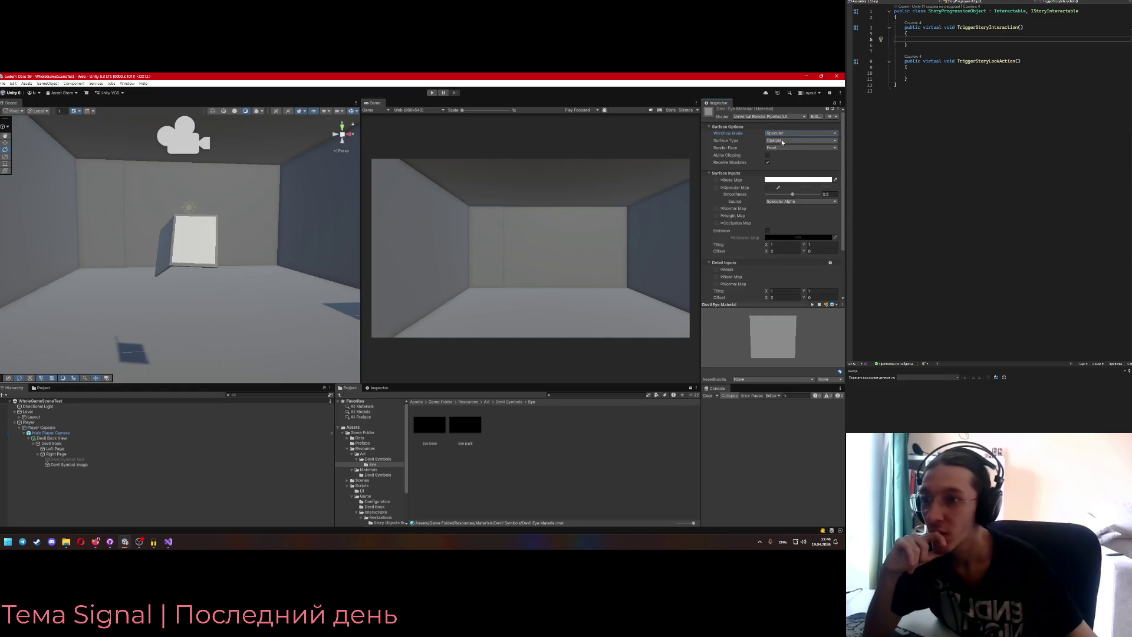
- Set Smoothness Source to Albedo Alpha
{"action": "left_click", "coordinate": [794, 201]}
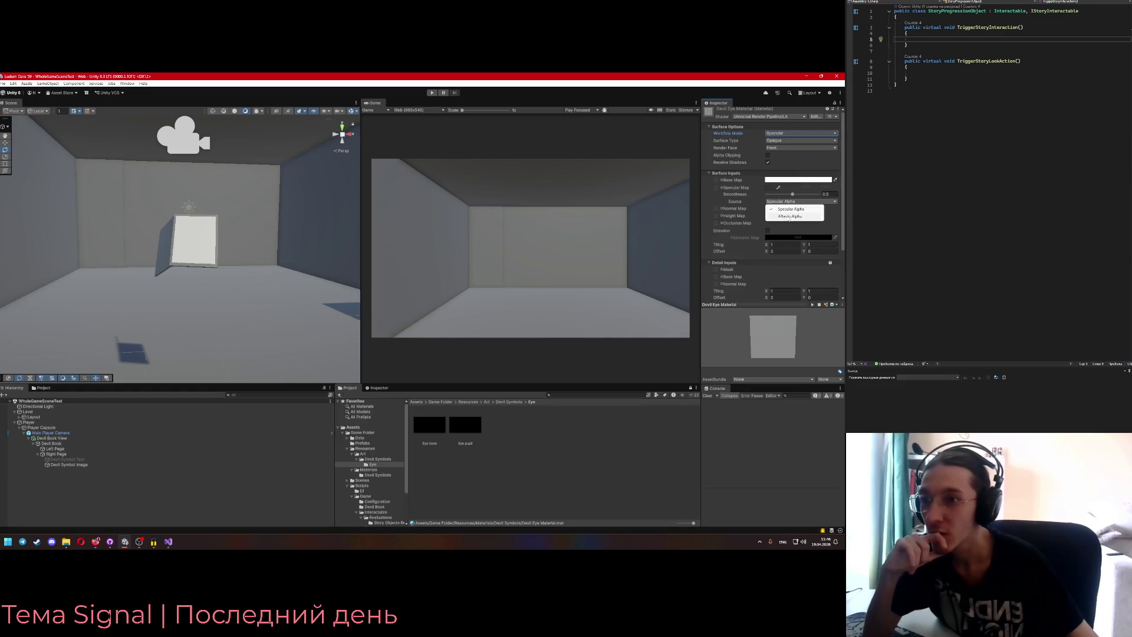
{"action": "left_click", "coordinate": [787, 217]}
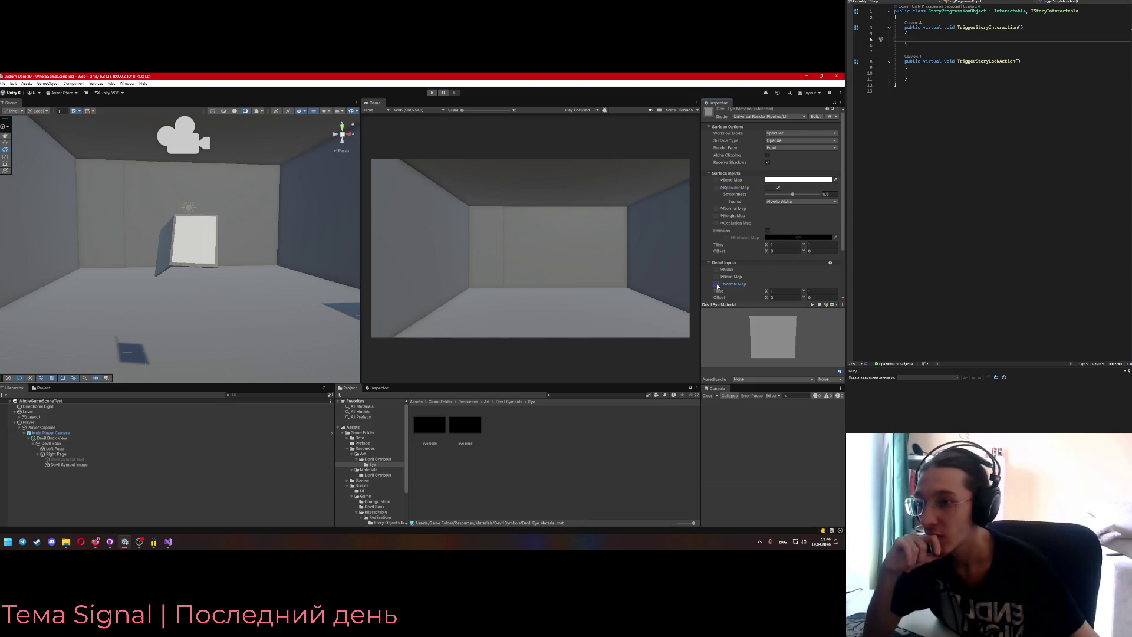
{"action": "scroll", "coordinate": [731, 280], "scroll_direction": "down", "scroll_amount": 2}
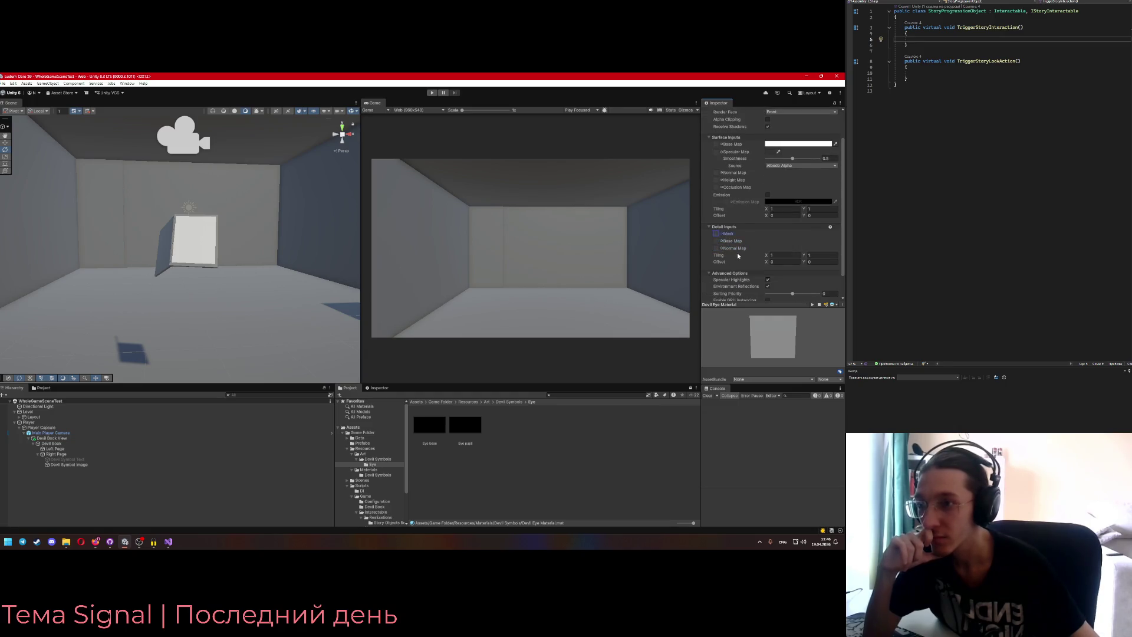
{"action": "scroll", "coordinate": [736, 255], "scroll_direction": "up", "scroll_amount": 2}
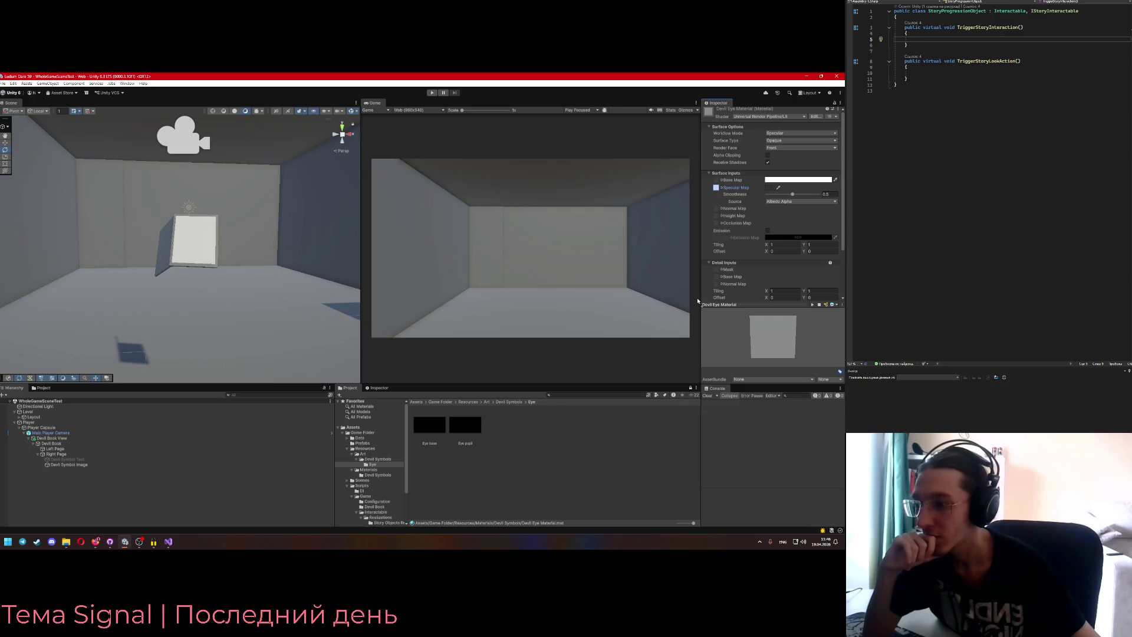
- Try Eye base in the Specular Map slot and view the image in Photo Viewer
{"action": "left_click", "coordinate": [716, 188]}
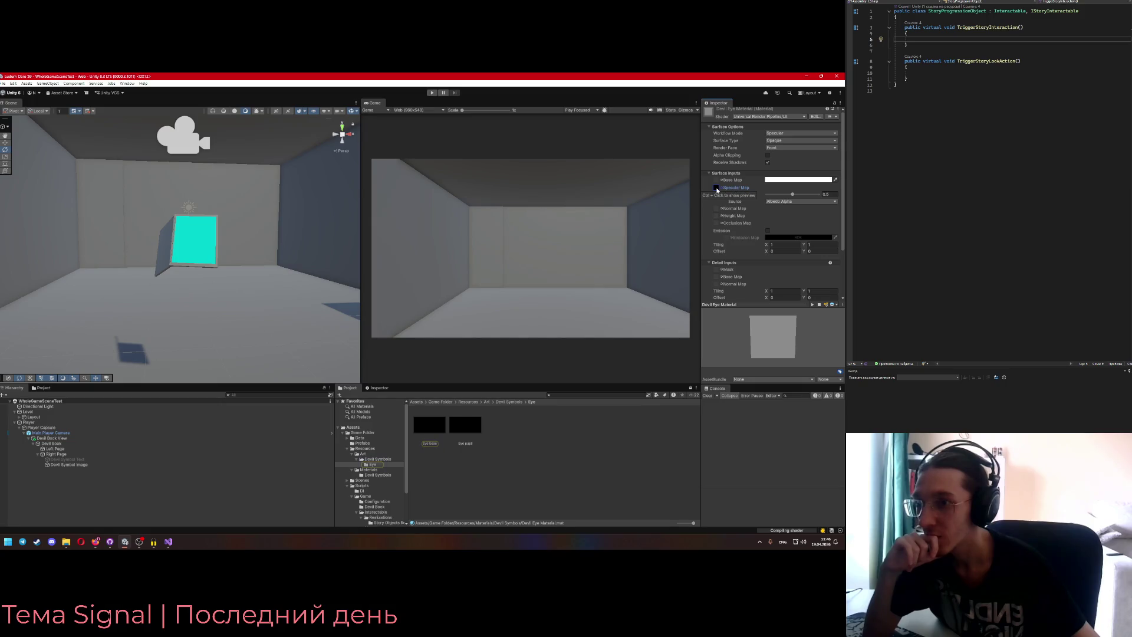
{"action": "left_click", "coordinate": [715, 189], "text": "ctrl"}
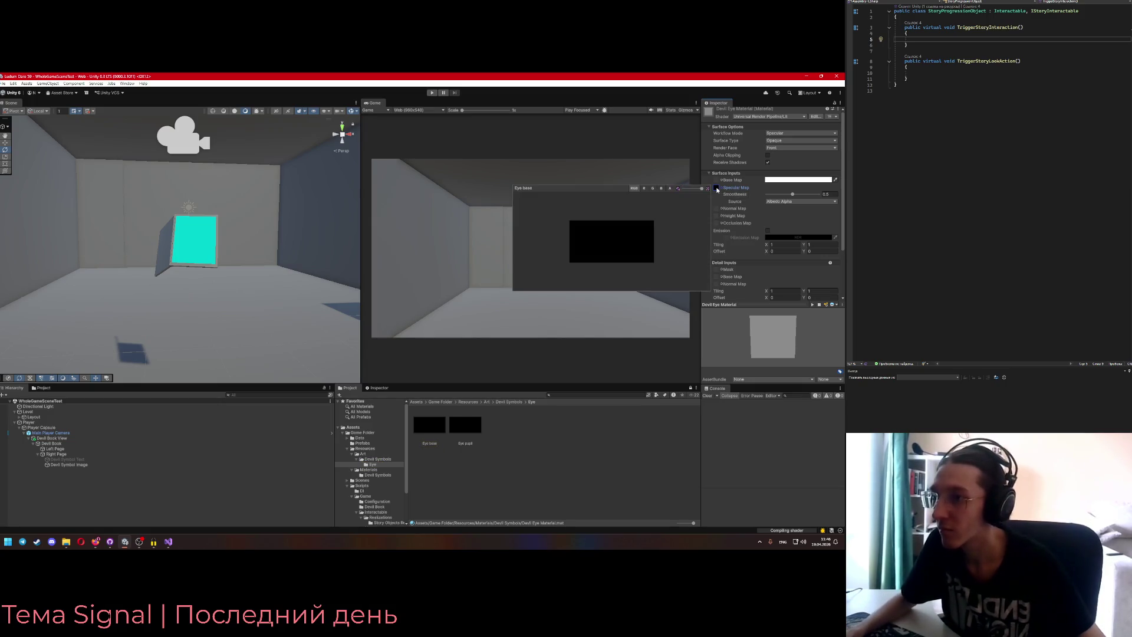
{"action": "left_click", "coordinate": [716, 189]}
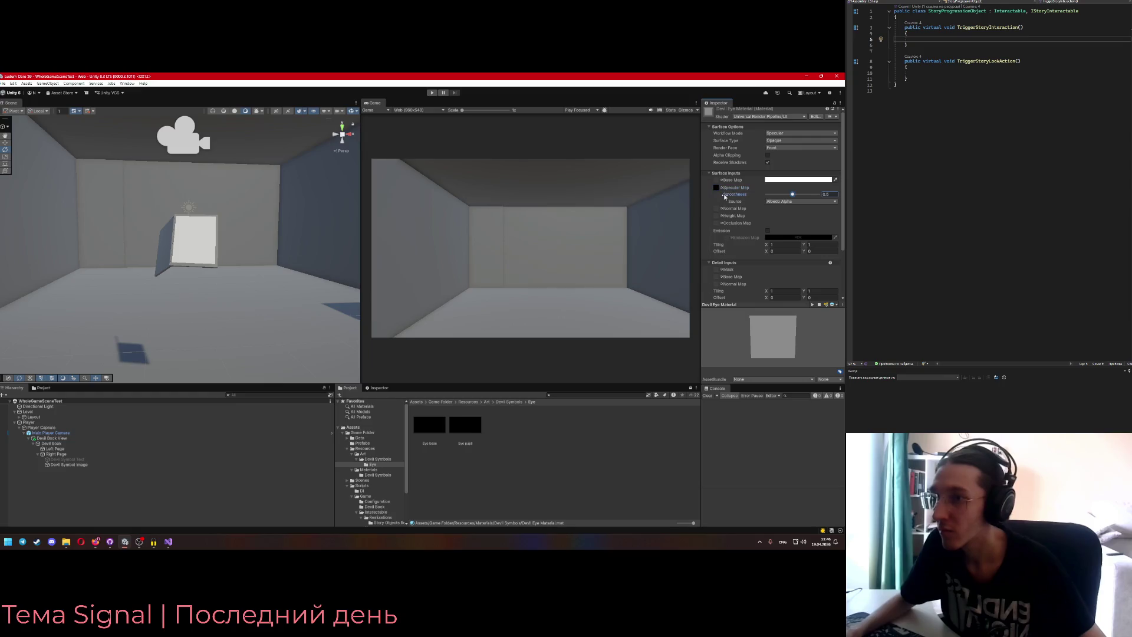
{"action": "double_click", "coordinate": [442, 420]}
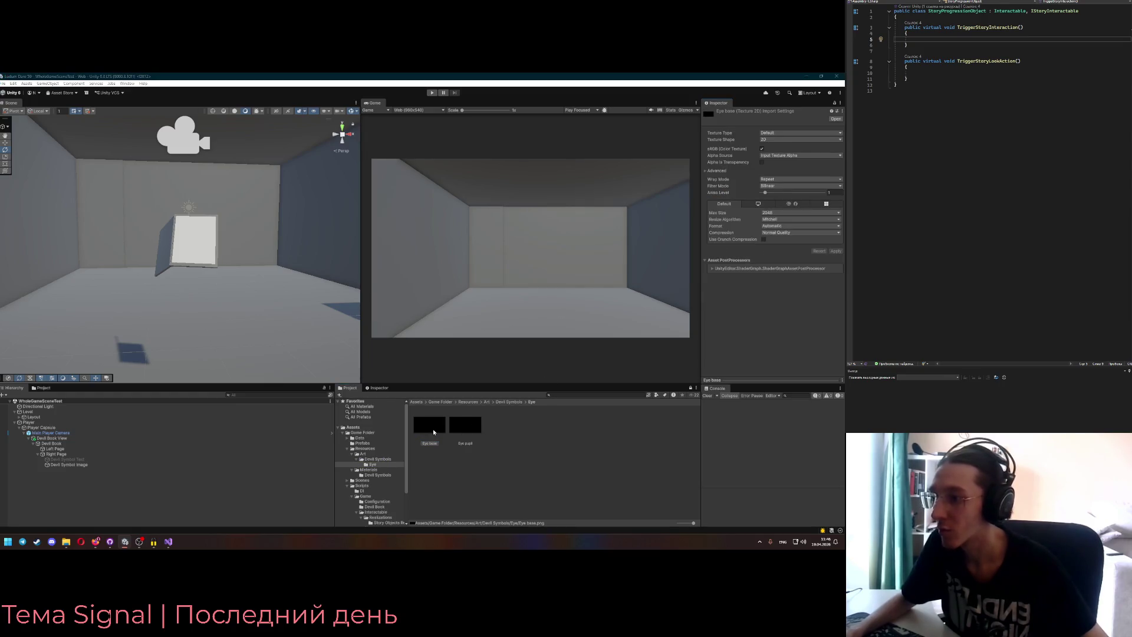
{"action": "left_click", "coordinate": [455, 405]}
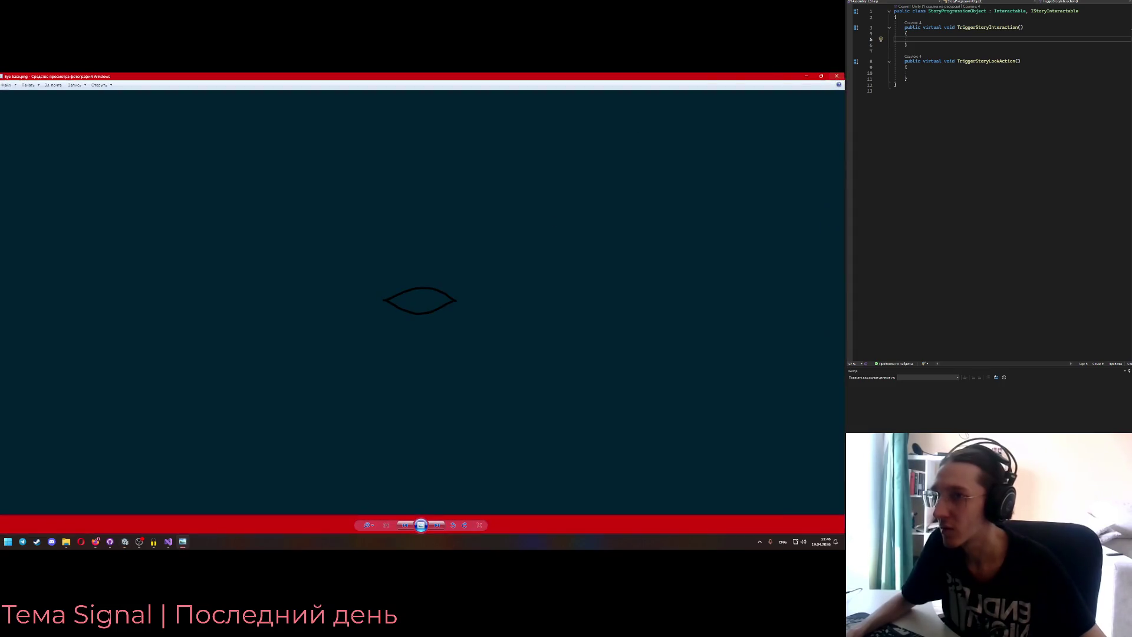
{"action": "left_click", "coordinate": [837, 76]}
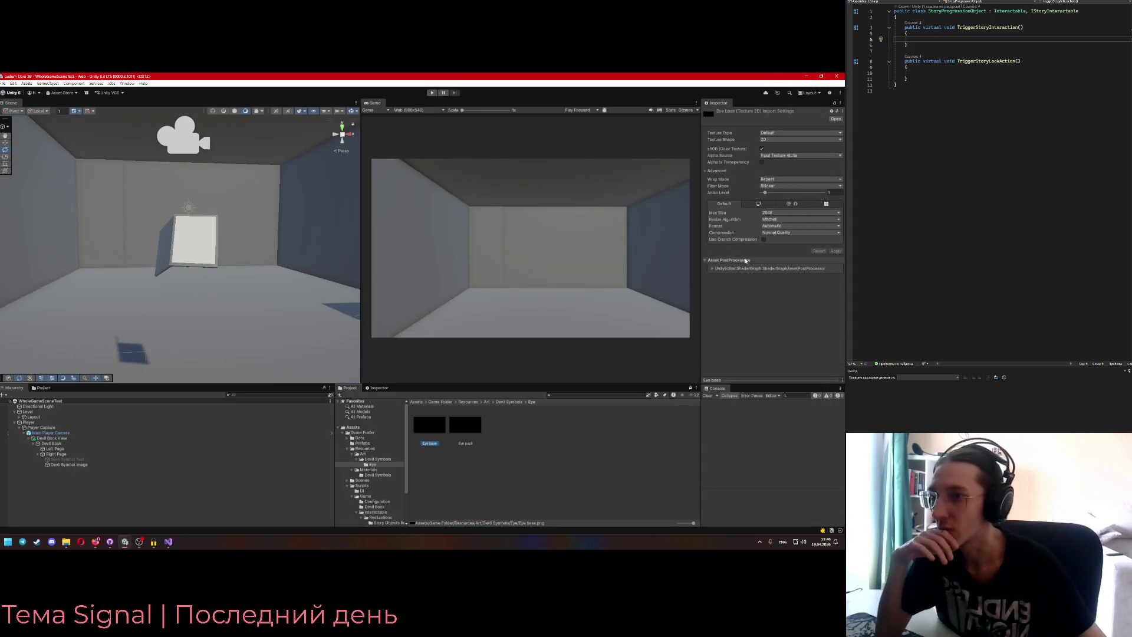
- Reselect the Devil Symbol Image plane's material and check the Specular Map property options
{"action": "left_click", "coordinate": [200, 241]}
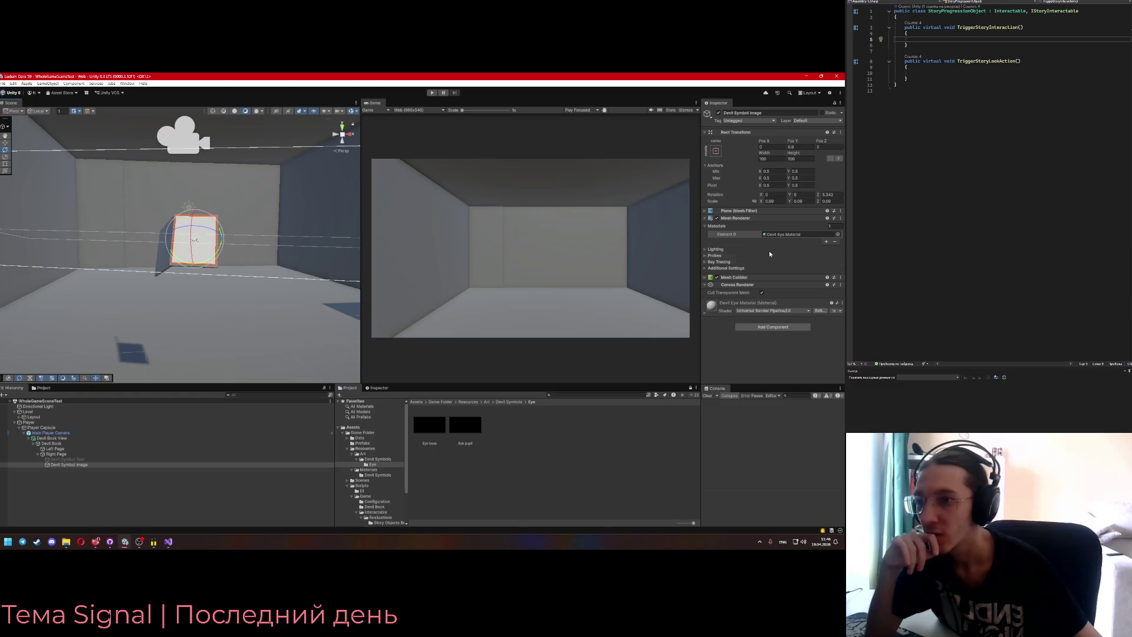
{"action": "double_click", "coordinate": [788, 260]}
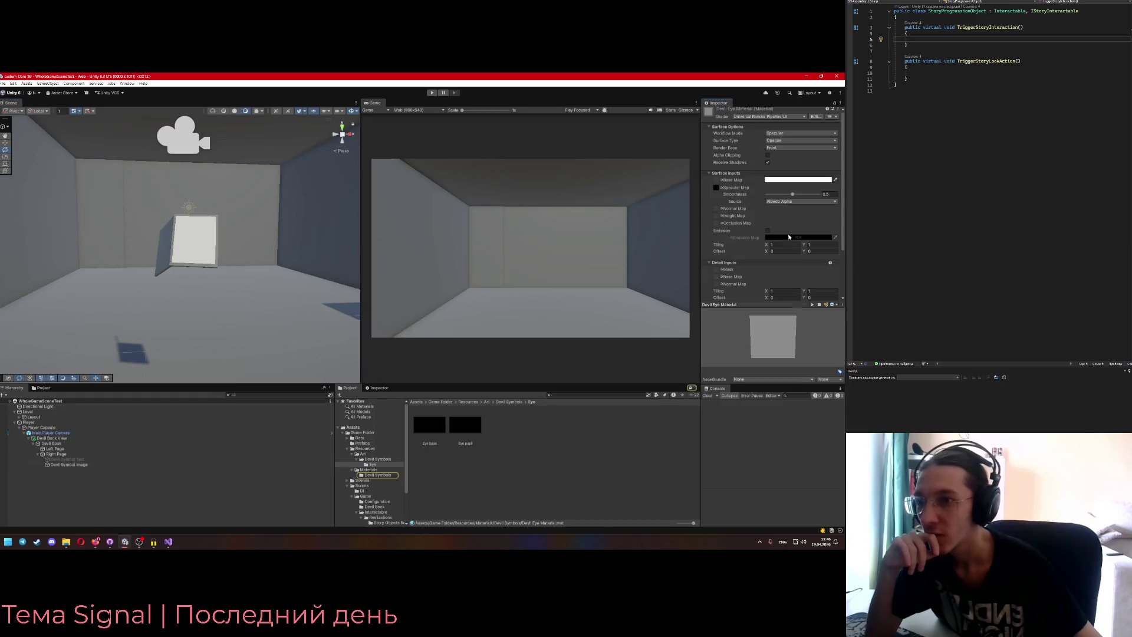
{"action": "right_click", "coordinate": [716, 186]}
{"action": "left_click", "coordinate": [717, 180]}
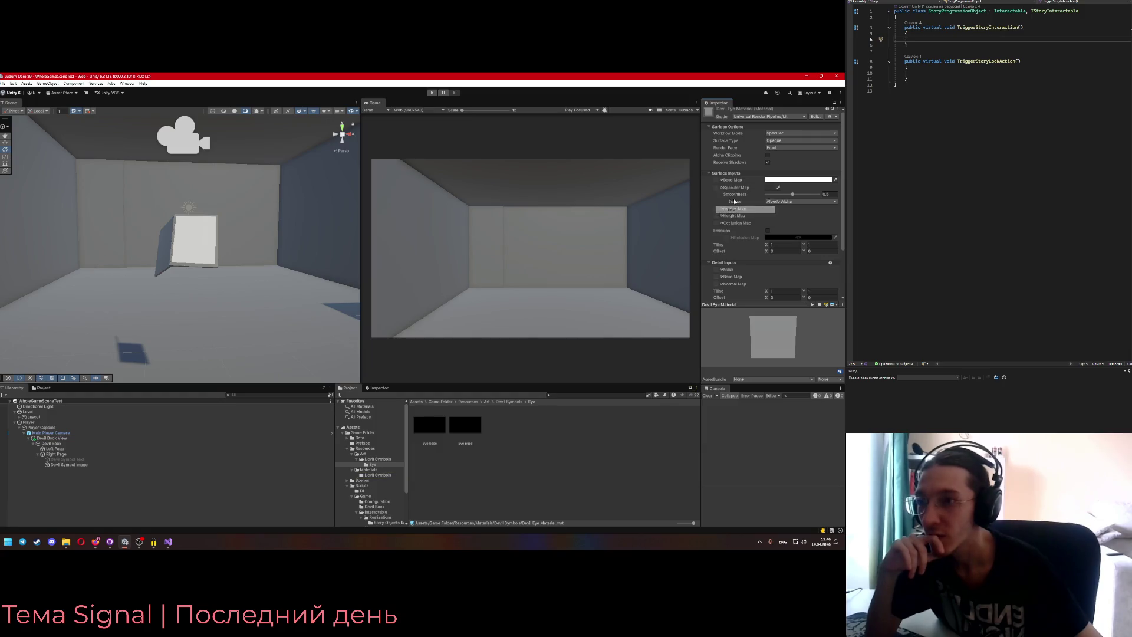